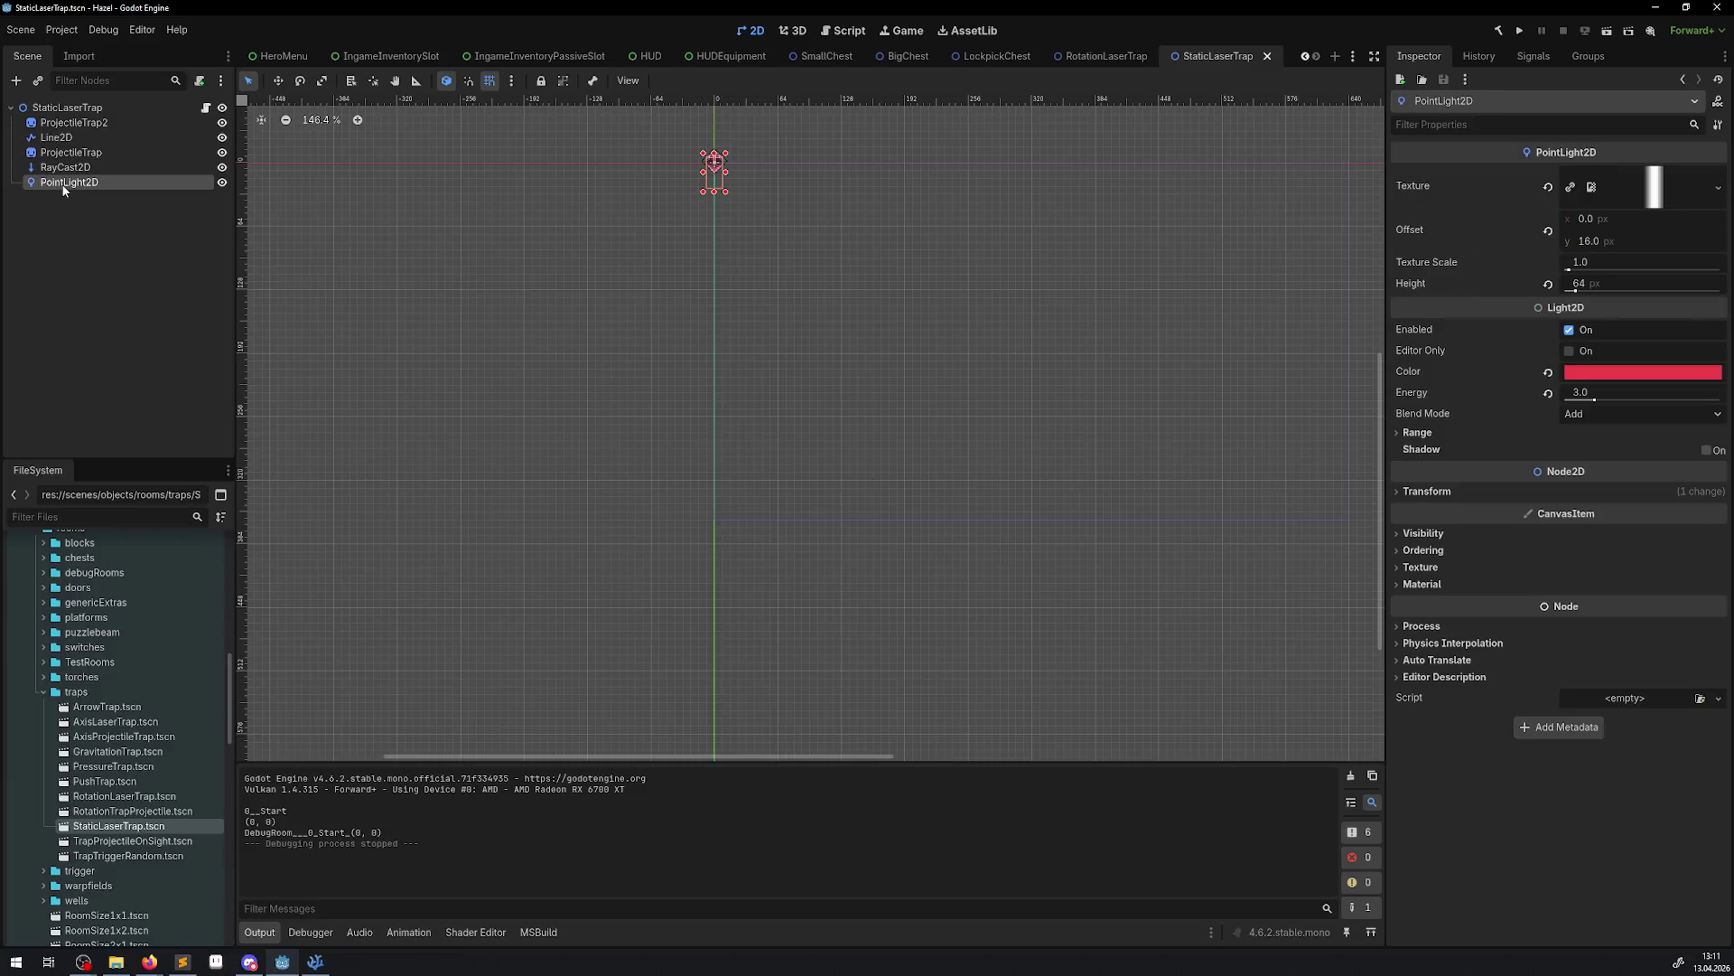
# Try a PointLight2D vertical offset of 8, then restore it to 16
pyautogui.scroll(13, 707, 221)
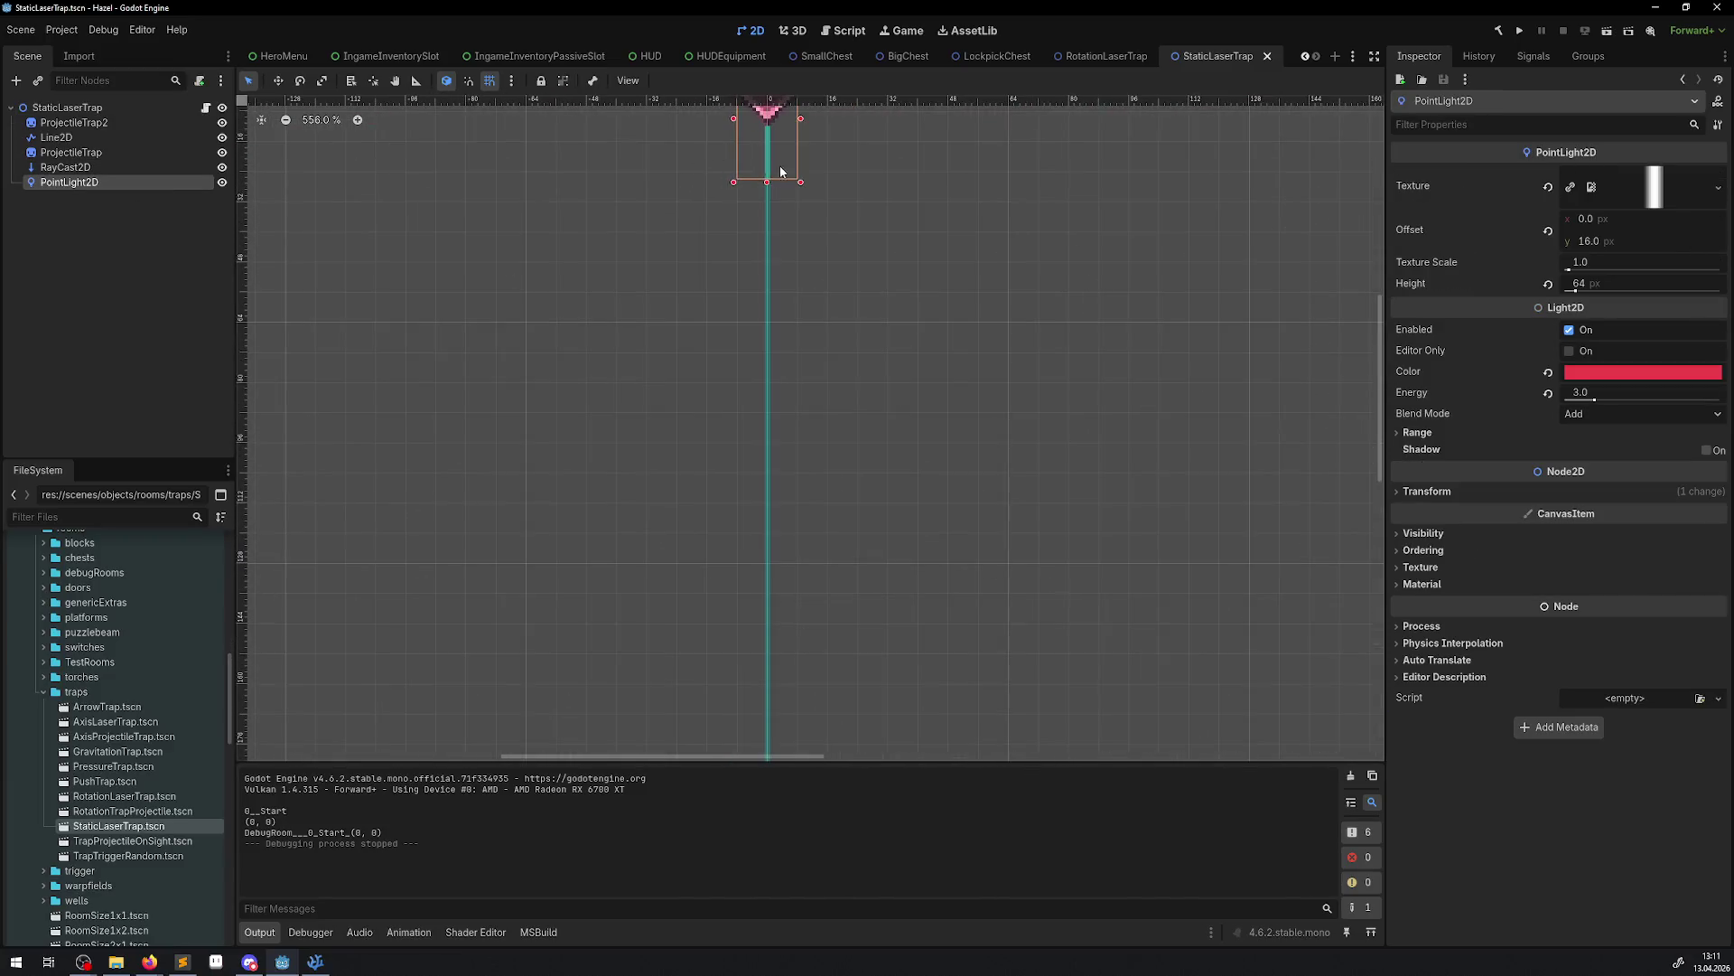
pyautogui.click(1590, 240)
pyautogui.write('8')
pyautogui.press('Return')
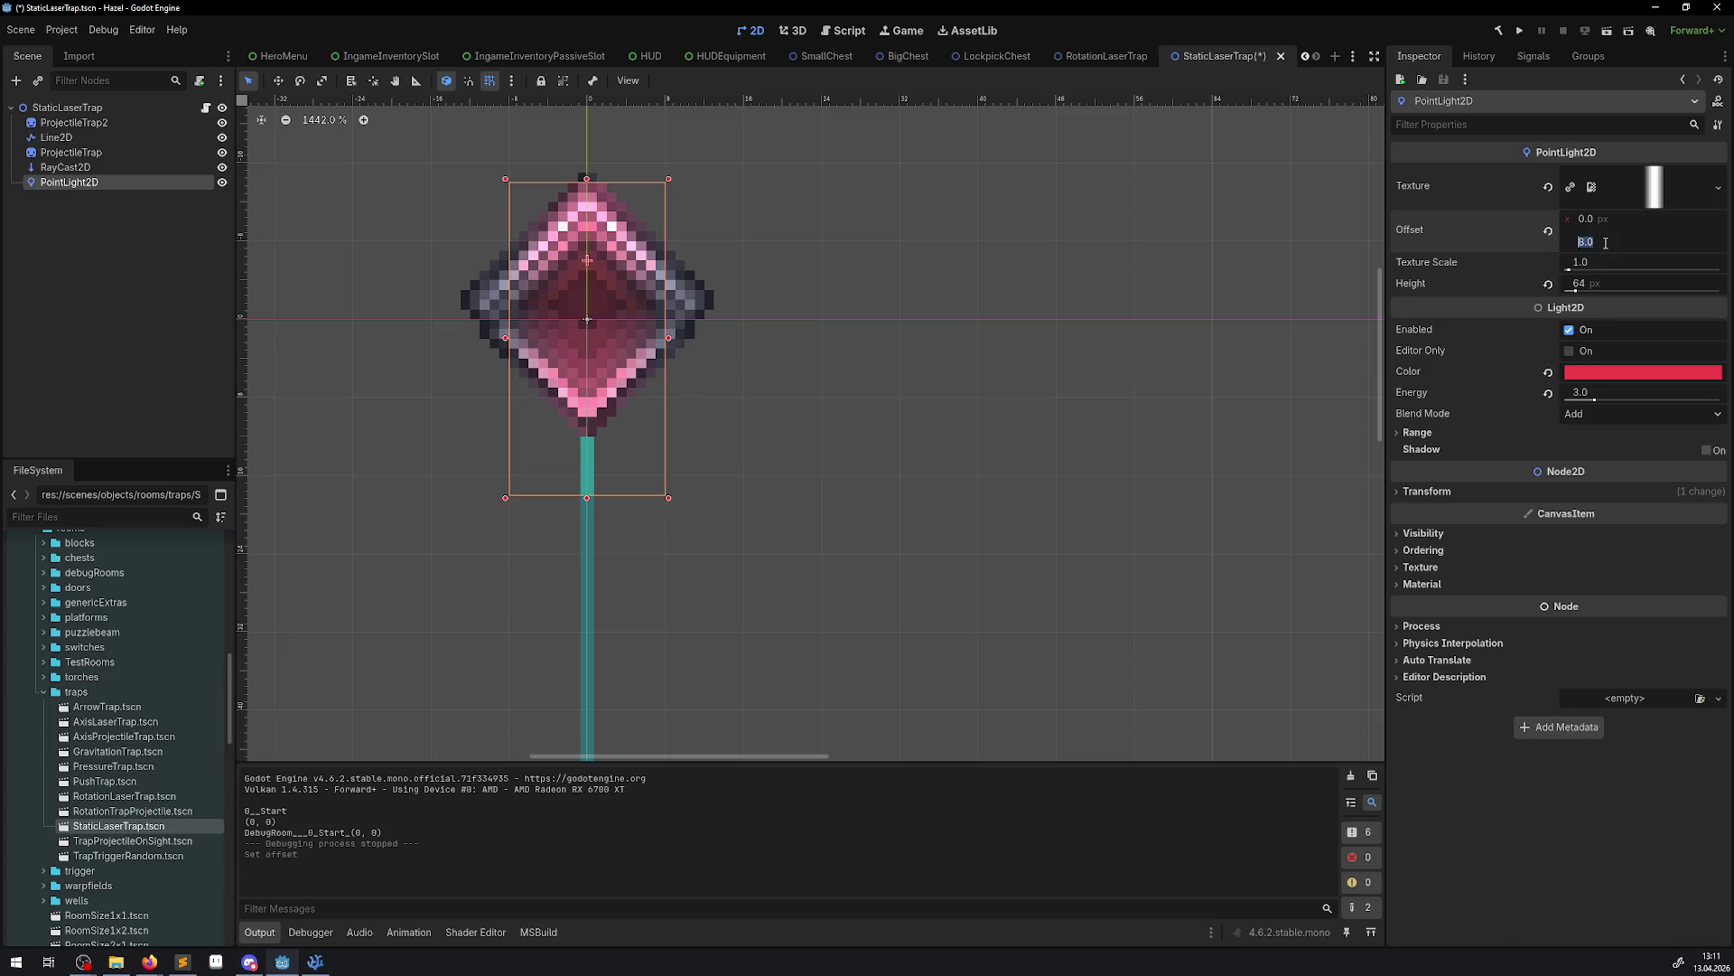
pyautogui.write('16')
pyautogui.press('Return')
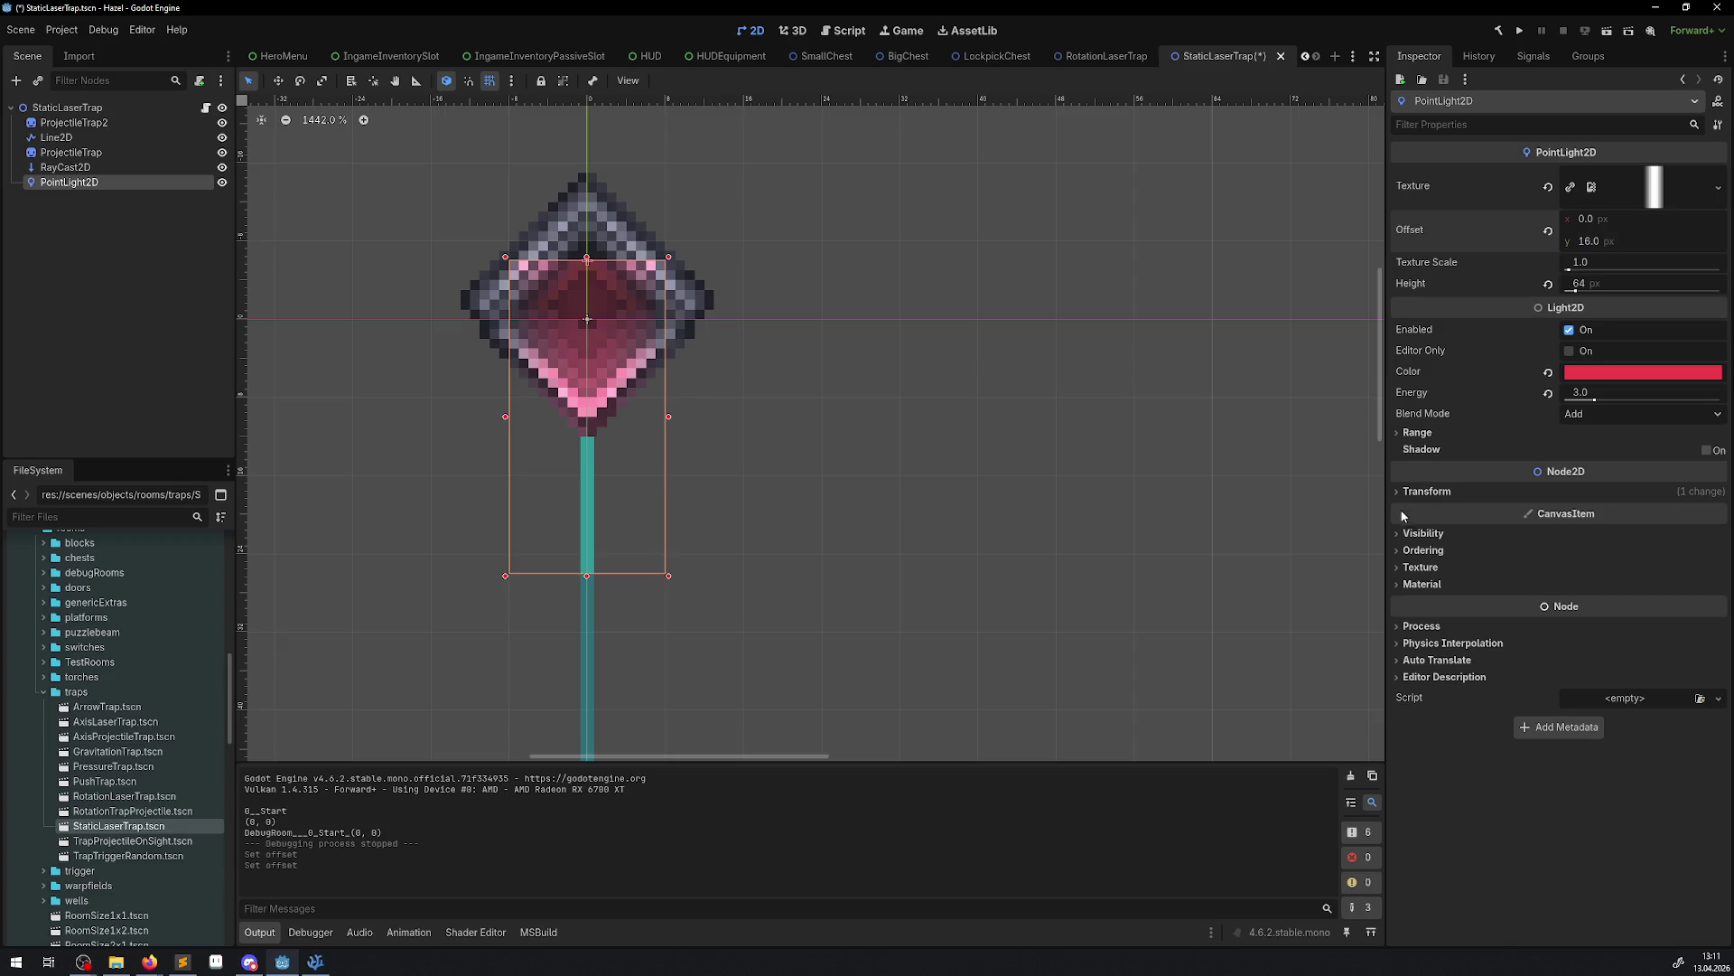
# Expand the light's Transform, recentre on the trap, save StaticLaserTrap, and run the game
pyautogui.click(1407, 492)
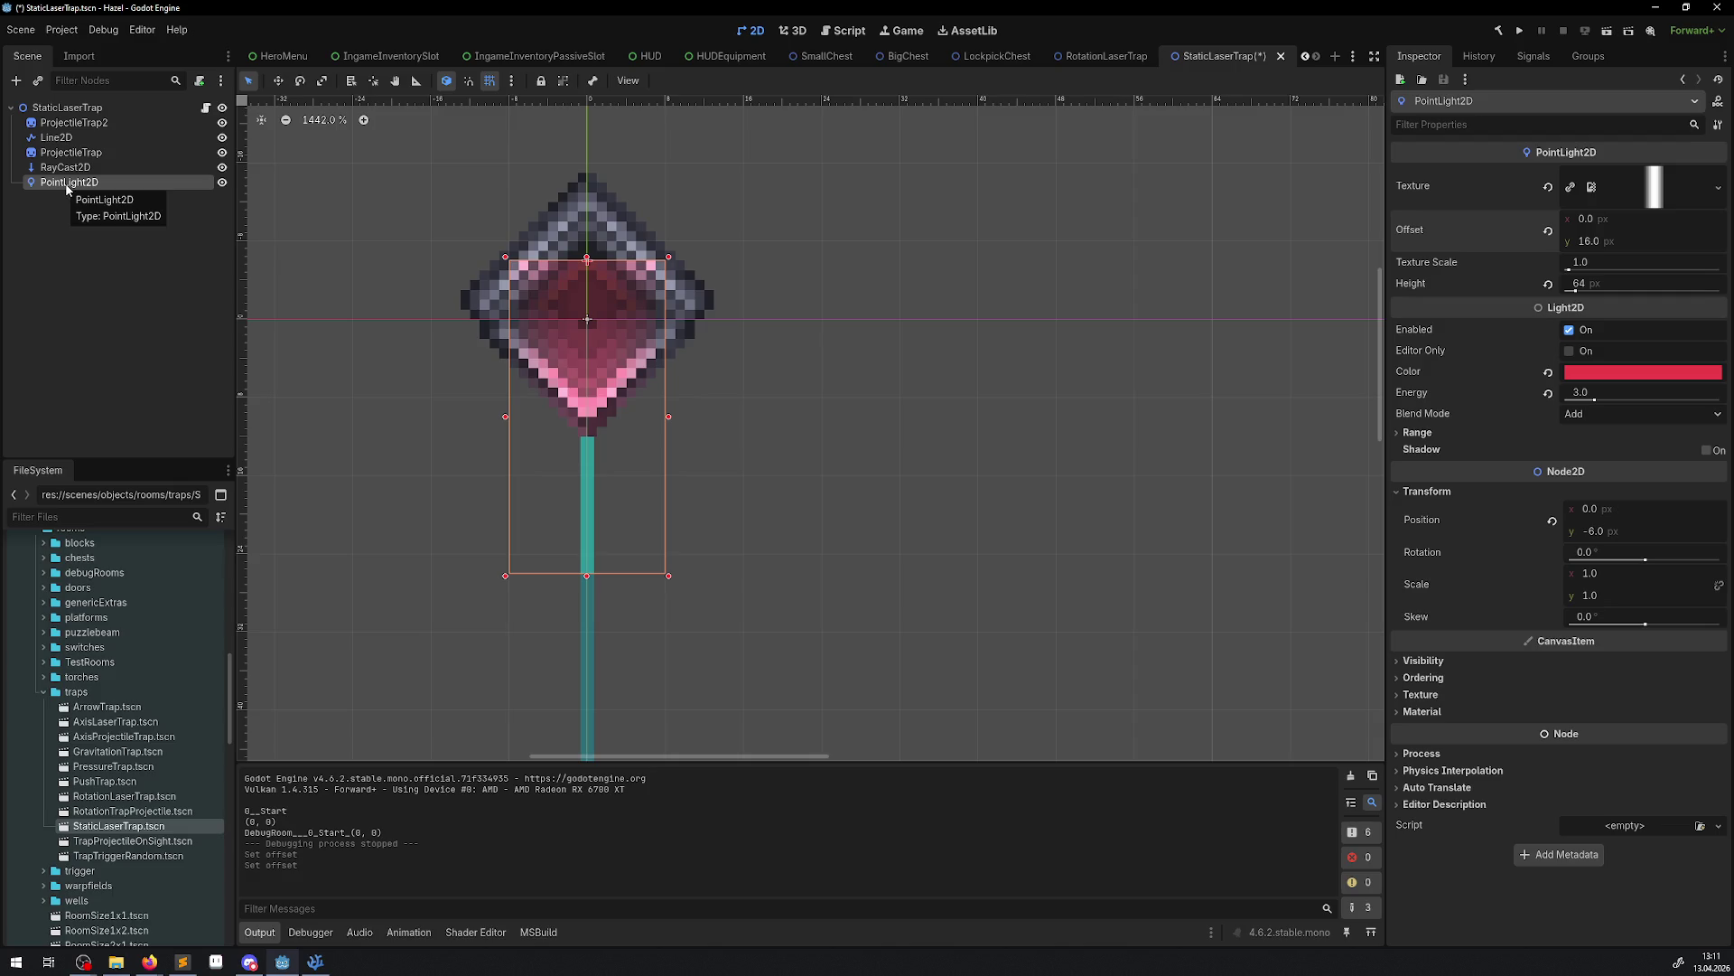
pyautogui.moveTo(468, 354); pyautogui.dragTo(392, 389)
pyautogui.hotkey('ctrl', 's')
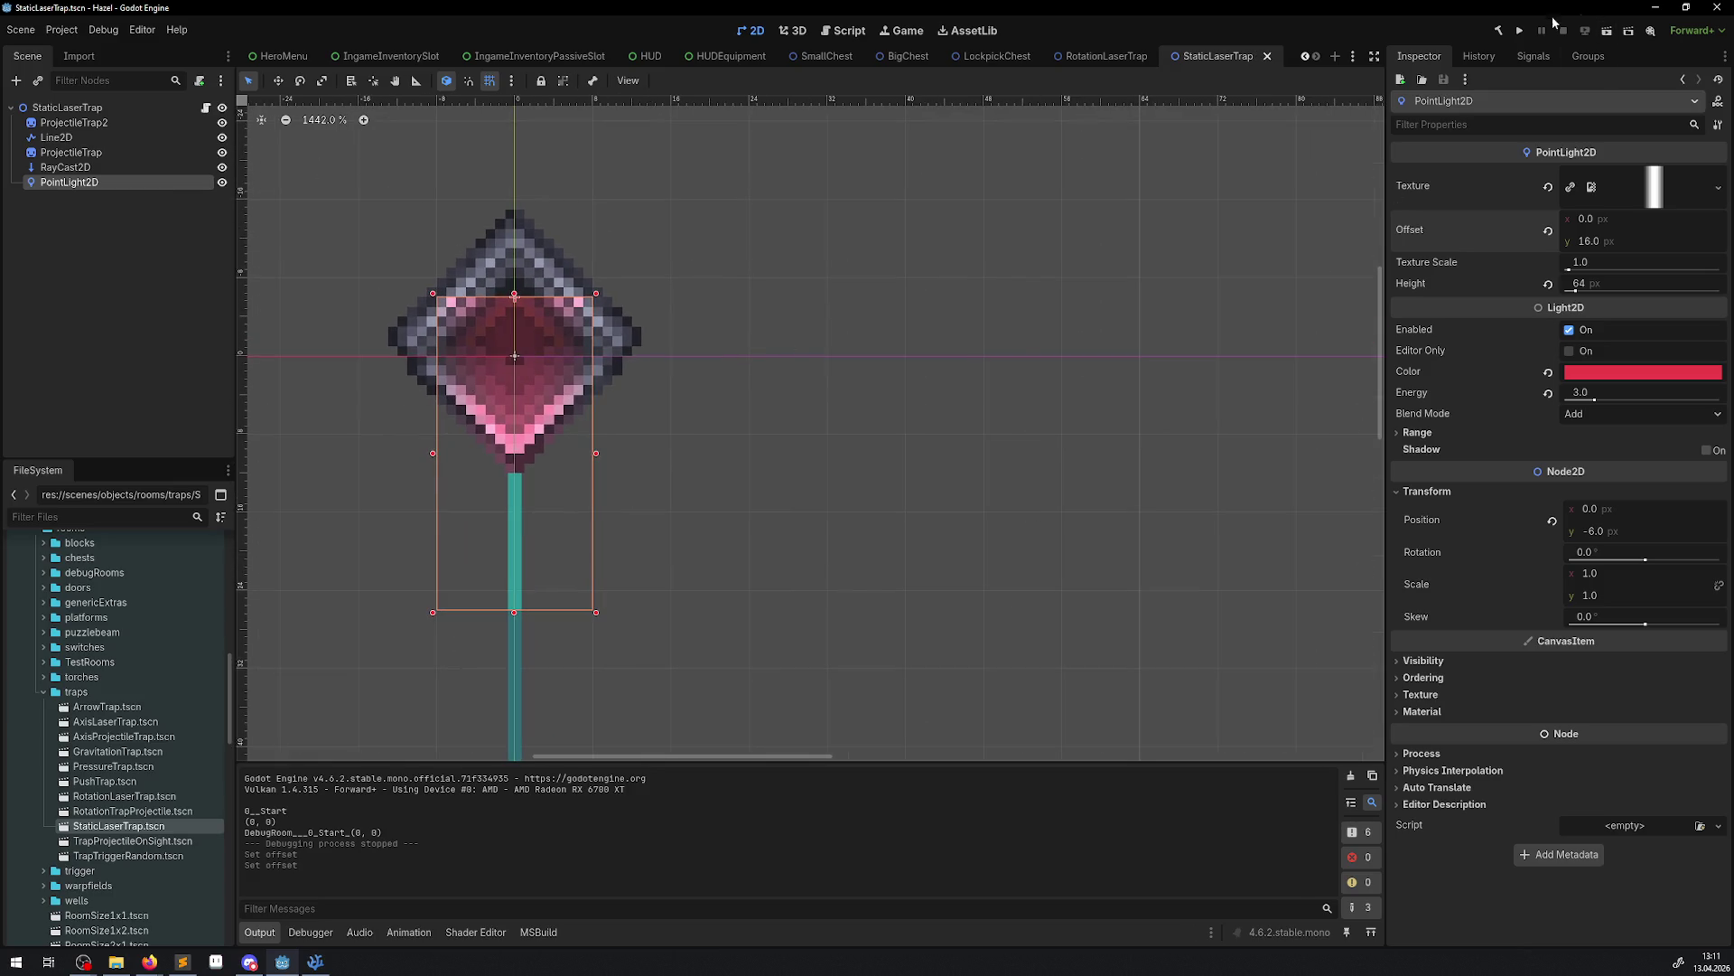
pyautogui.click(1523, 30)
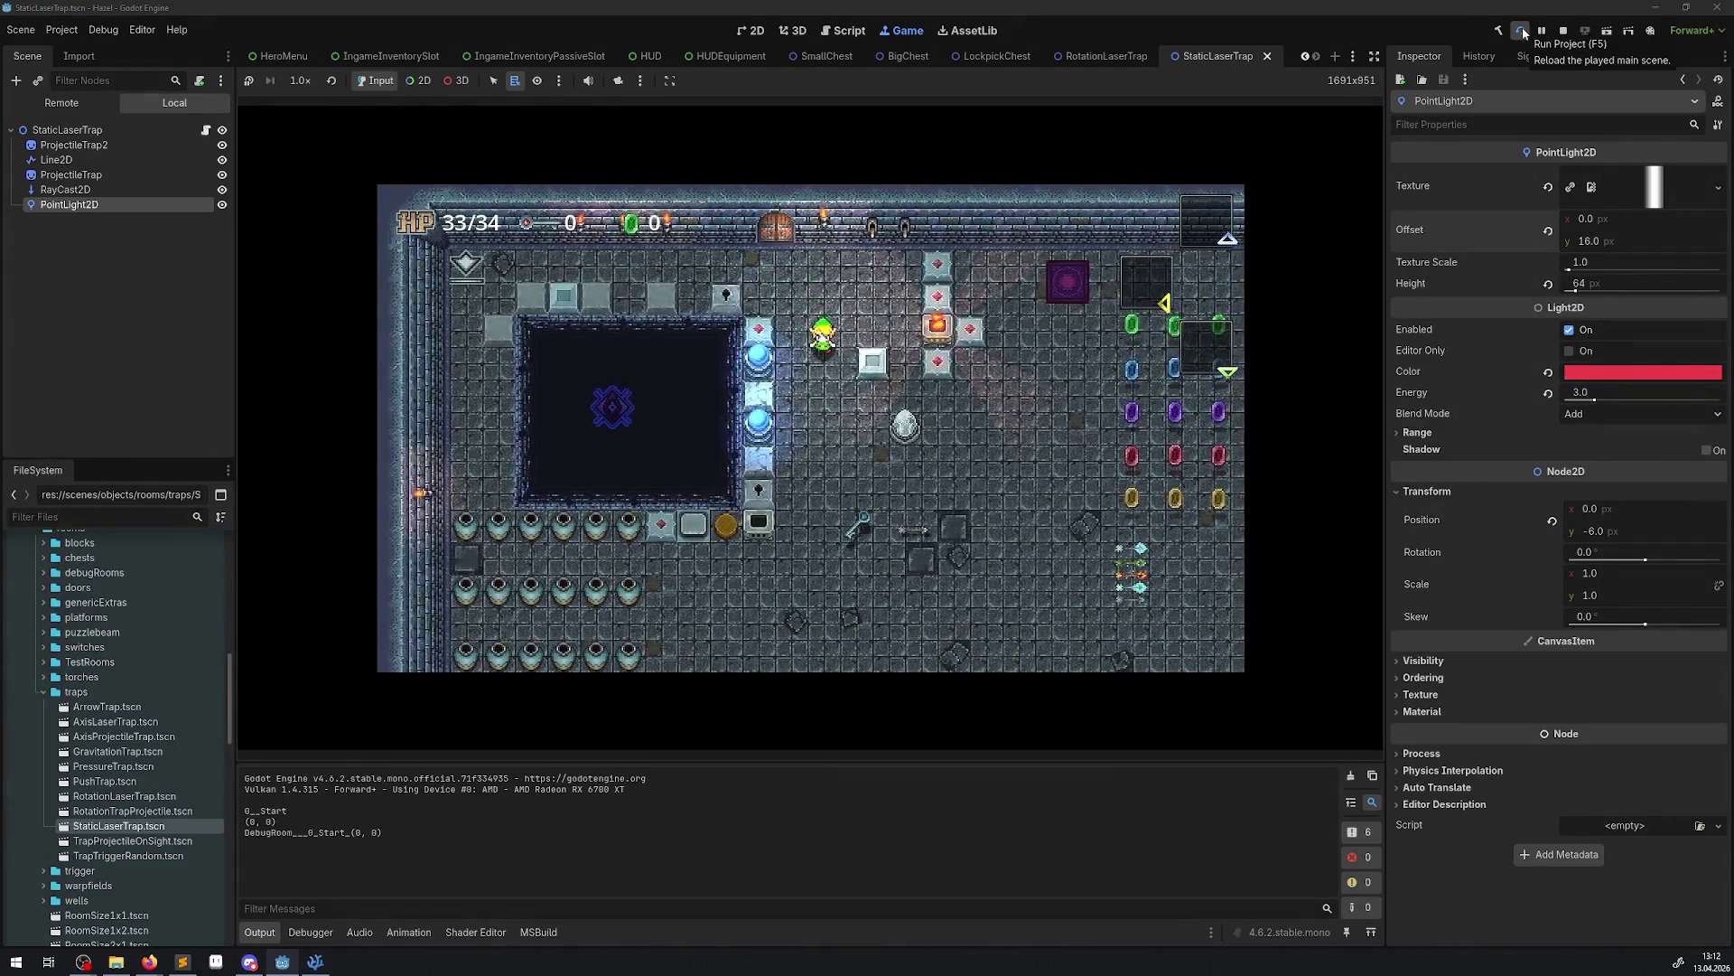
# Walk the player down through the laser rooms, stop the game, and switch to Aseprite
pyautogui.press('Down')
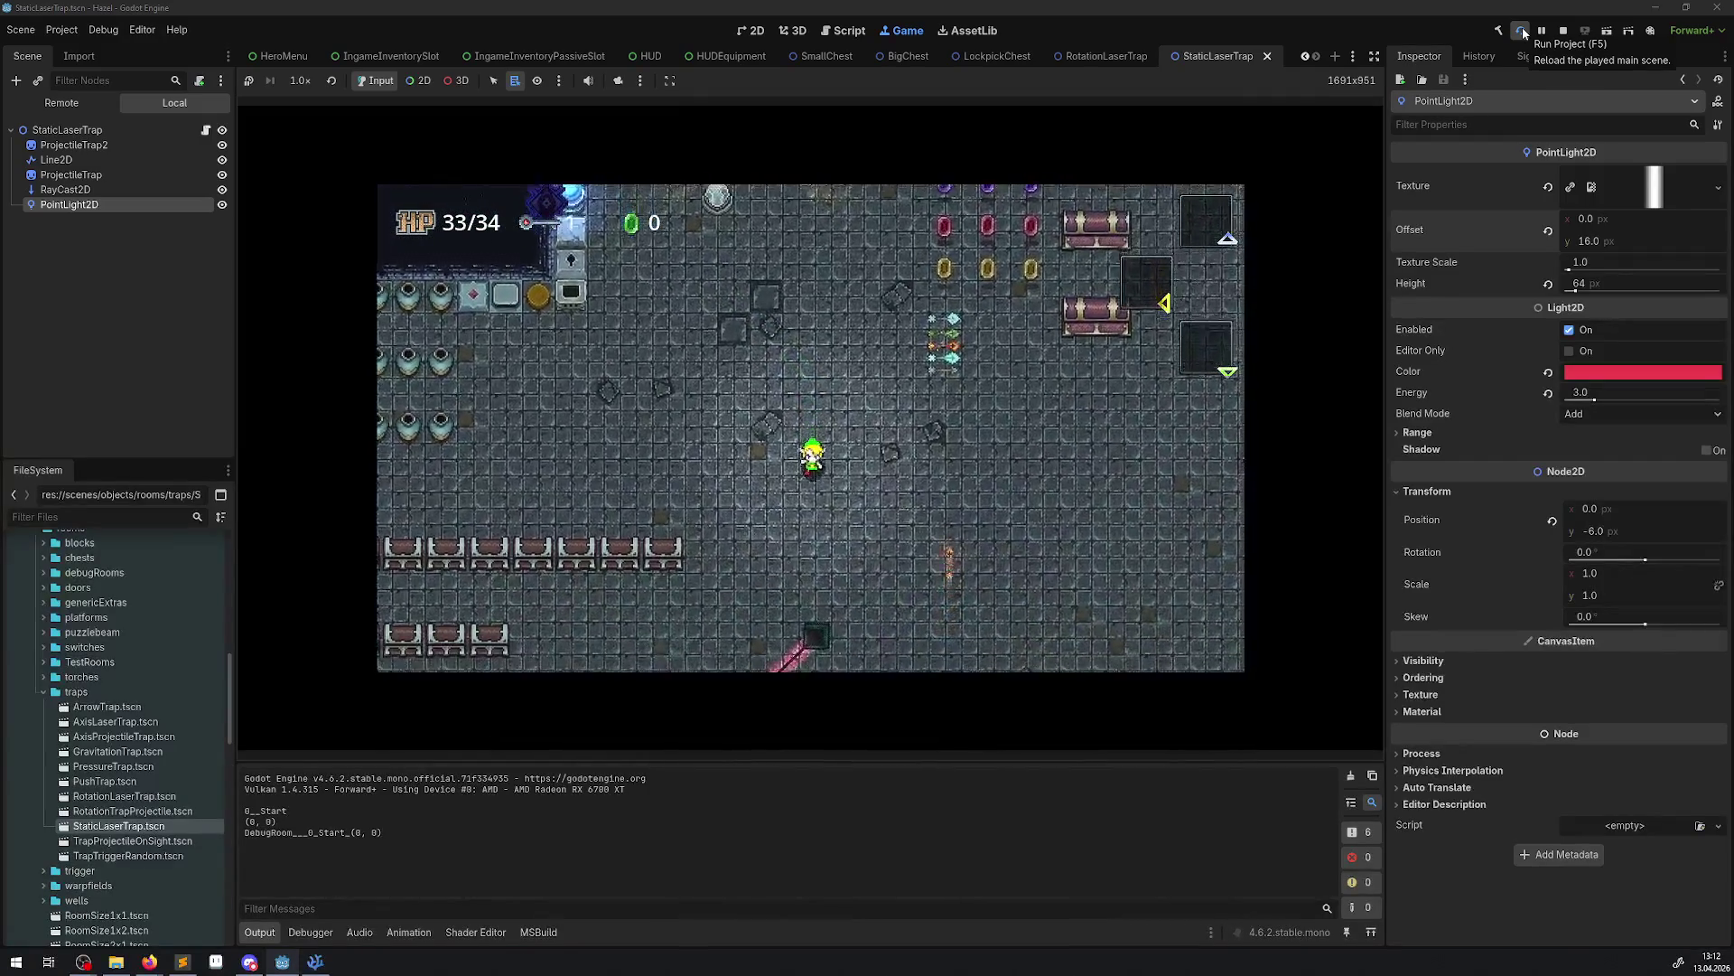
pyautogui.press('Down')
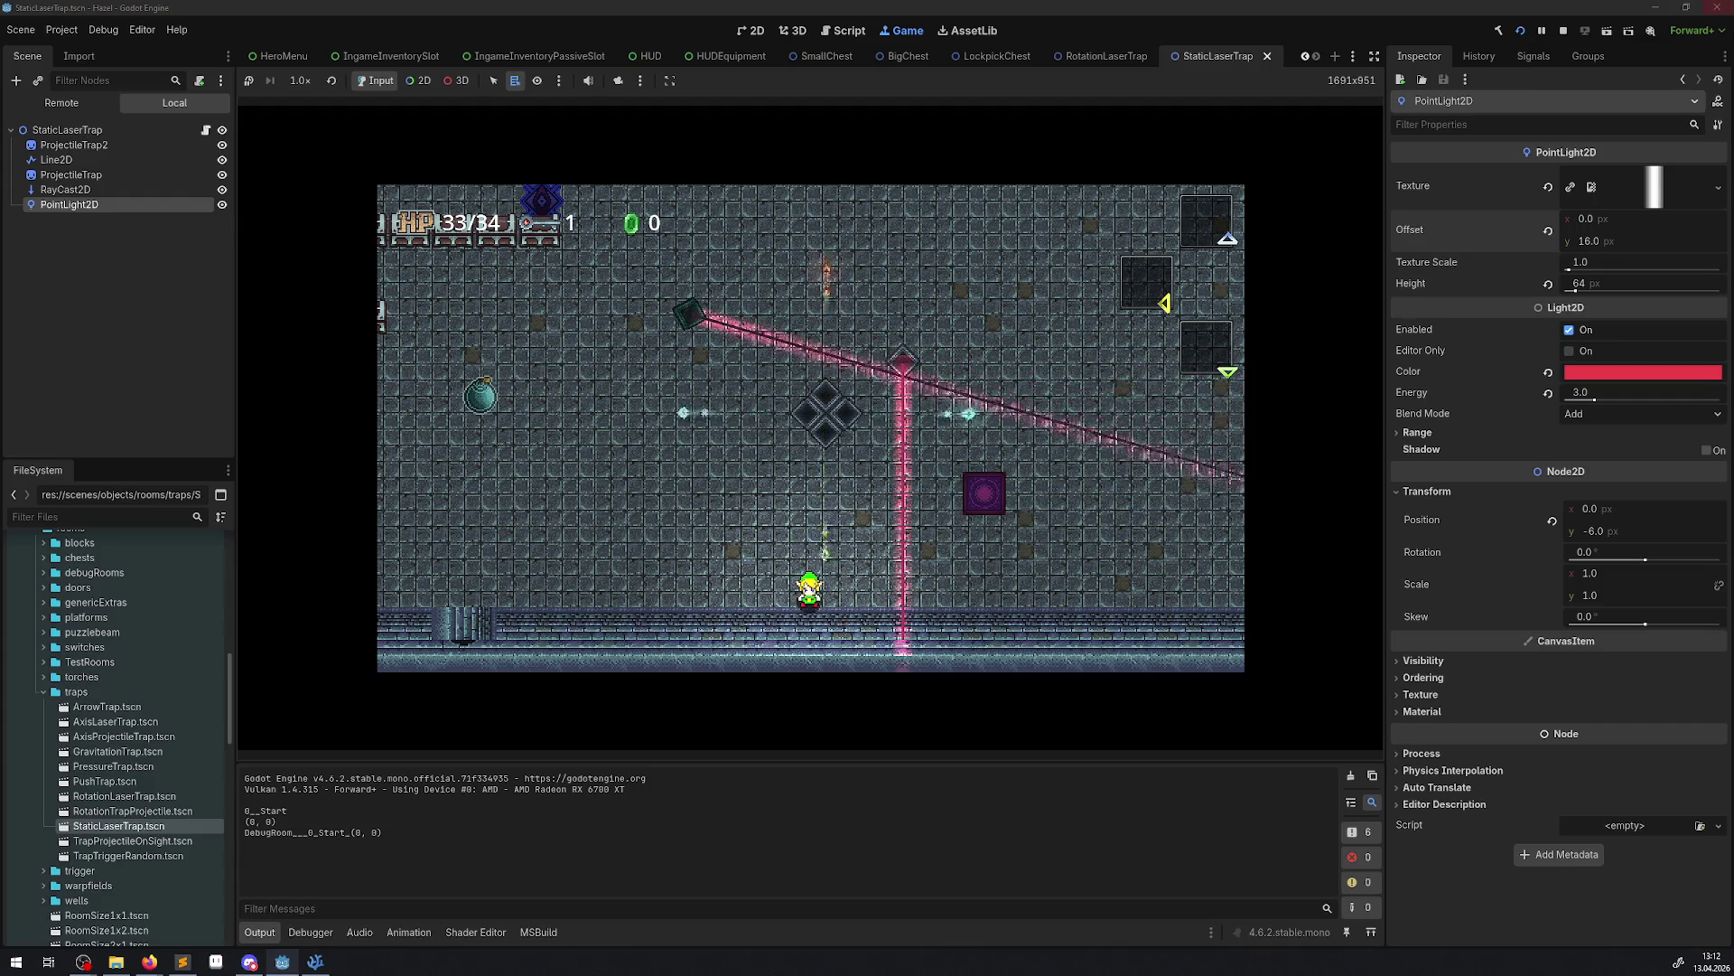
pyautogui.click(1660, 182)
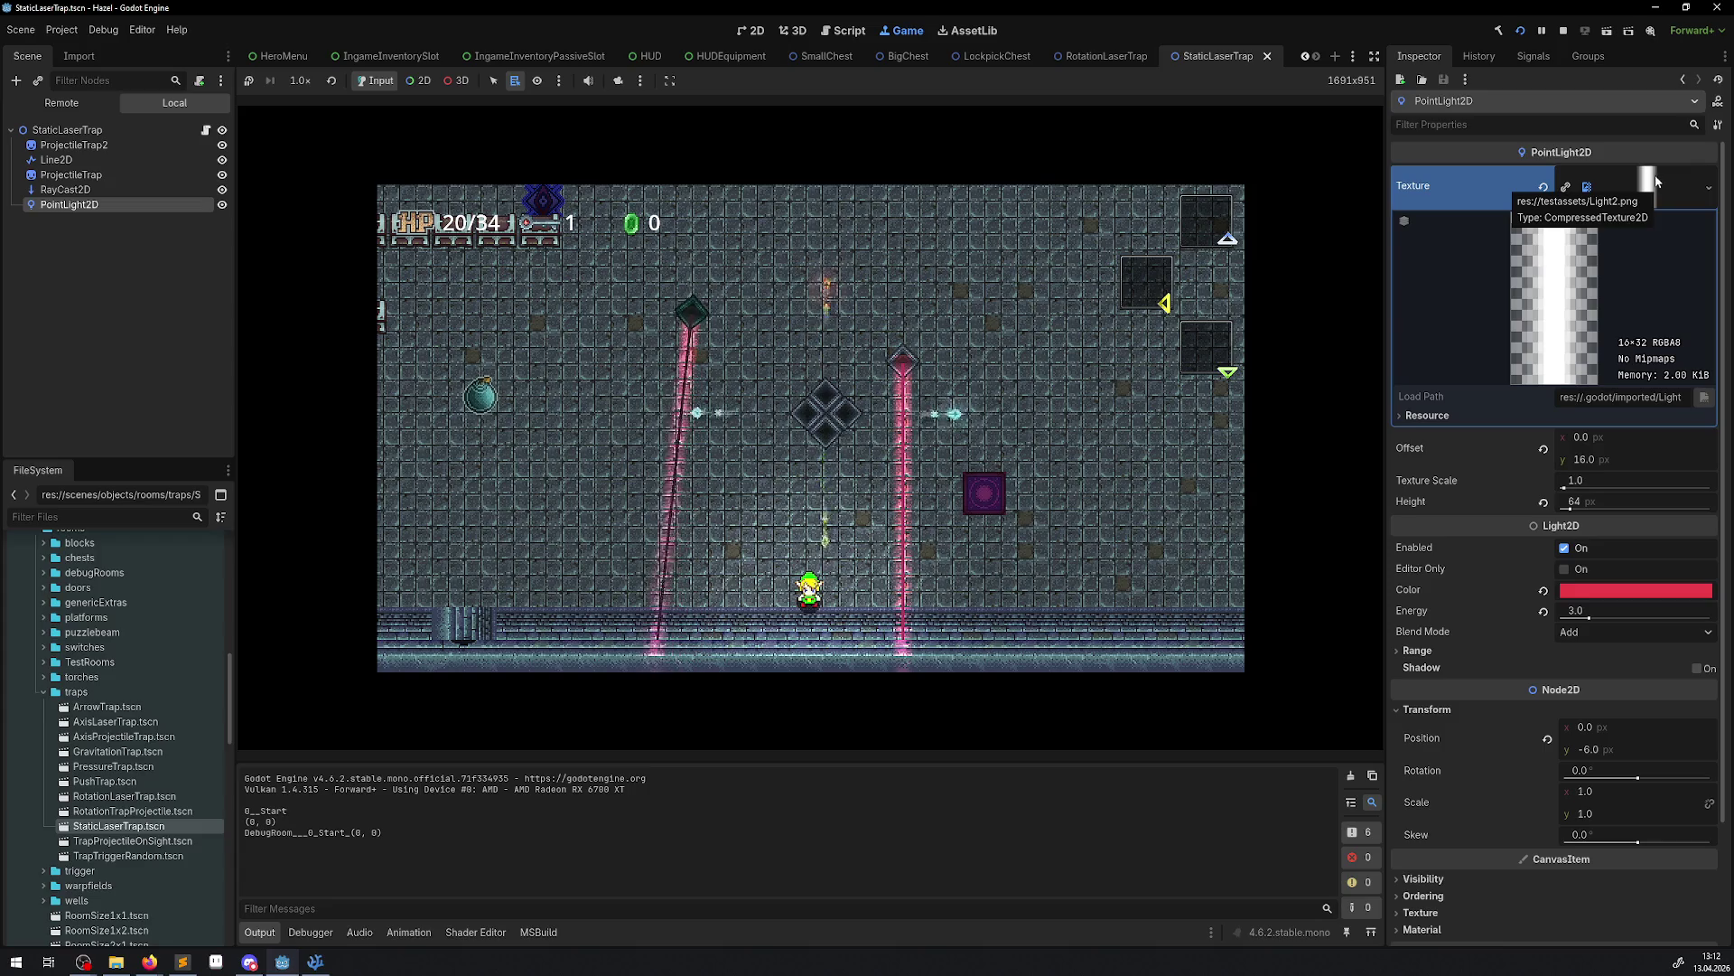
pyautogui.click(1564, 30)
pyautogui.click(216, 961)
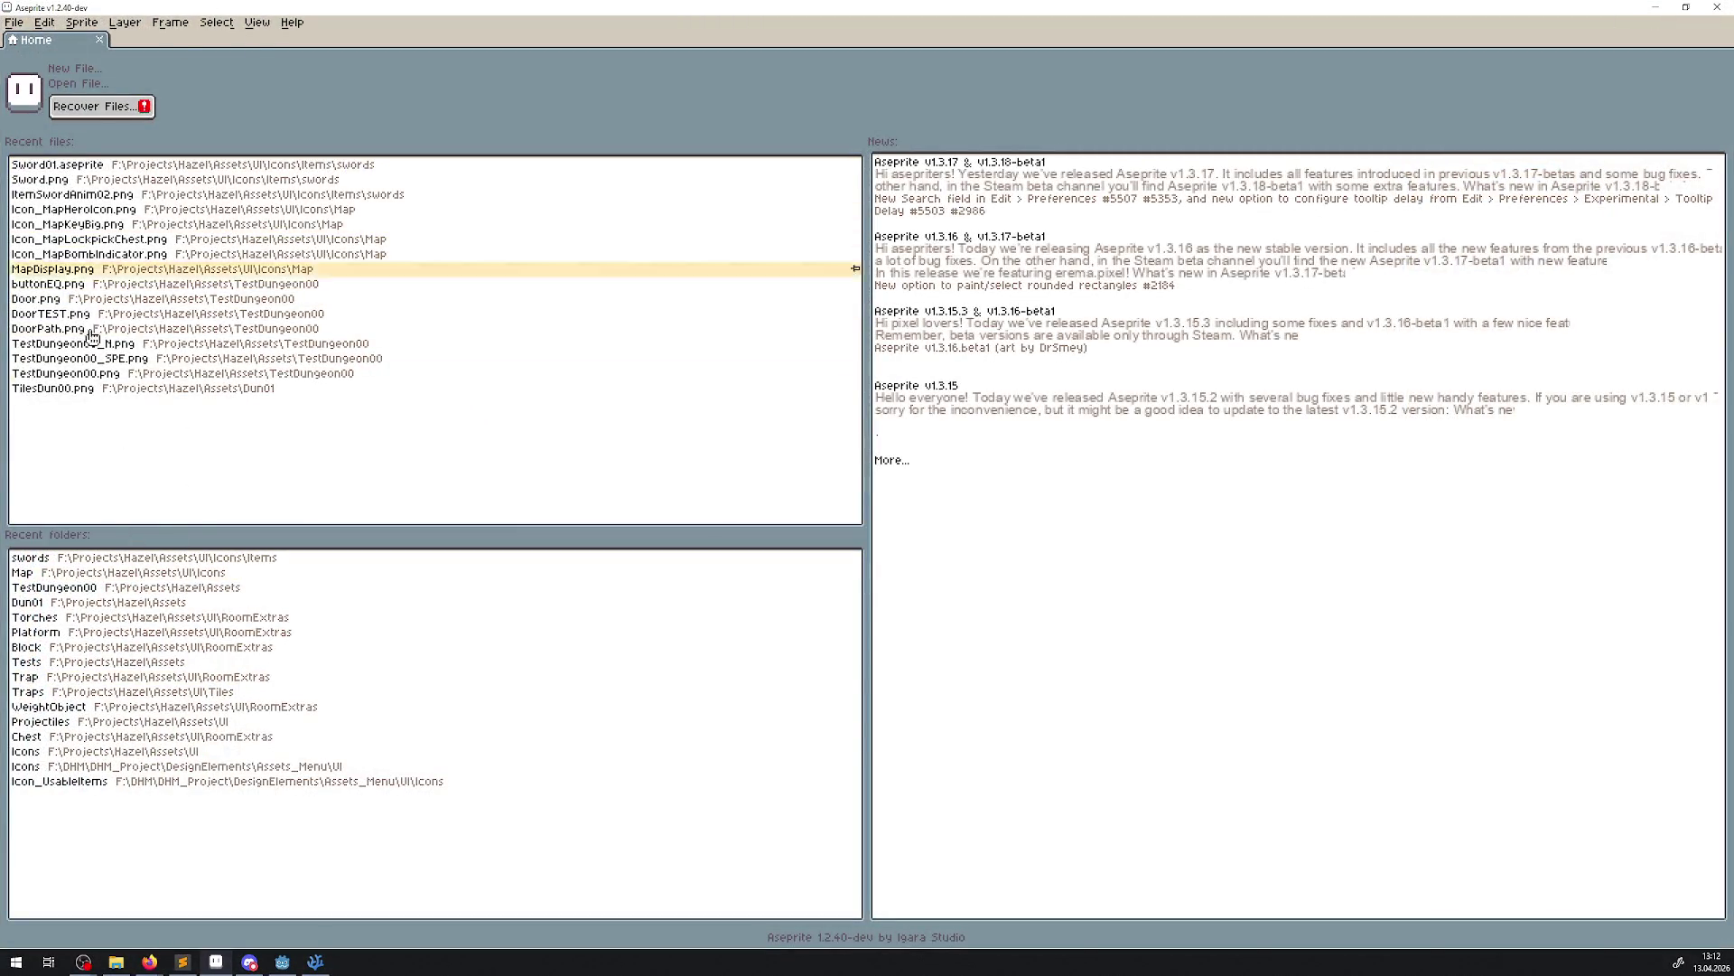
# Browse up from the swords folder to Assets and into TestDungeon00
pyautogui.click(85, 558)
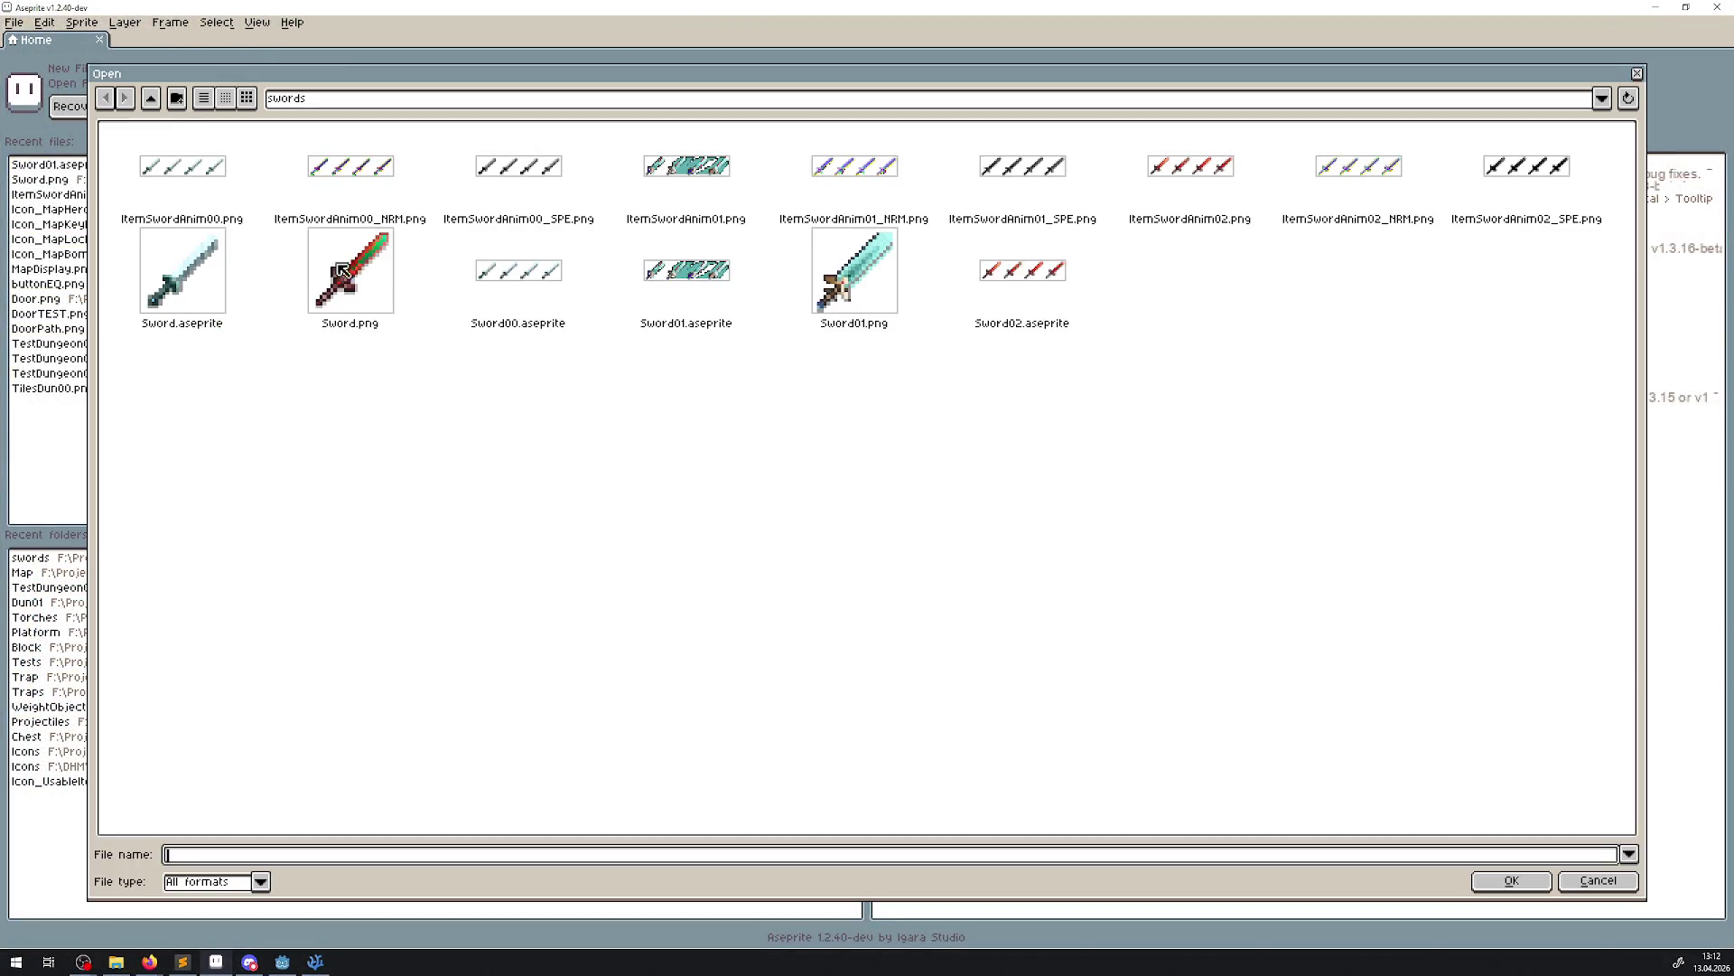
pyautogui.click(156, 102)
pyautogui.click(158, 105)
pyautogui.click(154, 101)
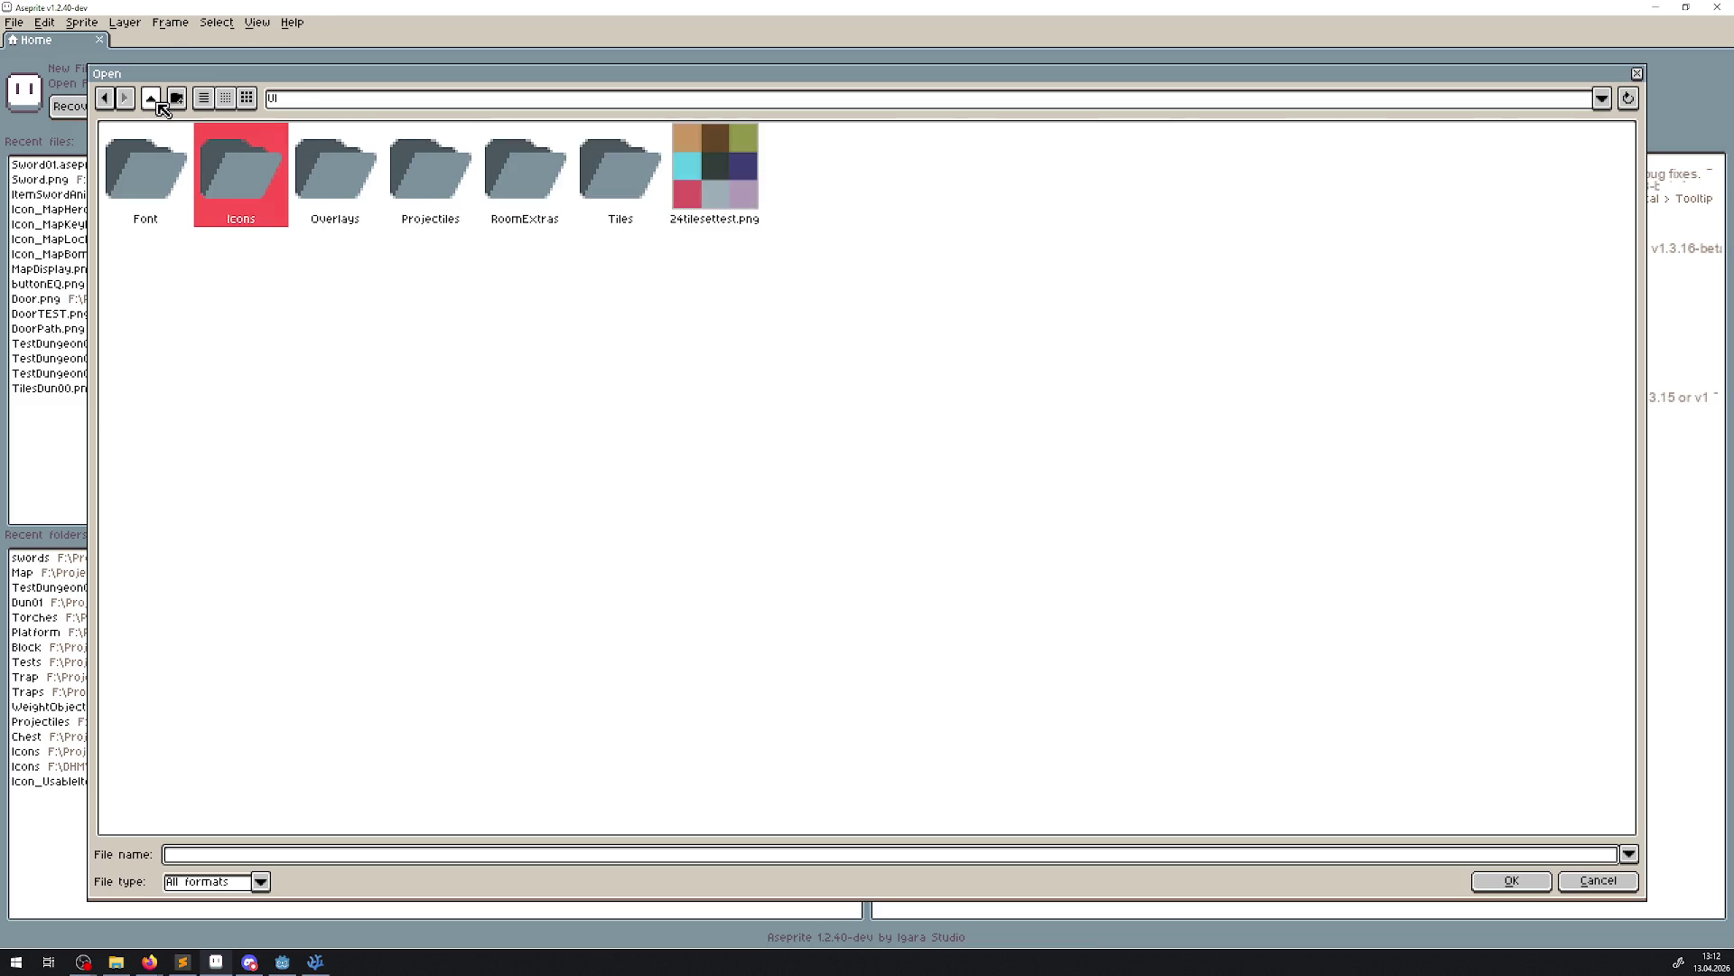
pyautogui.click(158, 101)
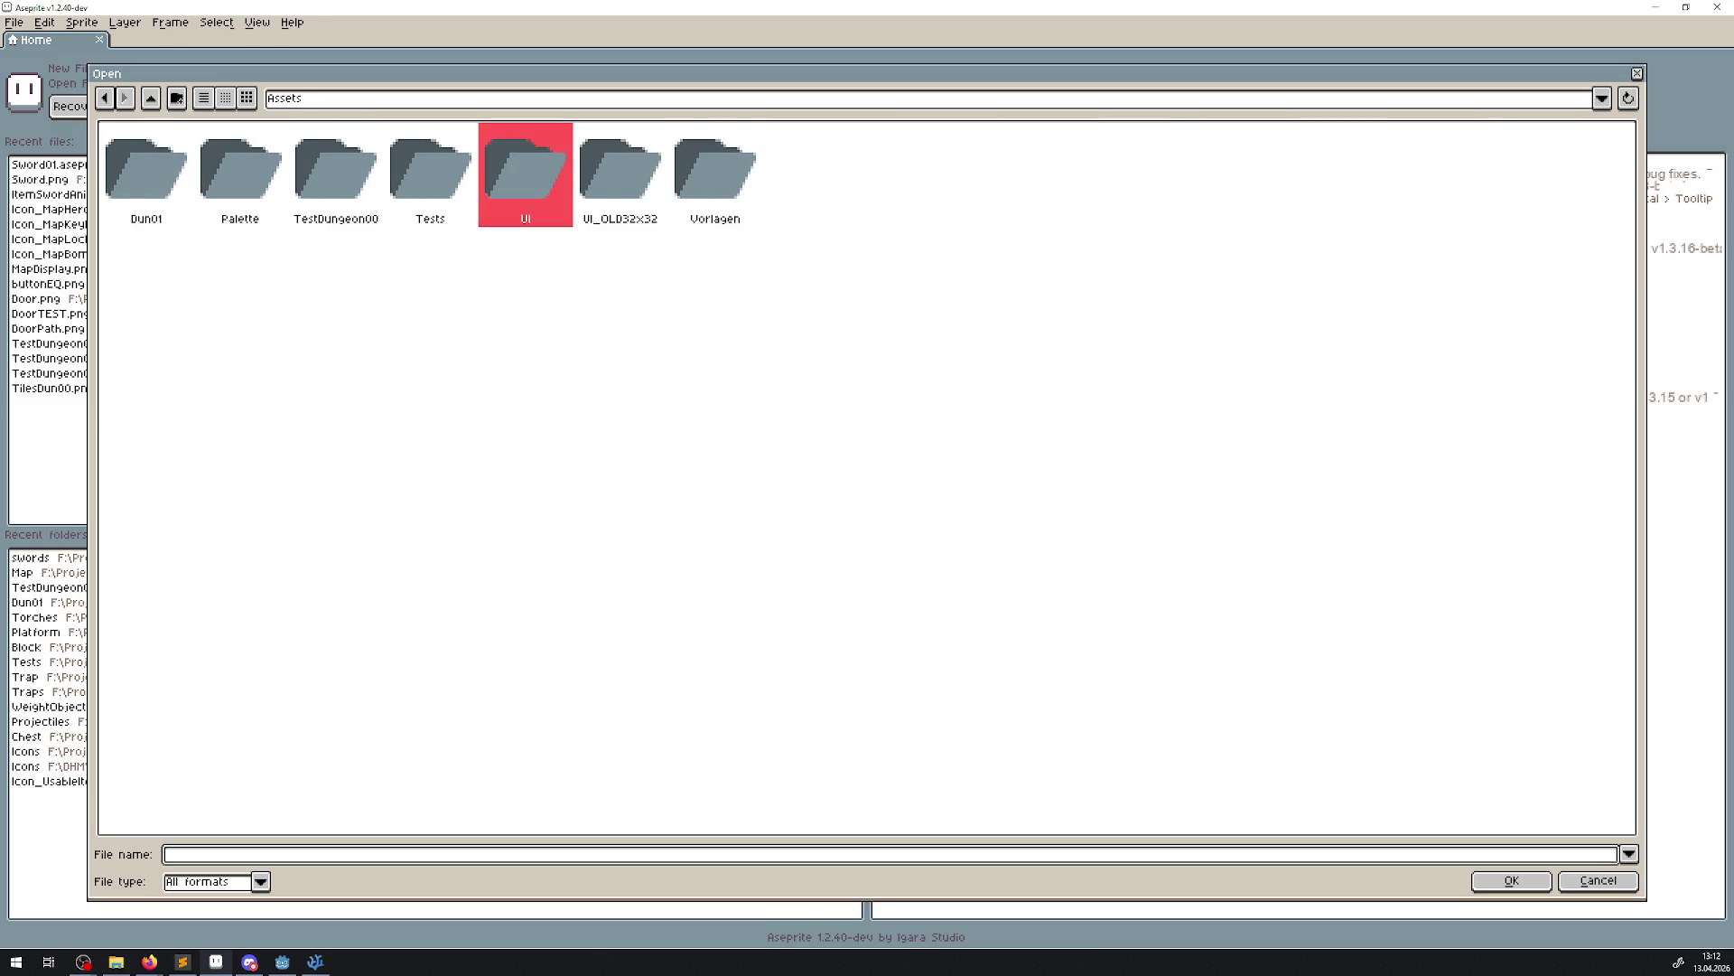
pyautogui.hotkey('alt', 'Tab')
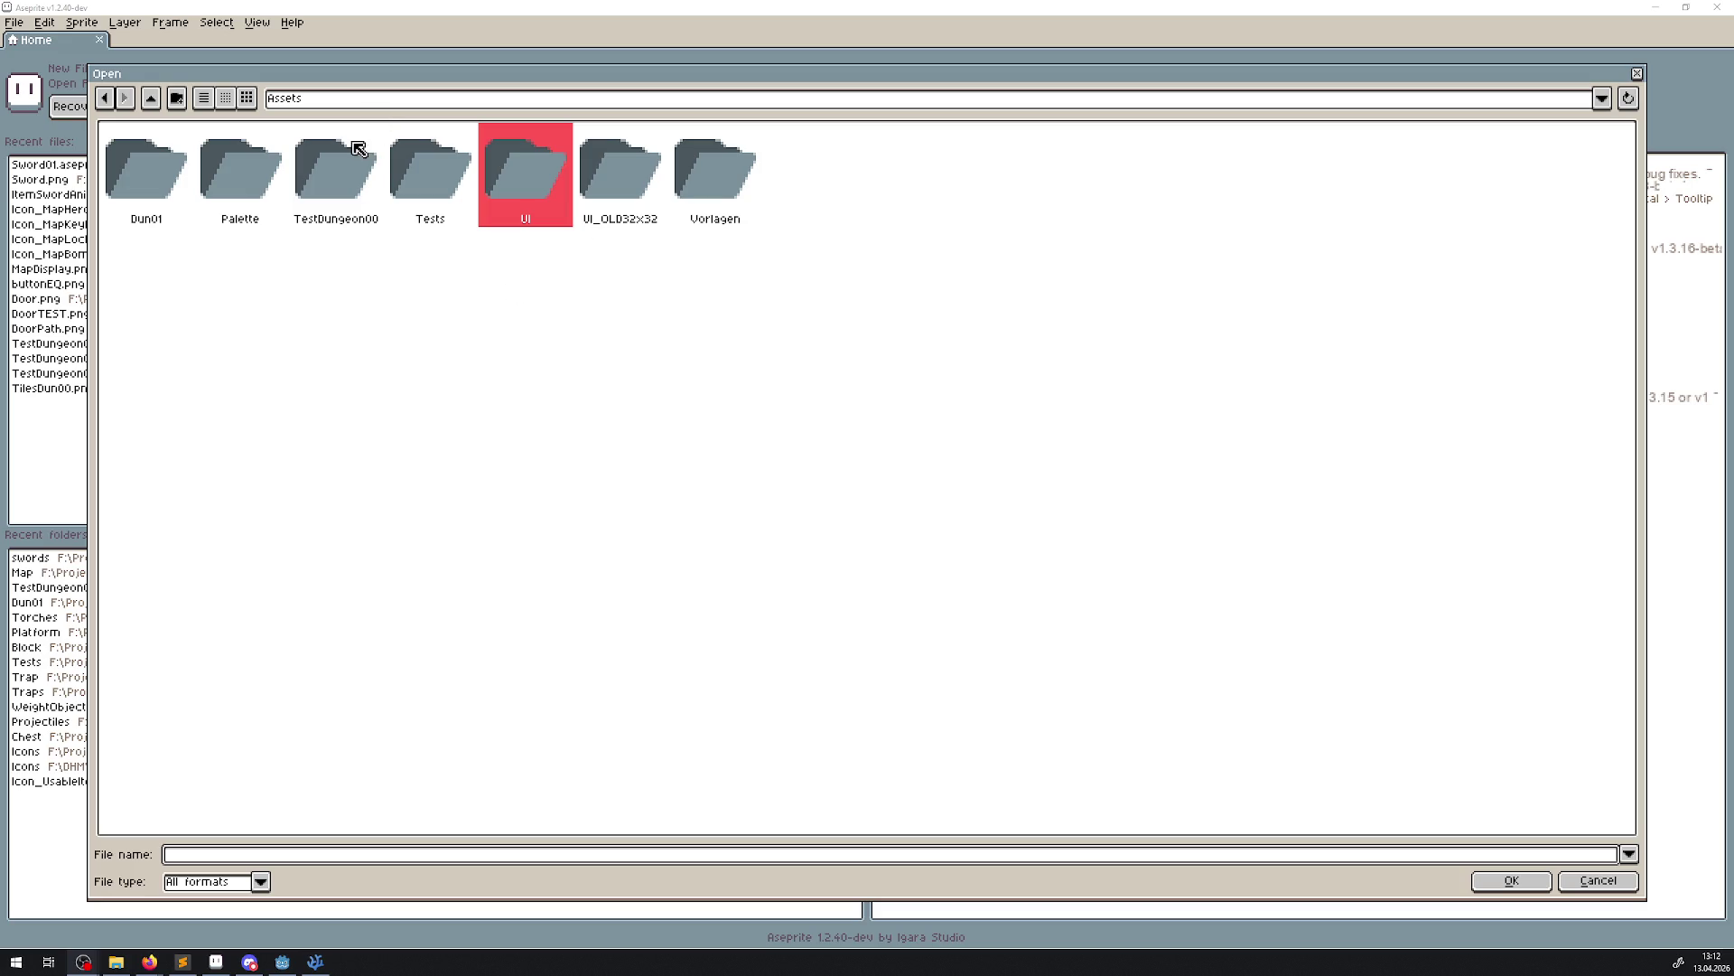
pyautogui.doubleClick(346, 177)
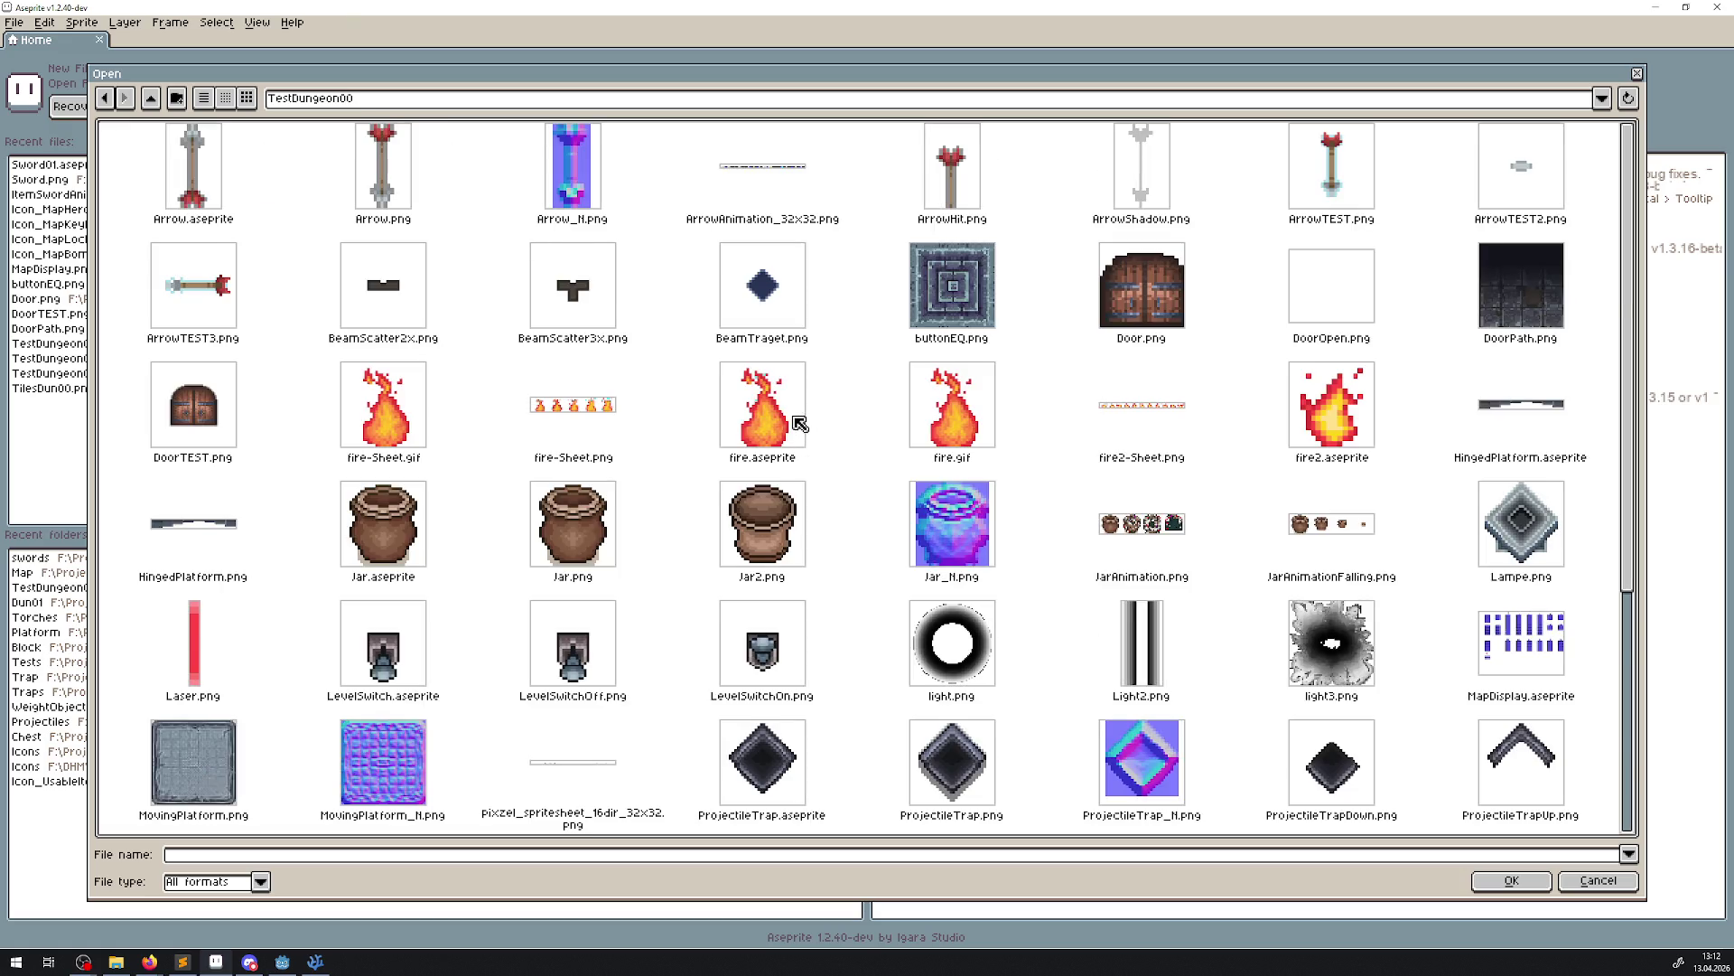
# Open Laser.png, look it over, and compare with the trap scene in Godot
pyautogui.scroll(-3, 799, 423)
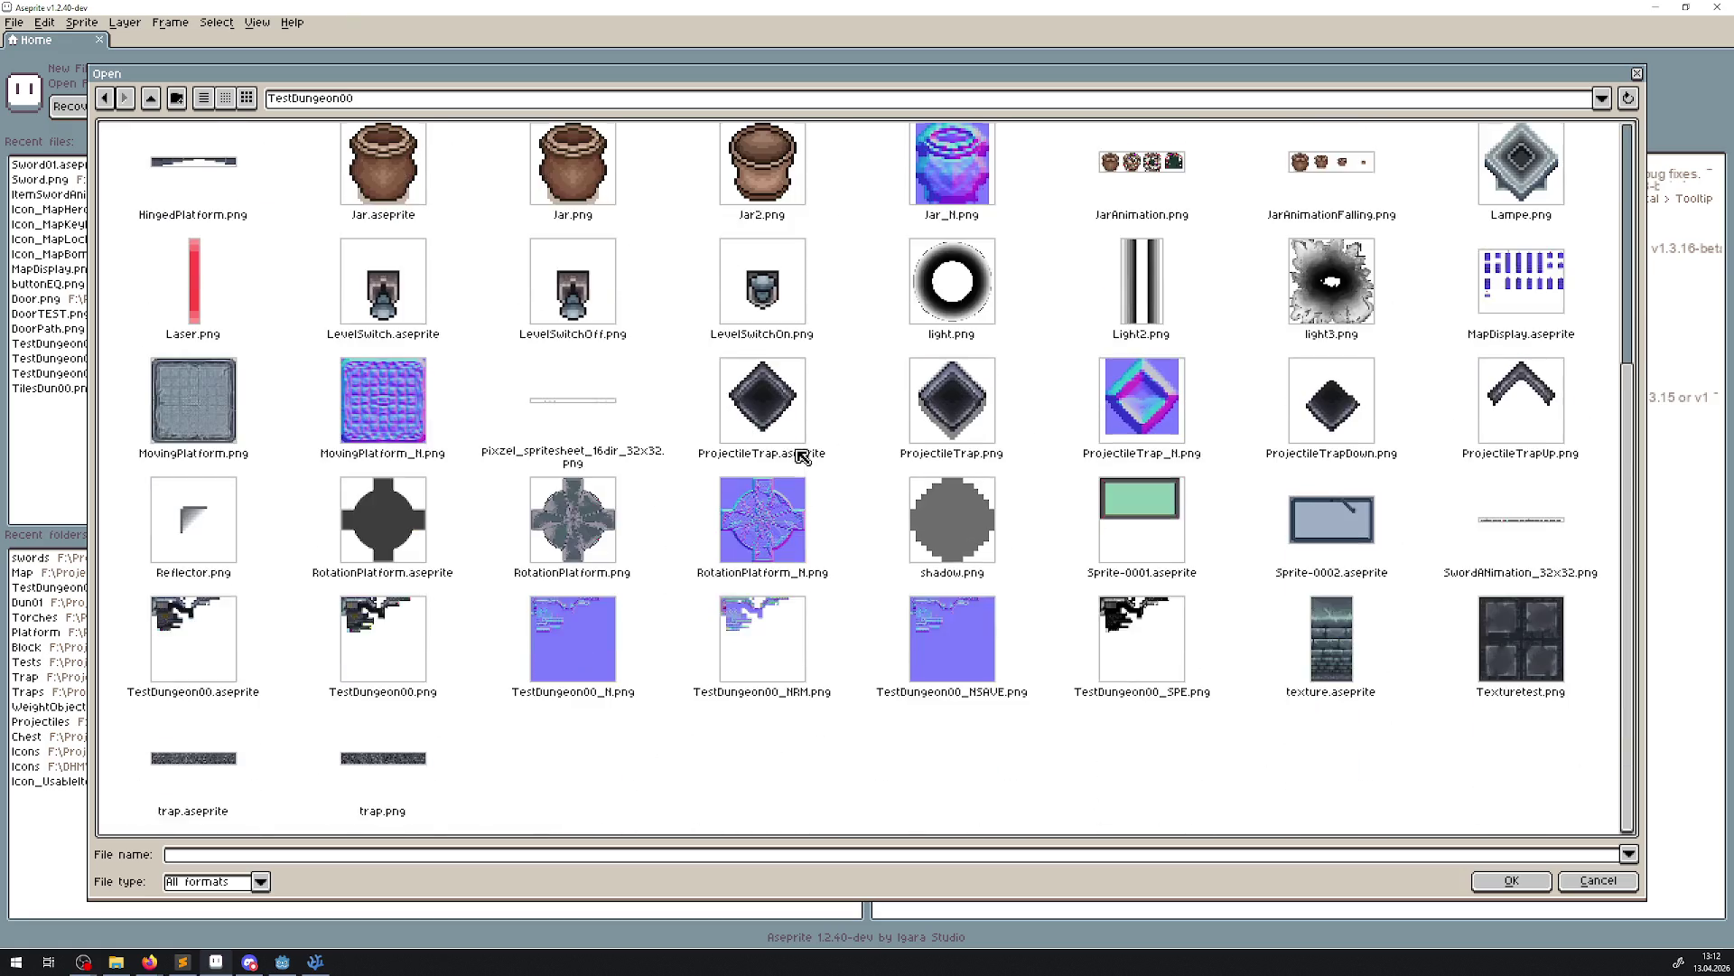
pyautogui.scroll(1, 673, 542)
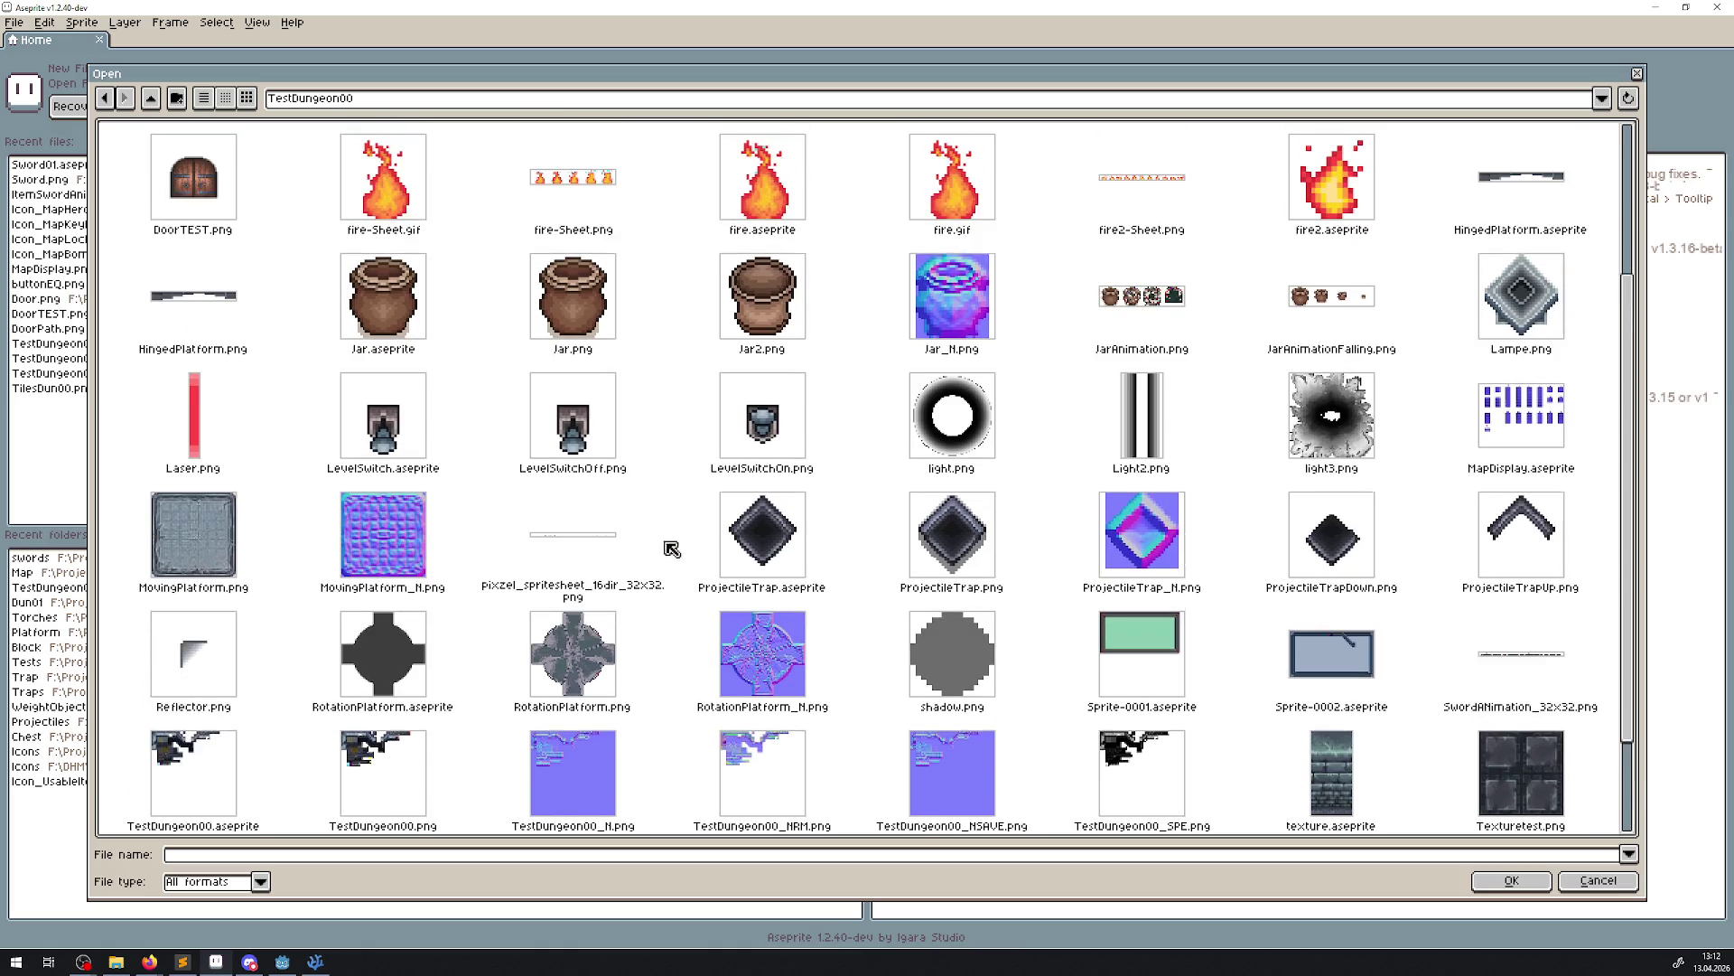
pyautogui.doubleClick(206, 434)
pyautogui.scroll(6, 980, 430)
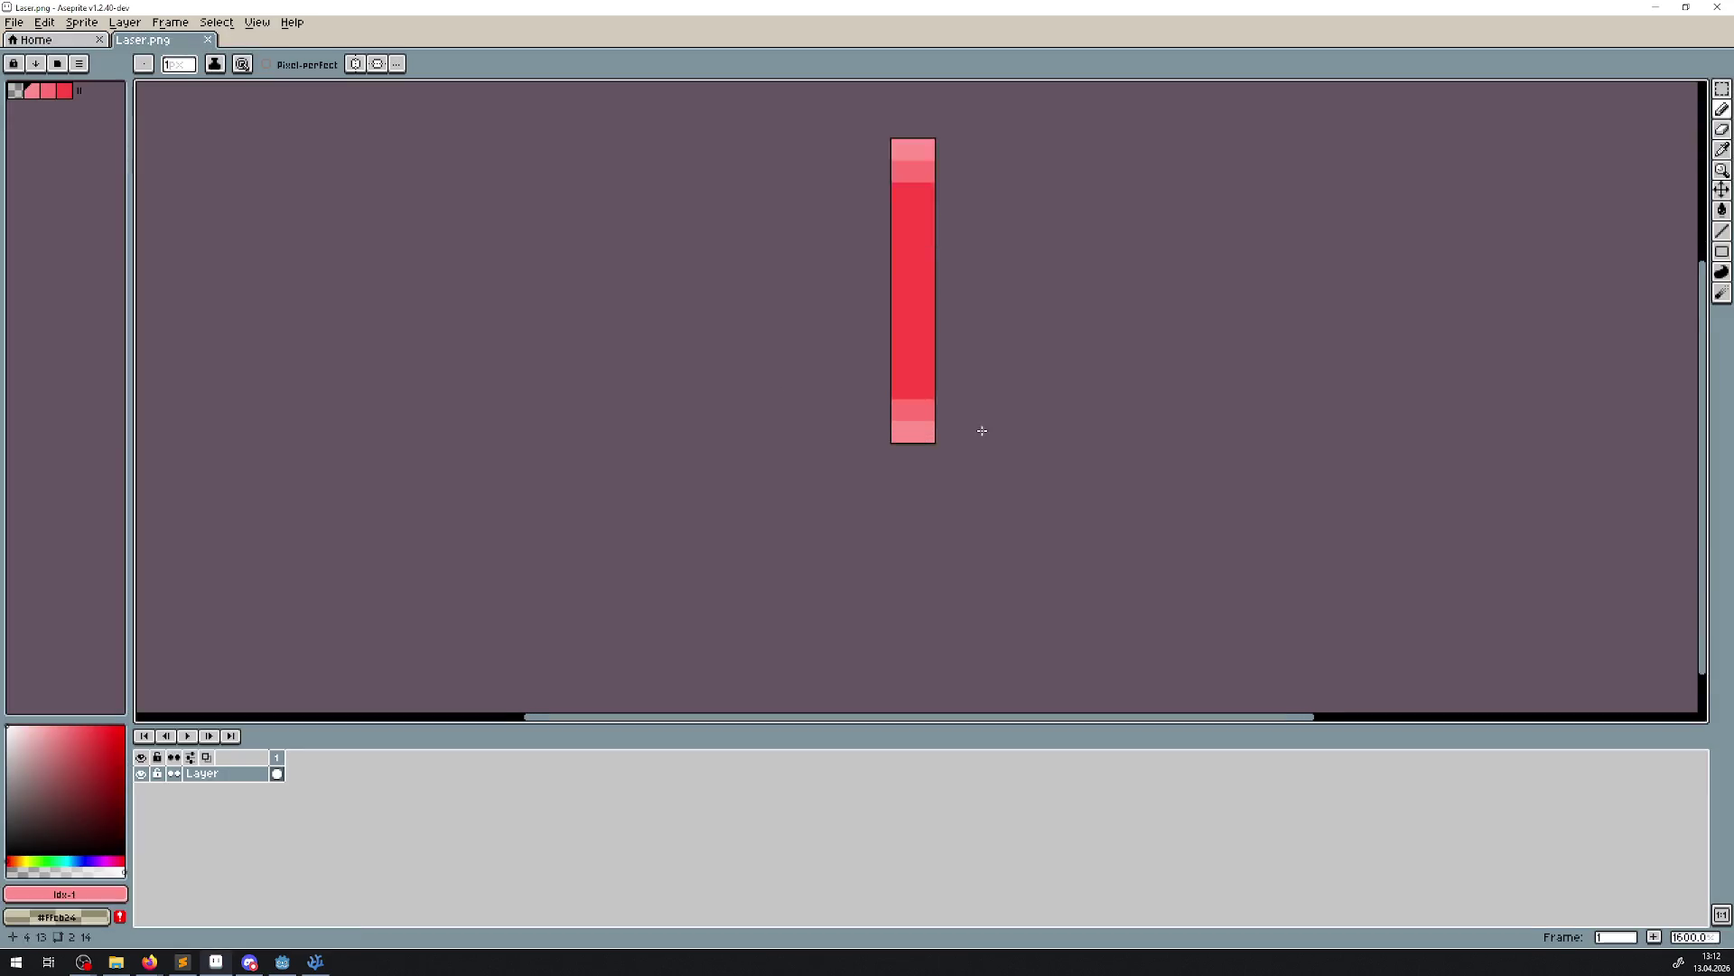
pyautogui.scroll(-3, 976, 420)
pyautogui.scroll(-3, 975, 419)
pyautogui.scroll(1, 472, 496)
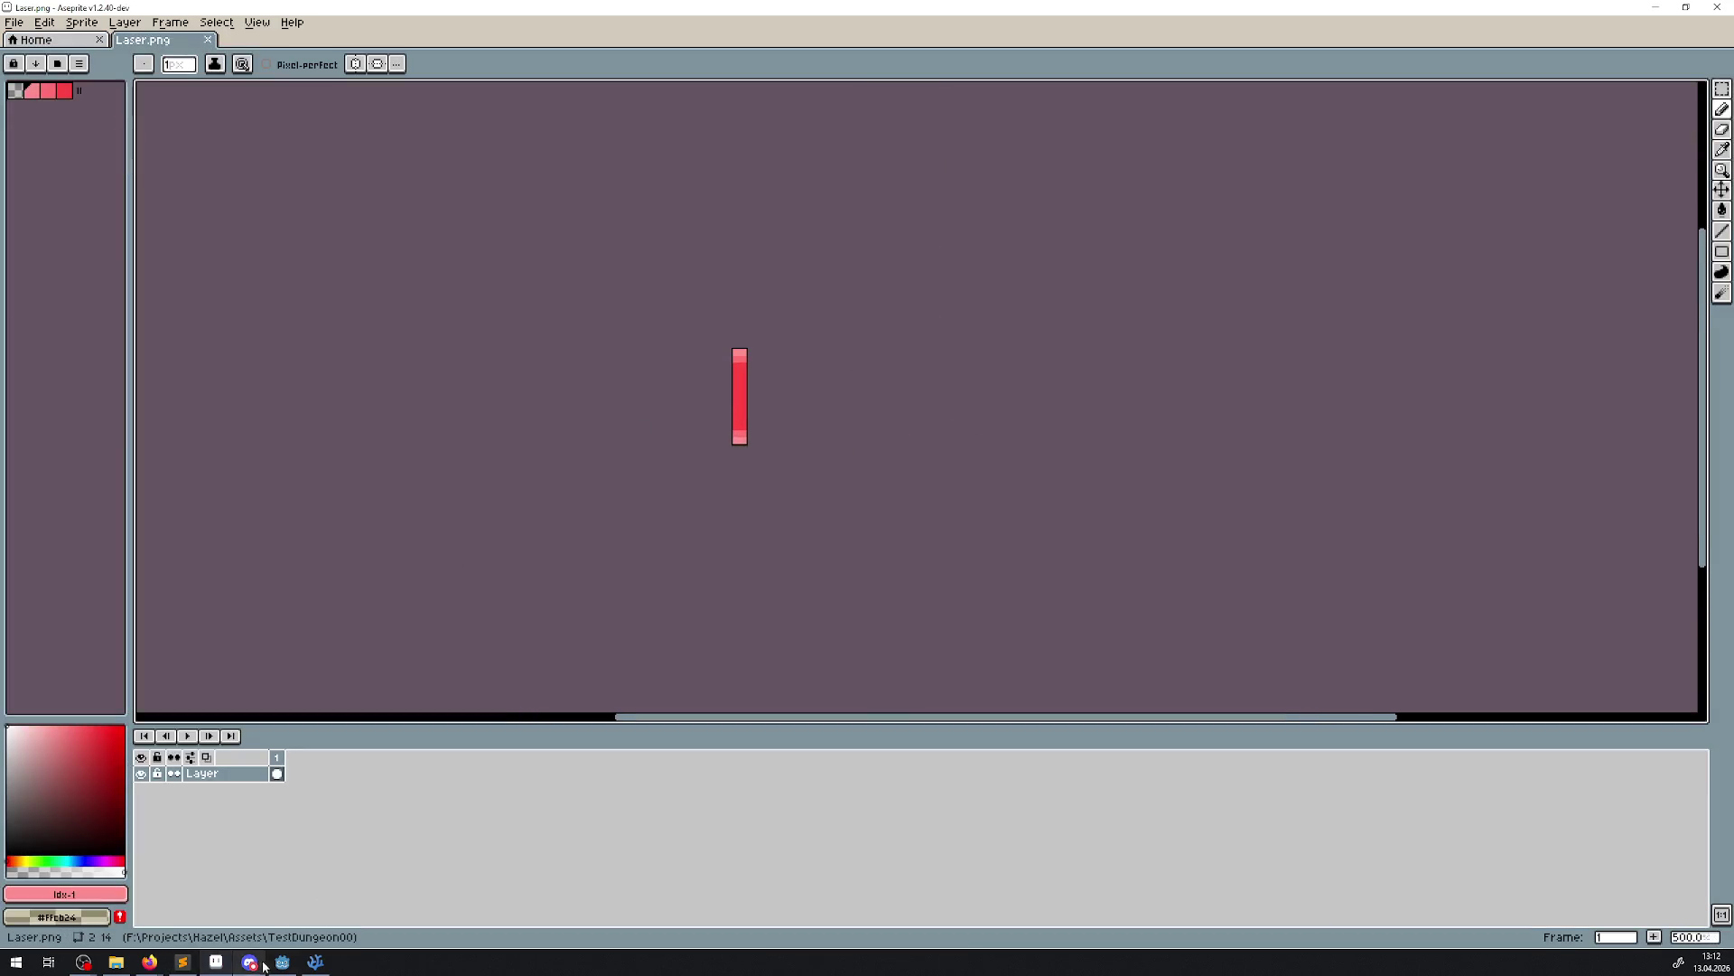
pyautogui.click(311, 962)
pyautogui.click(283, 962)
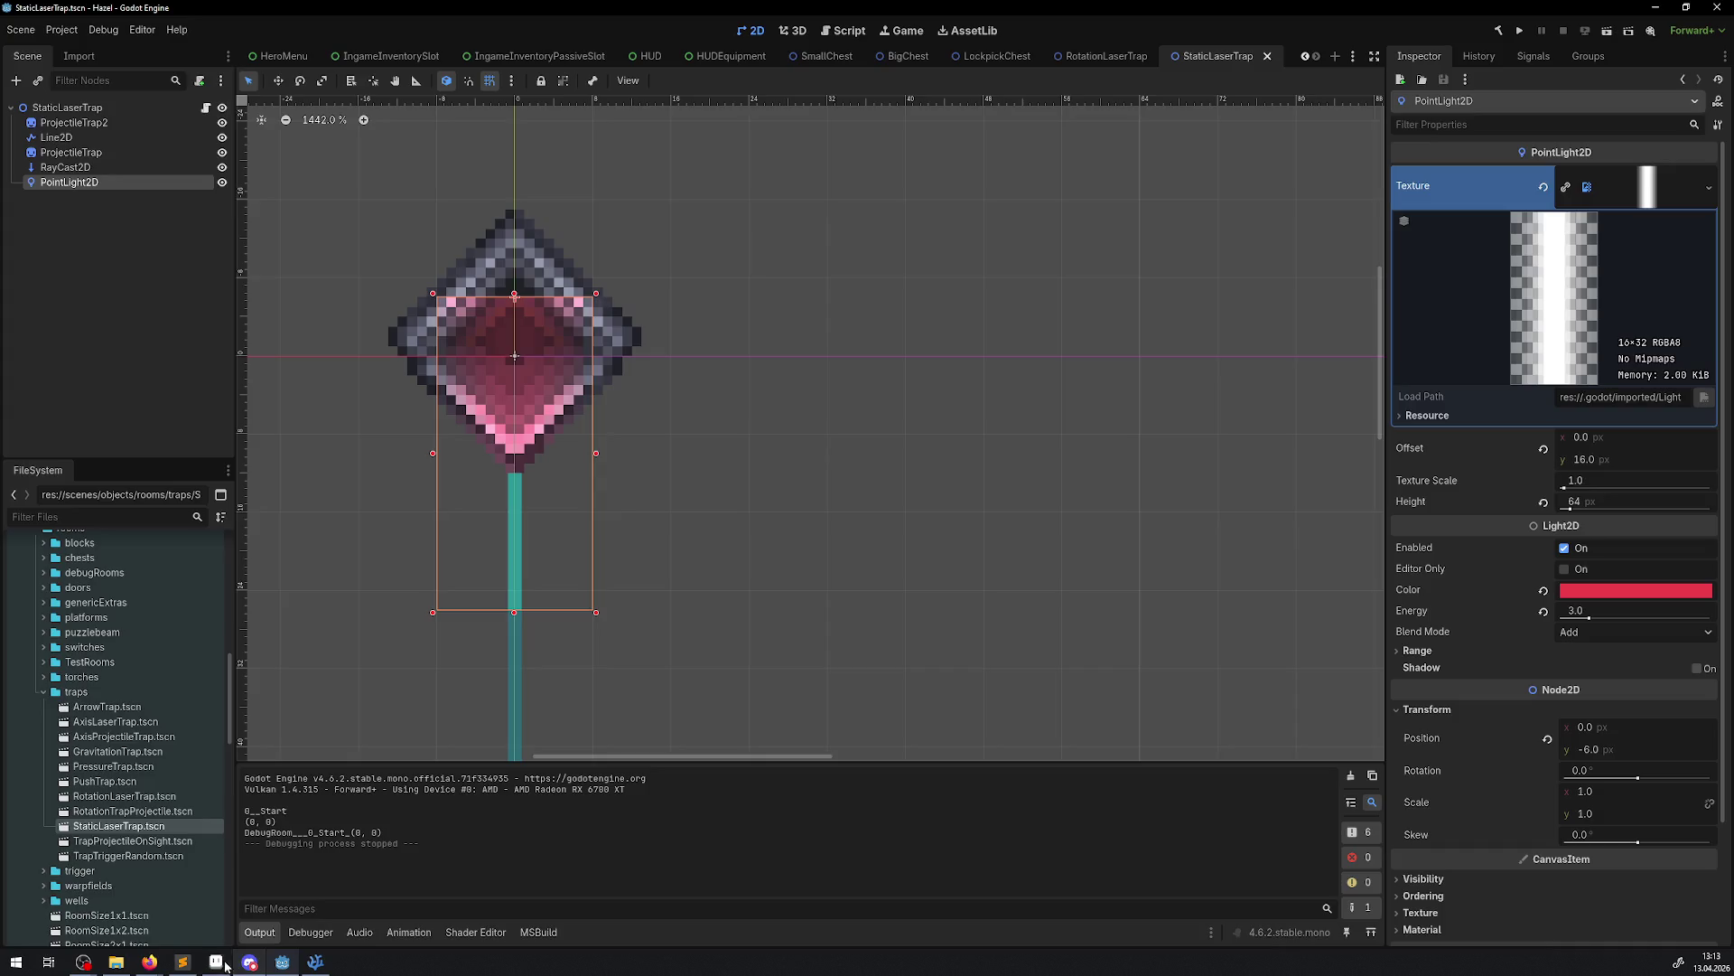
pyautogui.click(182, 961)
# Close Laser.png and open Light2.png from the TestDungeon00 folder
pyautogui.click(207, 40)
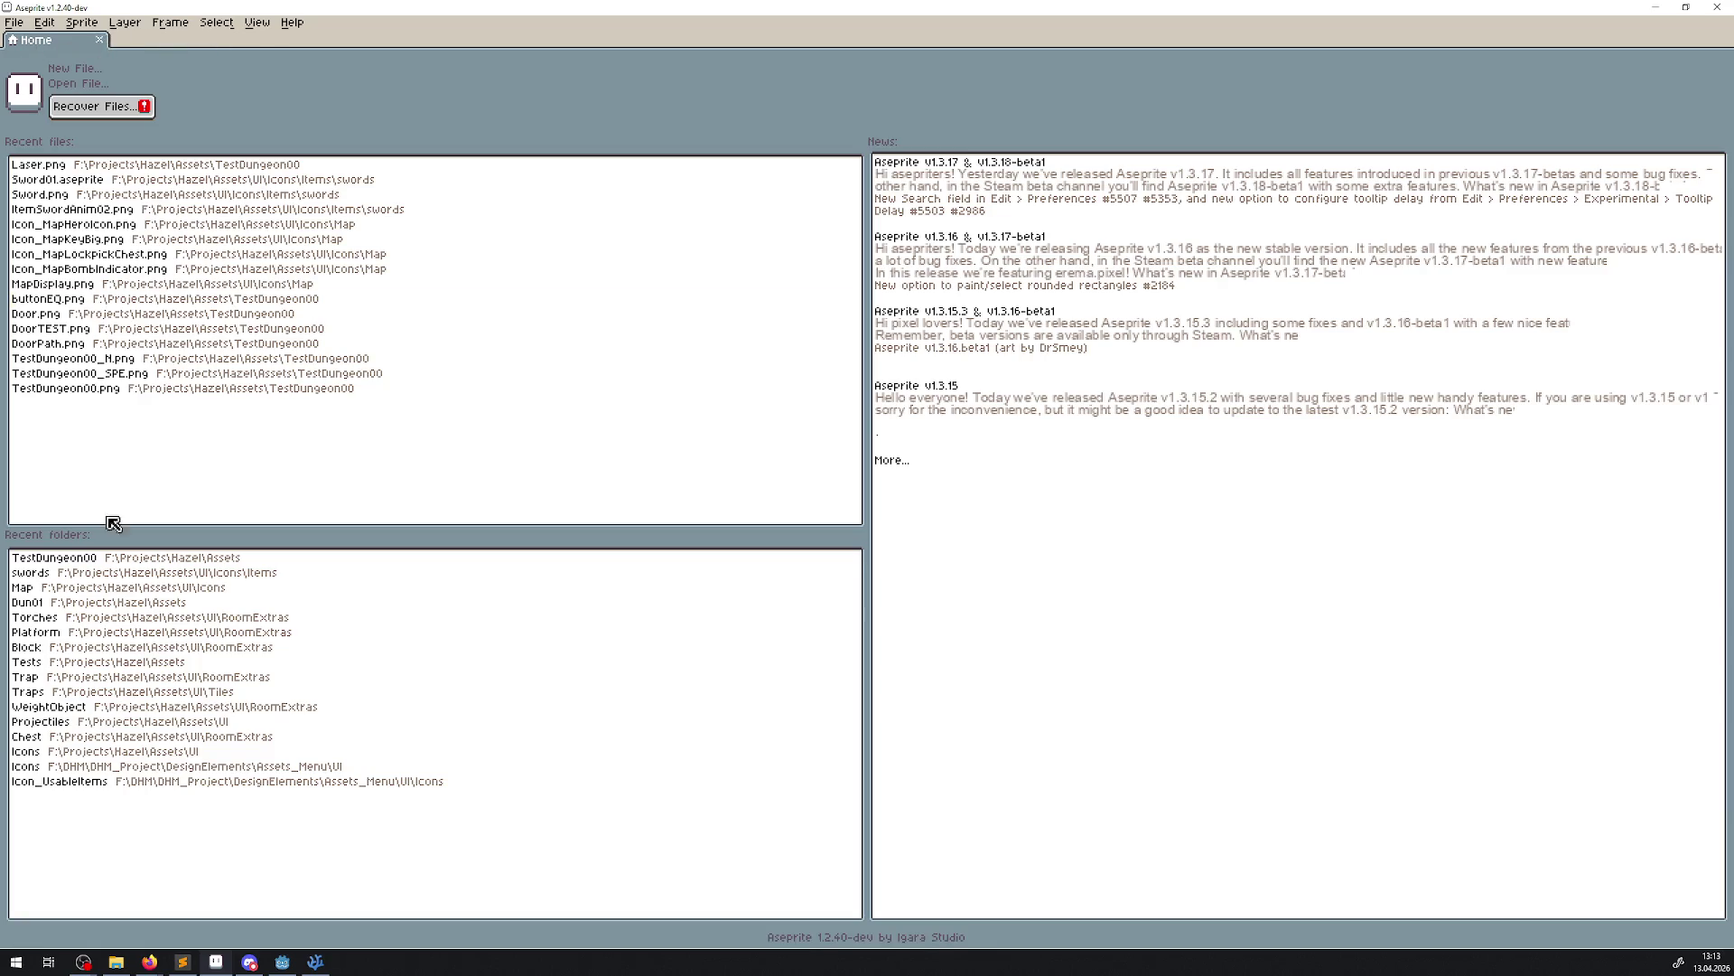
pyautogui.click(102, 557)
pyautogui.scroll(-5, 774, 526)
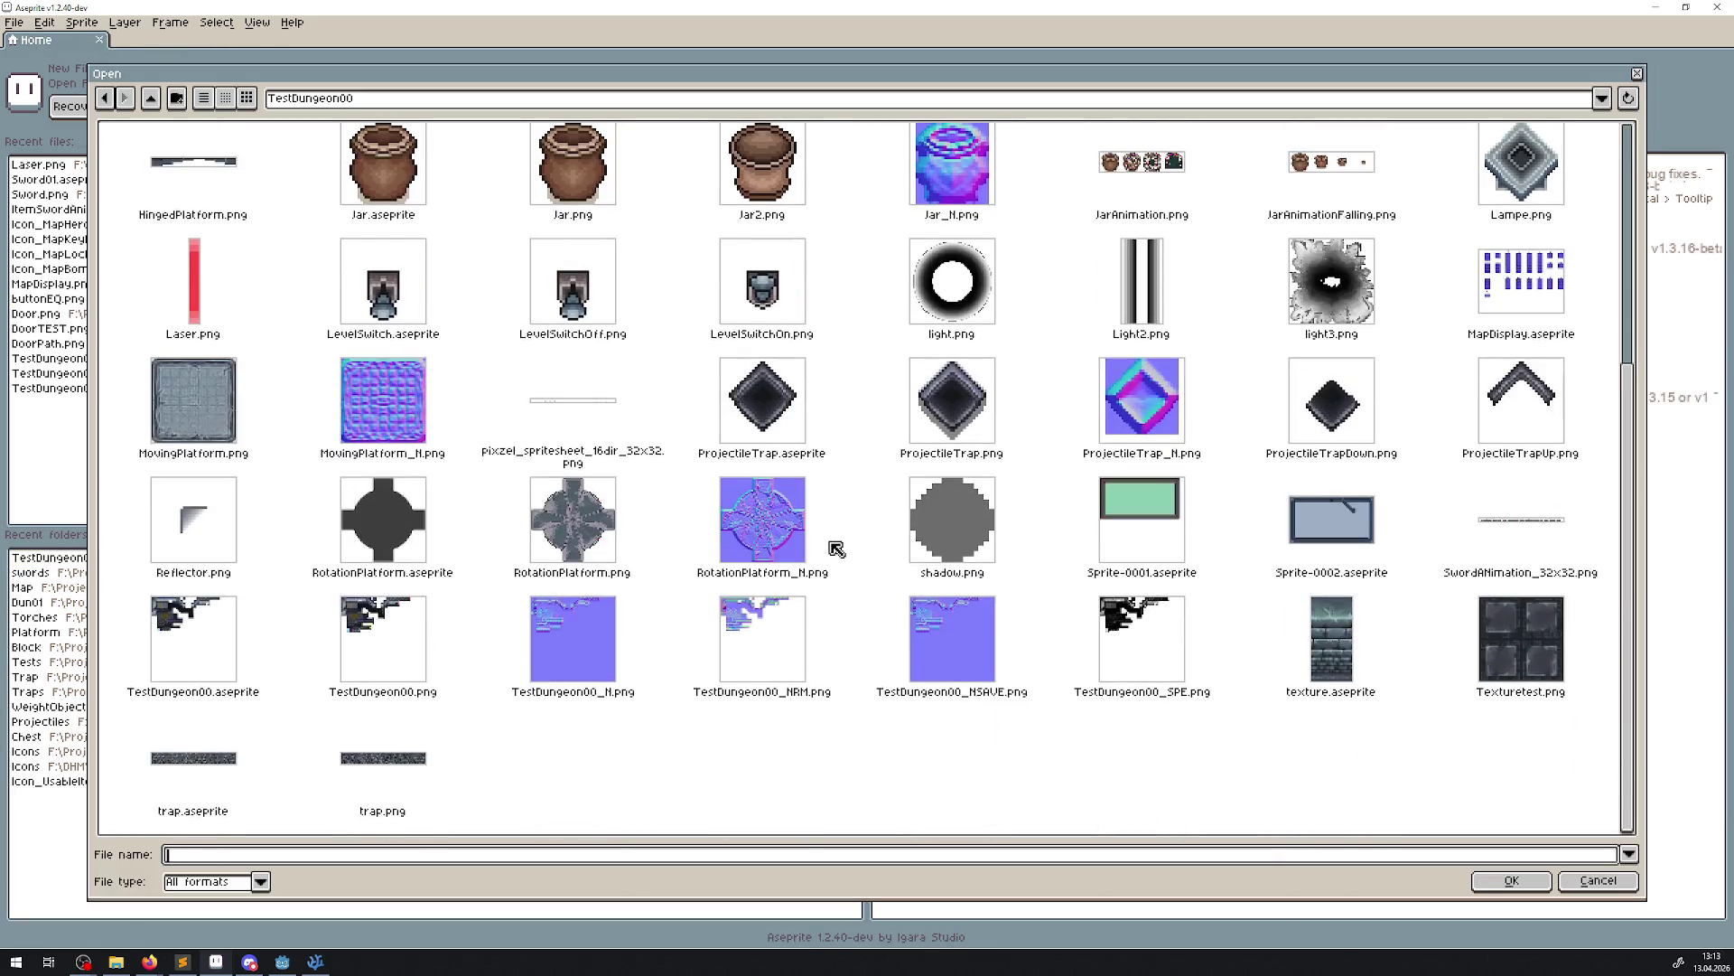
pyautogui.doubleClick(1175, 299)
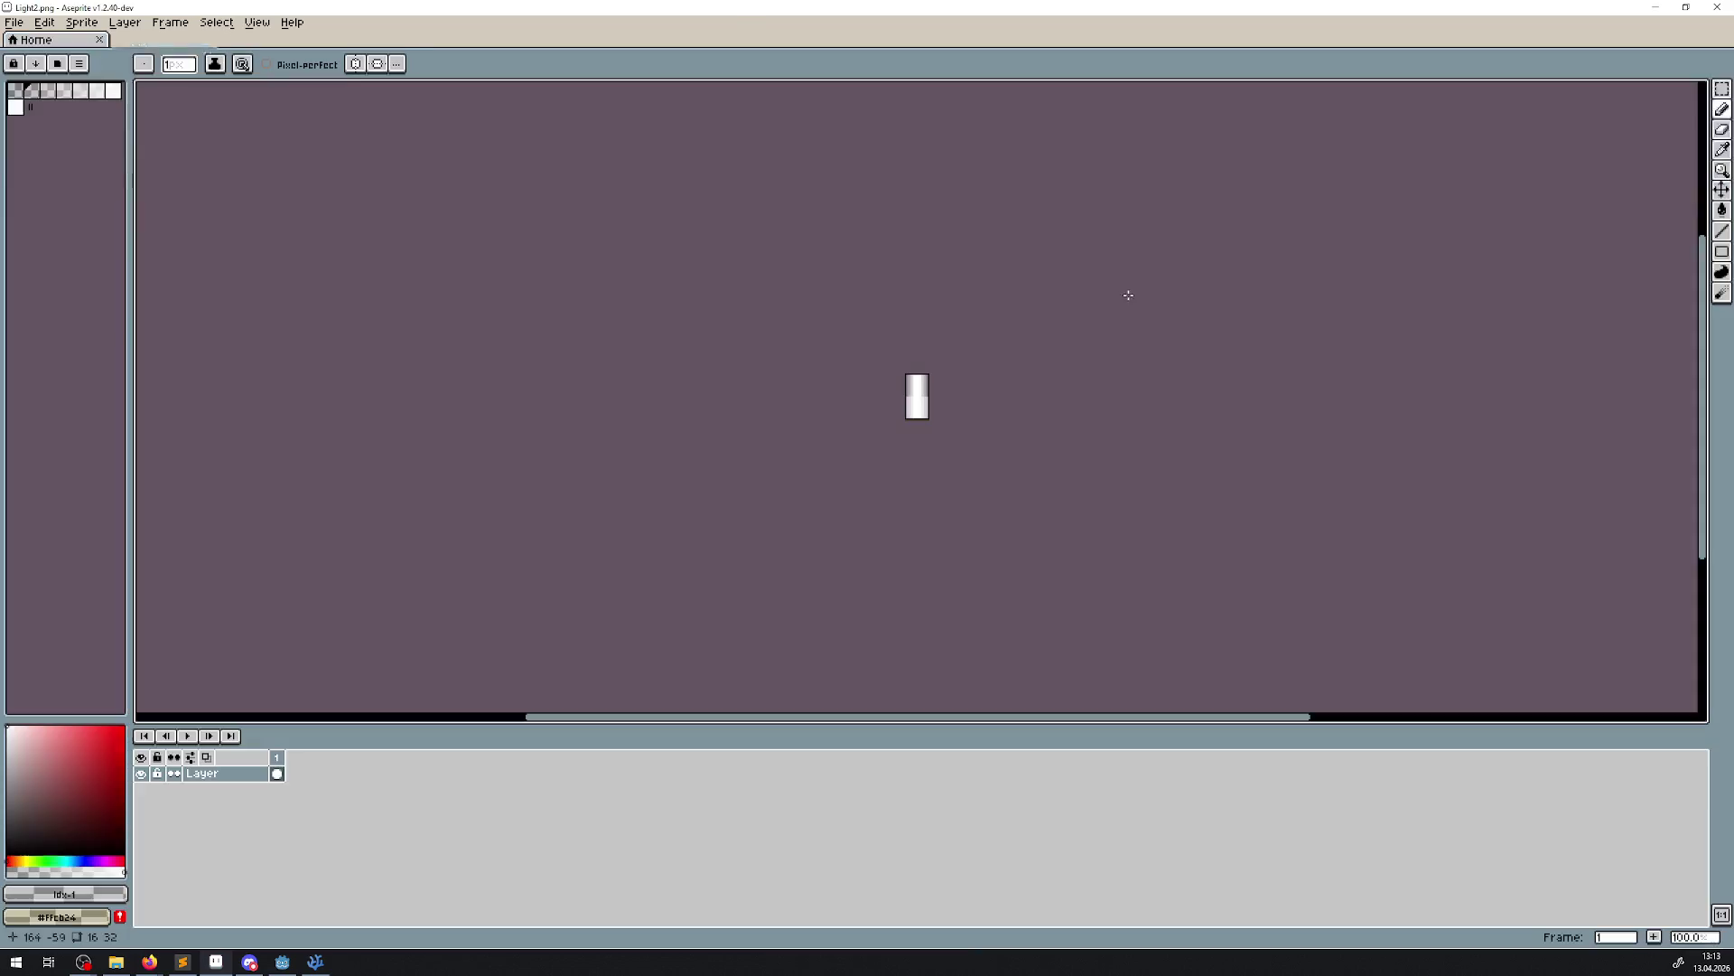
# Resize the Light2.png canvas to 16×24, after briefly trying width 12, then return to Godot
pyautogui.scroll(2, 934, 404)
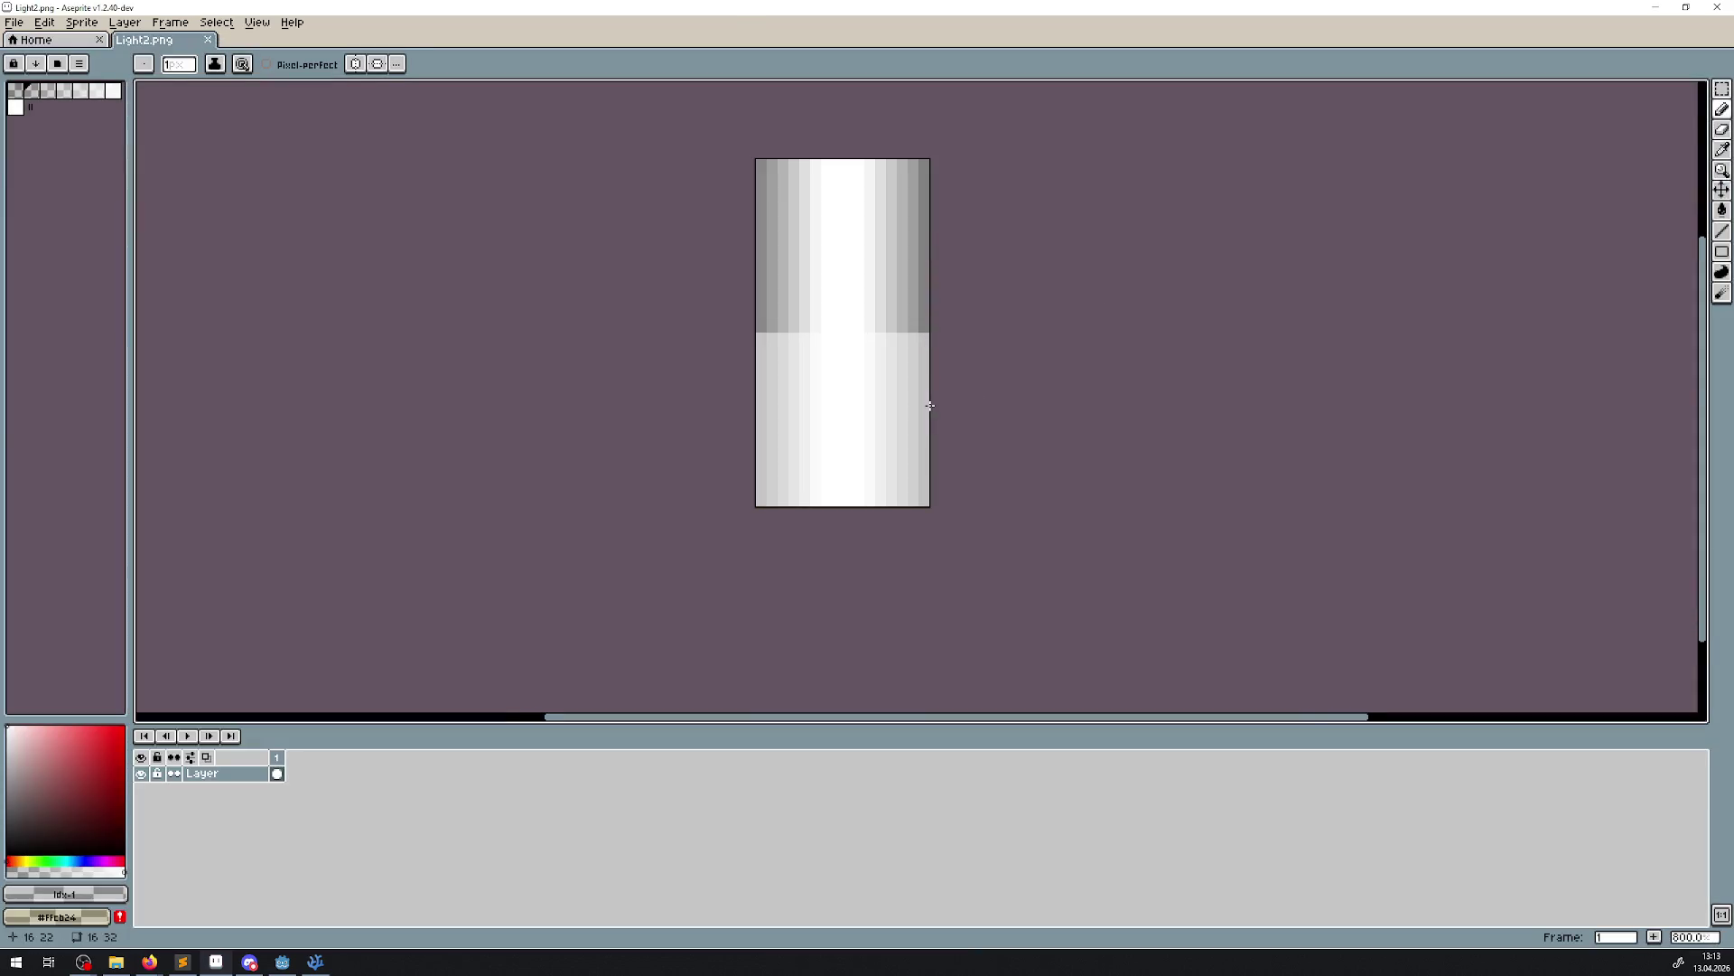
pyautogui.click(82, 23)
pyautogui.click(113, 109)
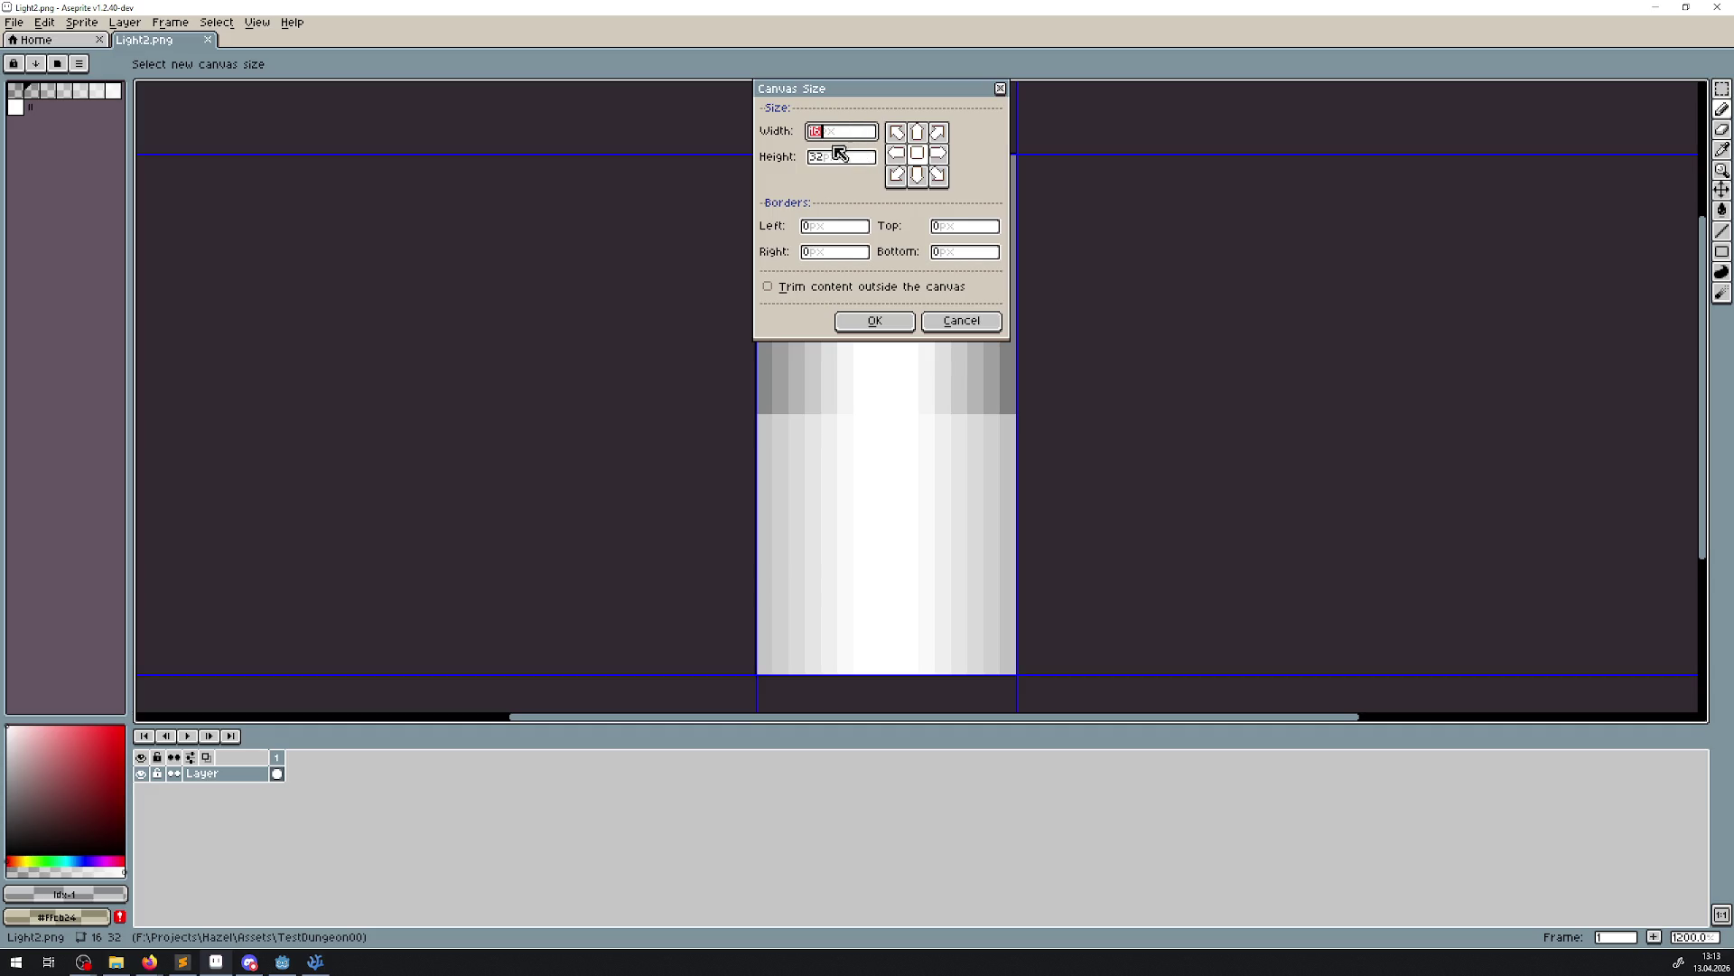
pyautogui.doubleClick(839, 154)
pyautogui.write('24')
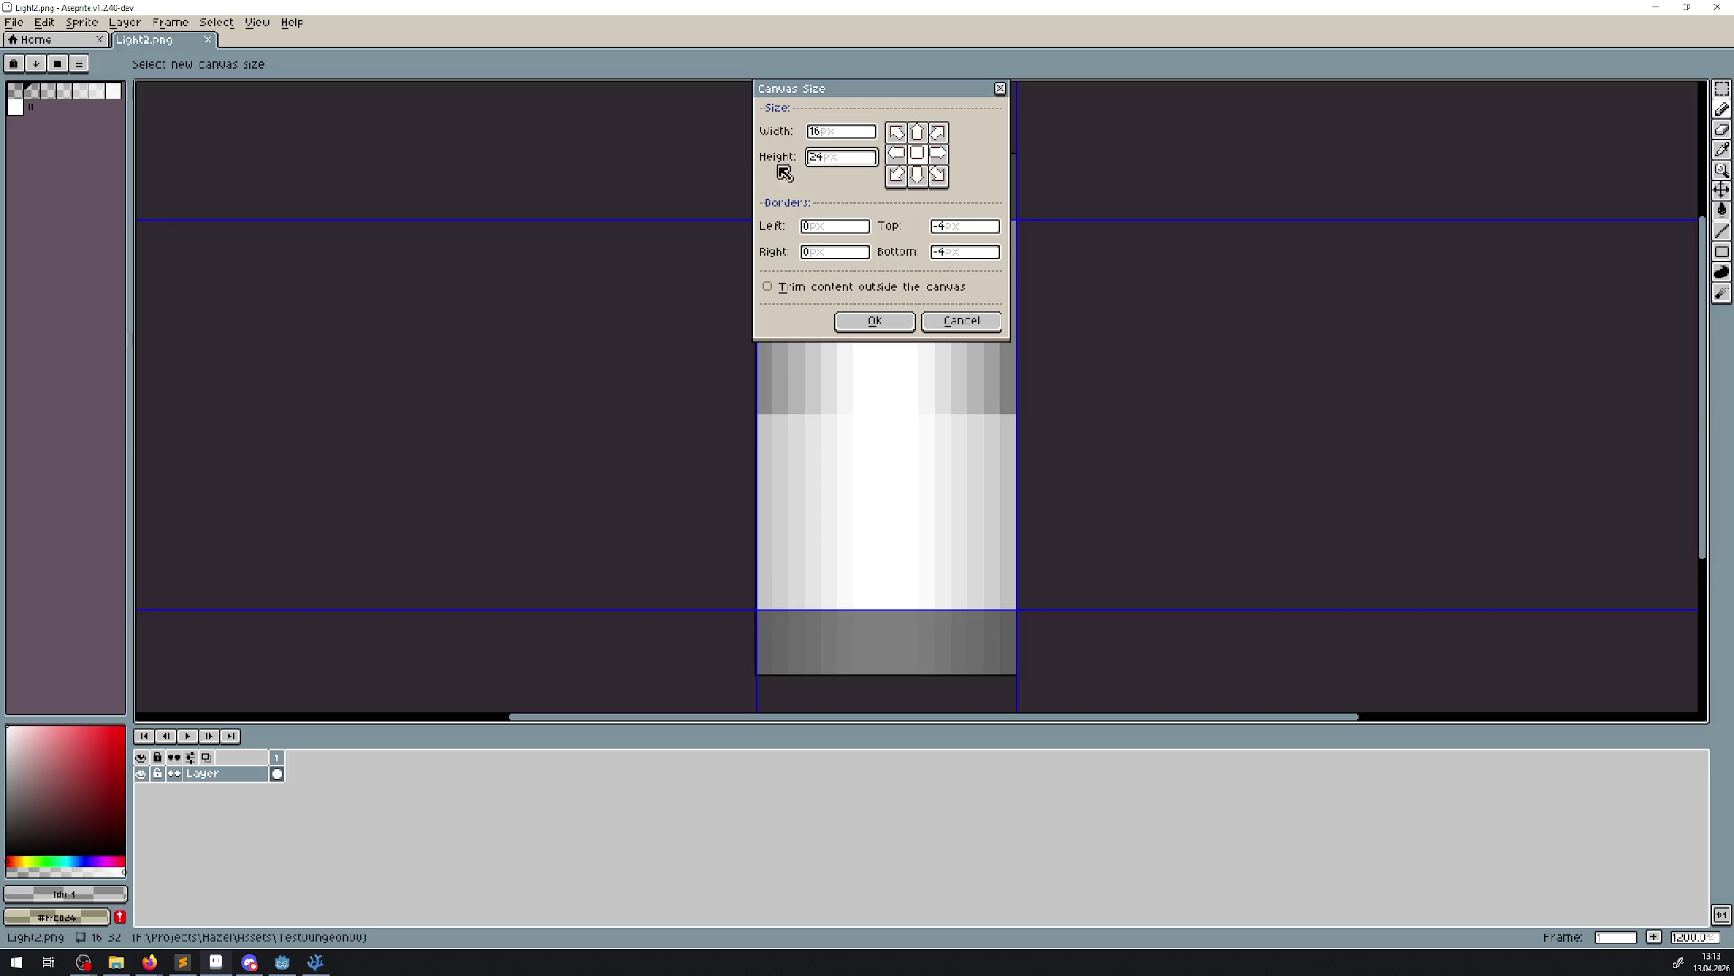
pyautogui.moveTo(877, 97); pyautogui.dragTo(1269, 162)
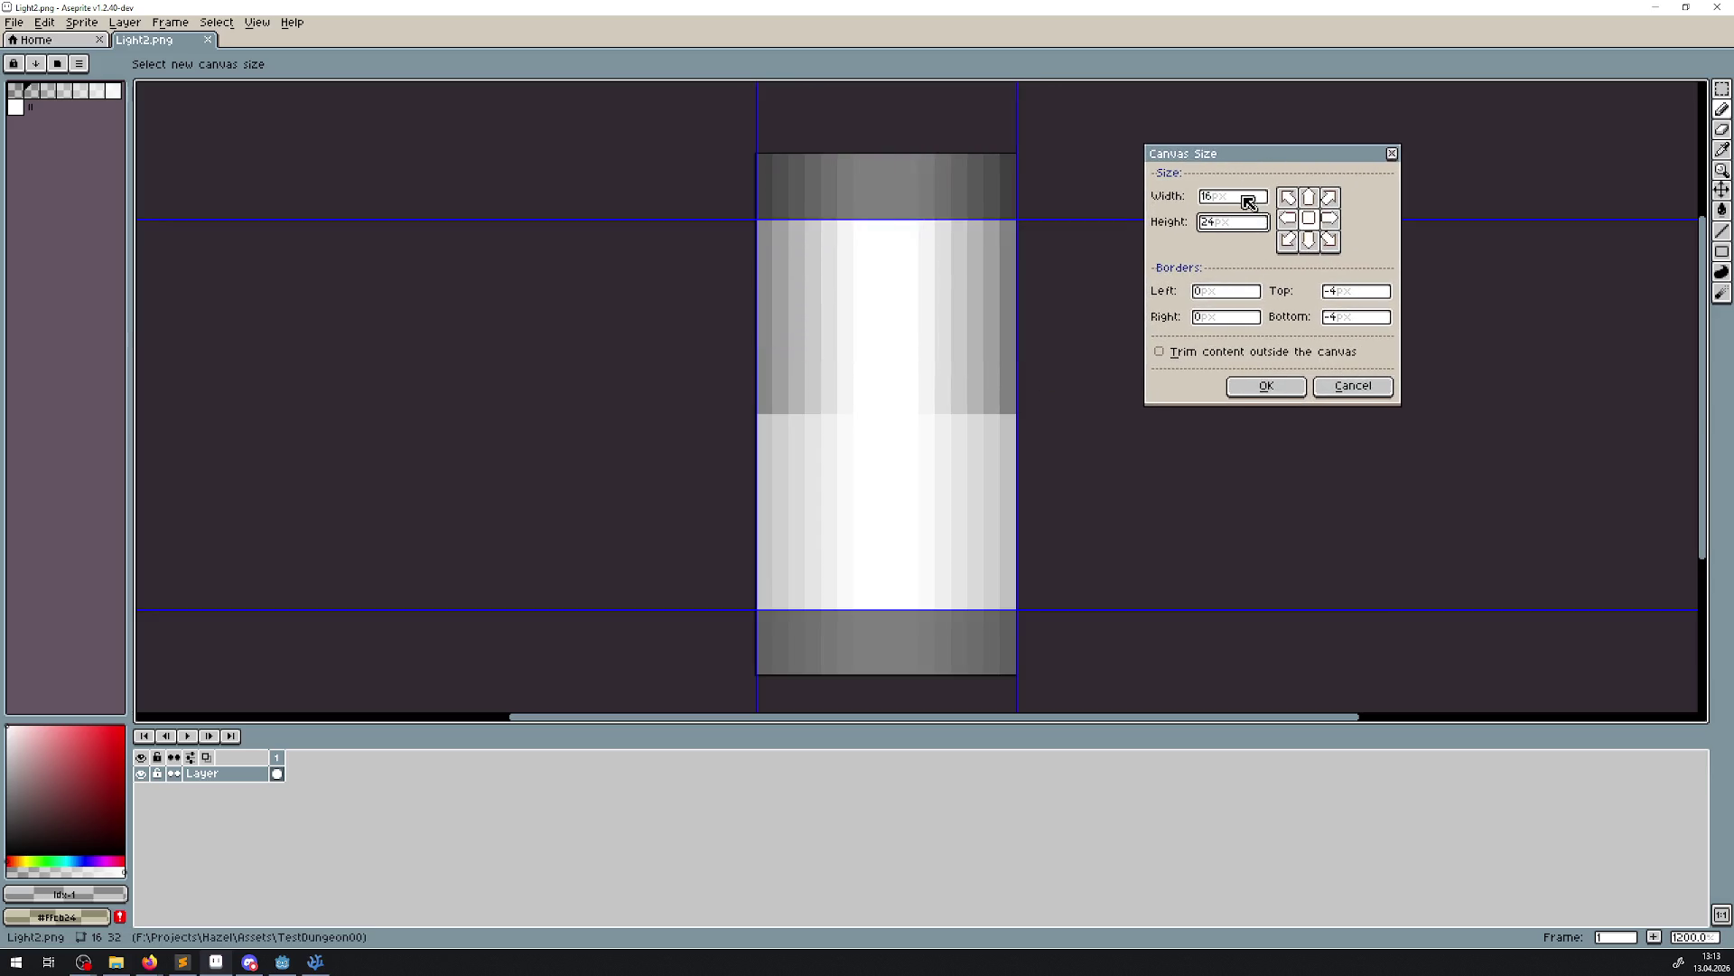
pyautogui.doubleClick(1246, 201)
pyautogui.write('12')
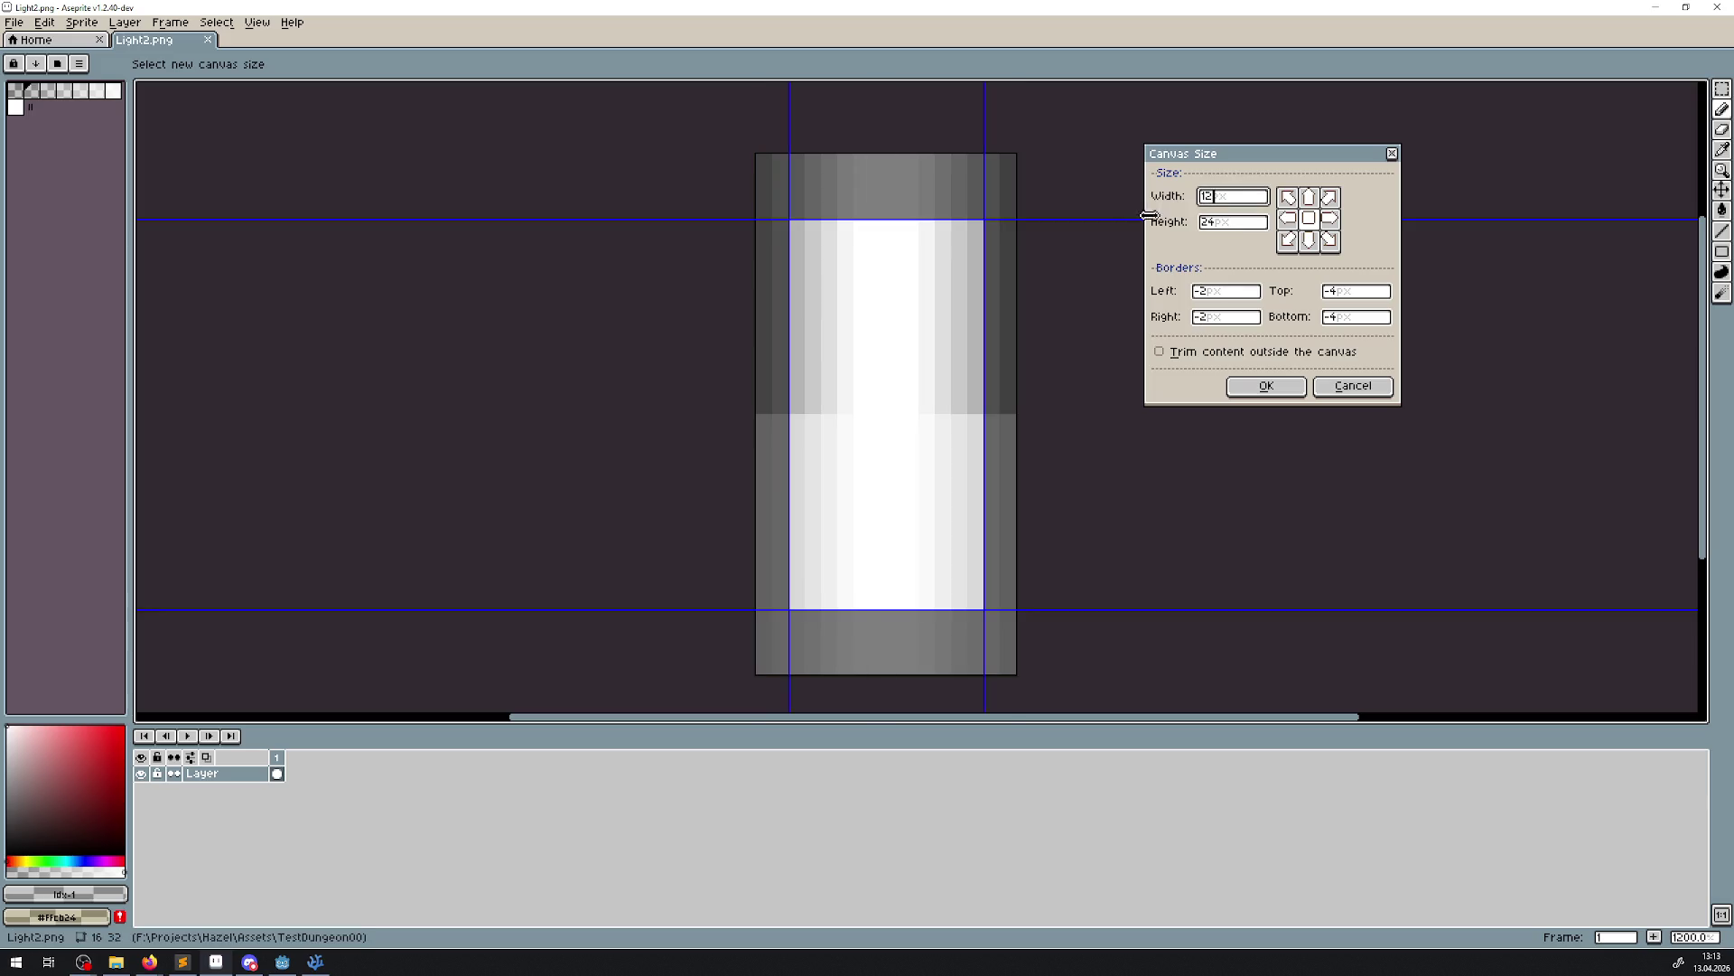
pyautogui.doubleClick(1226, 197)
pyautogui.write('16')
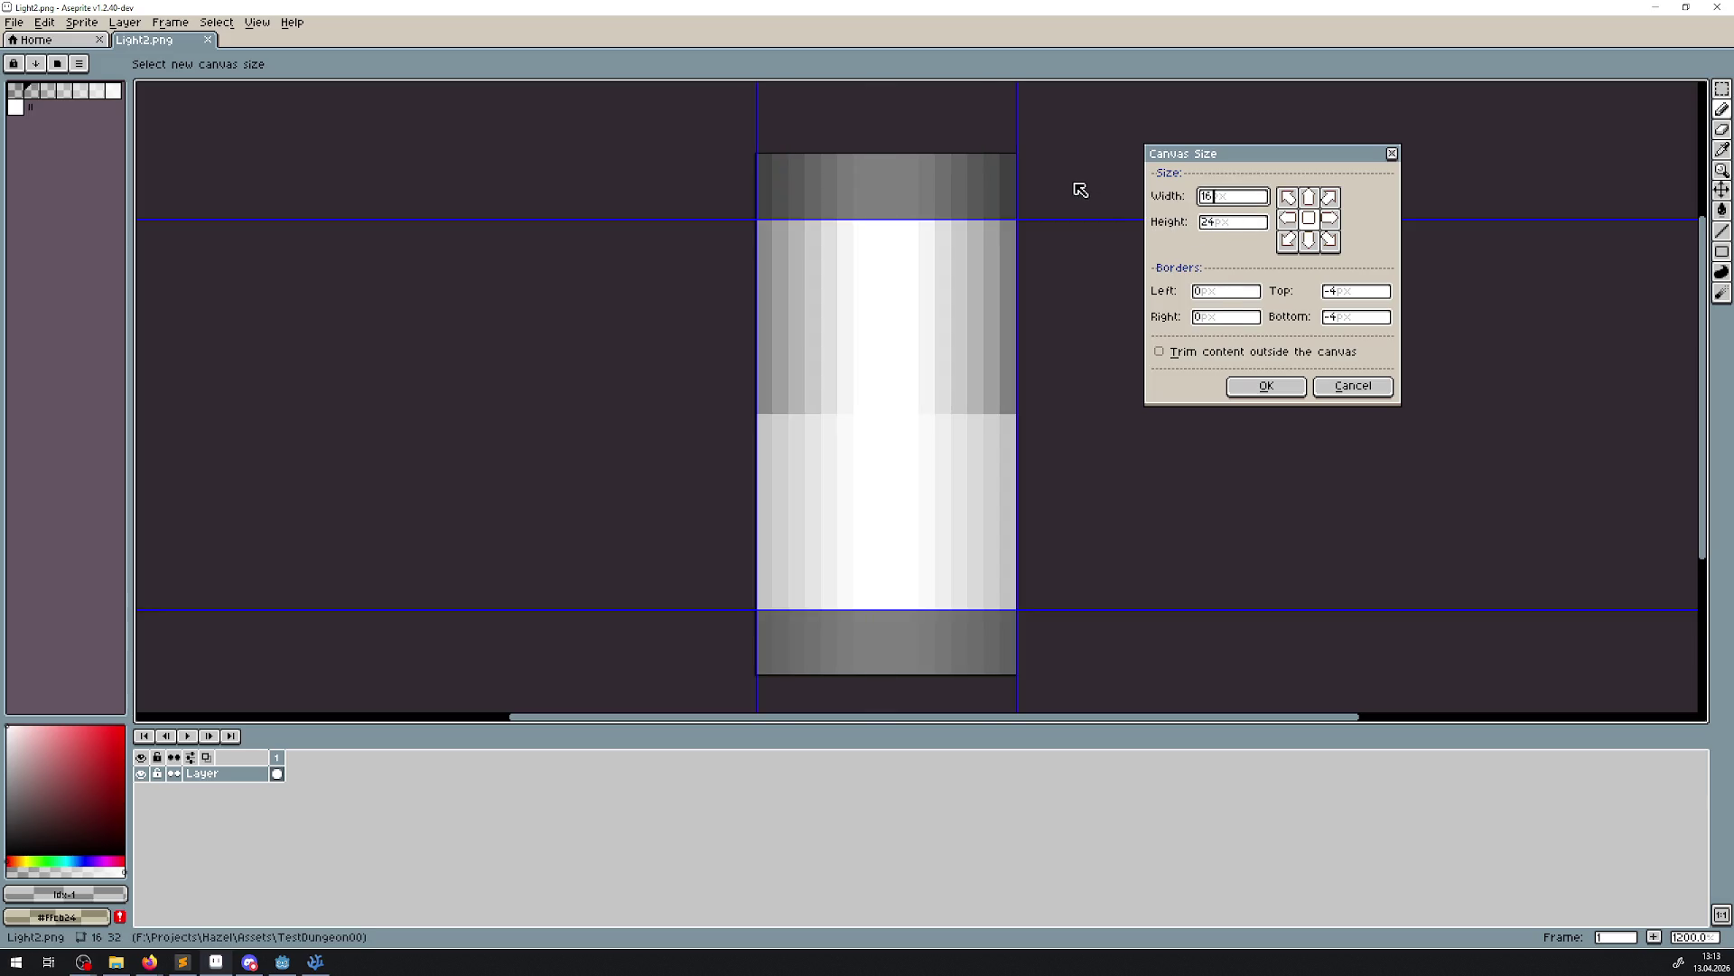
pyautogui.click(1268, 389)
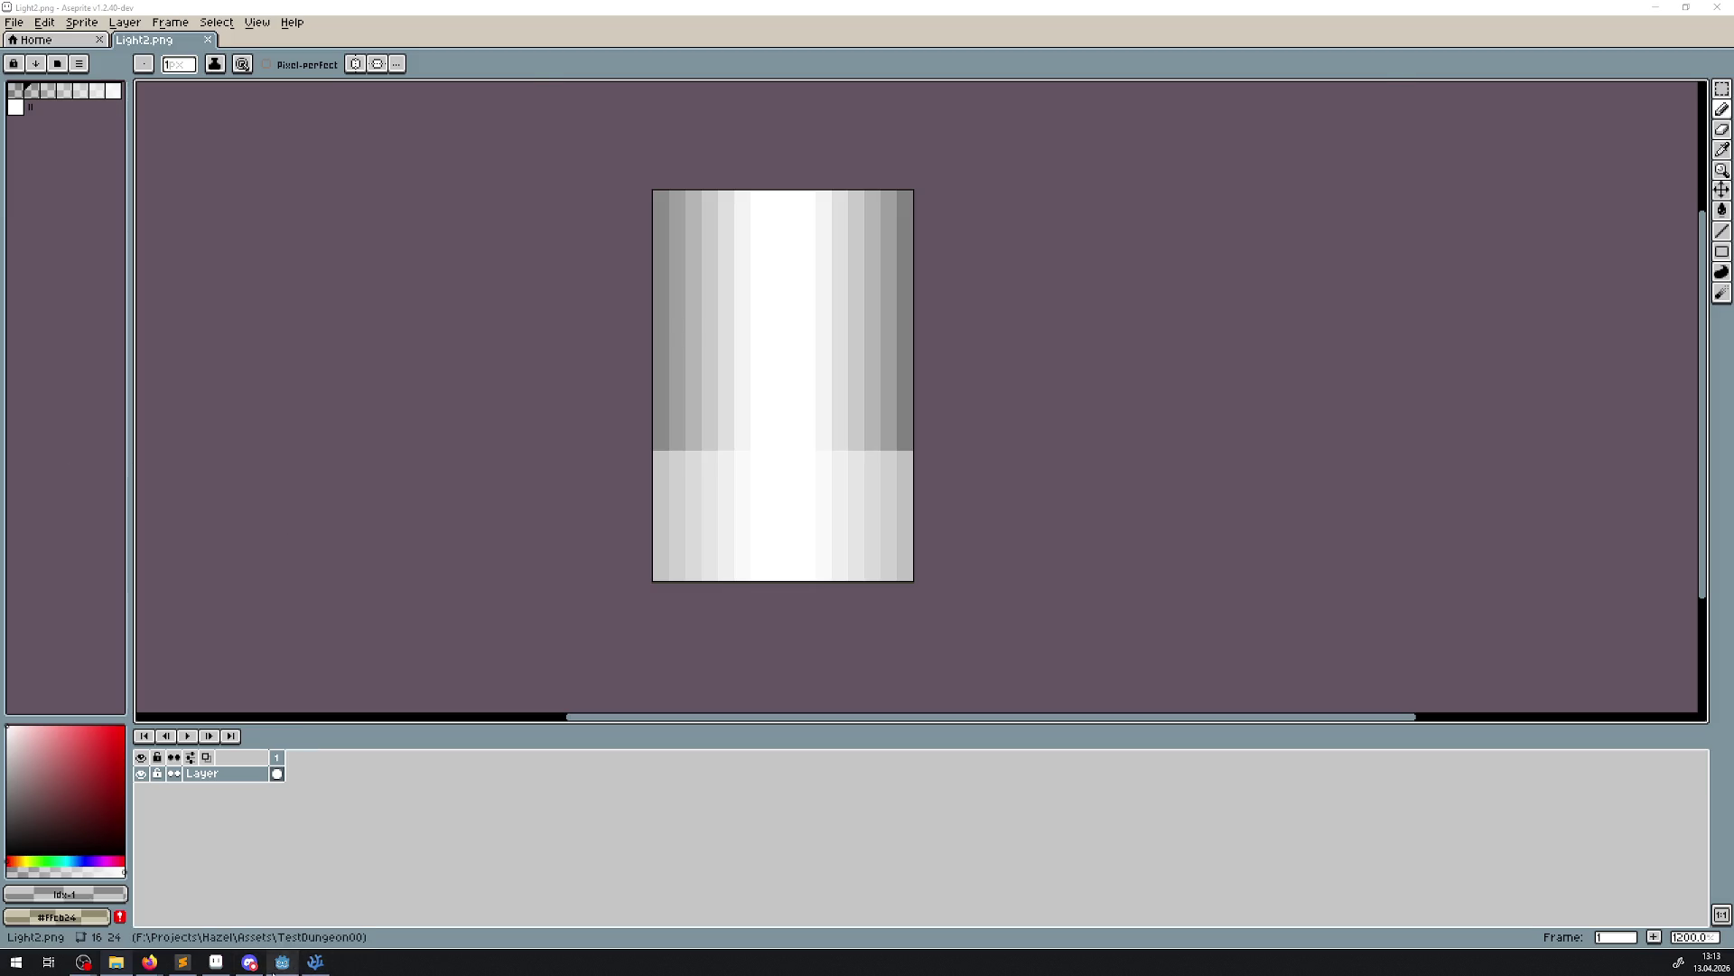
pyautogui.click(282, 961)
pyautogui.scroll(-3, 127, 736)
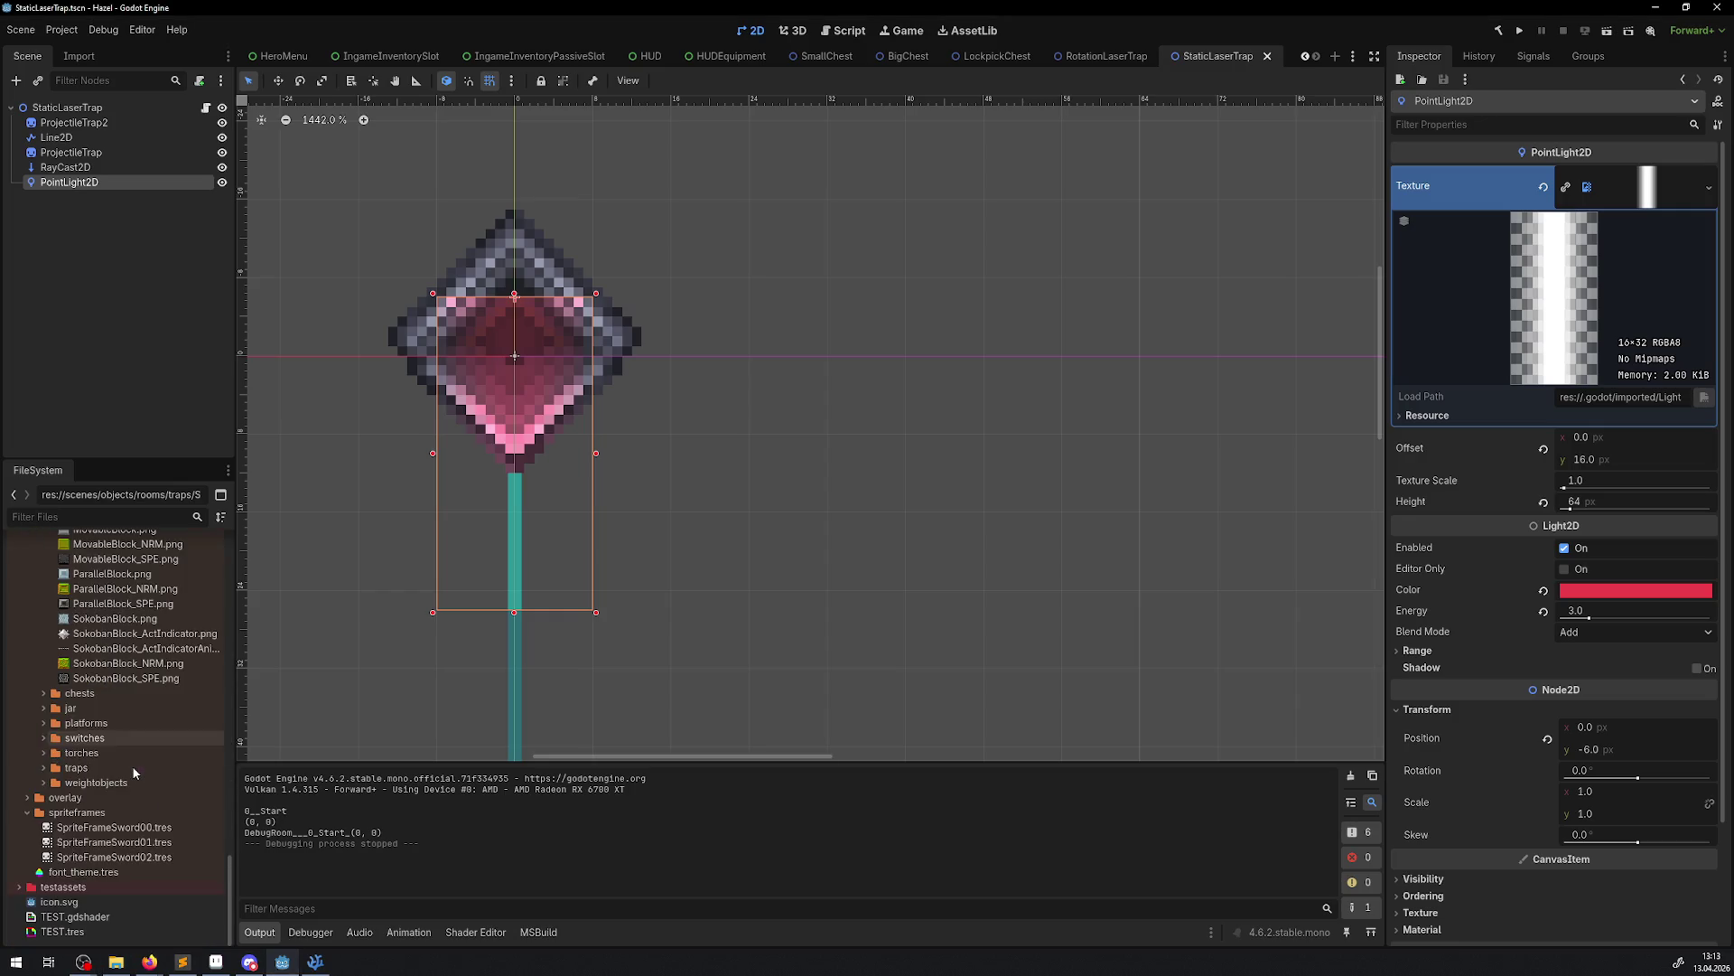
# Try PointLight2D vertical offsets 24 and 8, settle on 12, and save StaticLaserTrap
pyautogui.click(12, 888)
pyautogui.scroll(-5, 117, 830)
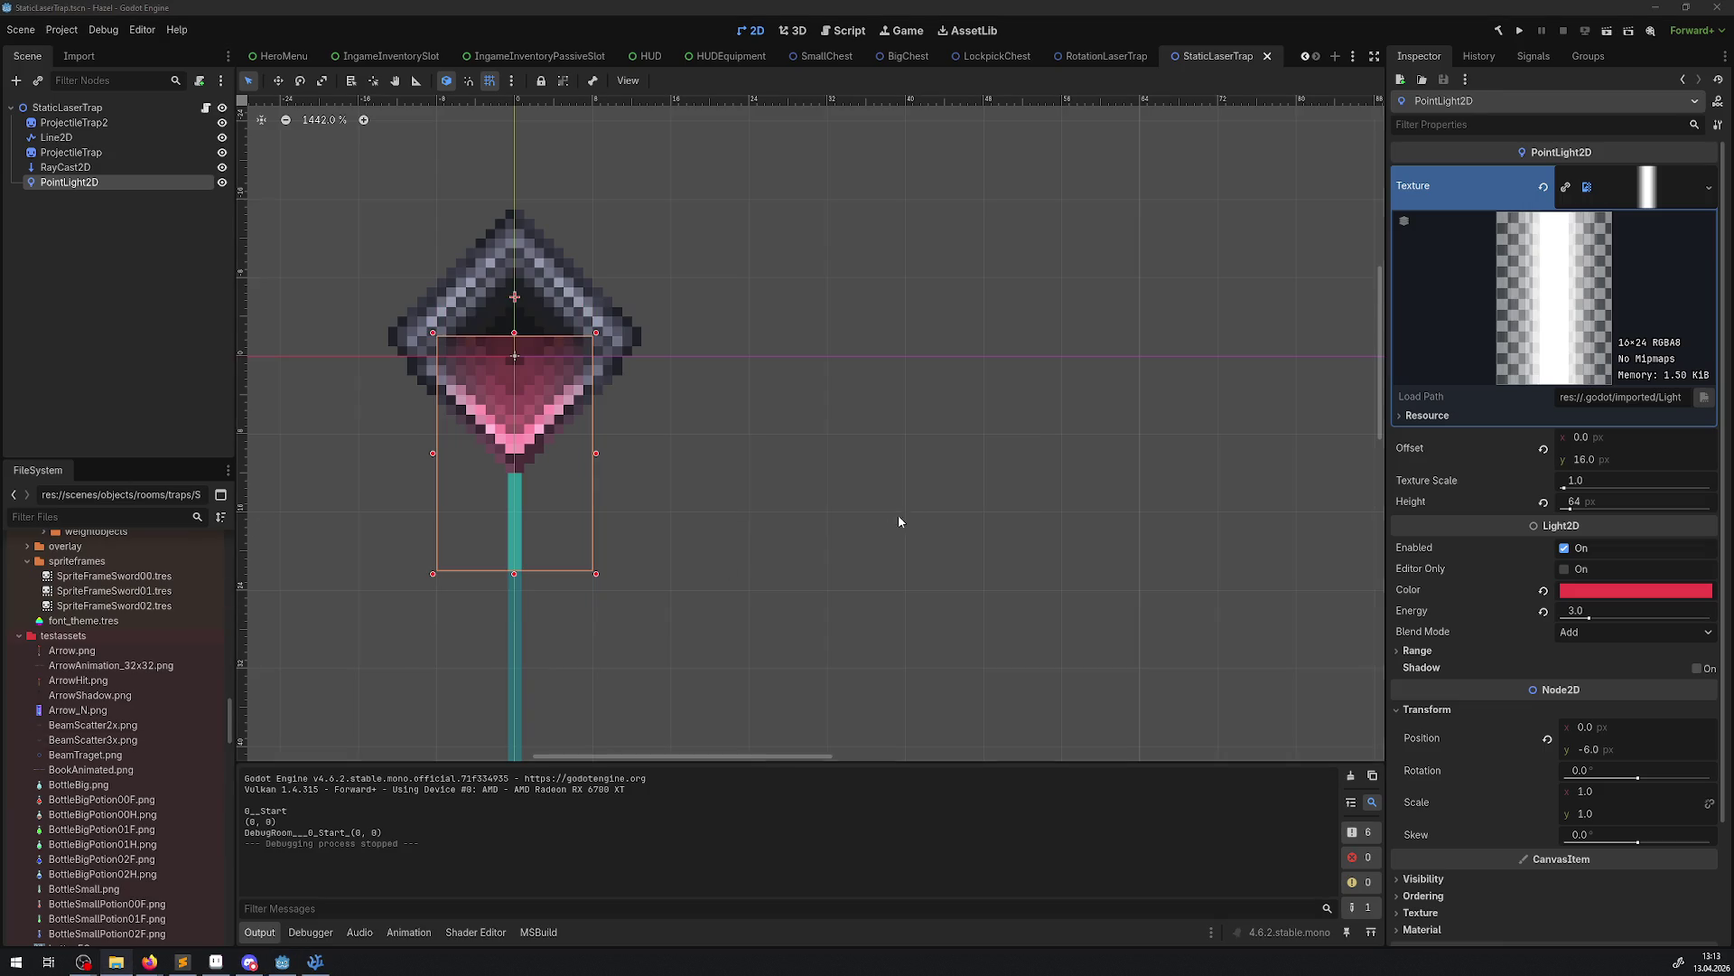
pyautogui.click(1576, 460)
pyautogui.write('24')
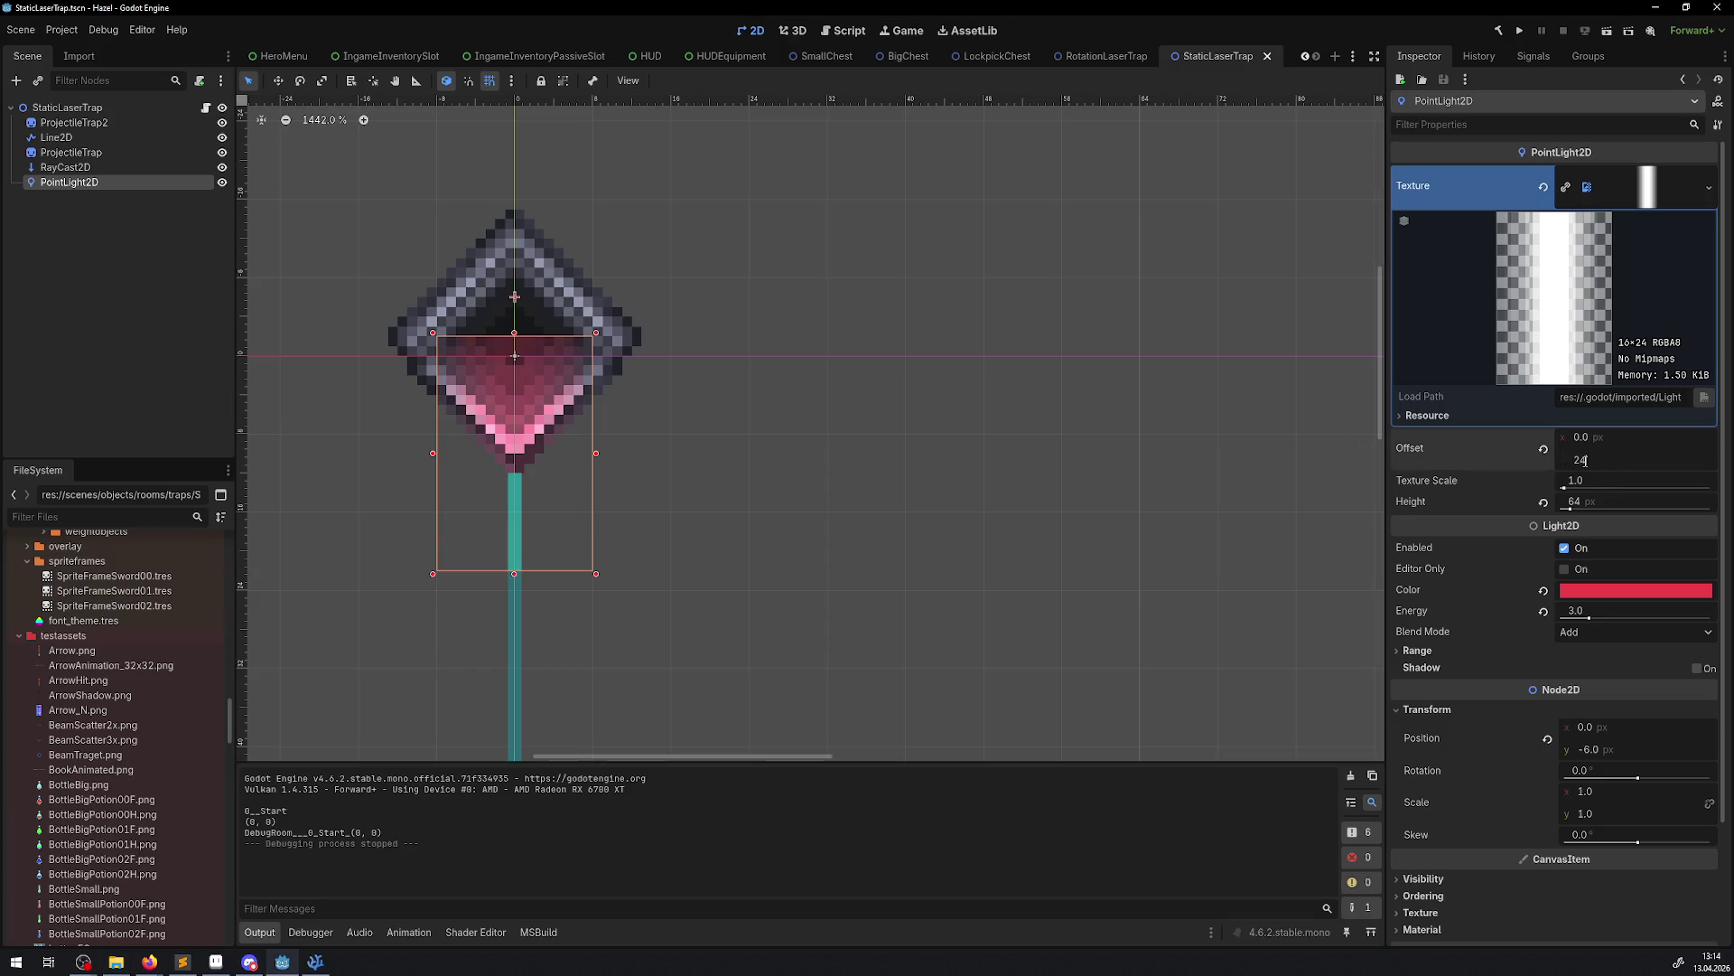
pyautogui.press('Return')
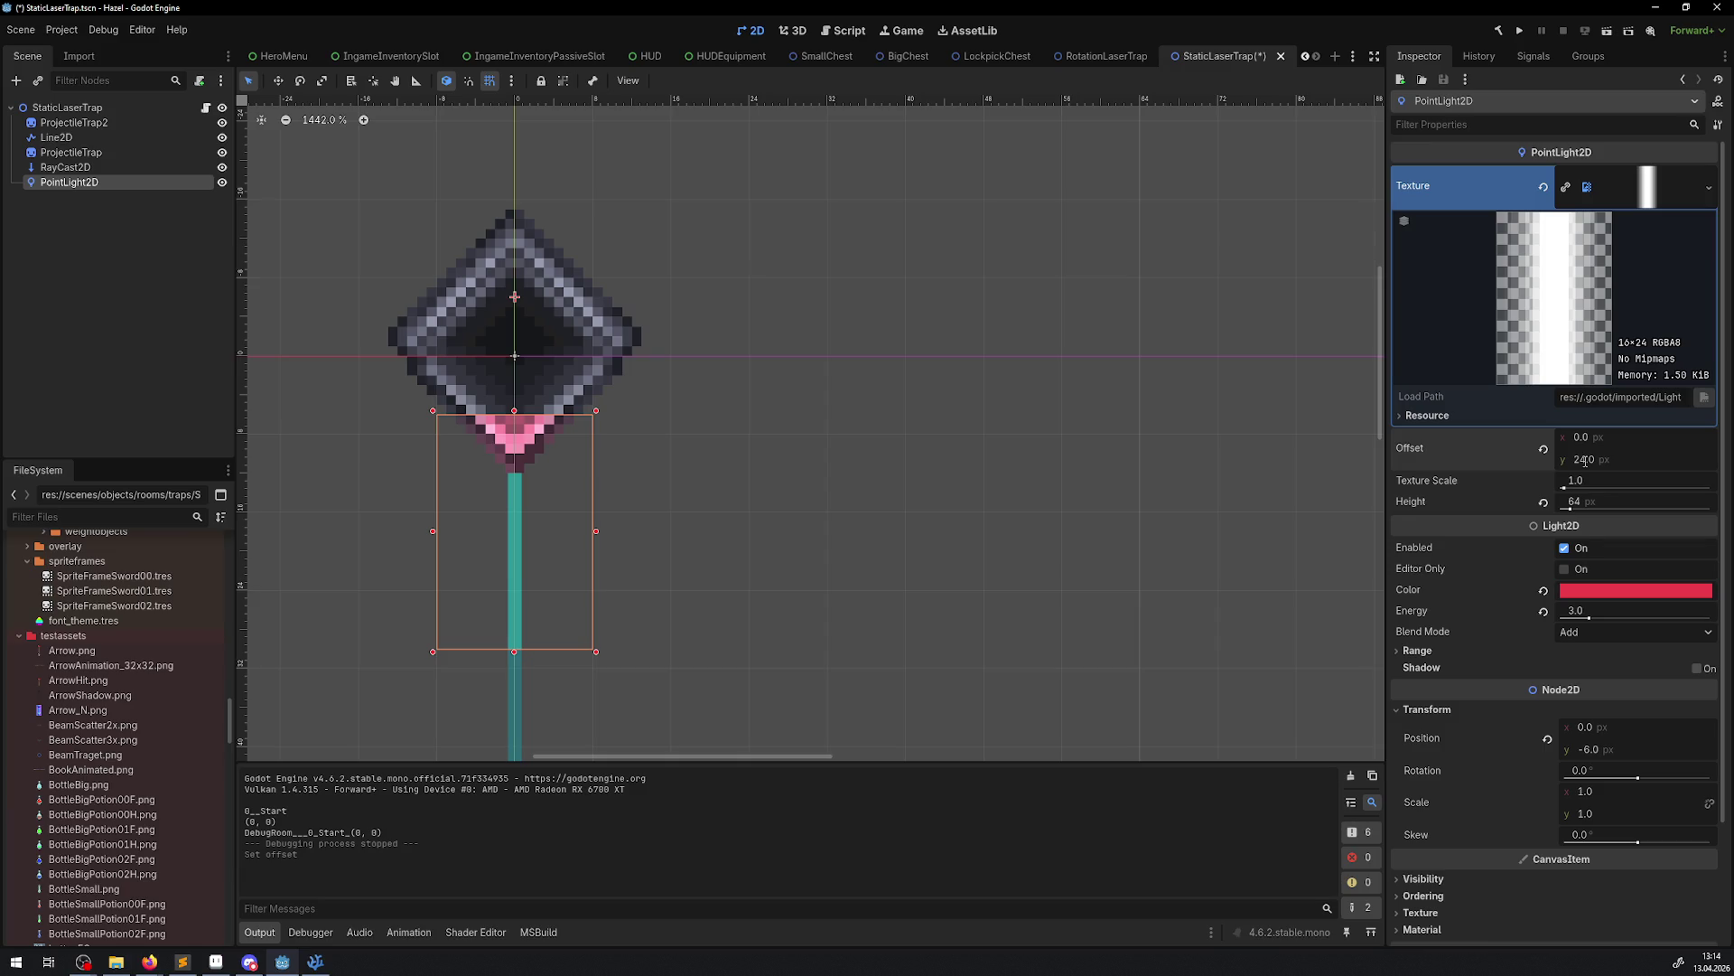
pyautogui.write('8')
pyautogui.press('Return')
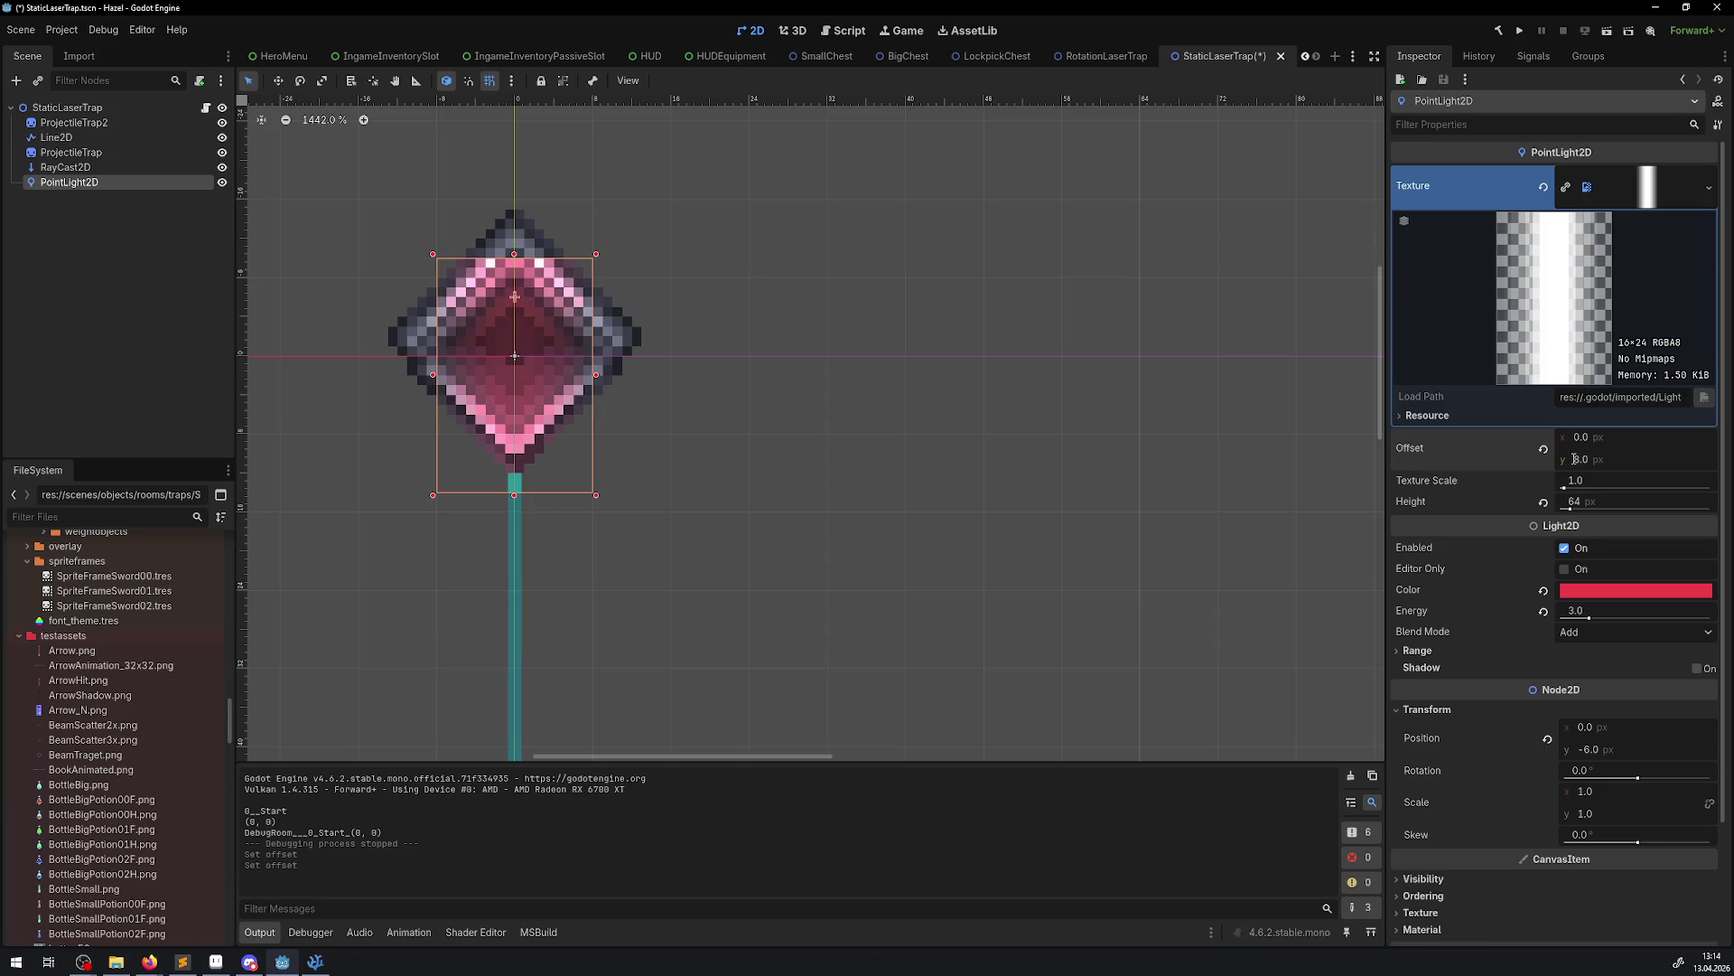
pyautogui.write('12')
pyautogui.press('Return')
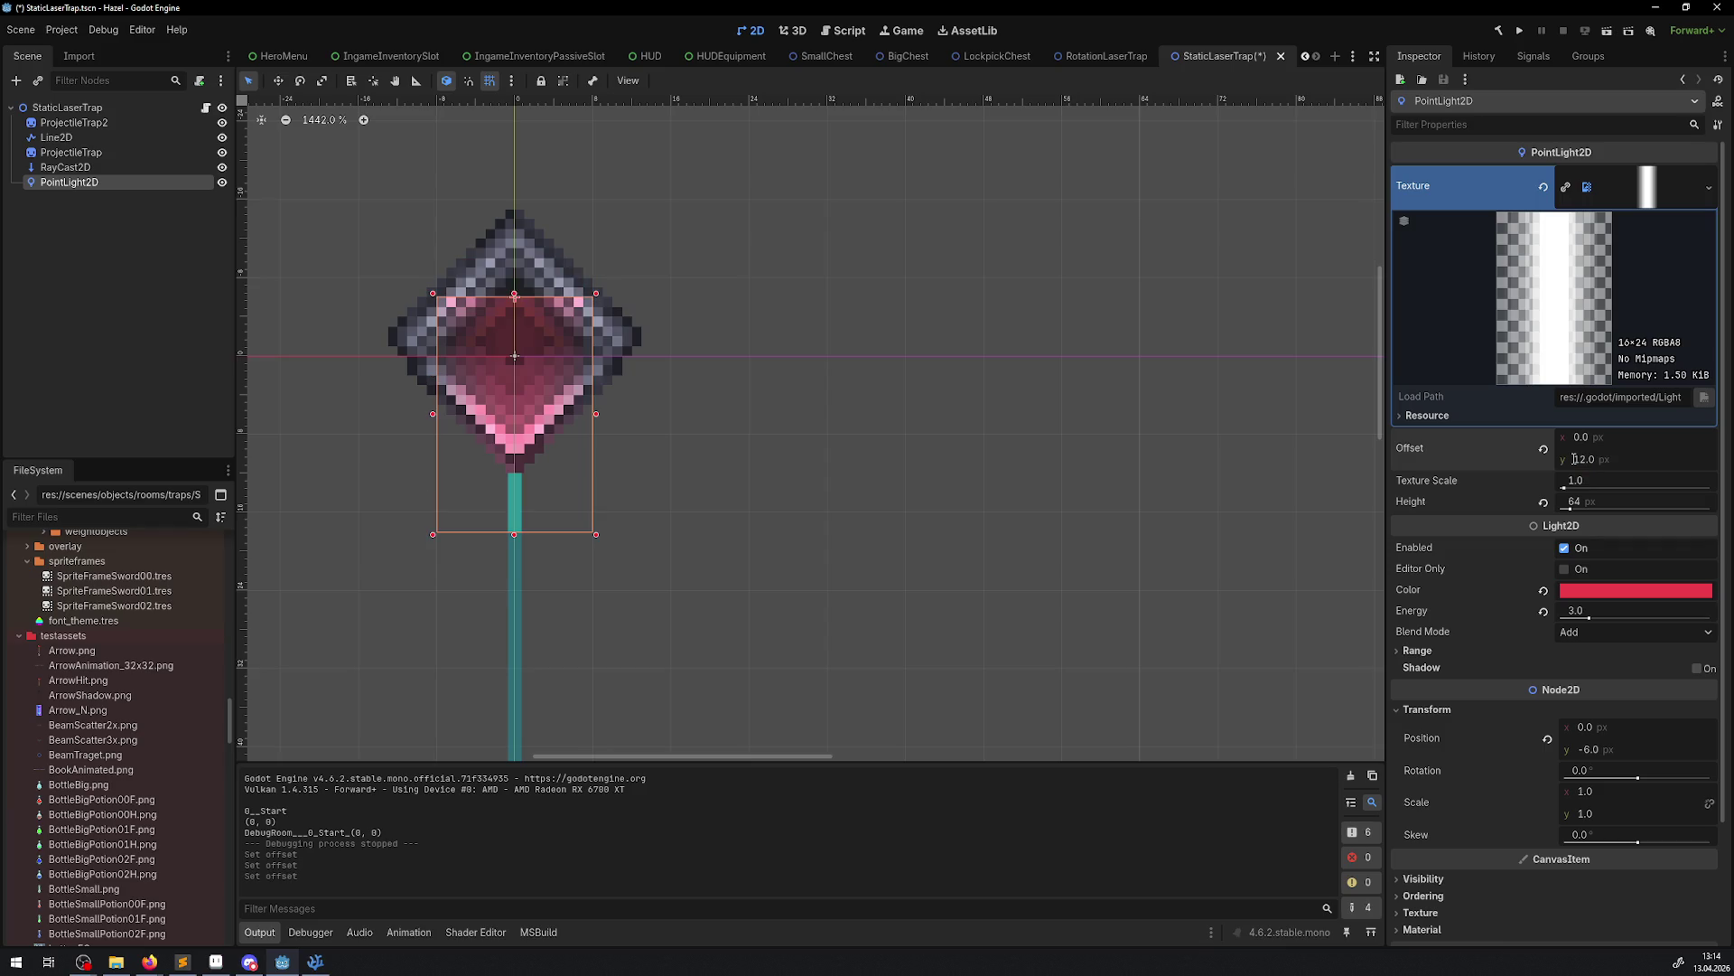
pyautogui.hotkey('ctrl', 's')
pyautogui.scroll(-5, 696, 451)
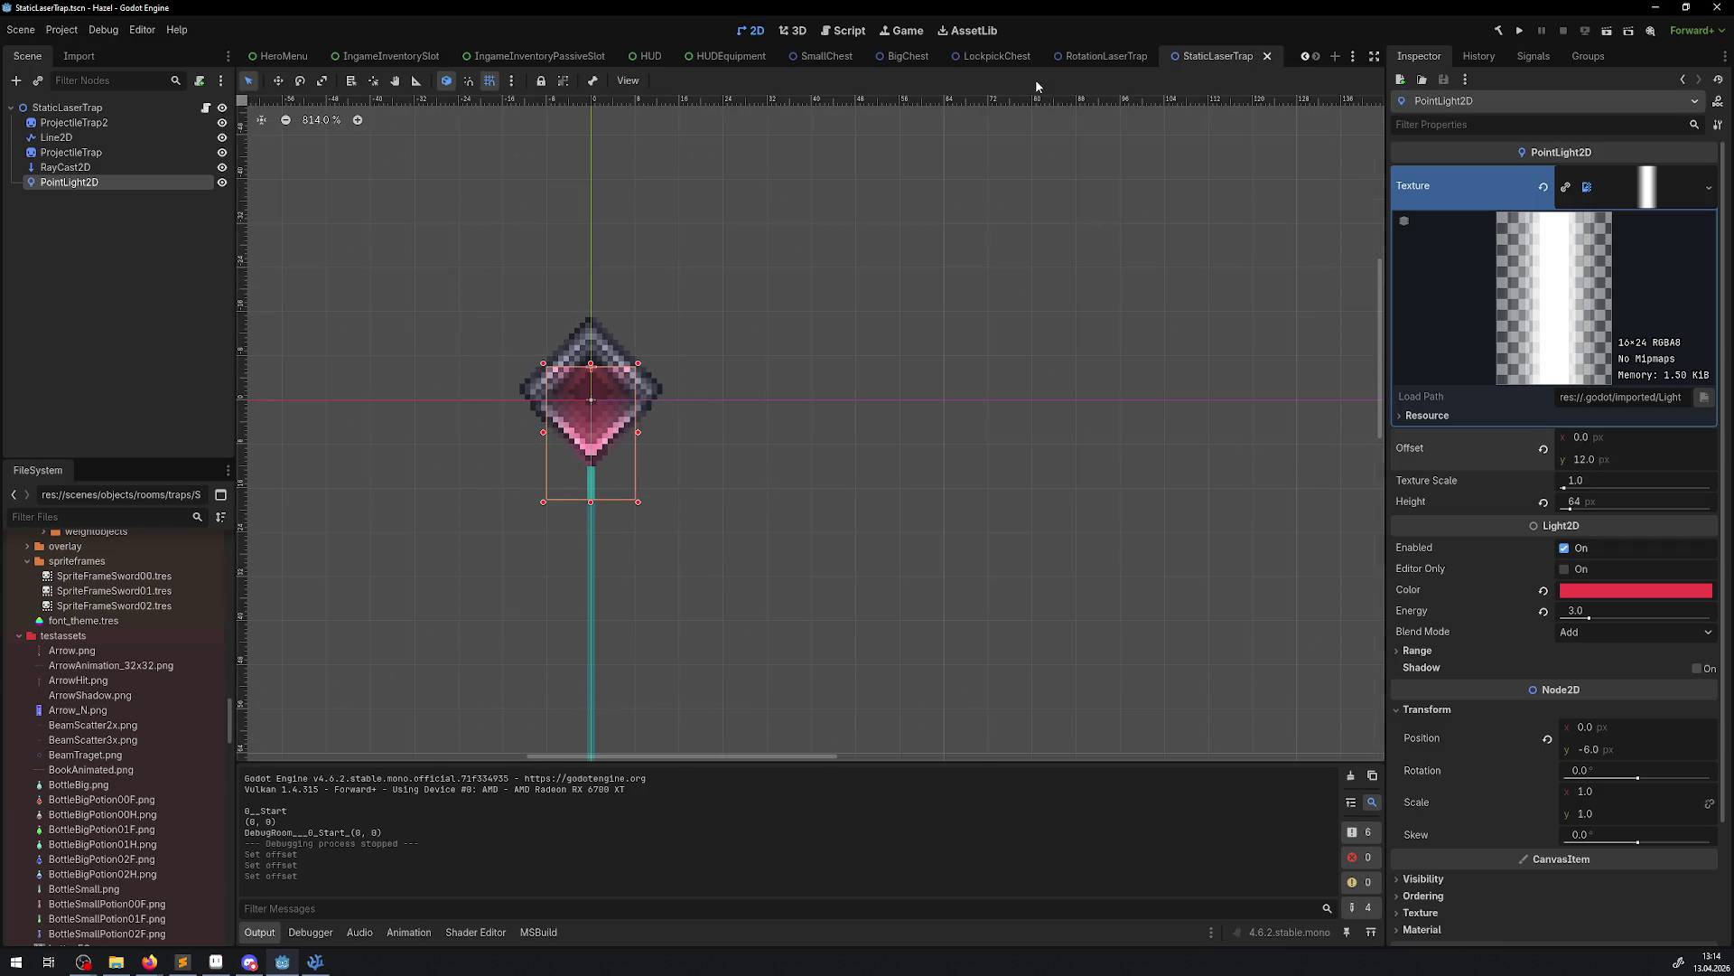
# In RotationLaserTrap, set the PointLight2D vertical offset to 12 and run the game
pyautogui.click(1104, 58)
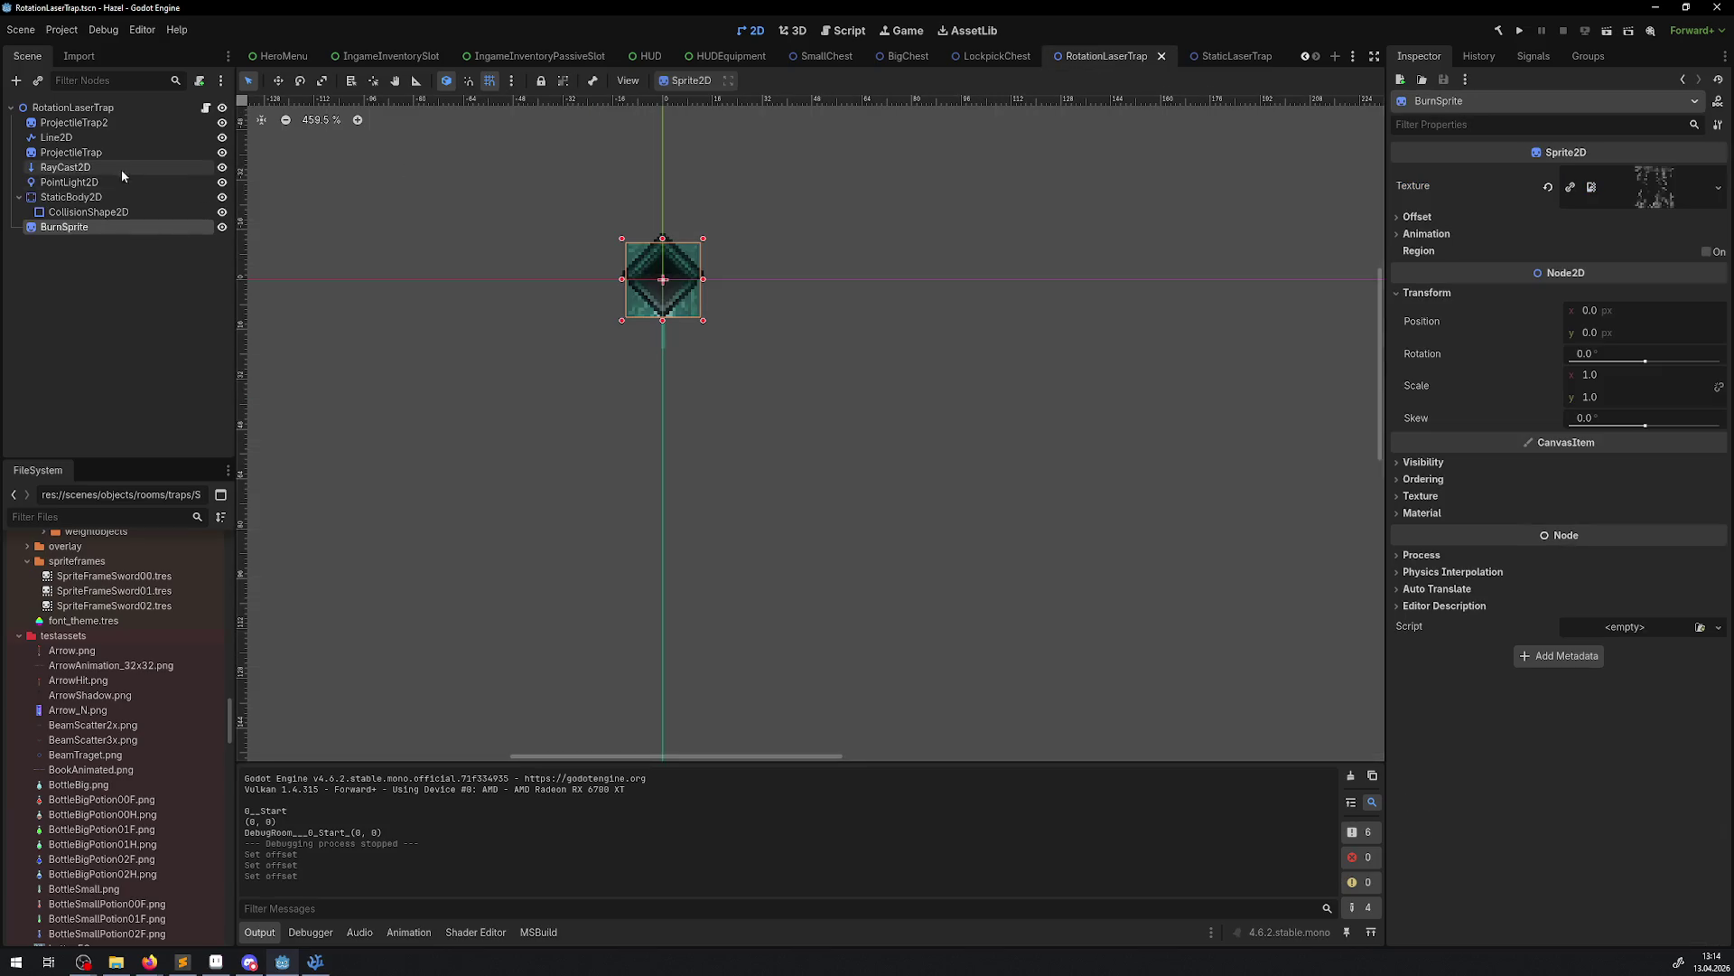
pyautogui.click(81, 184)
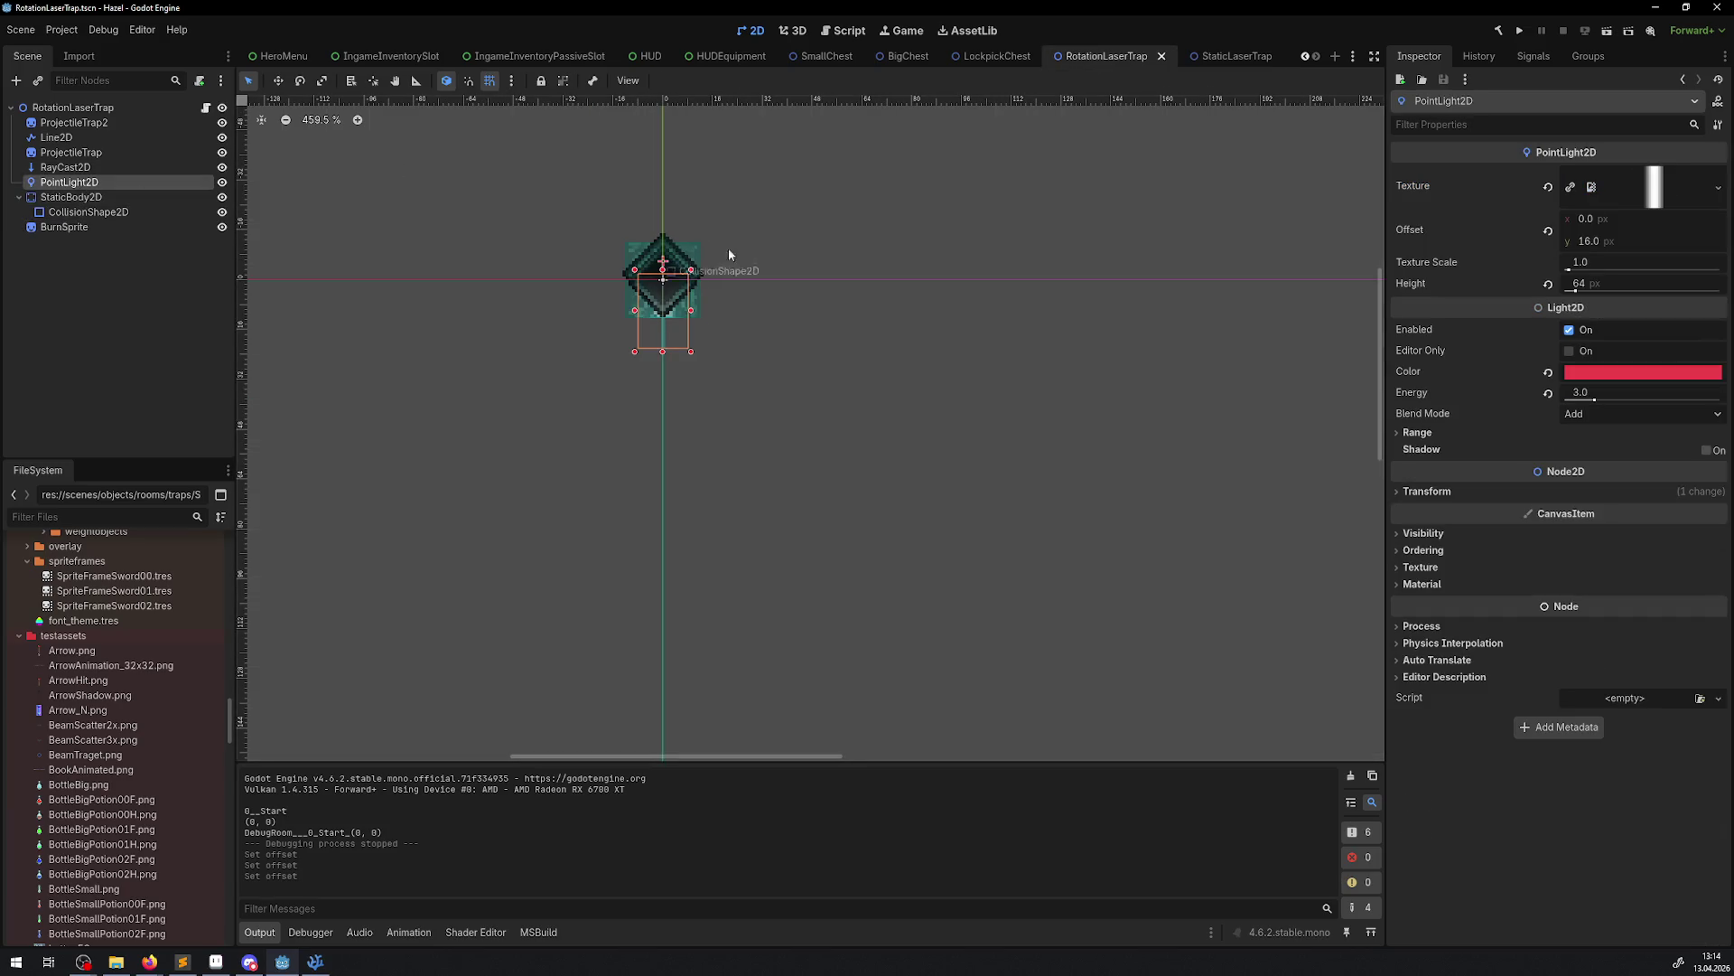
pyautogui.click(1598, 242)
pyautogui.write('12')
pyautogui.press('Return')
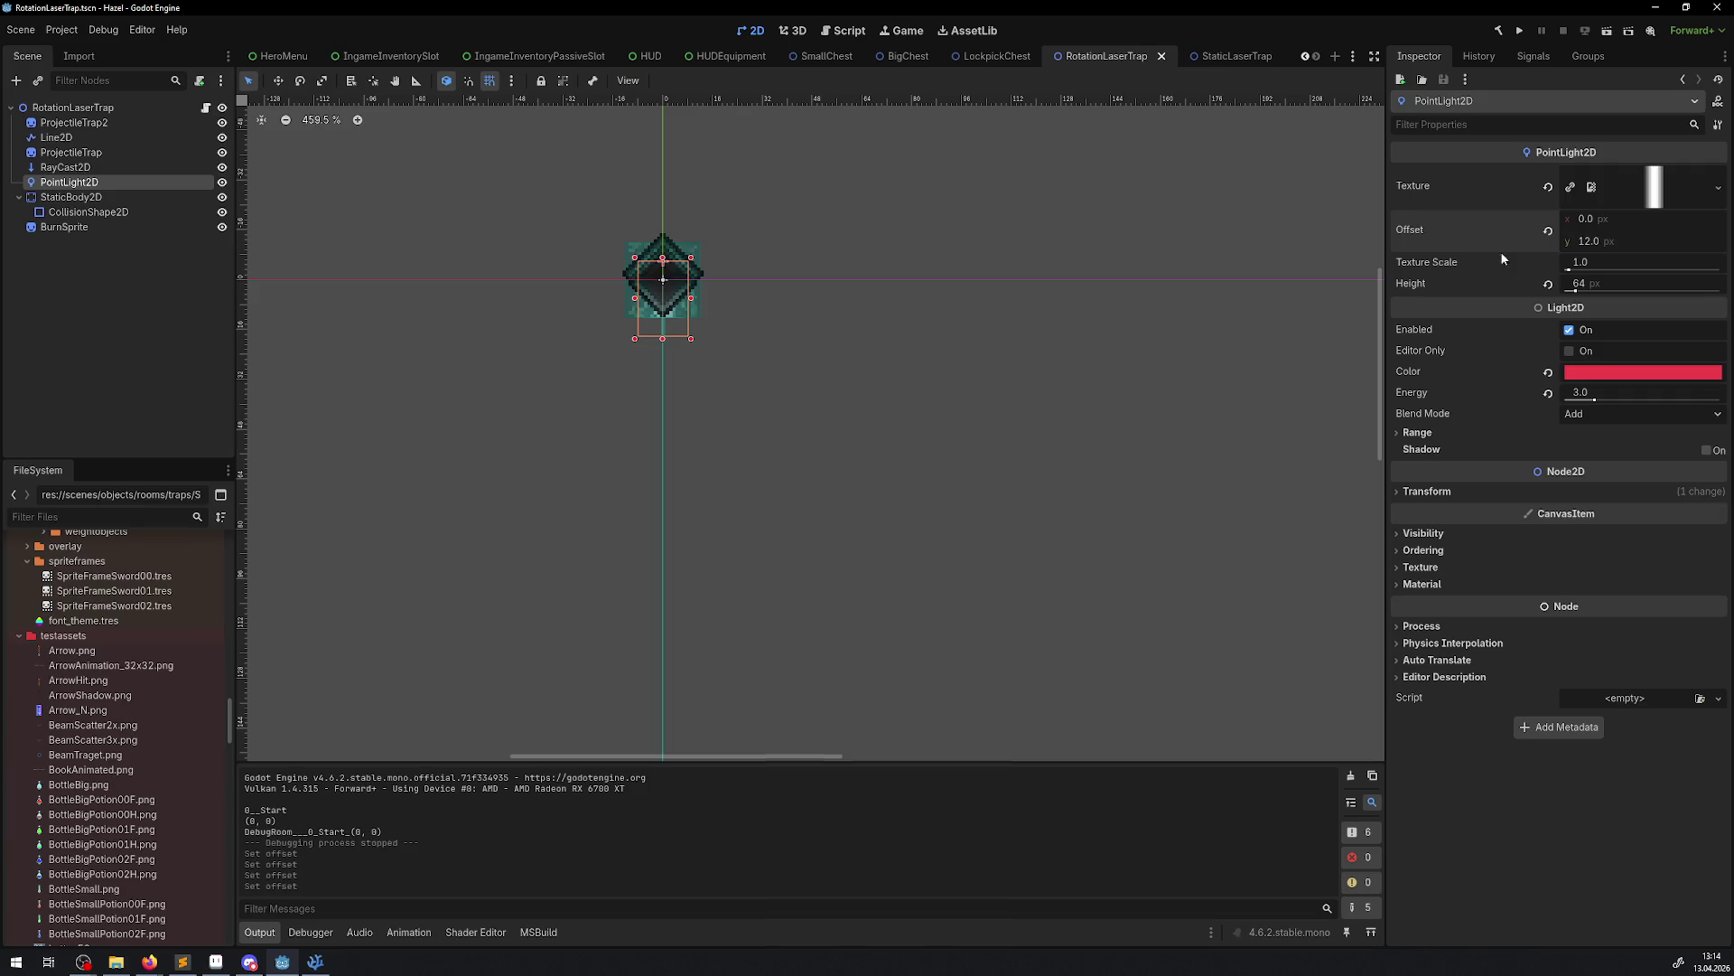
pyautogui.scroll(4, 750, 291)
pyautogui.scroll(2, 519, 280)
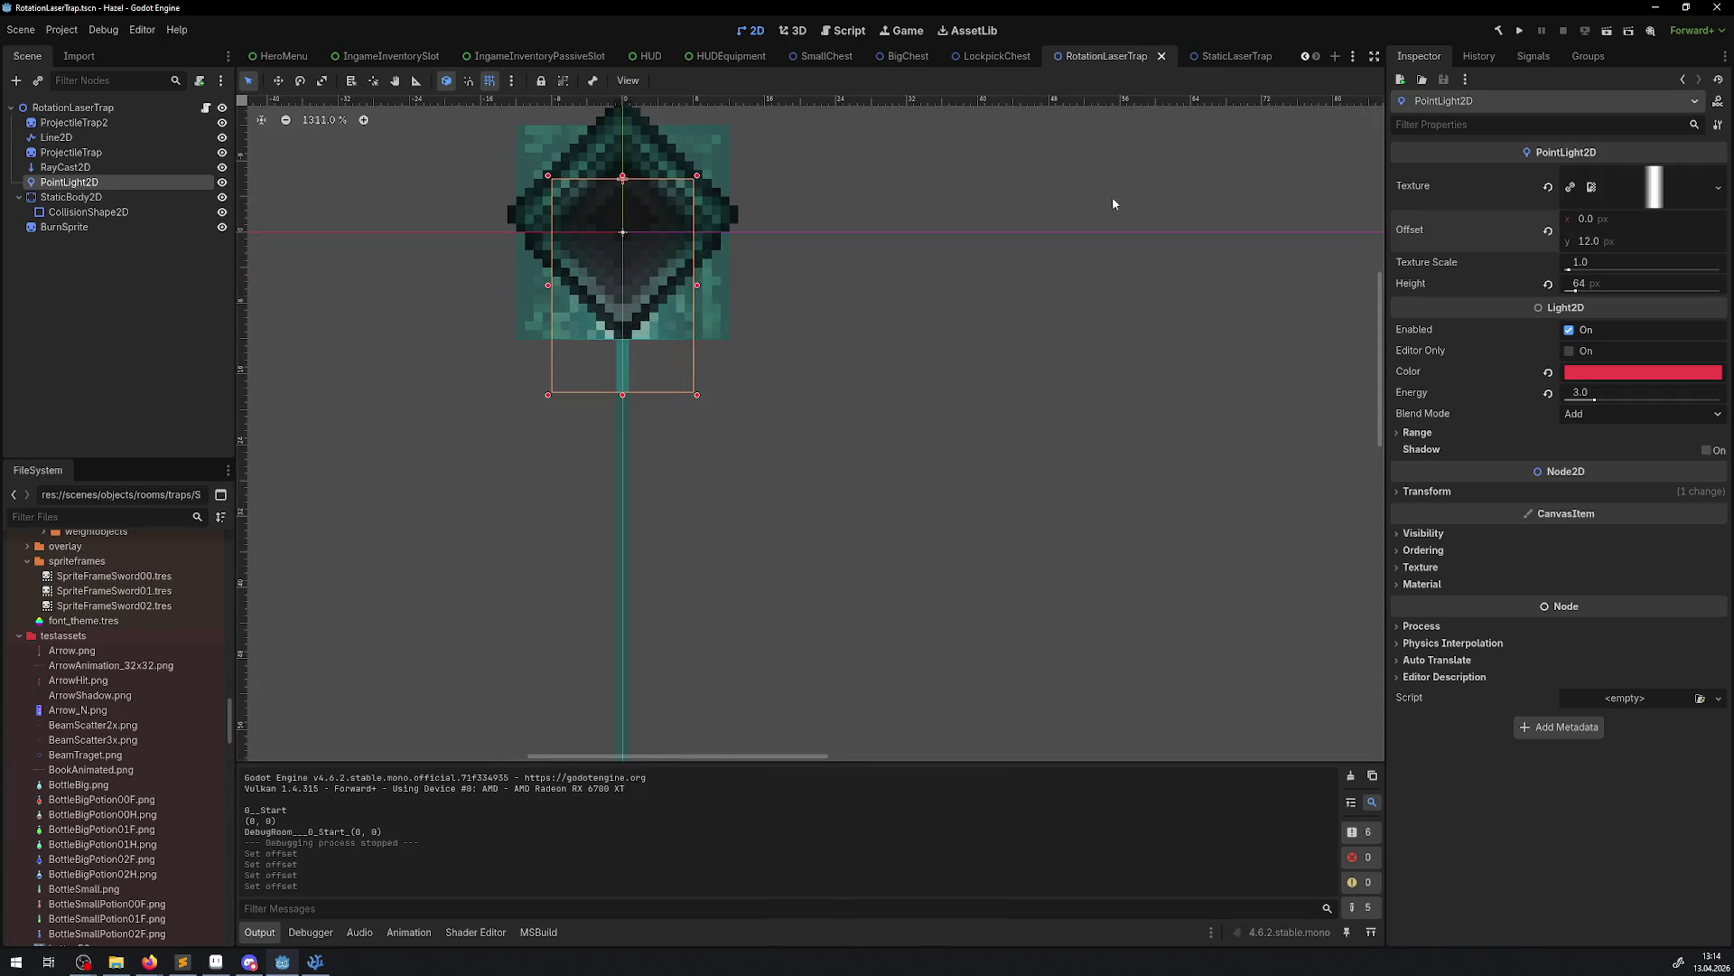
pyautogui.click(1519, 31)
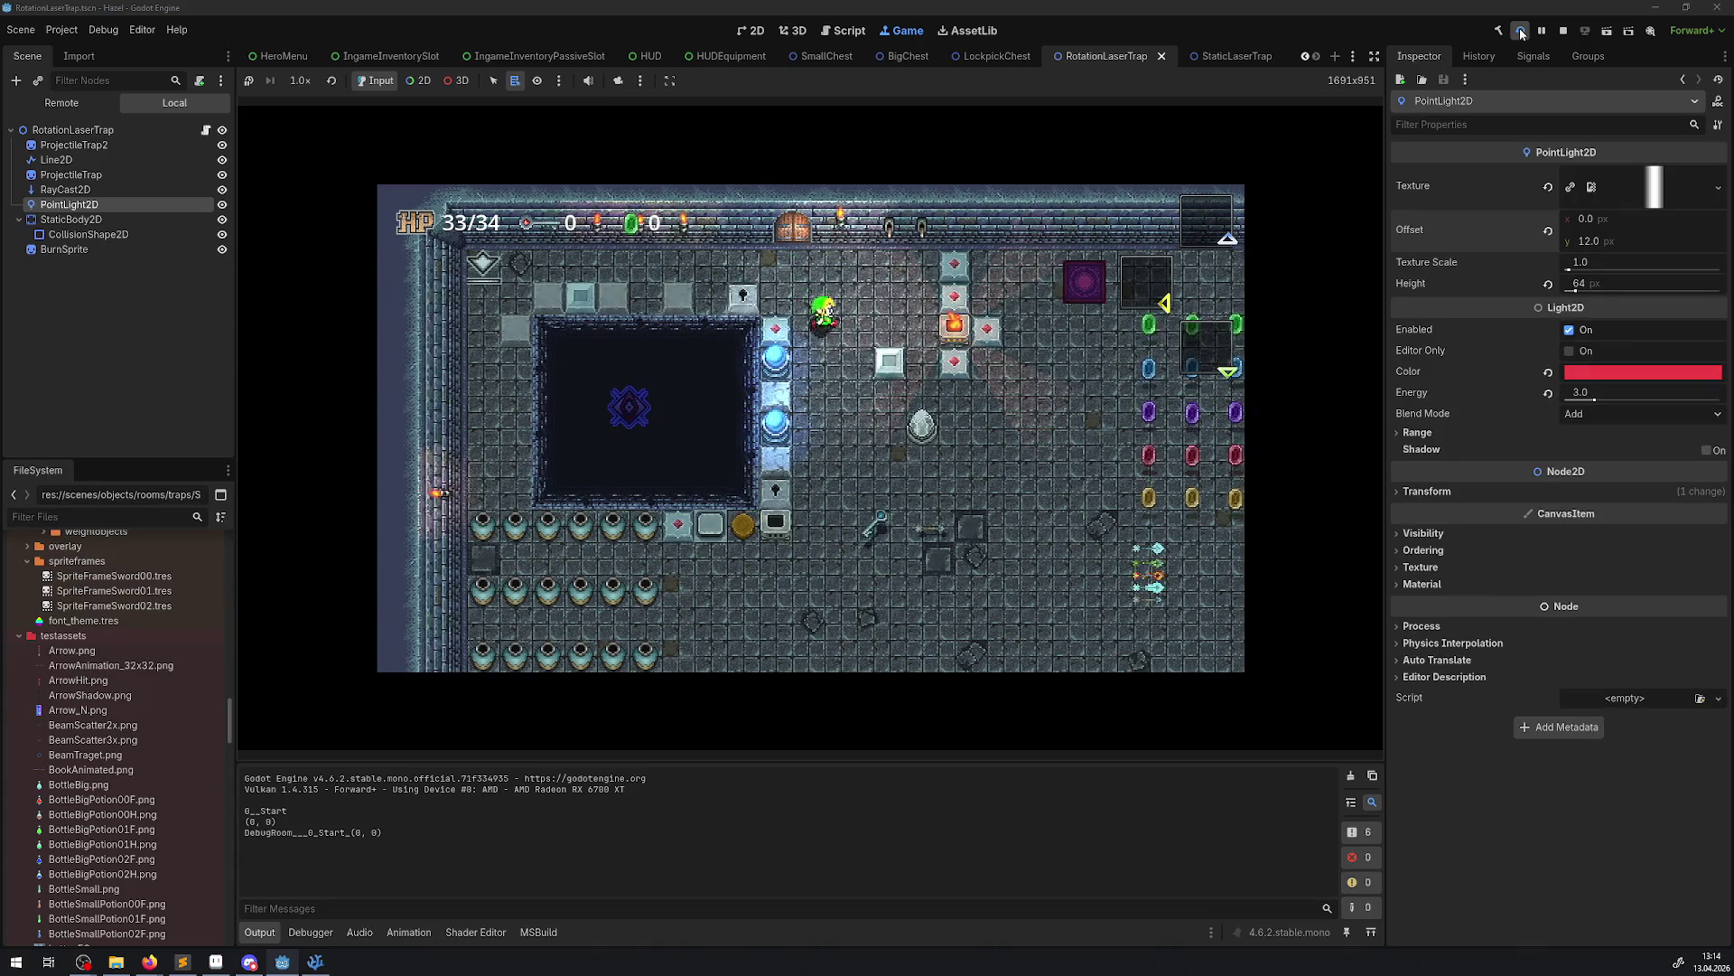
# Walk the player down into the laser room and move around among the sweeping beams
pyautogui.press('Down')
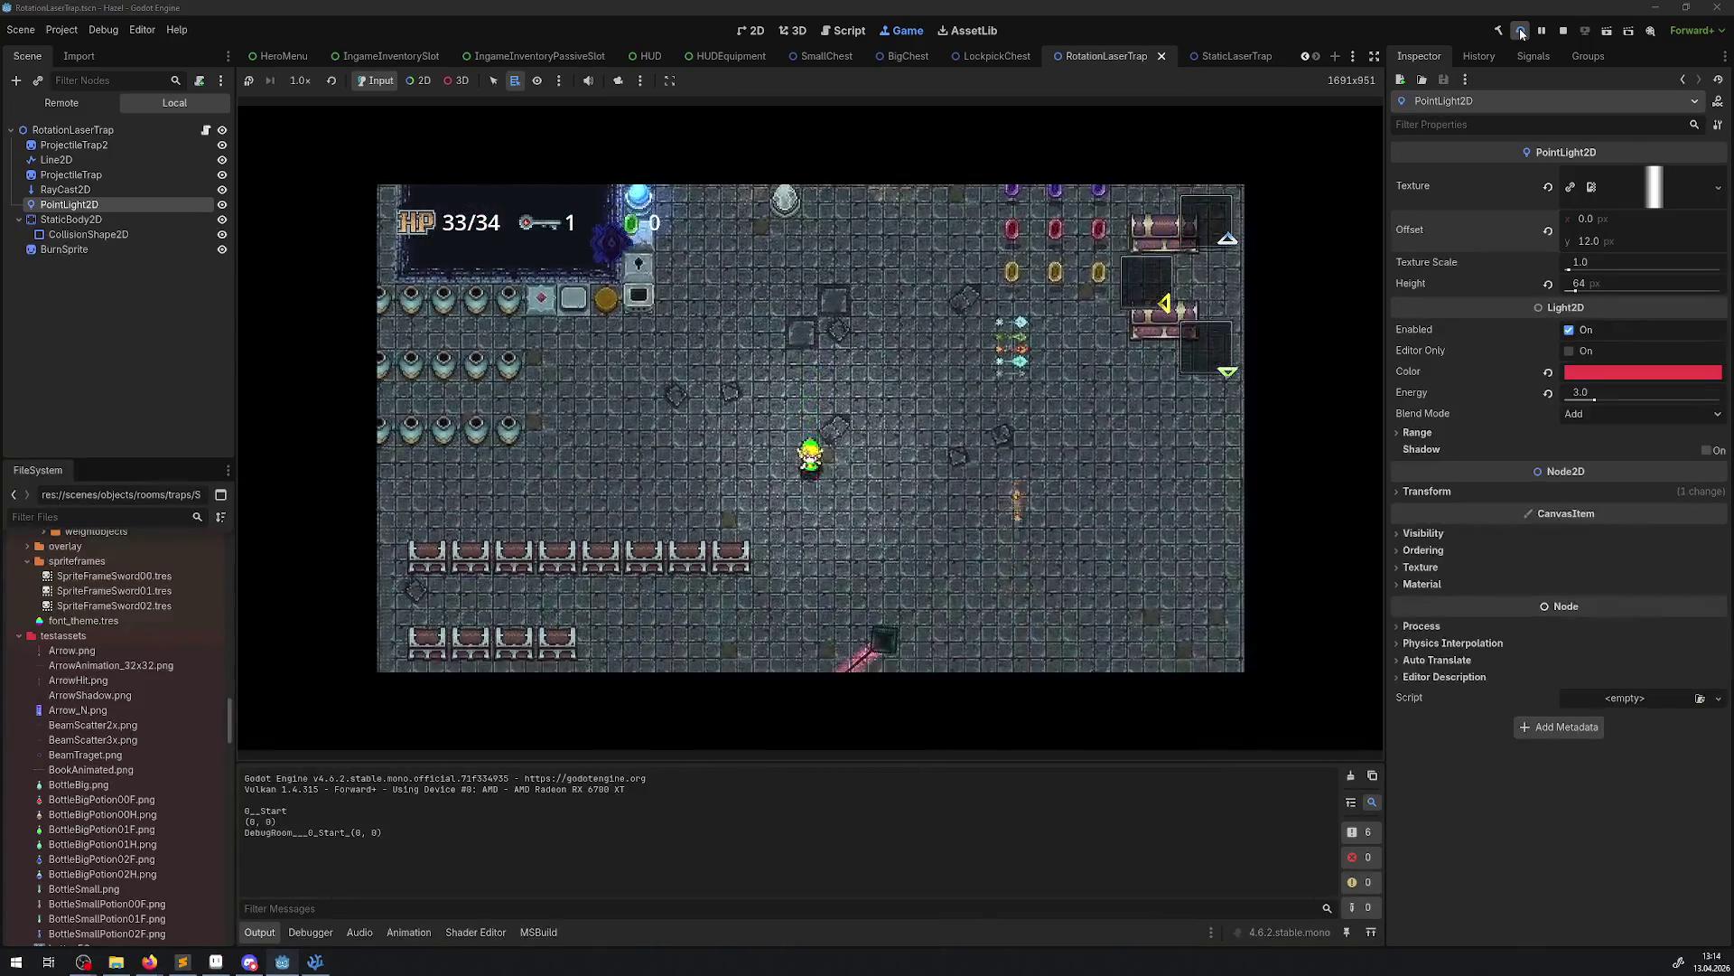
pyautogui.press('Down')
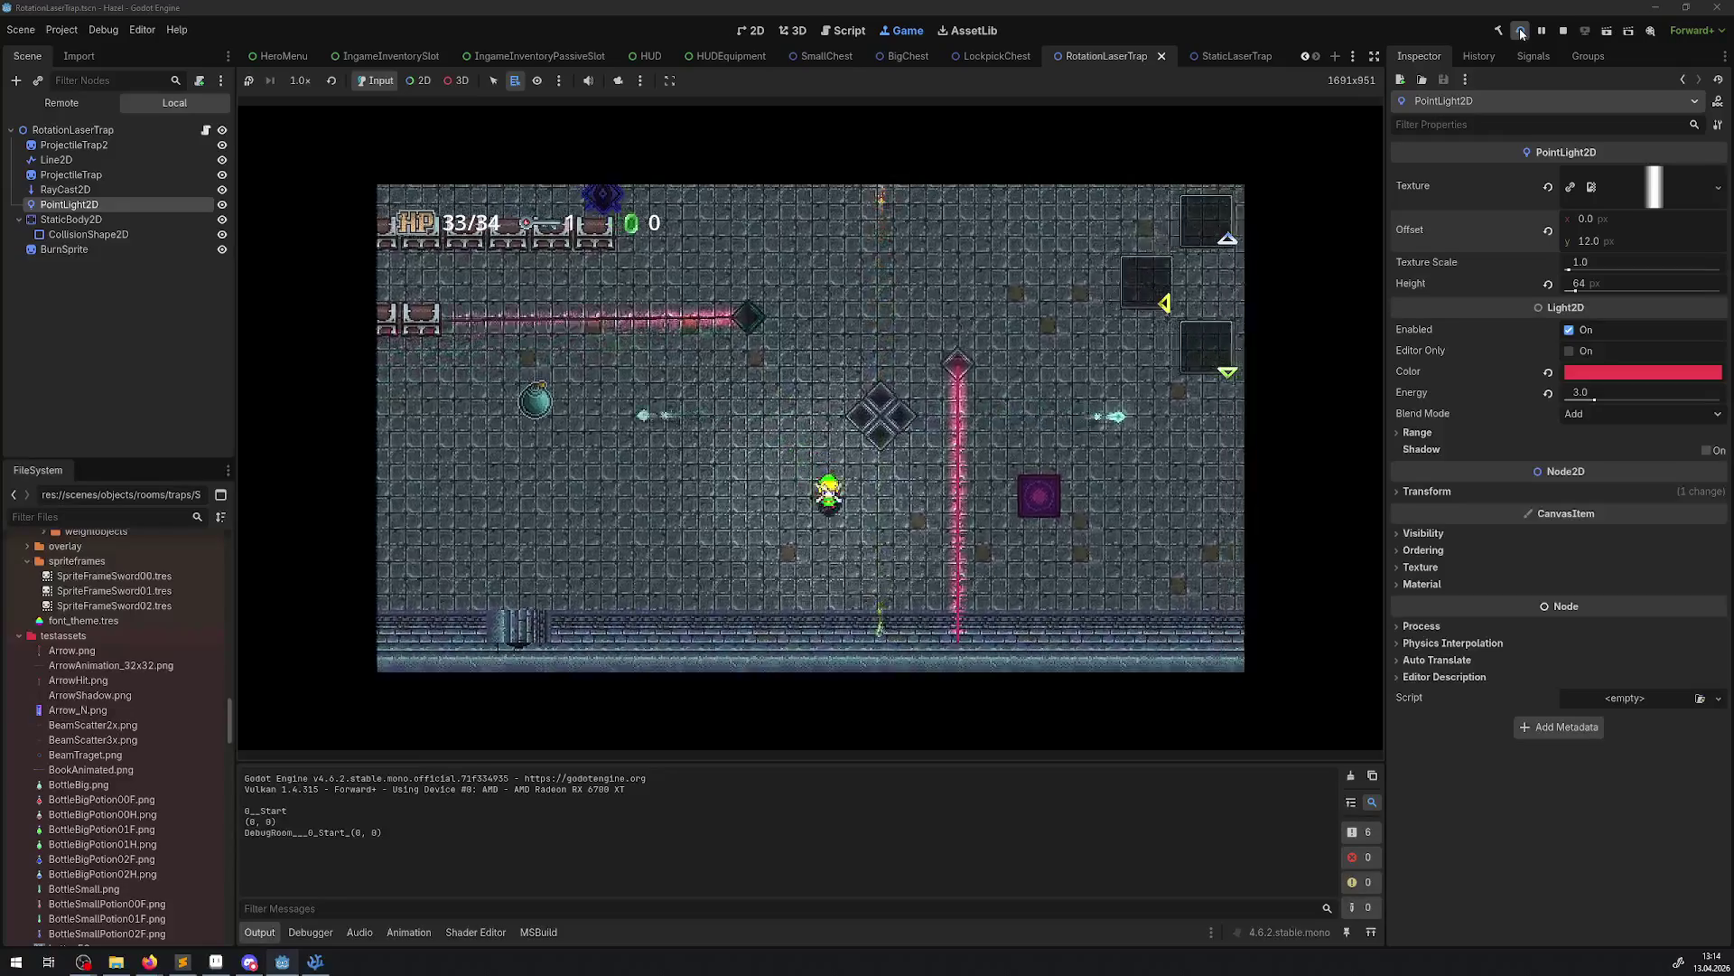
pyautogui.press('Down')
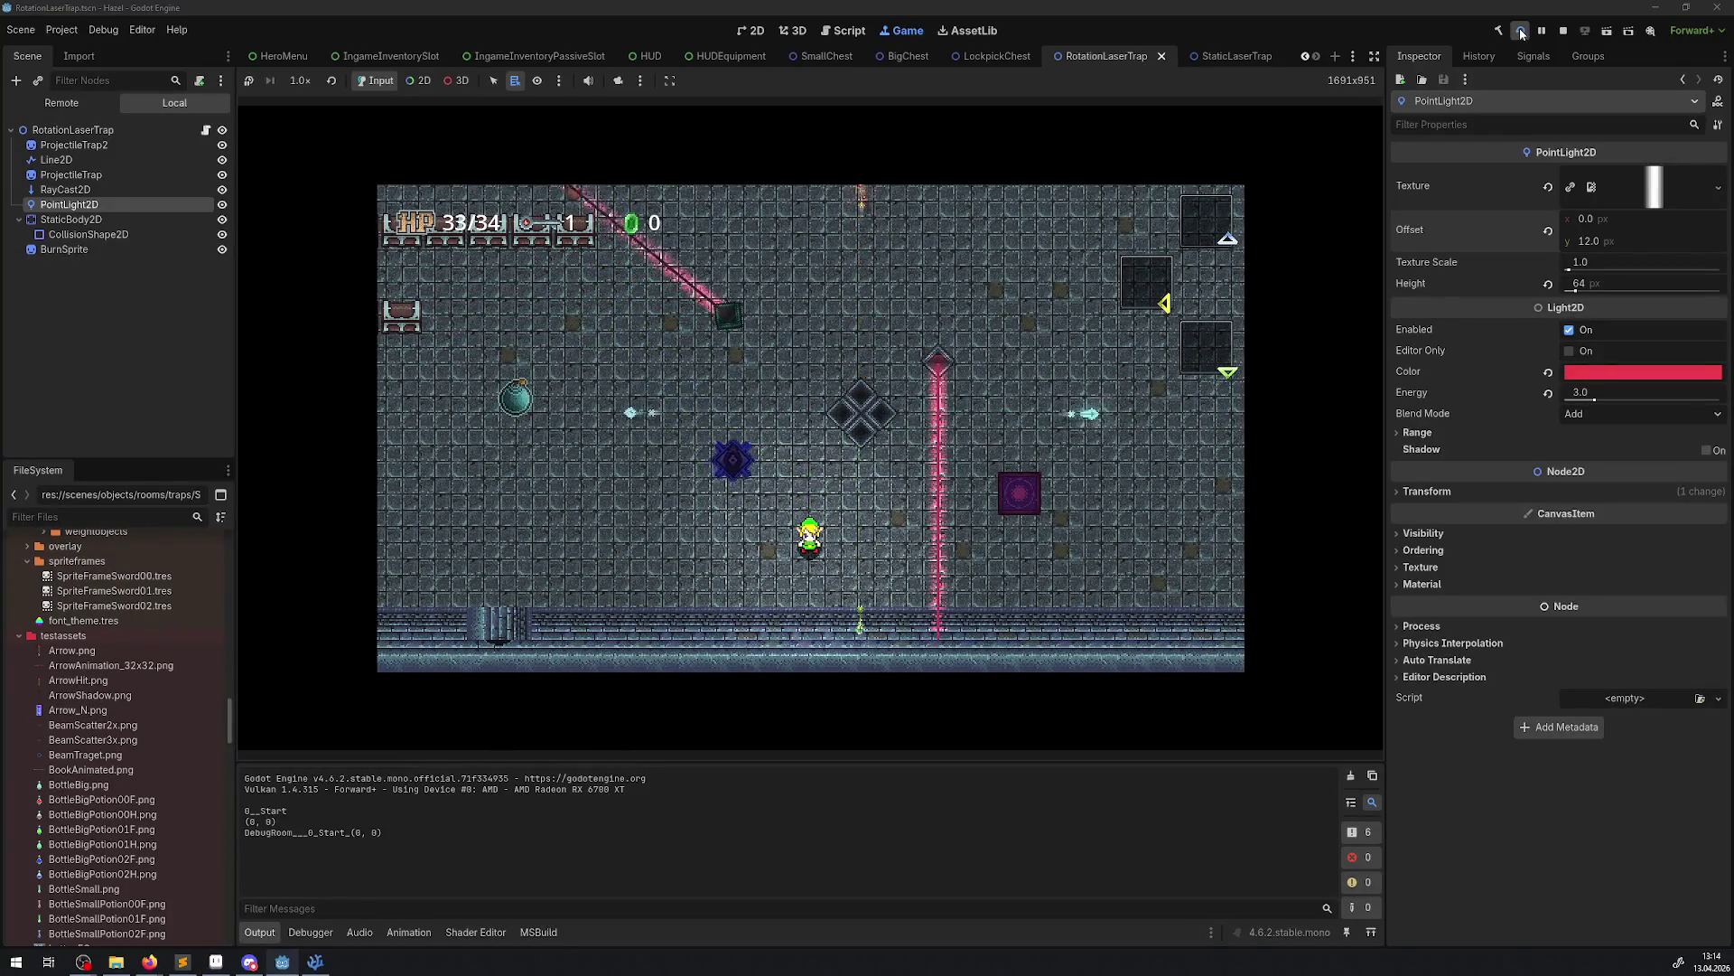
pyautogui.press('Left')
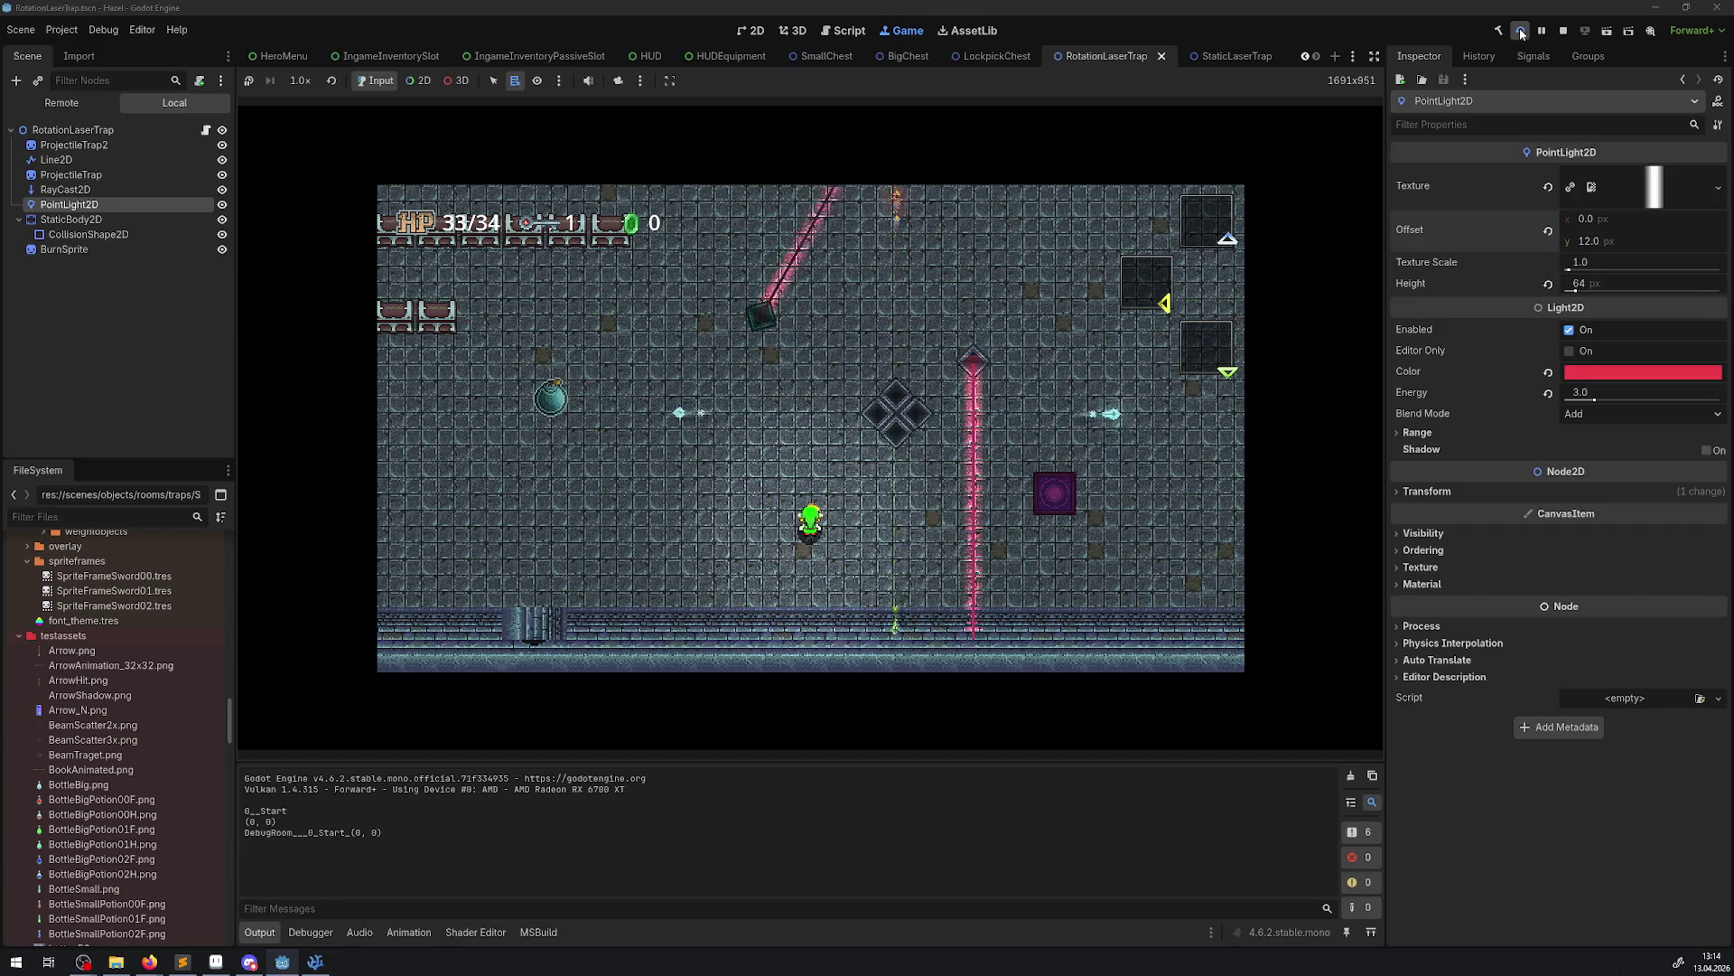
pyautogui.press('Right')
pyautogui.press('Up')
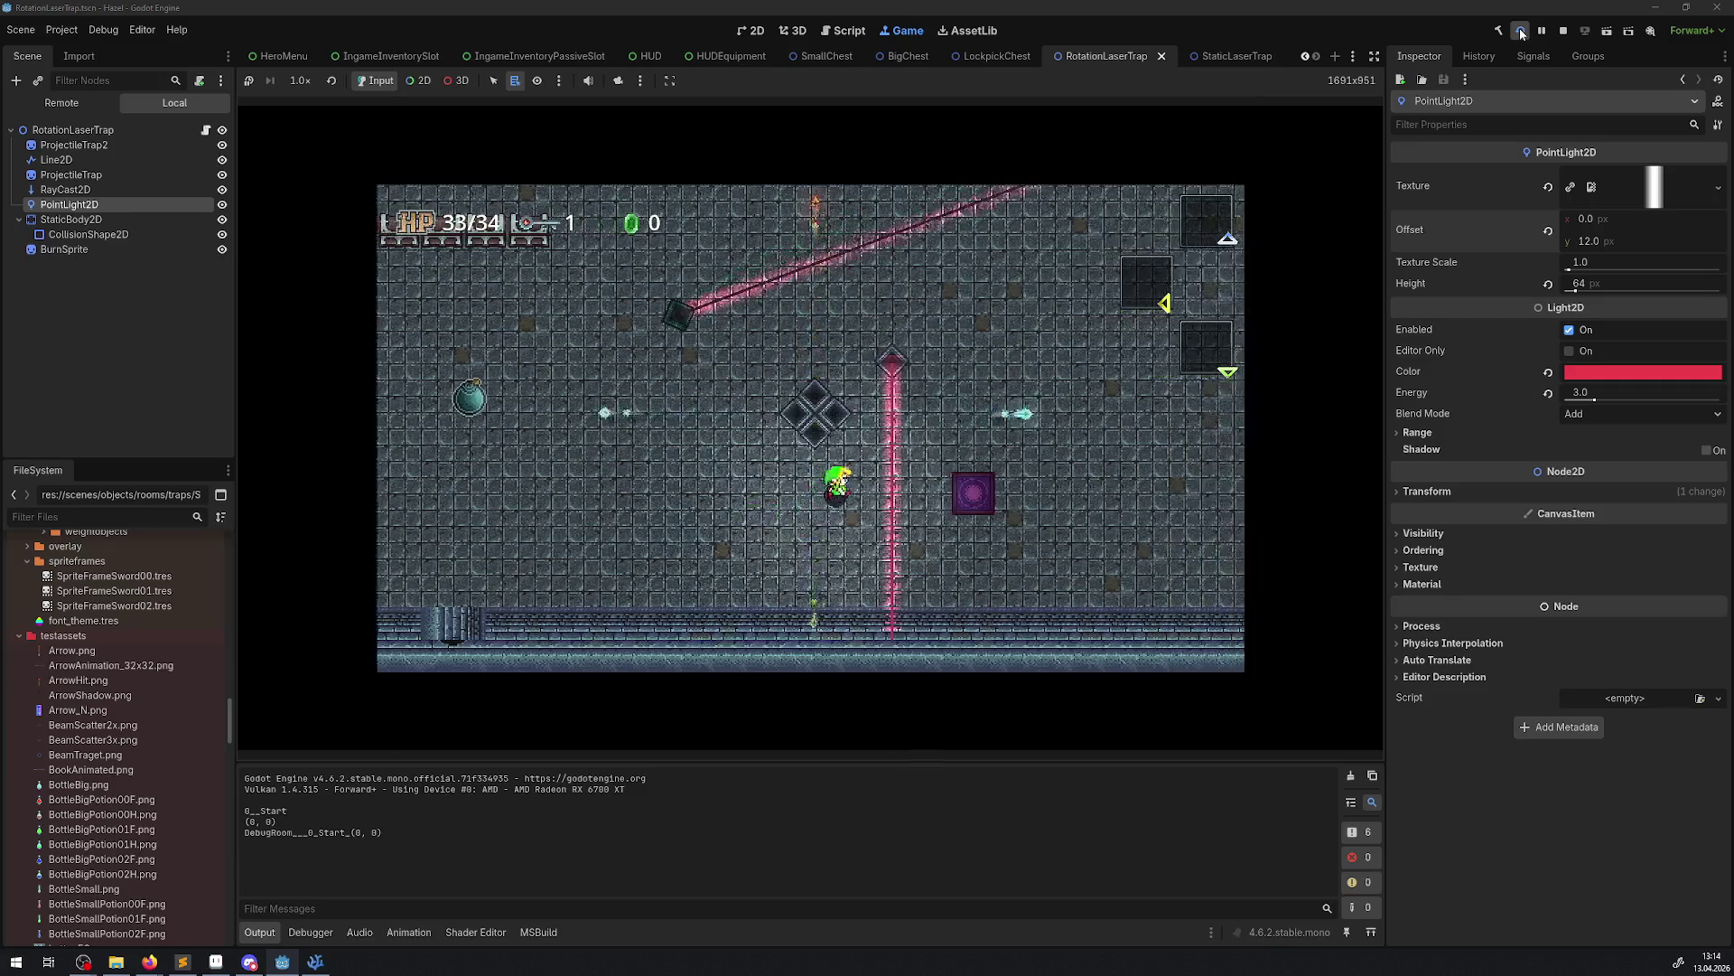
pyautogui.press('Up')
pyautogui.press('Right')
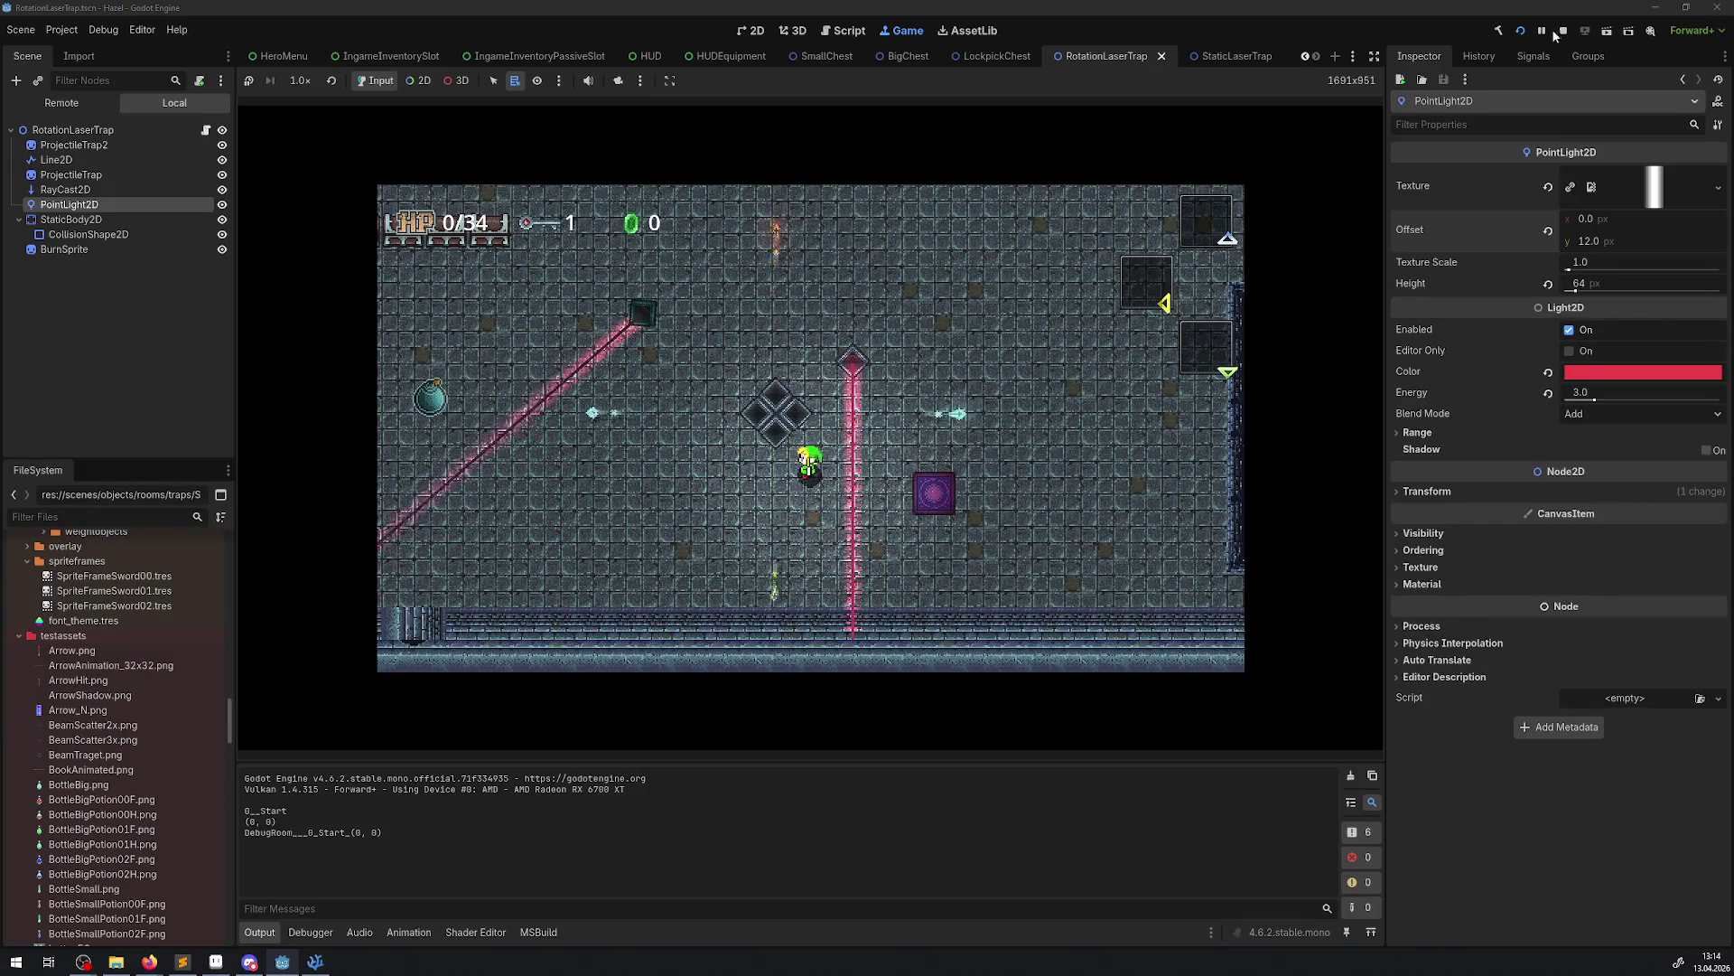
# Stop the game, give BurnSprite the Icon_Artifact.png texture, and save RotationLaserTrap
pyautogui.click(1562, 31)
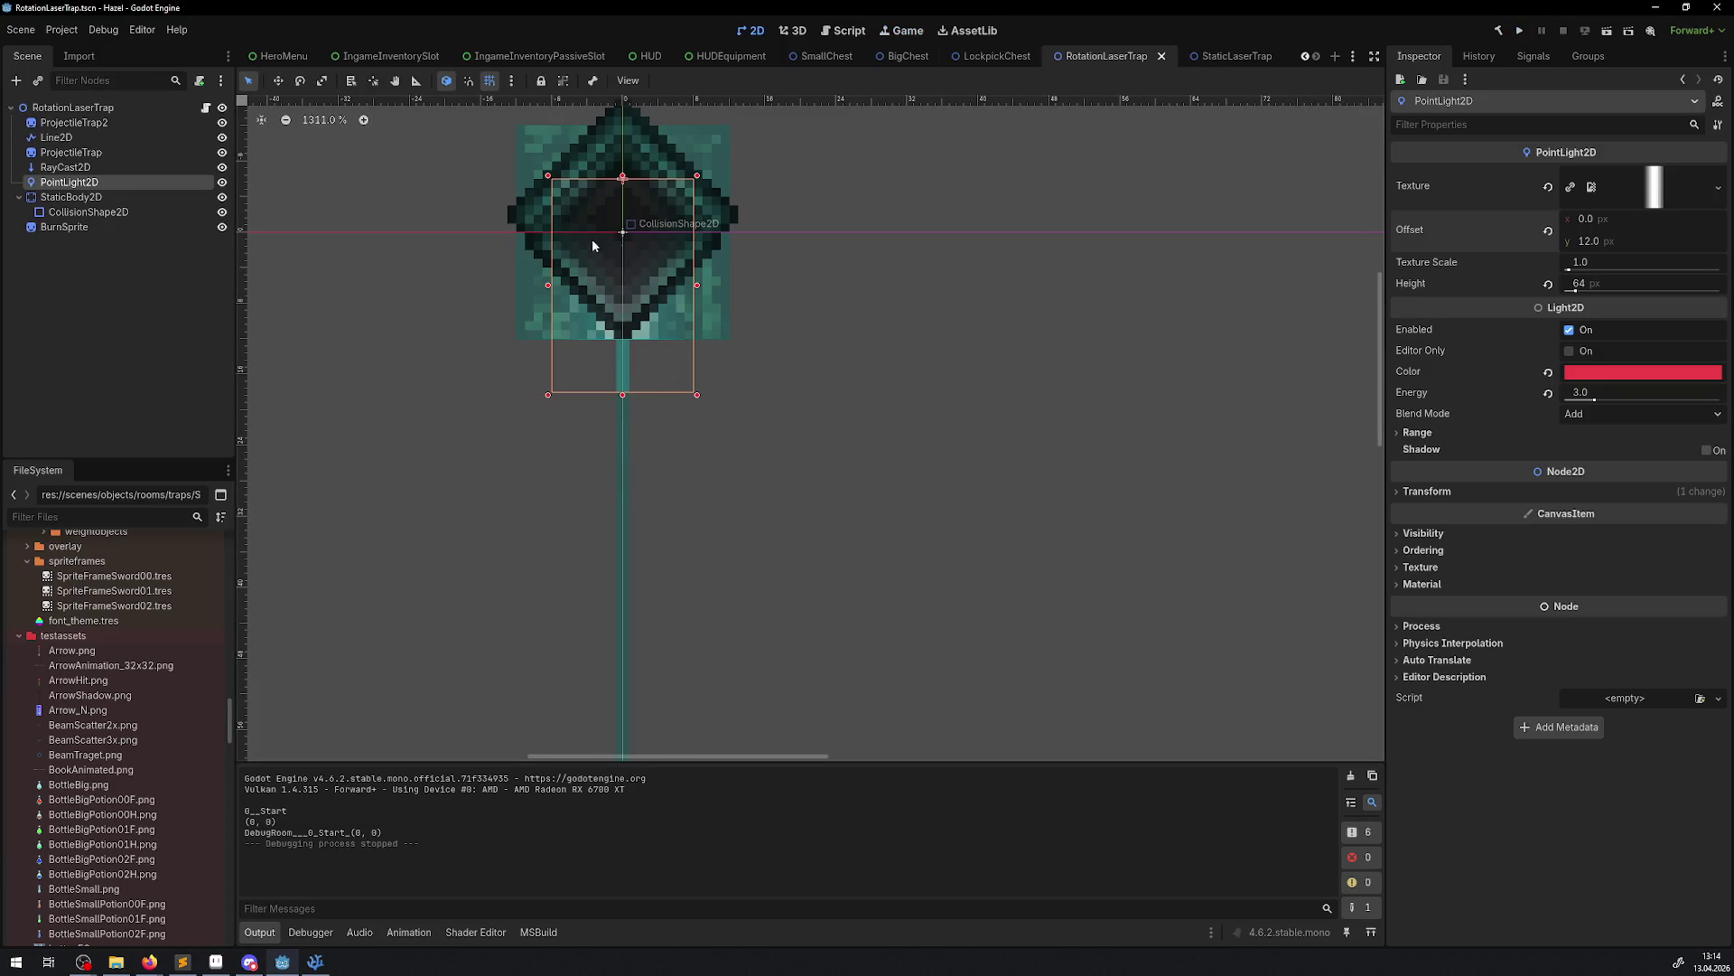
pyautogui.click(99, 227)
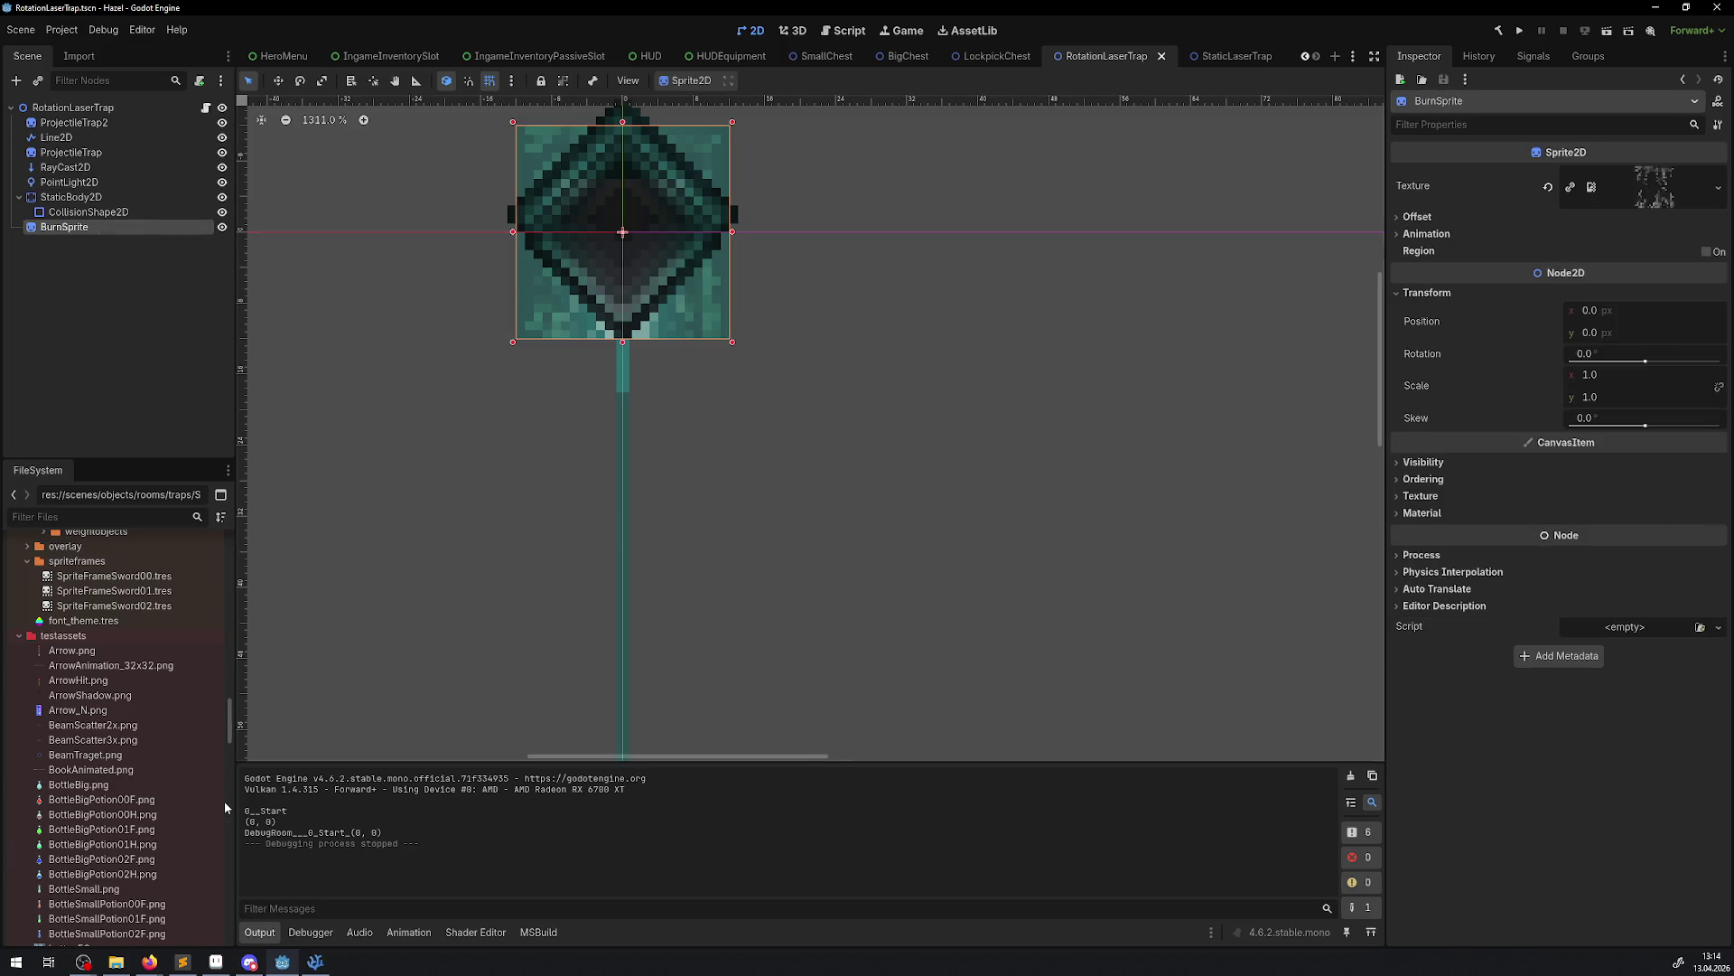
pyautogui.scroll(-2, 136, 768)
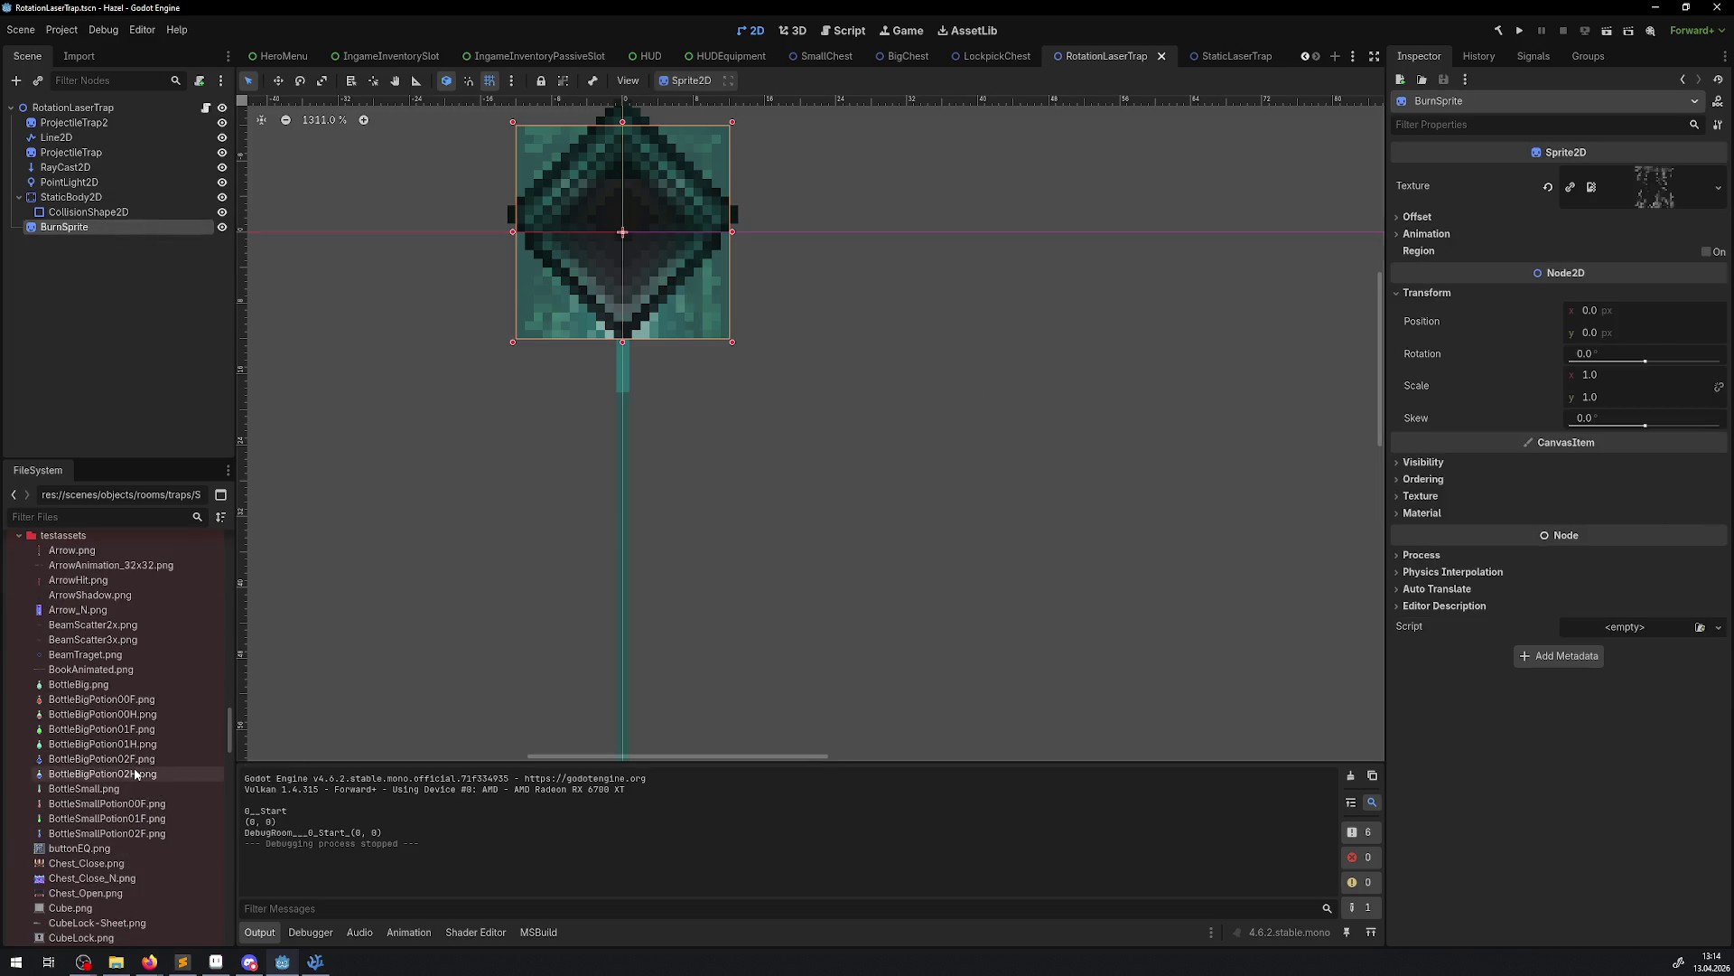
pyautogui.scroll(-1, 135, 773)
pyautogui.scroll(-1, 138, 871)
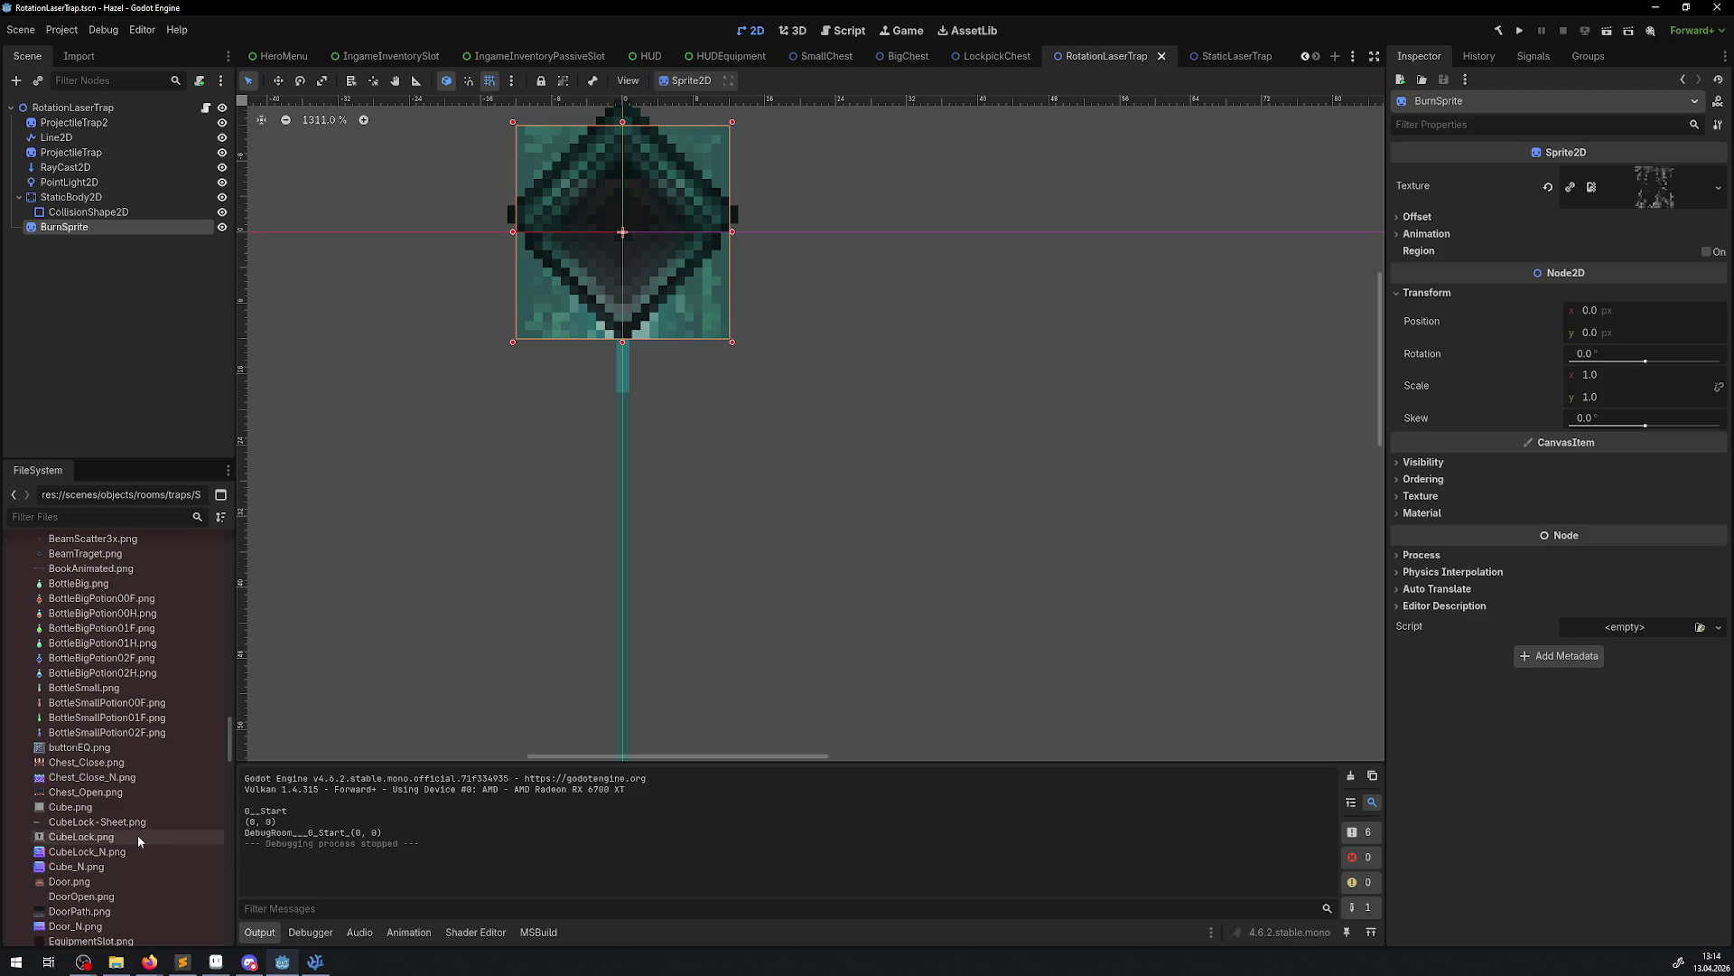
pyautogui.scroll(-6, 138, 836)
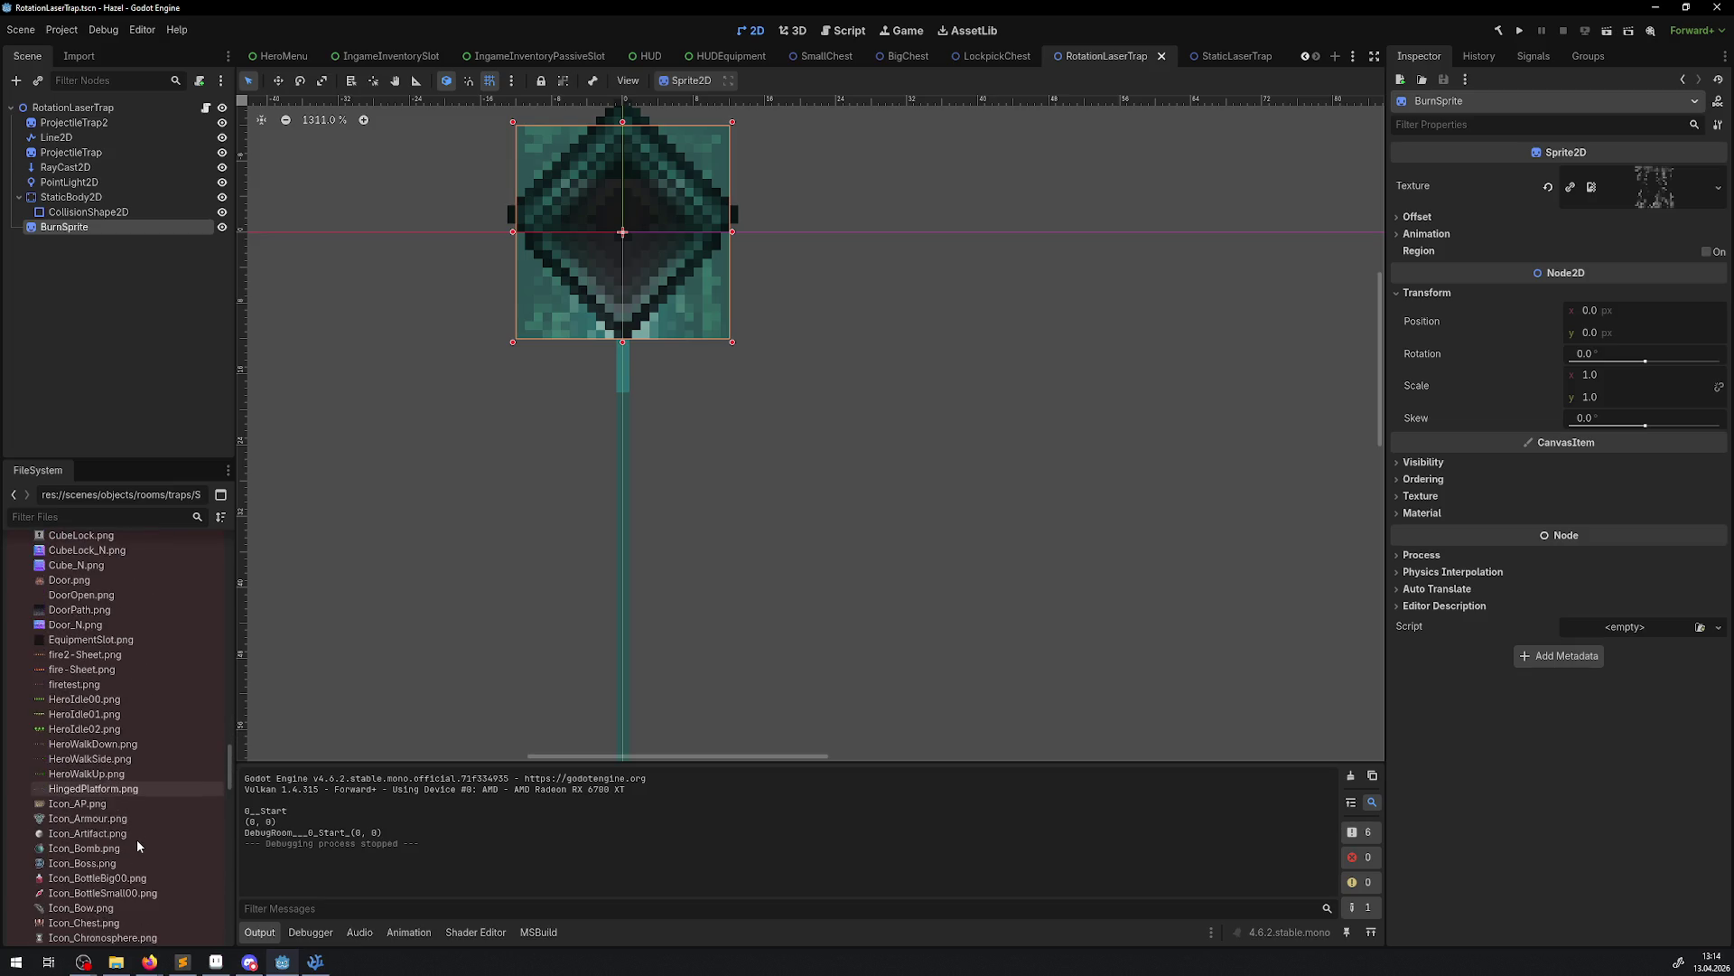
pyautogui.scroll(-1, 137, 846)
pyautogui.click(76, 797)
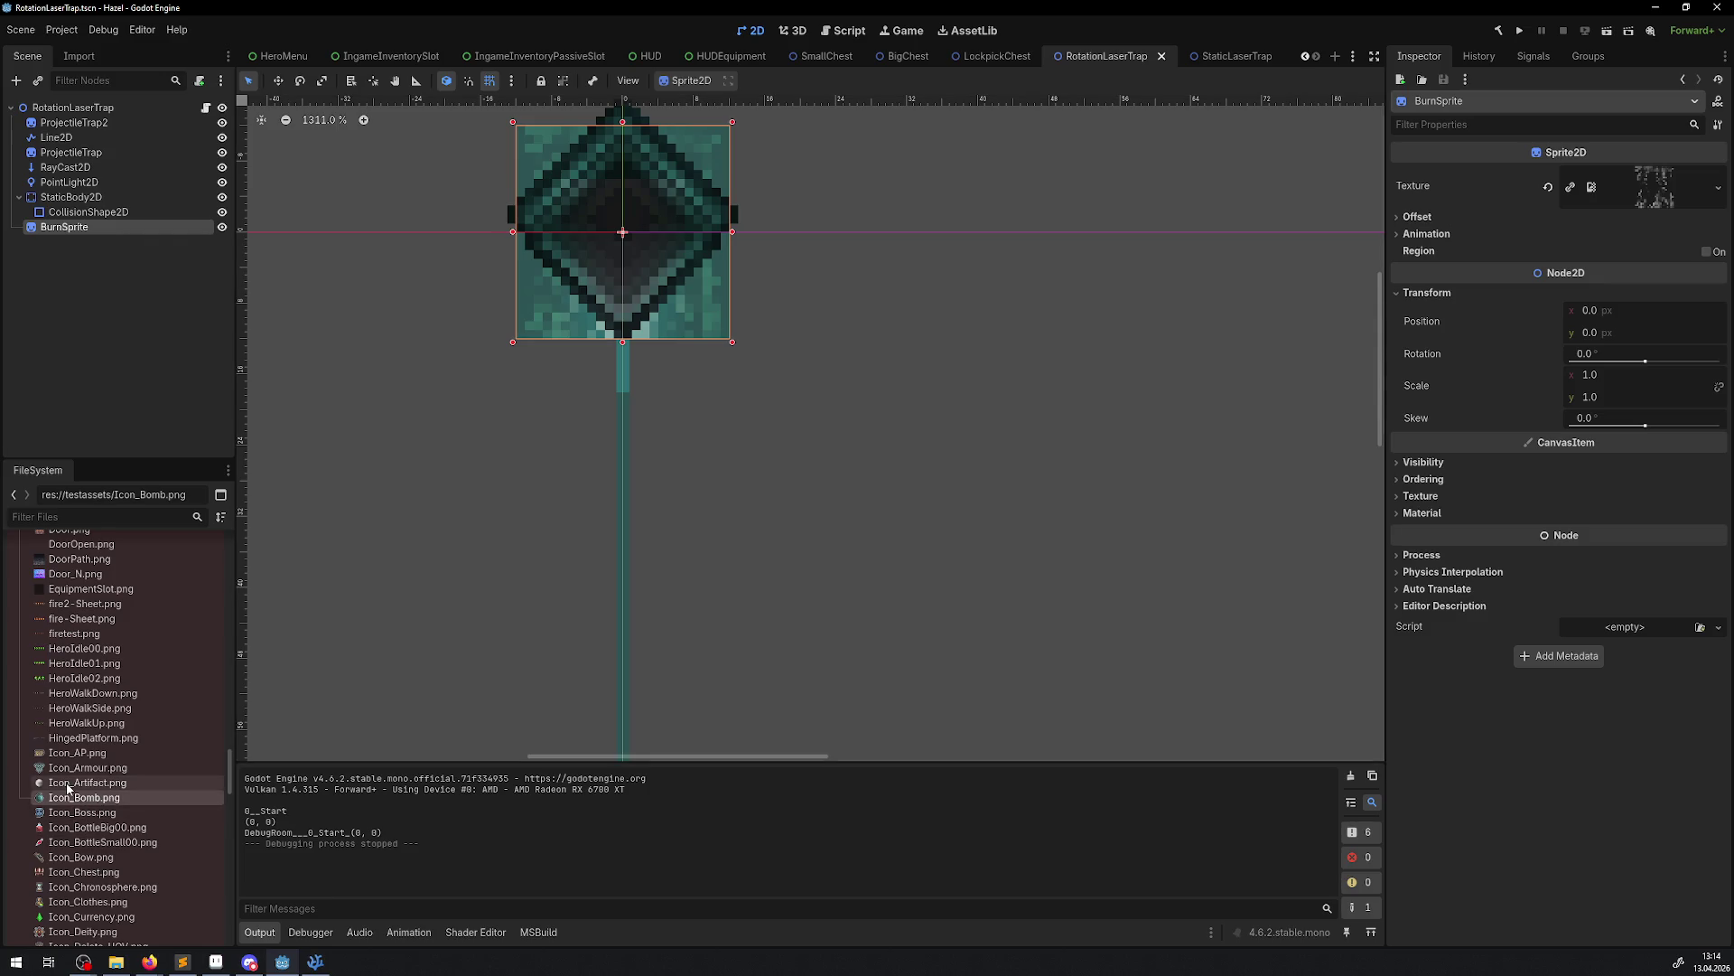
pyautogui.moveTo(68, 782)
pyautogui.mouseDown()
pyautogui.moveTo(578, 774)
pyautogui.moveTo(1656, 187)
pyautogui.mouseUp()
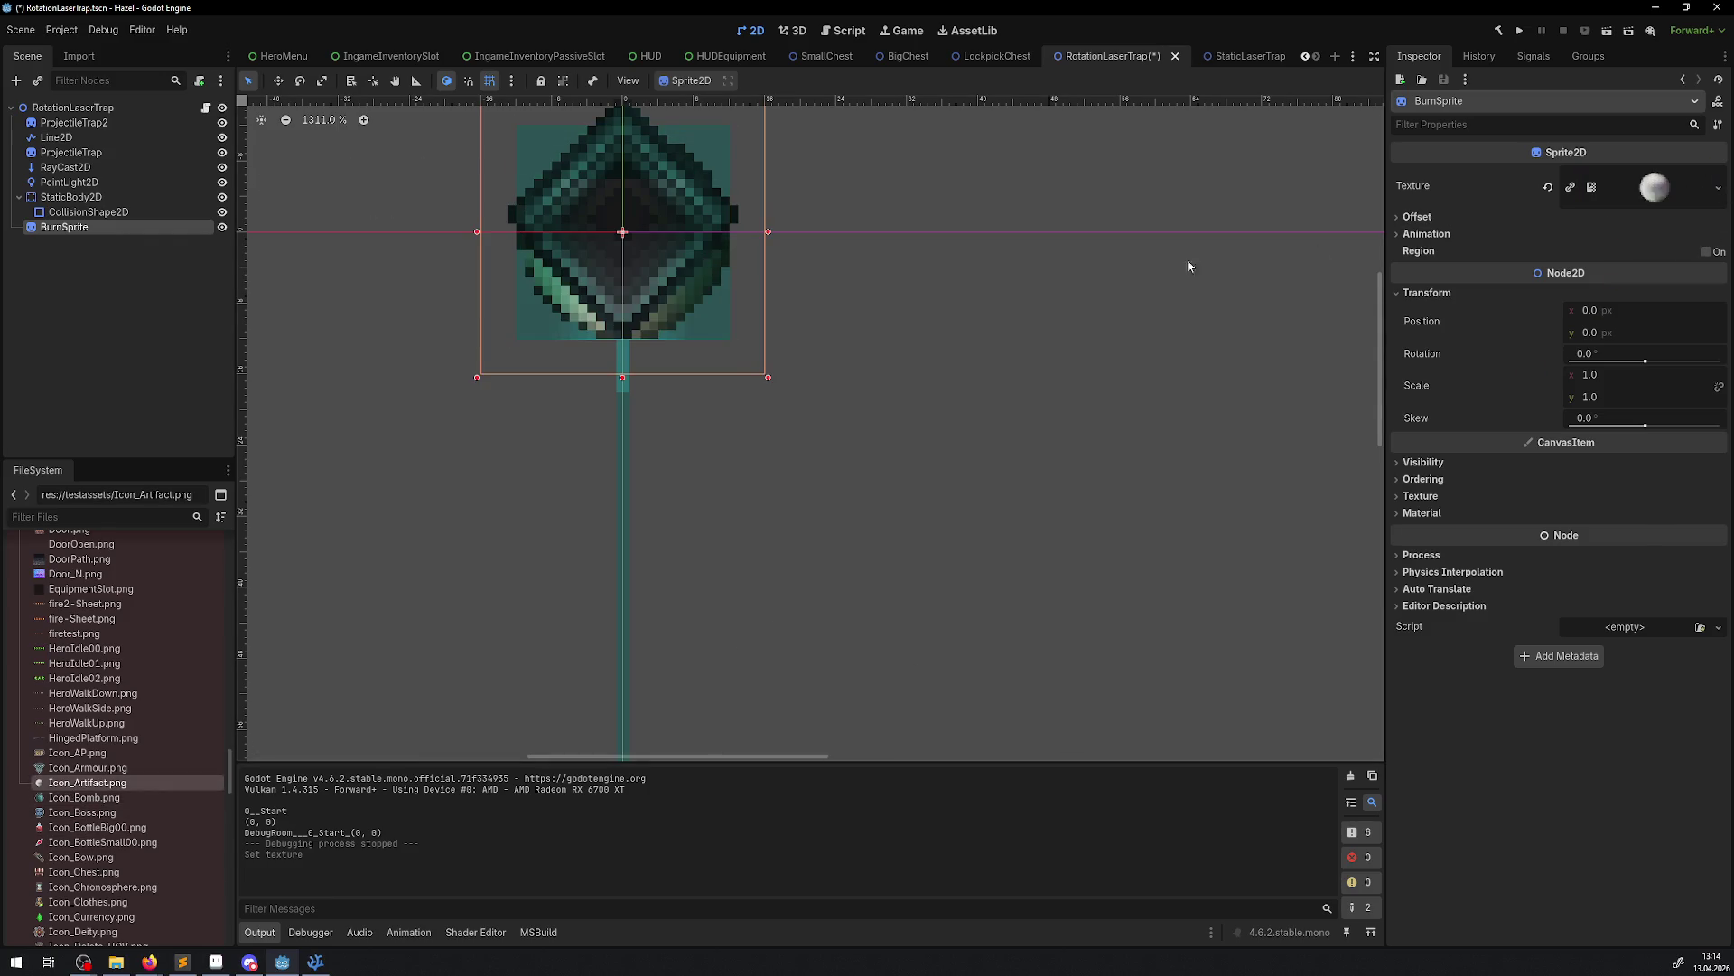
pyautogui.hotkey('ctrl', 's')
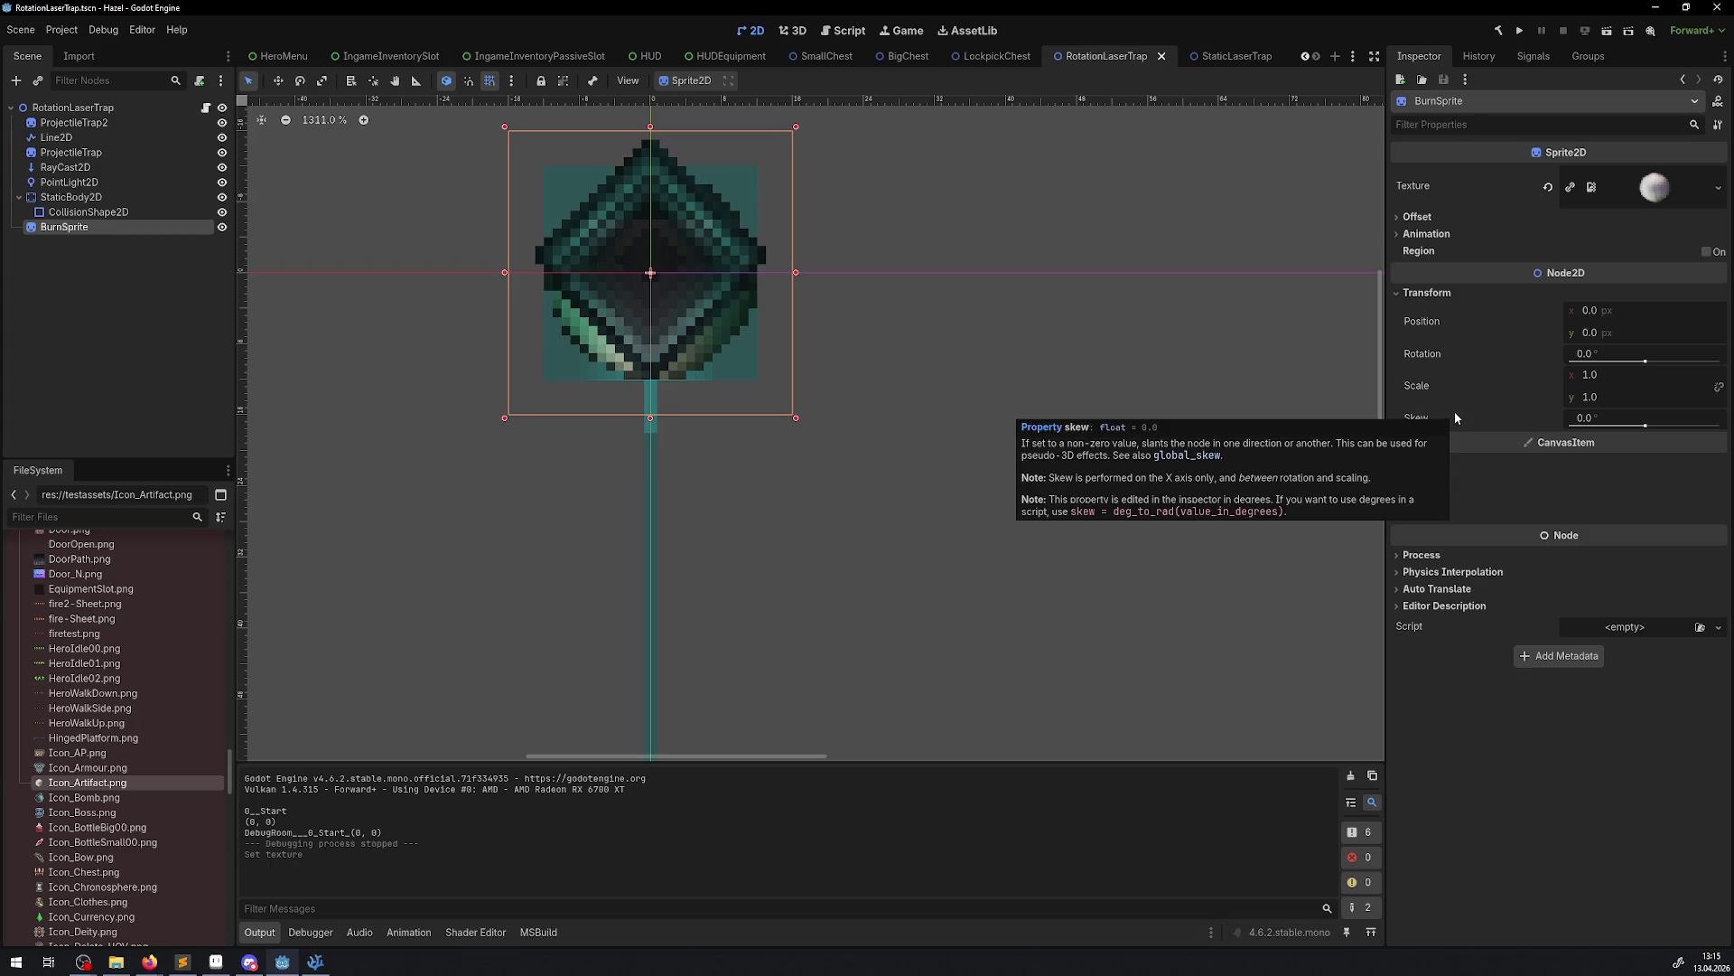
pyautogui.click(80, 138)
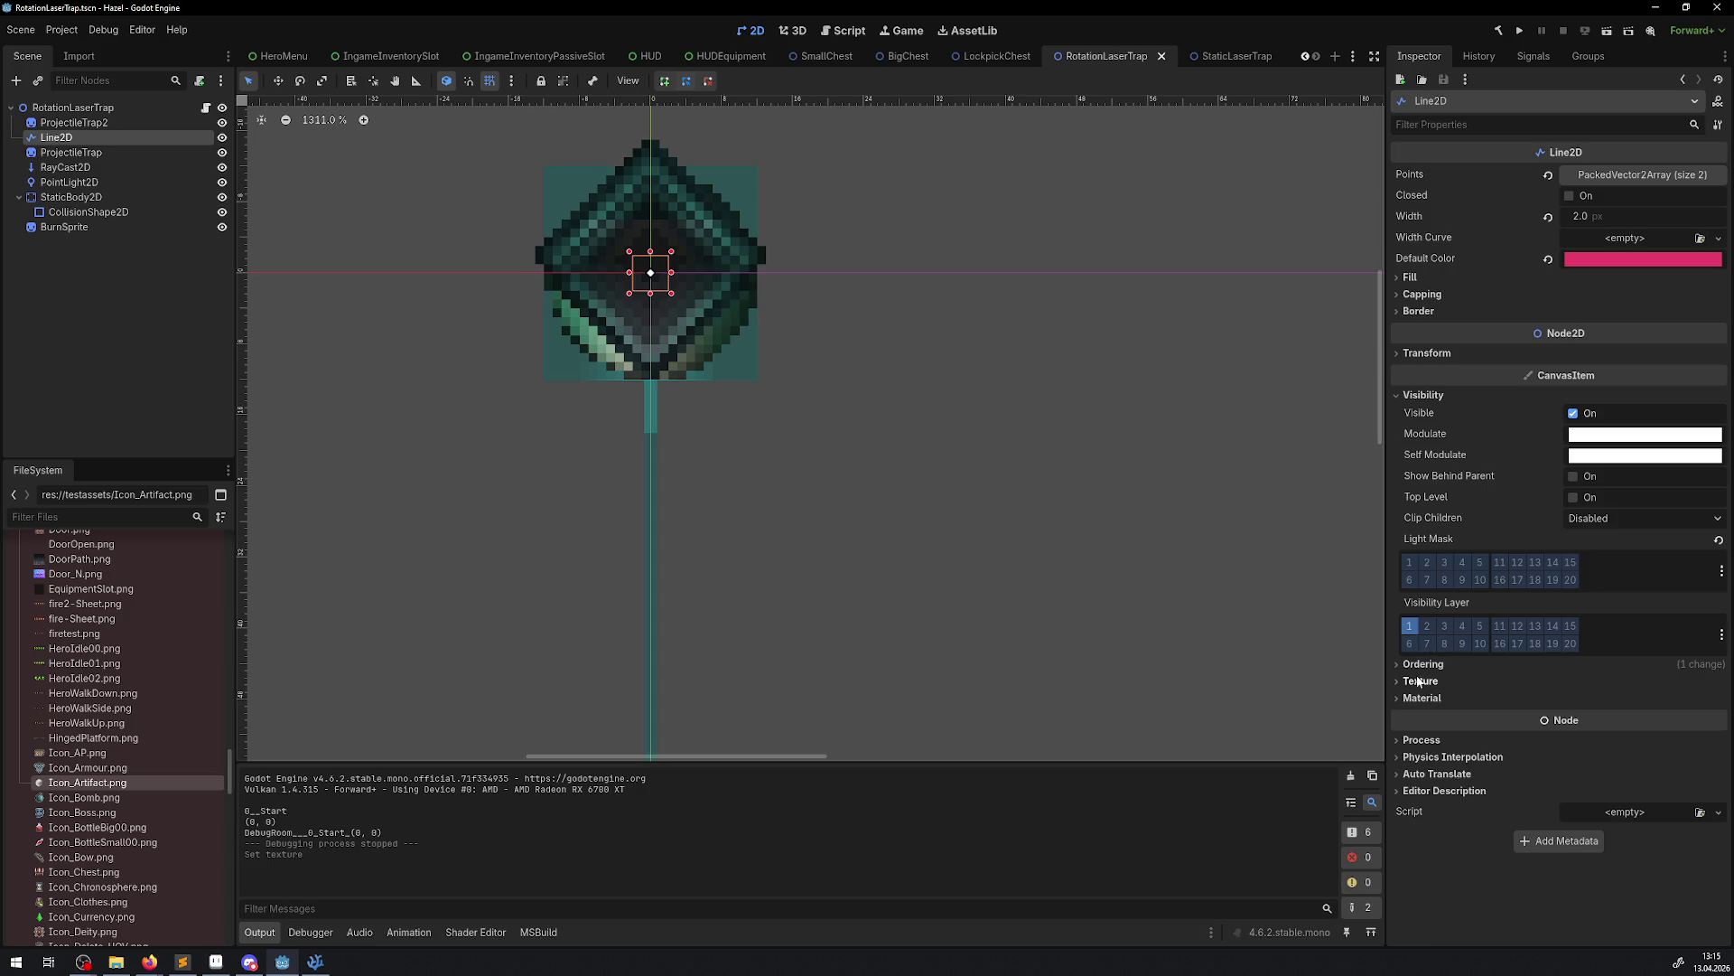
pyautogui.click(1426, 353)
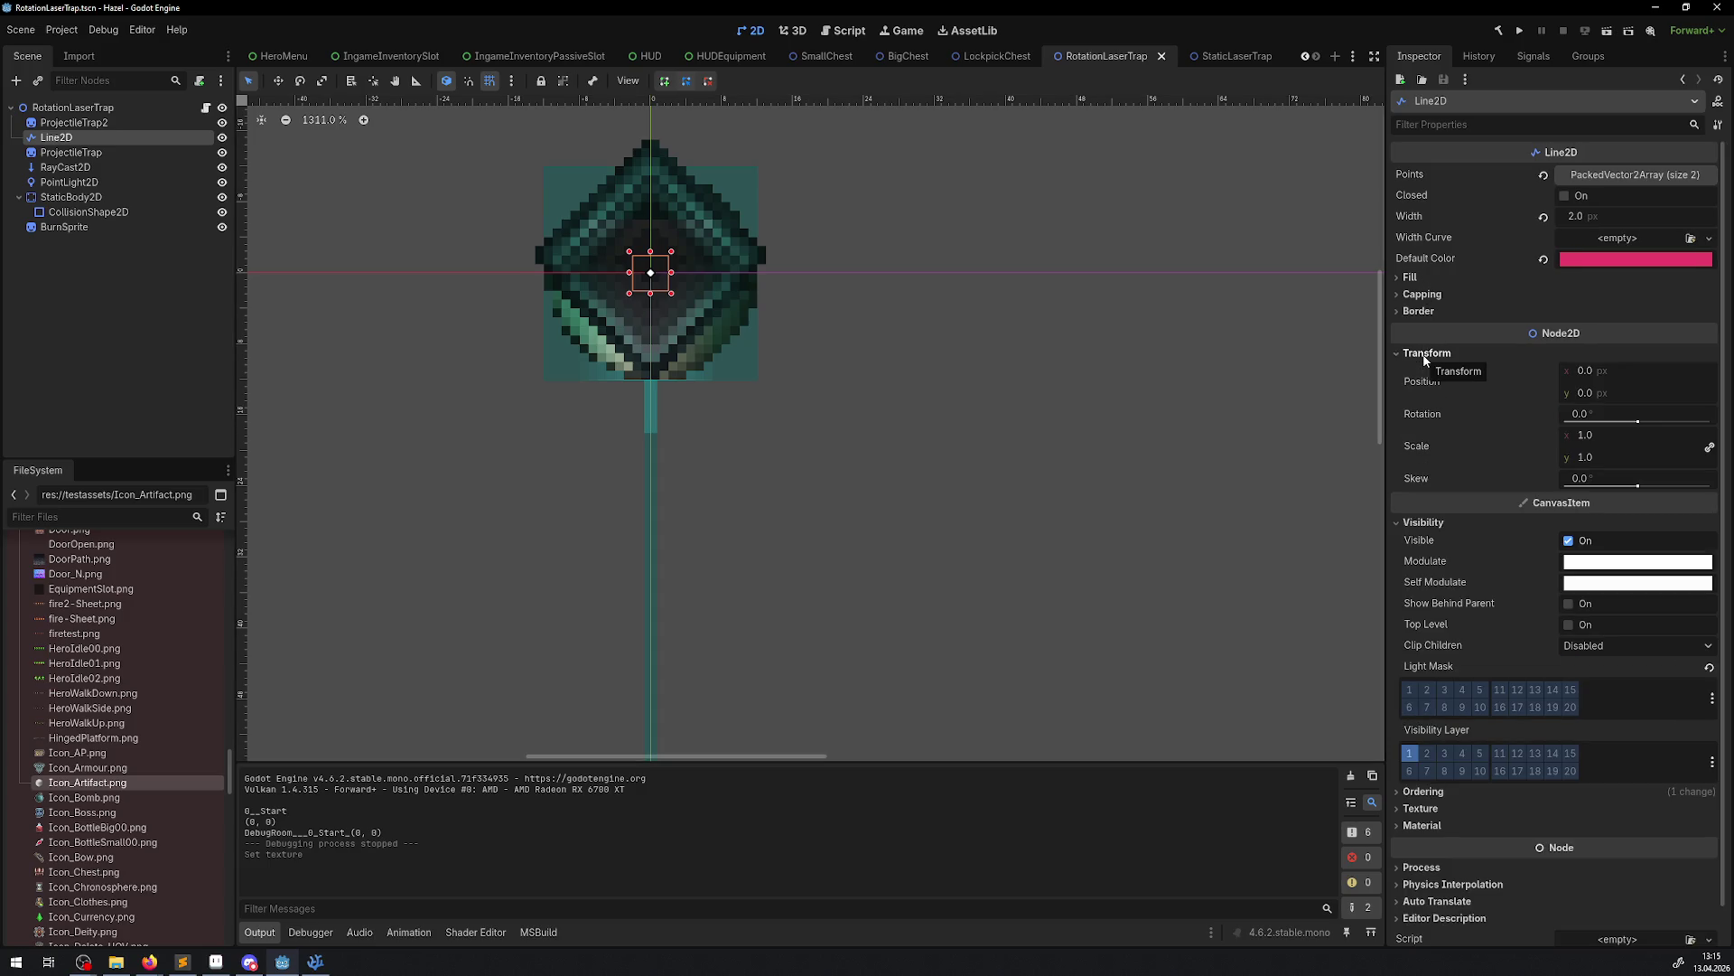
pyautogui.click(54, 228)
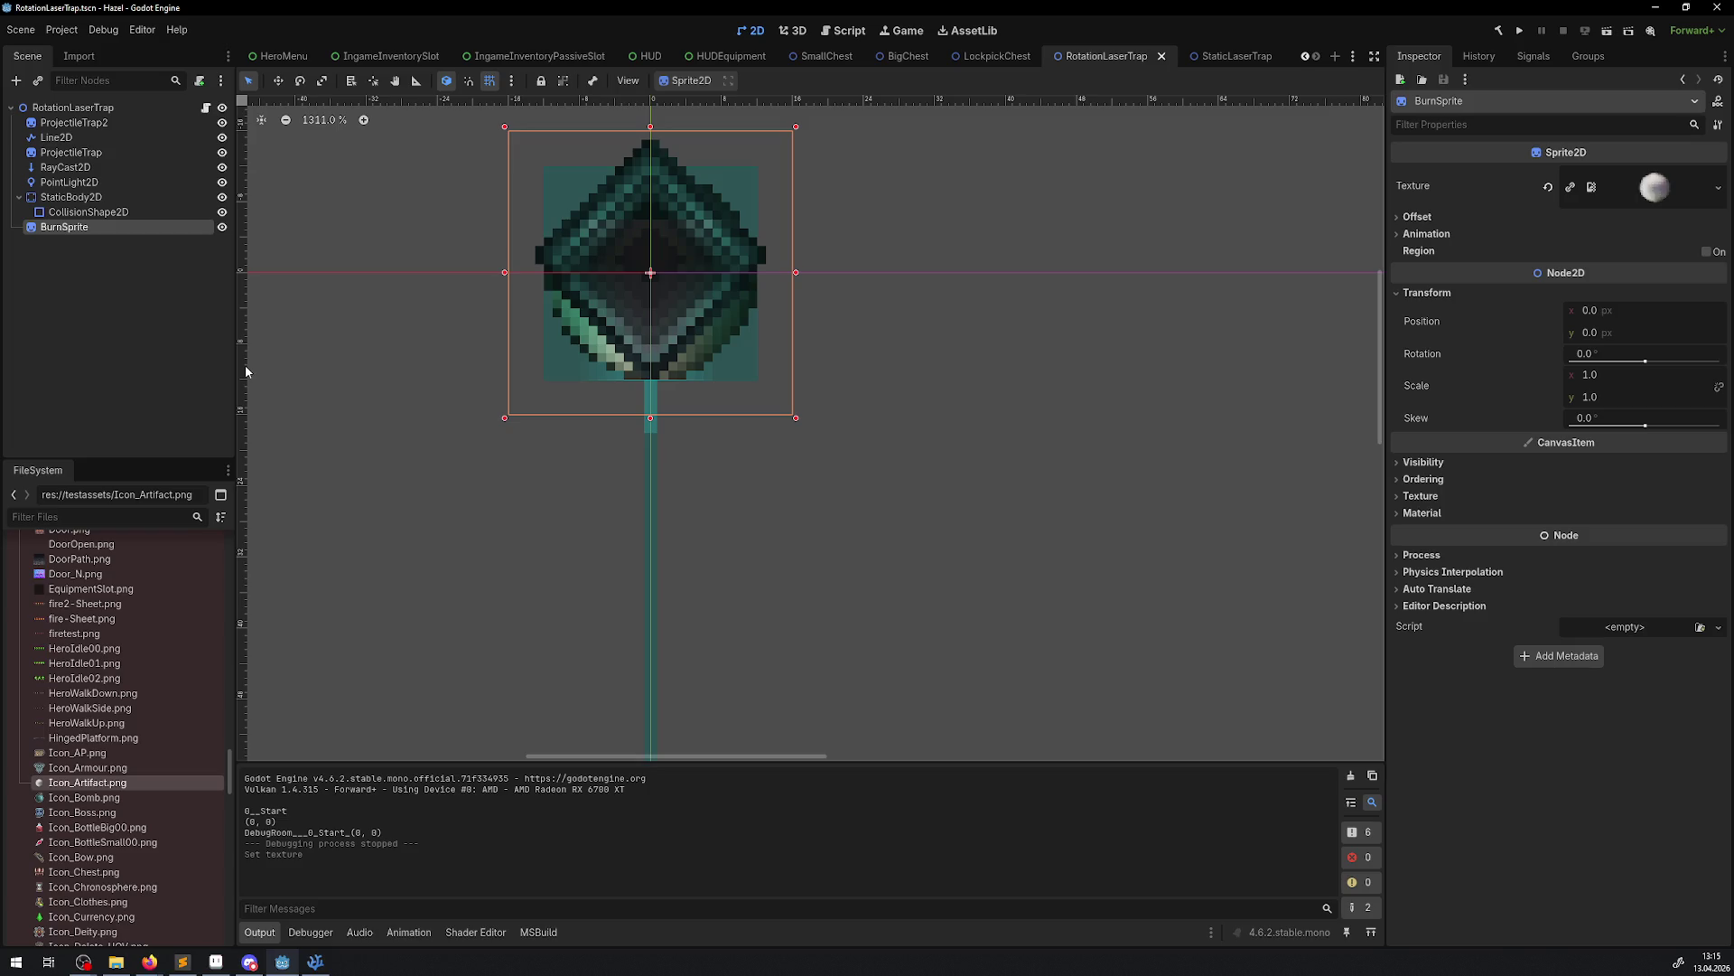
pyautogui.click(316, 961)
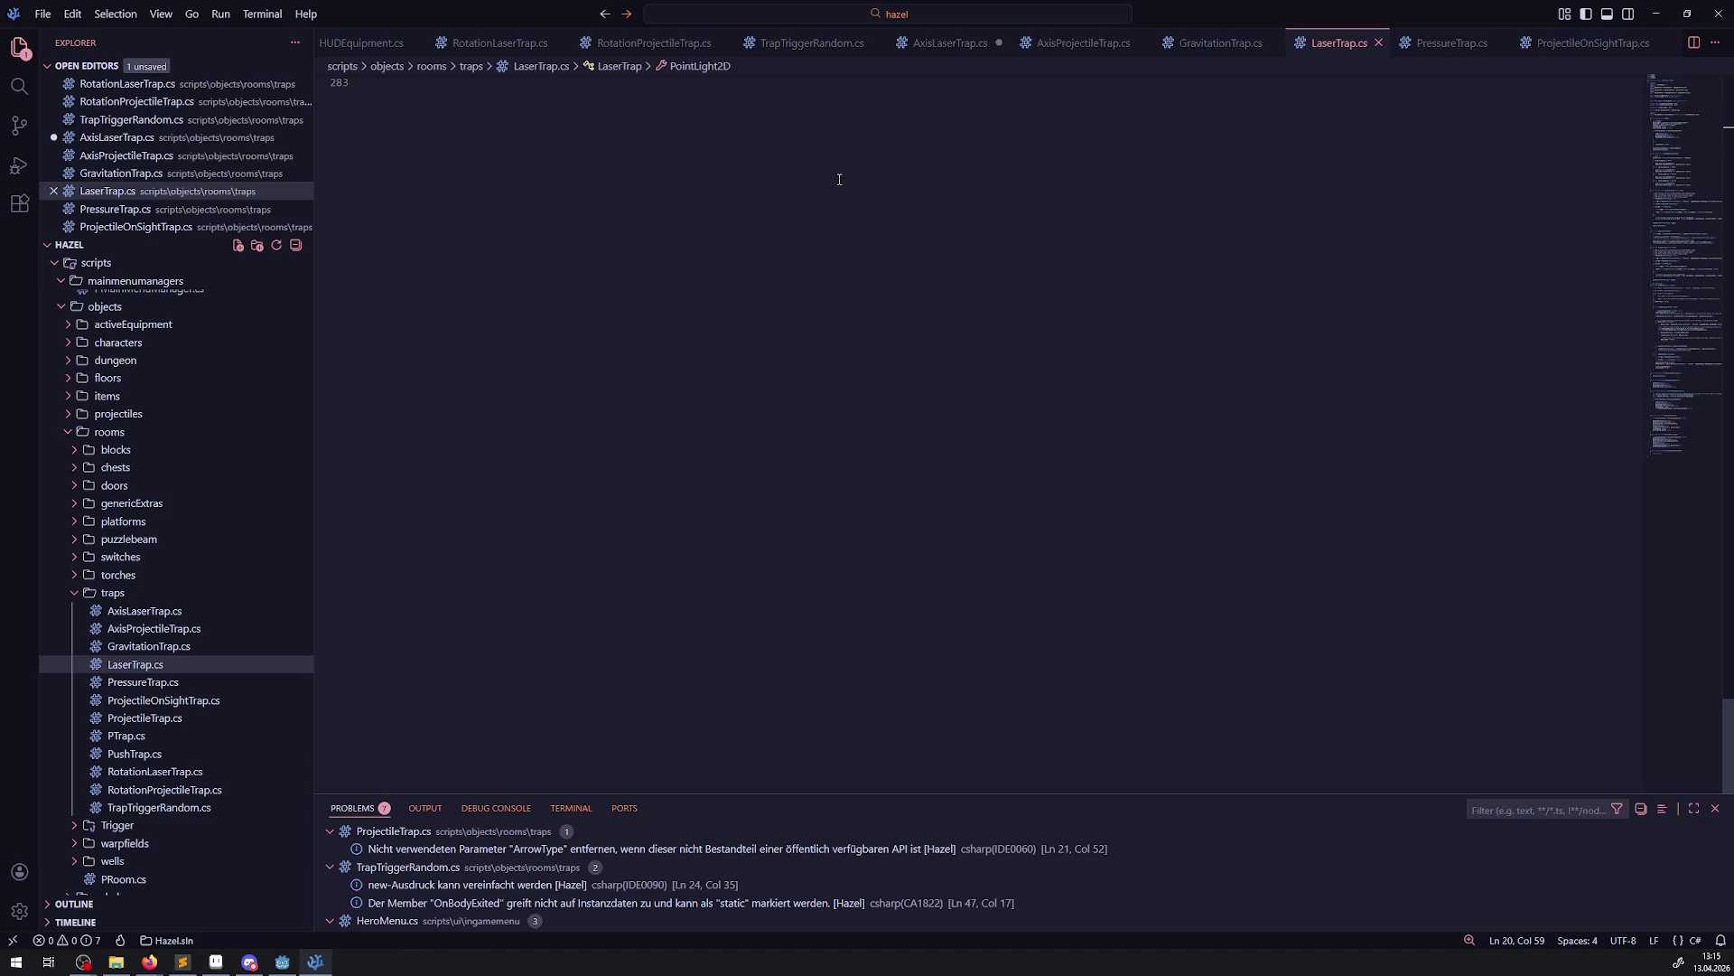
# Return to Godot's RotationLaserTrap scene using its taskbar icon
pyautogui.click(283, 961)
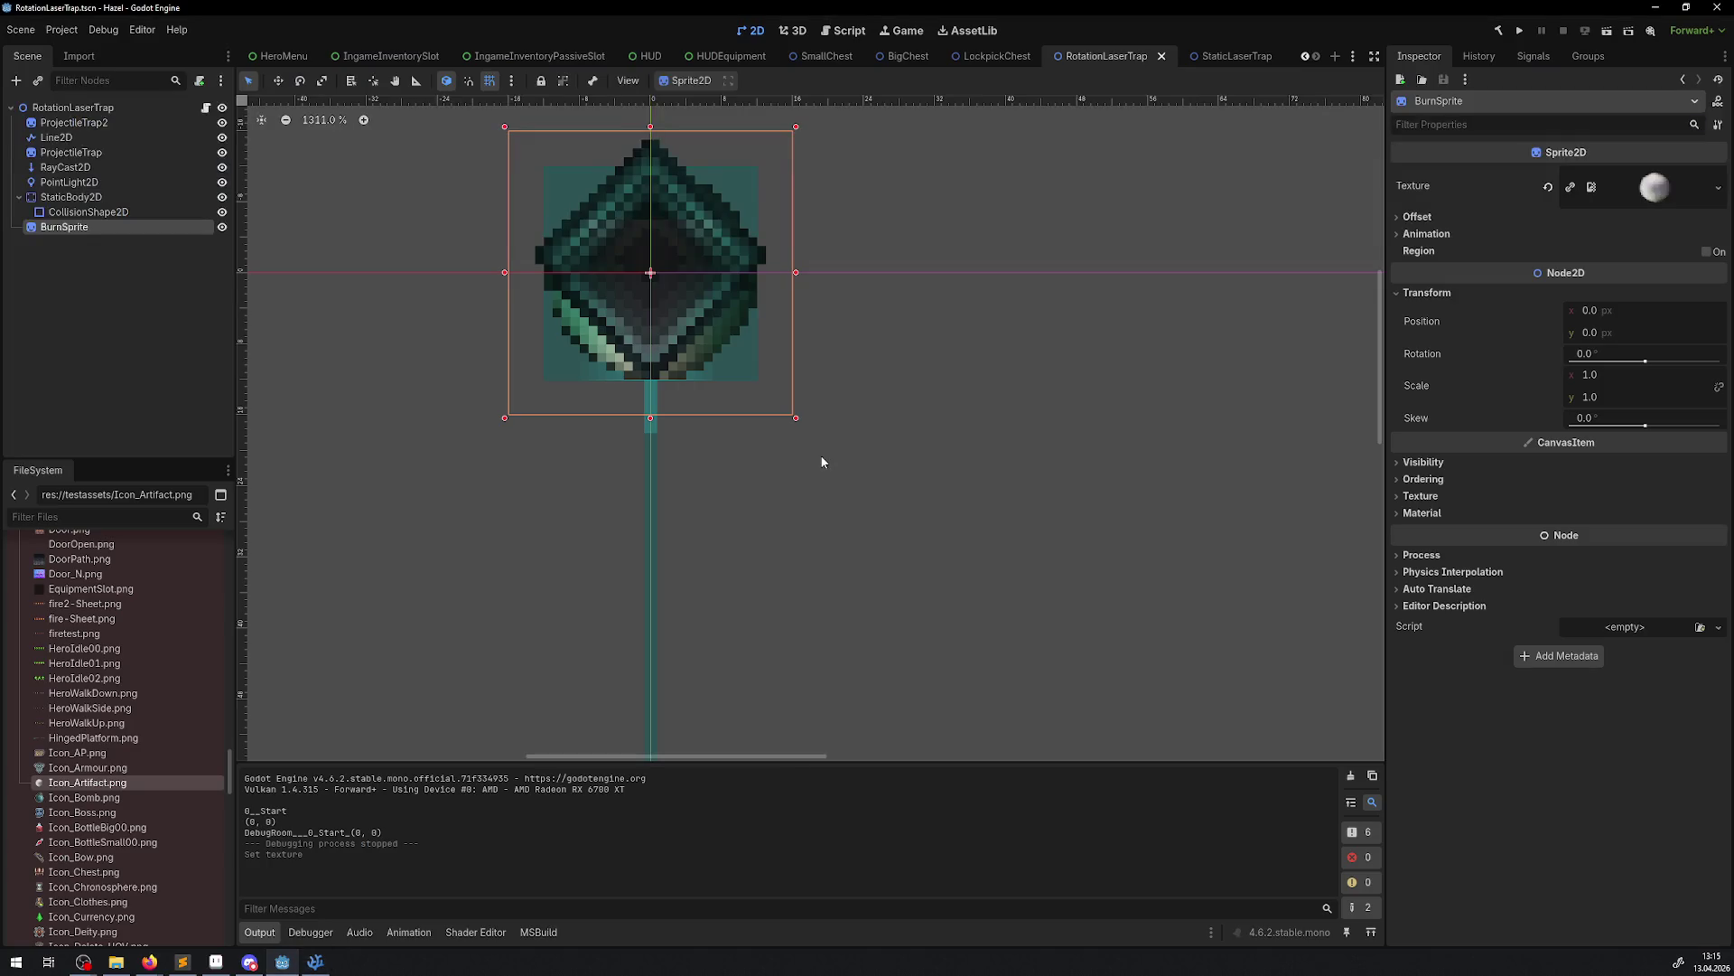
# Inspect the Line2D beam's Points, then rebuild and launch the game
pyautogui.click(69, 140)
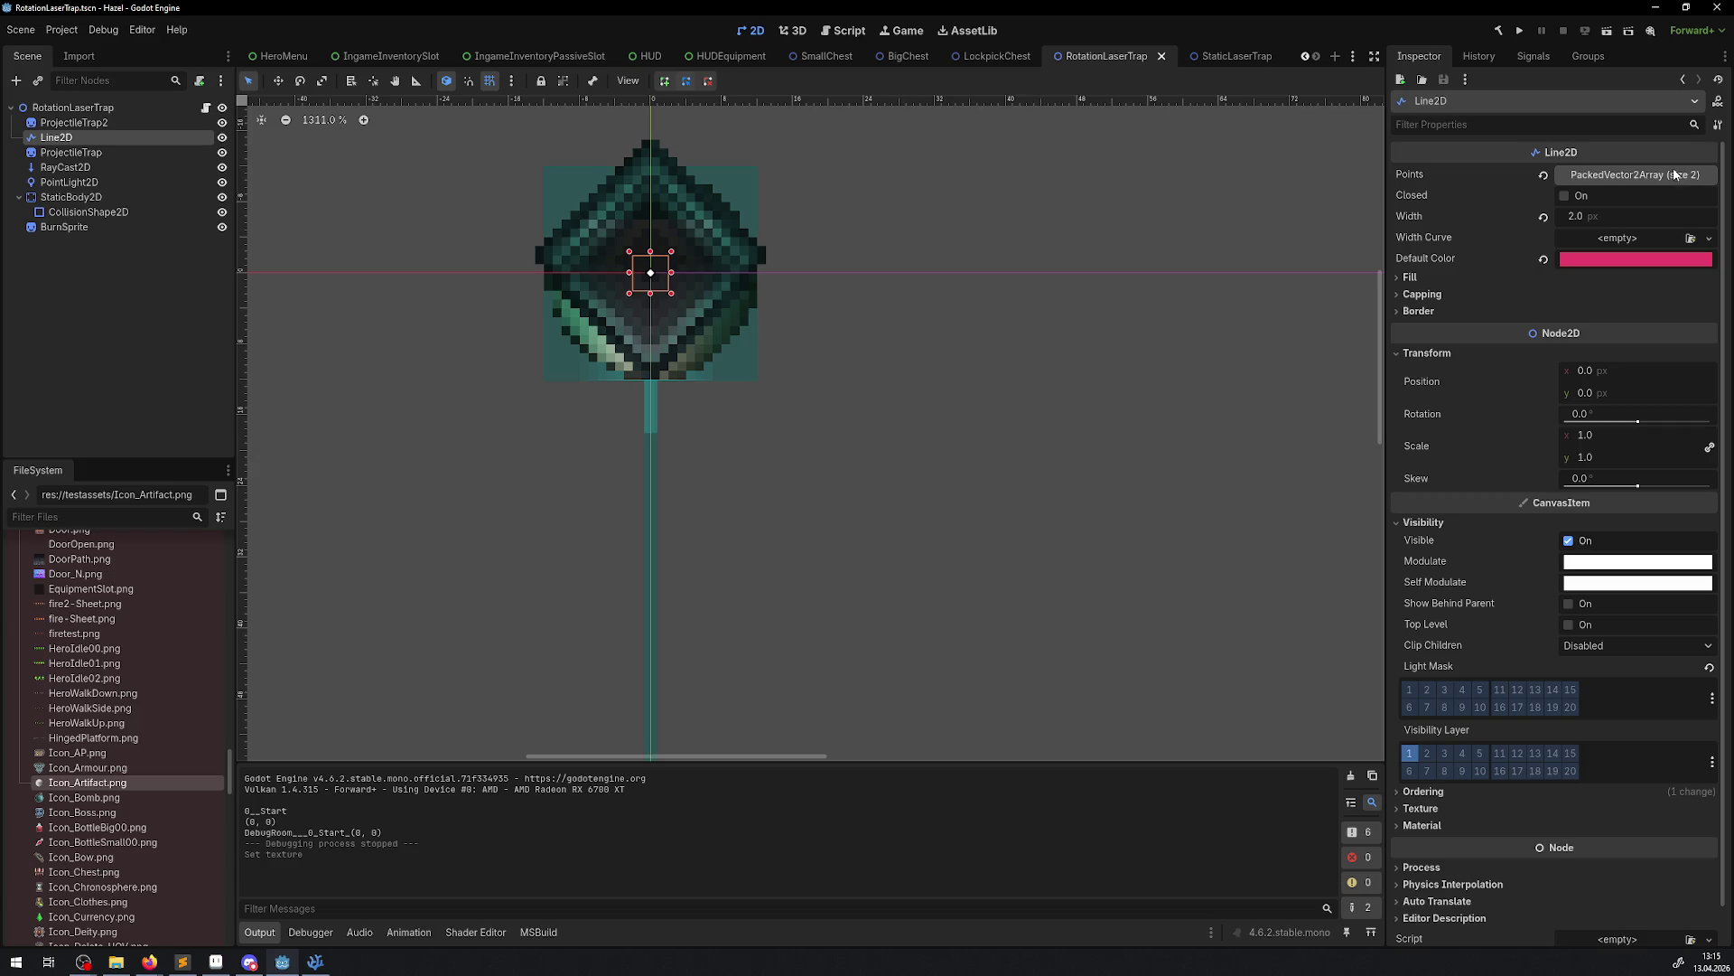
pyautogui.click(1635, 176)
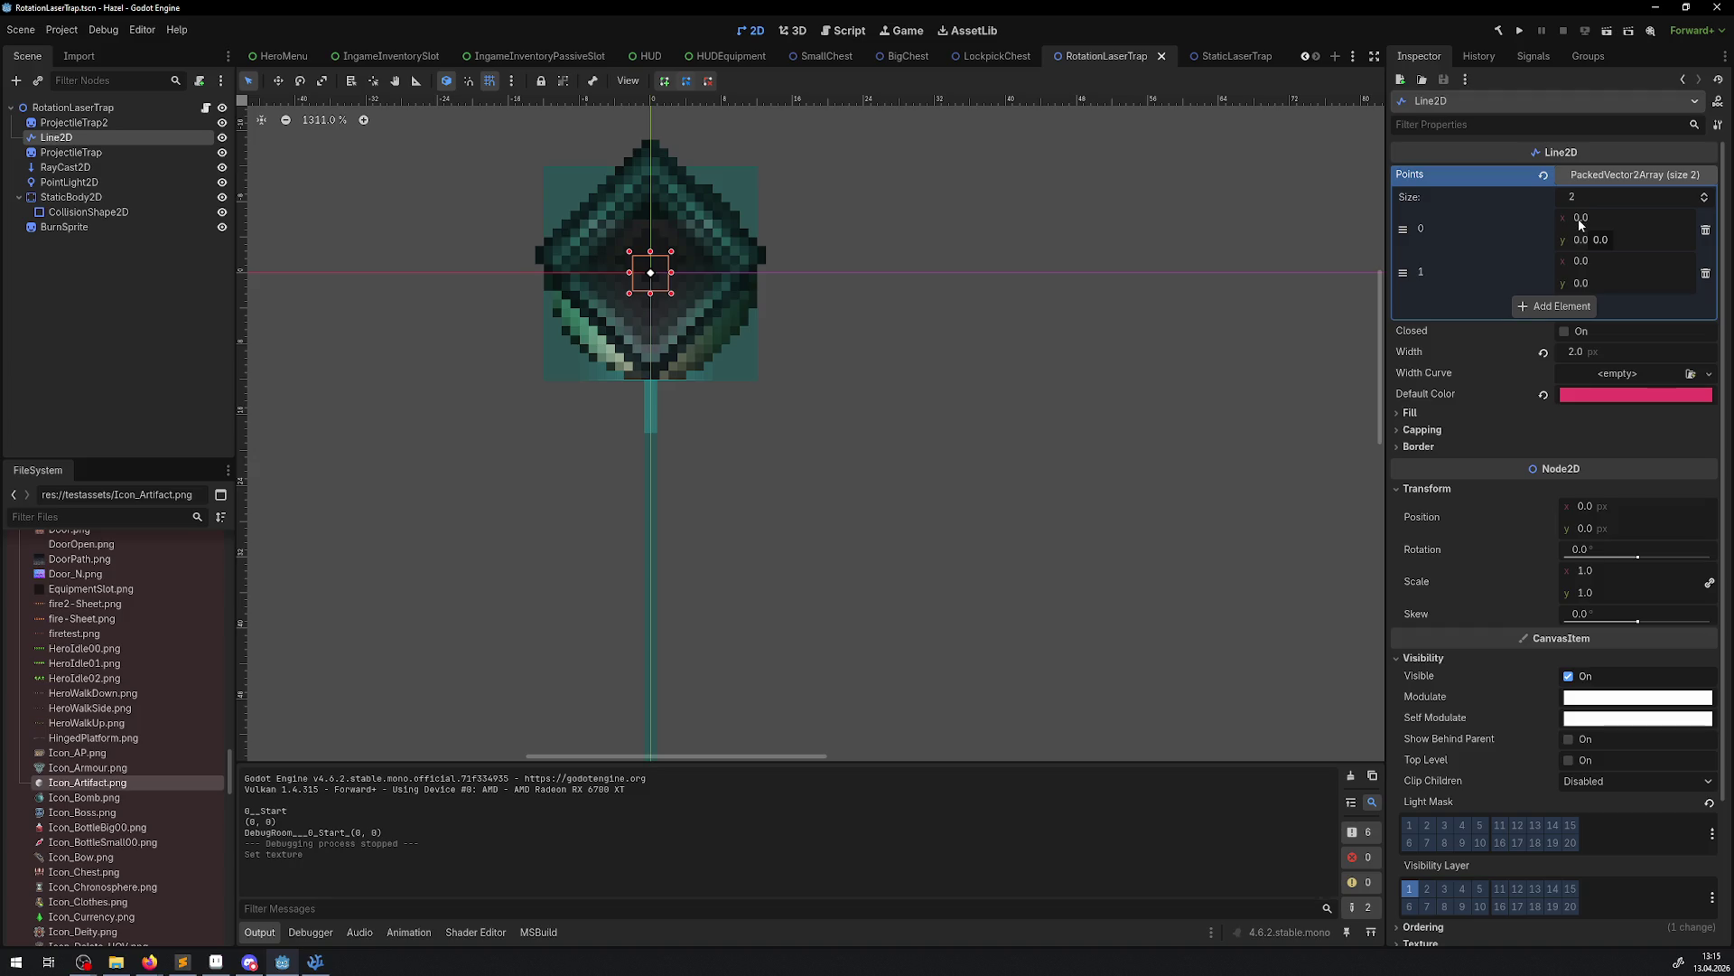
pyautogui.click(1500, 31)
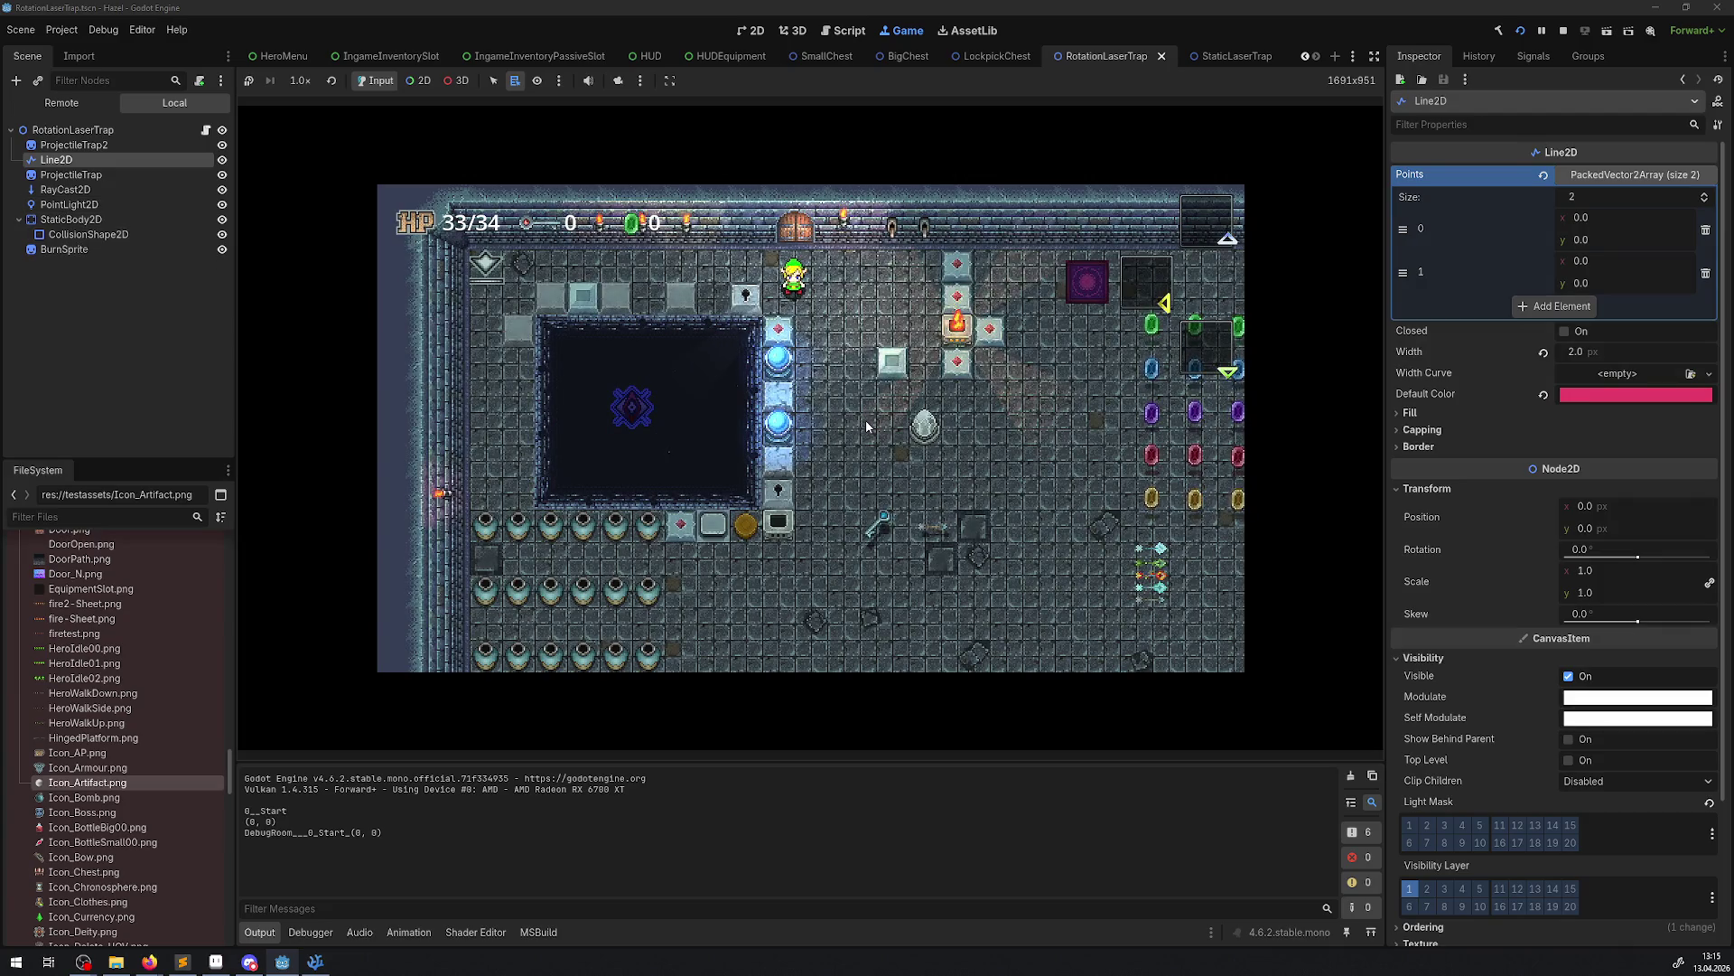
# Walk the hero down-right into the rotating laser, then back left and right
pyautogui.press('Down')
pyautogui.press('Right')
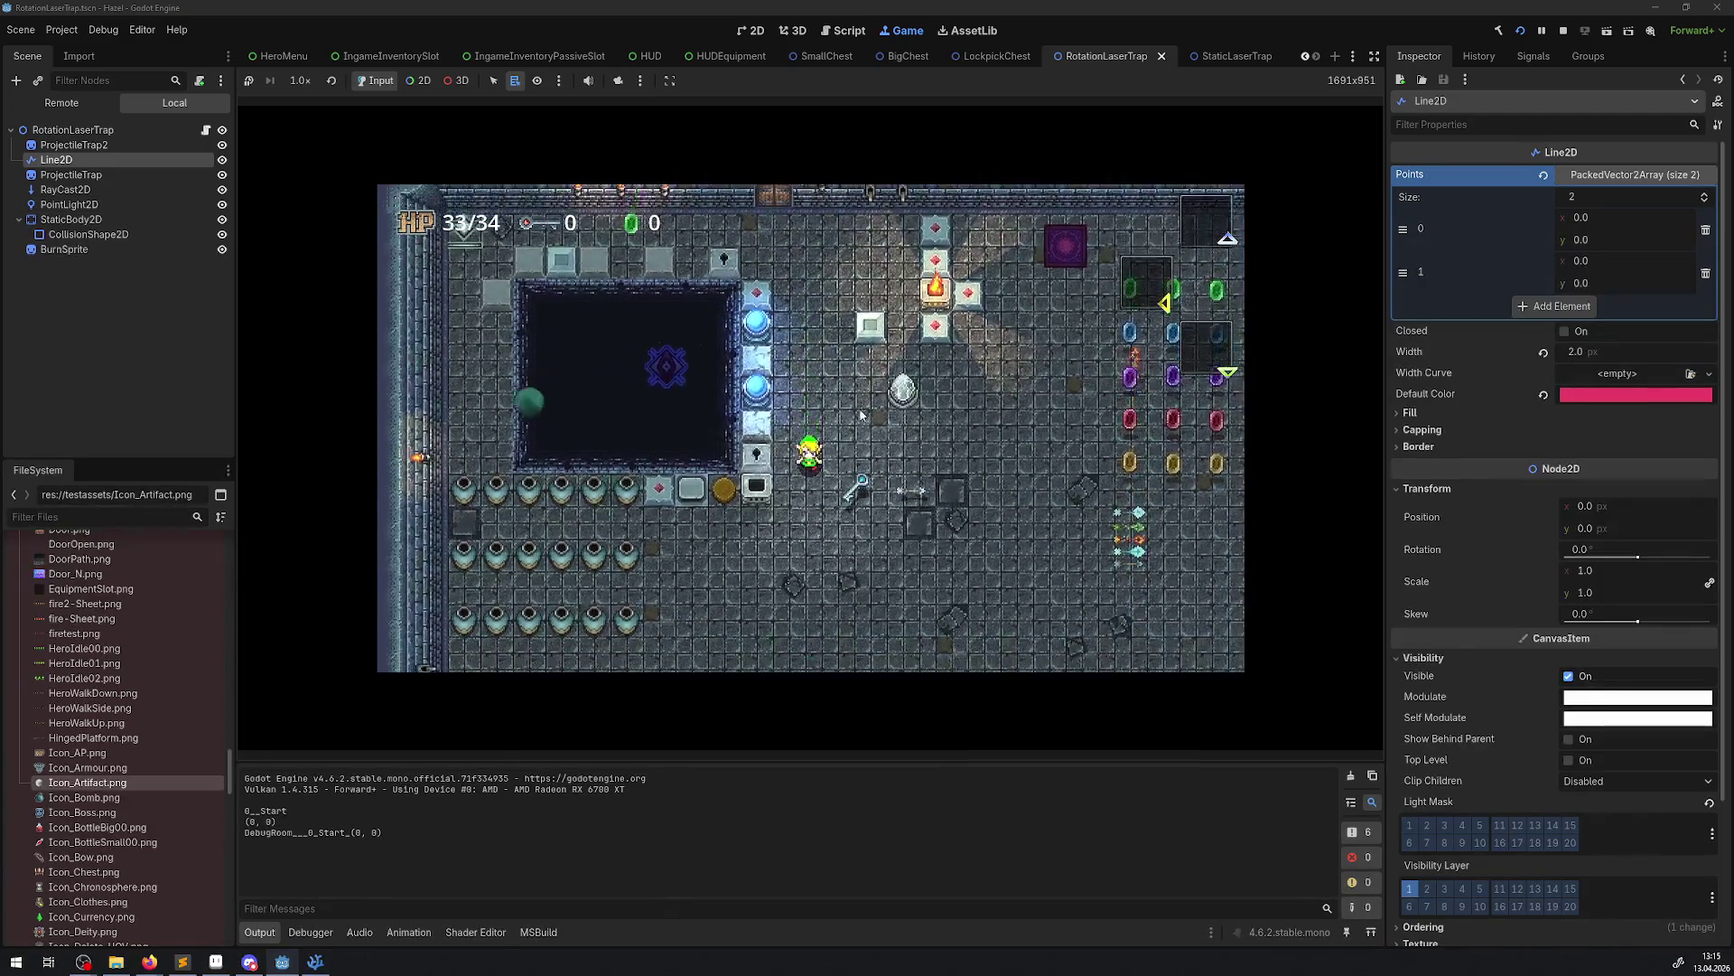
pyautogui.press('Down')
pyautogui.press('Right')
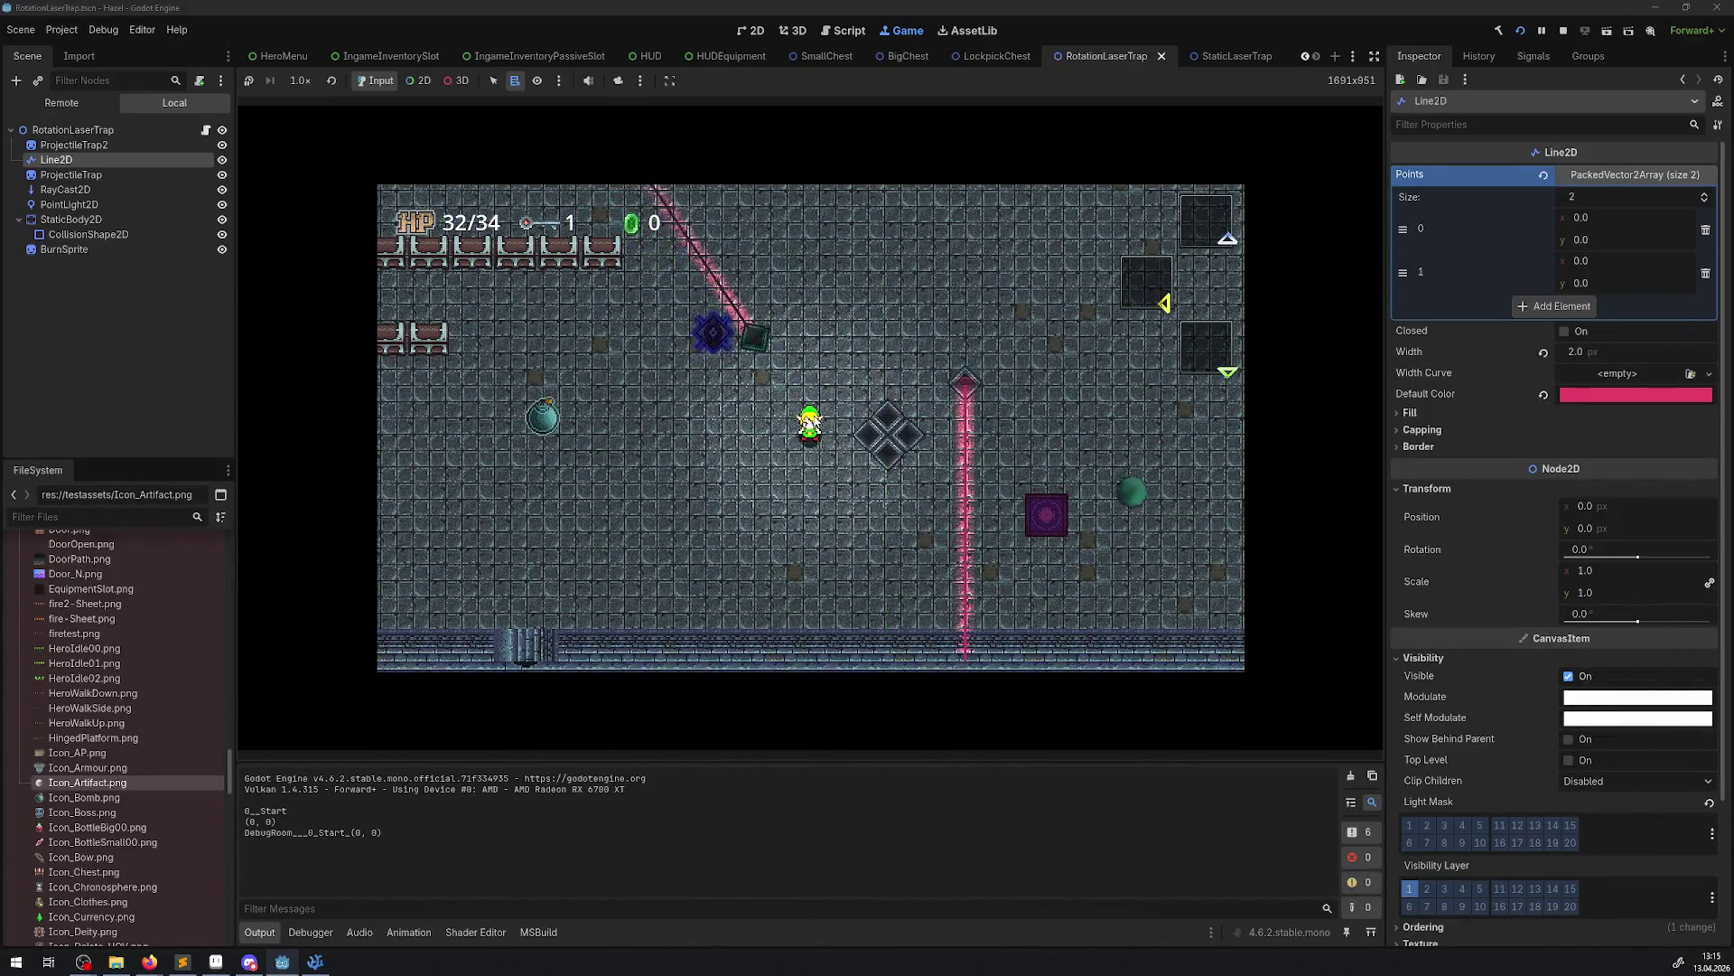
pyautogui.press('Left')
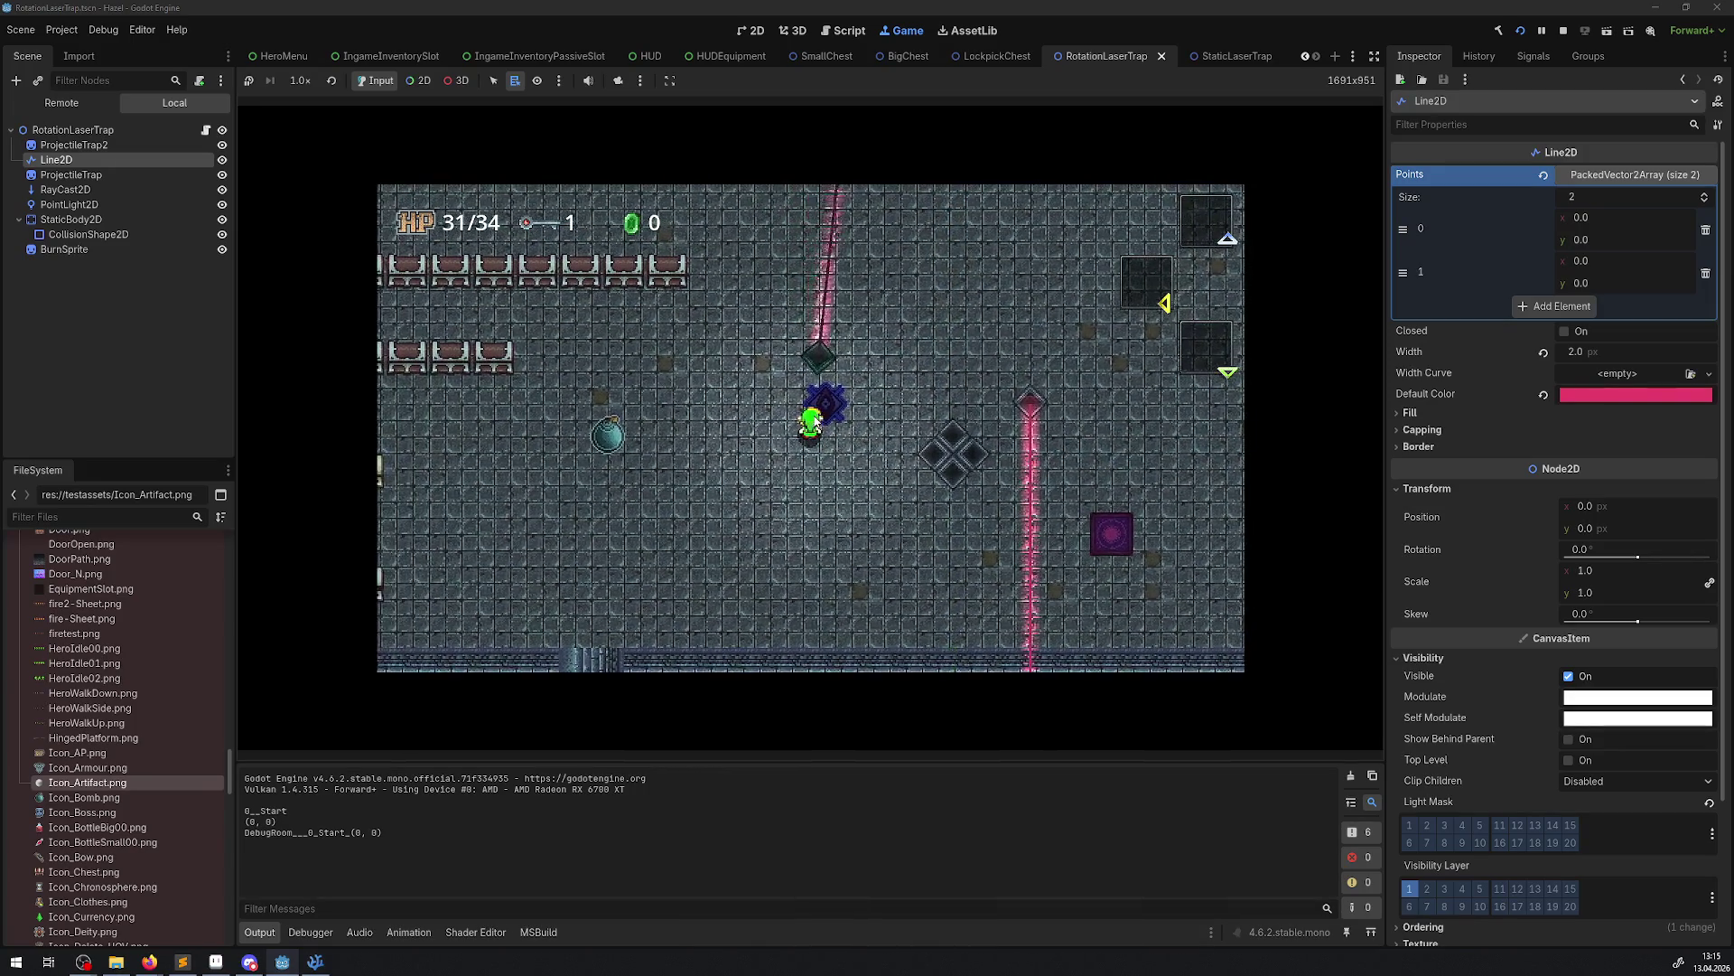
pyautogui.press('Right')
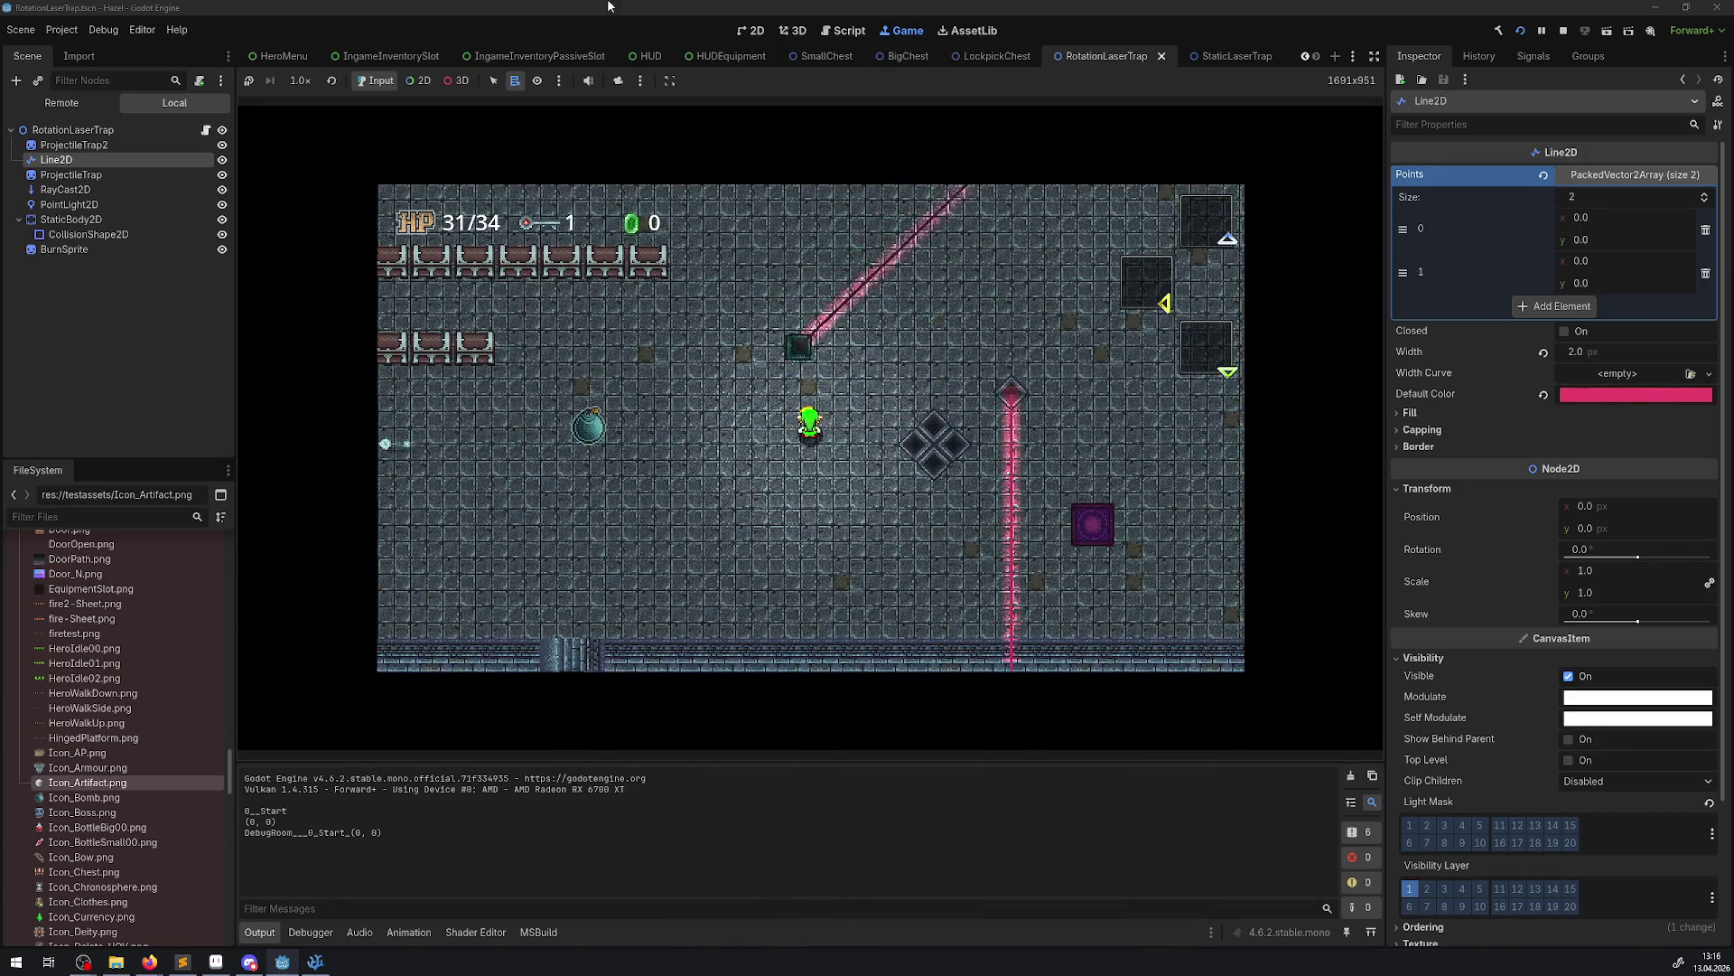
# Pick the rotating laser trap and ProjectileTrap emitter nodes from the running game's Remote tree
pyautogui.click(419, 85)
pyautogui.rightClick(810, 350)
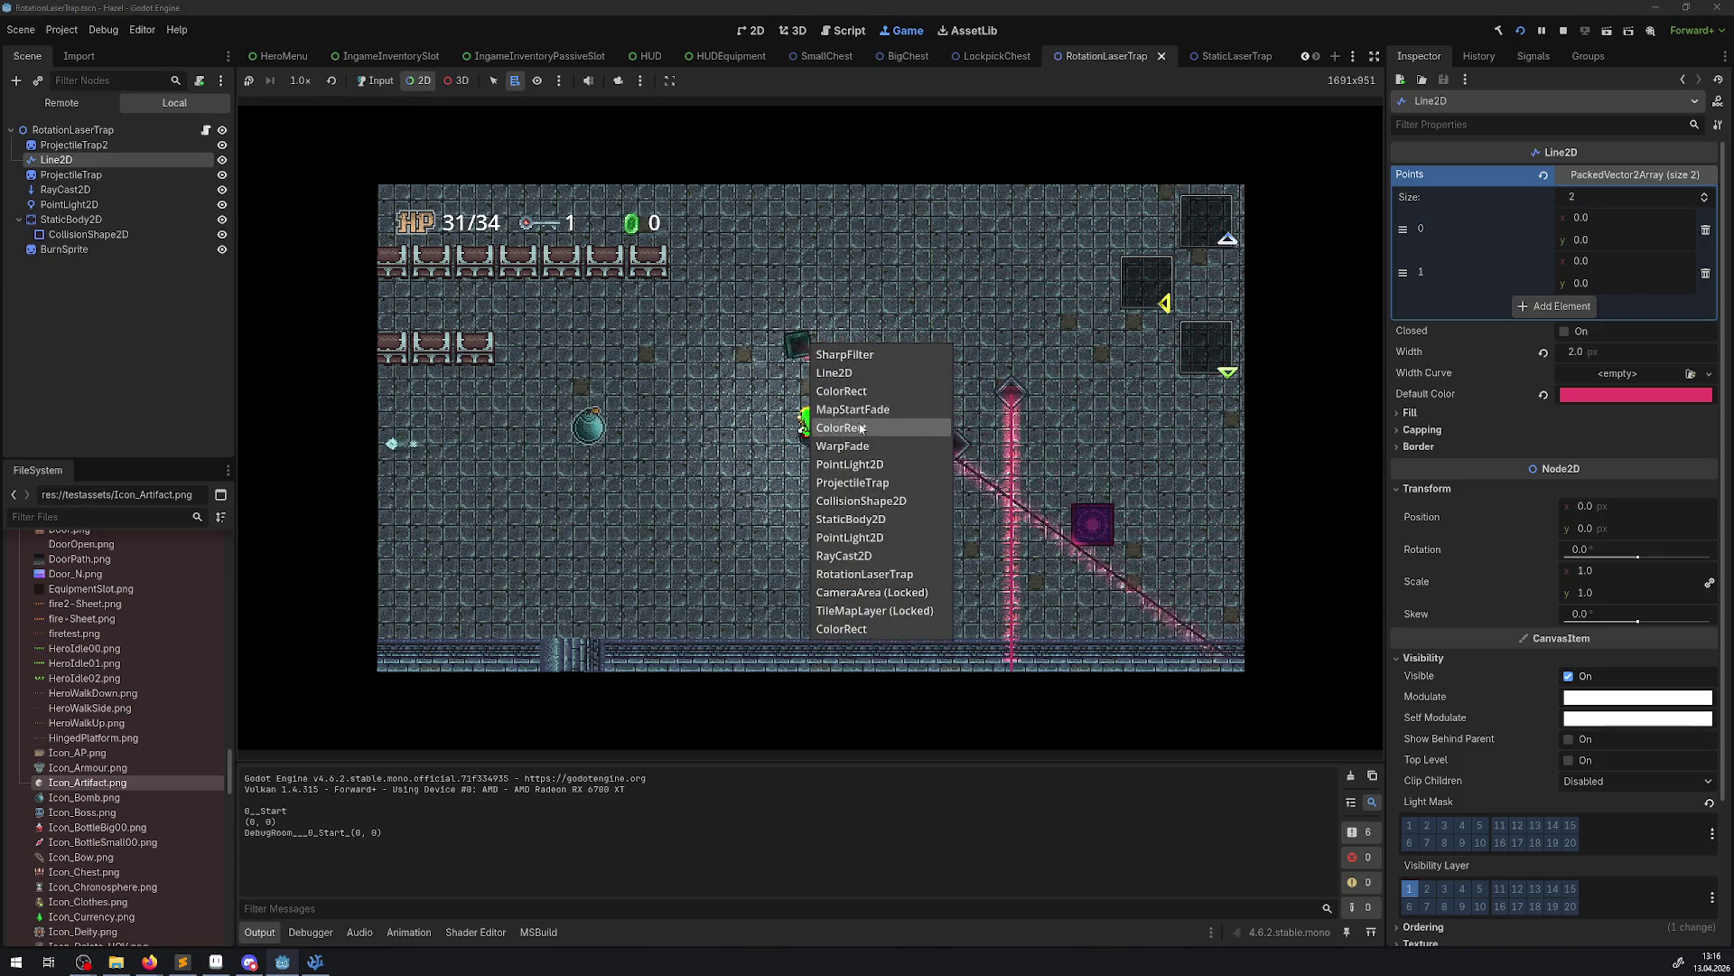
pyautogui.click(864, 574)
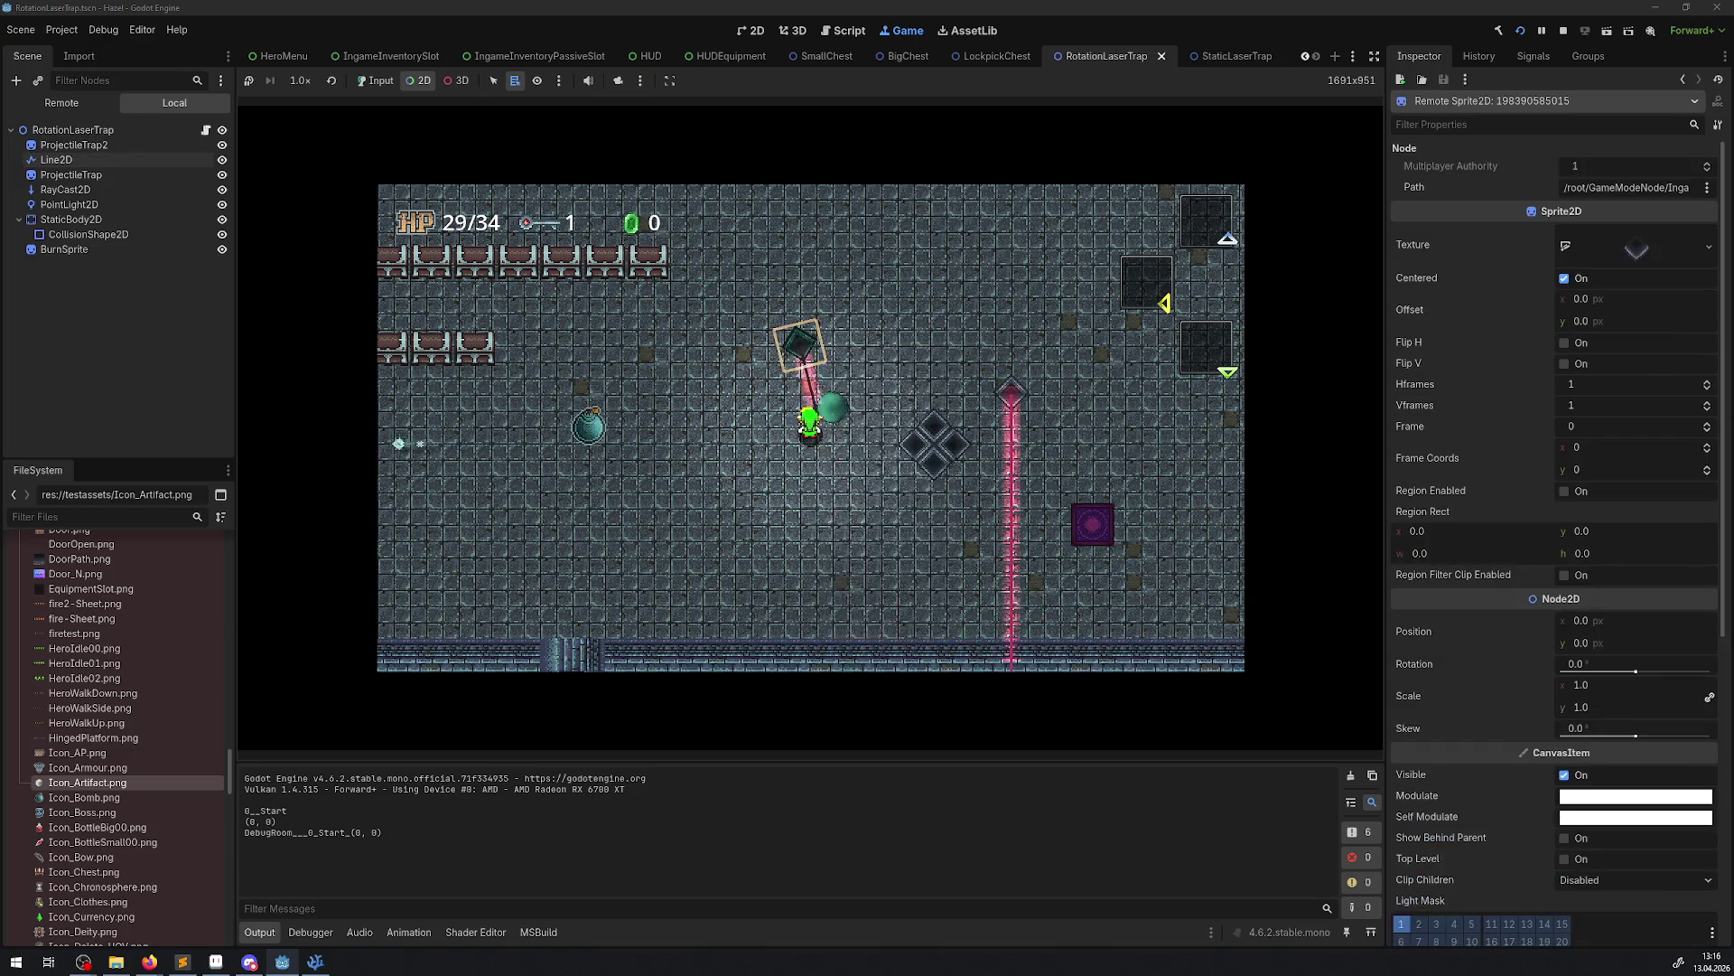
pyautogui.click(60, 104)
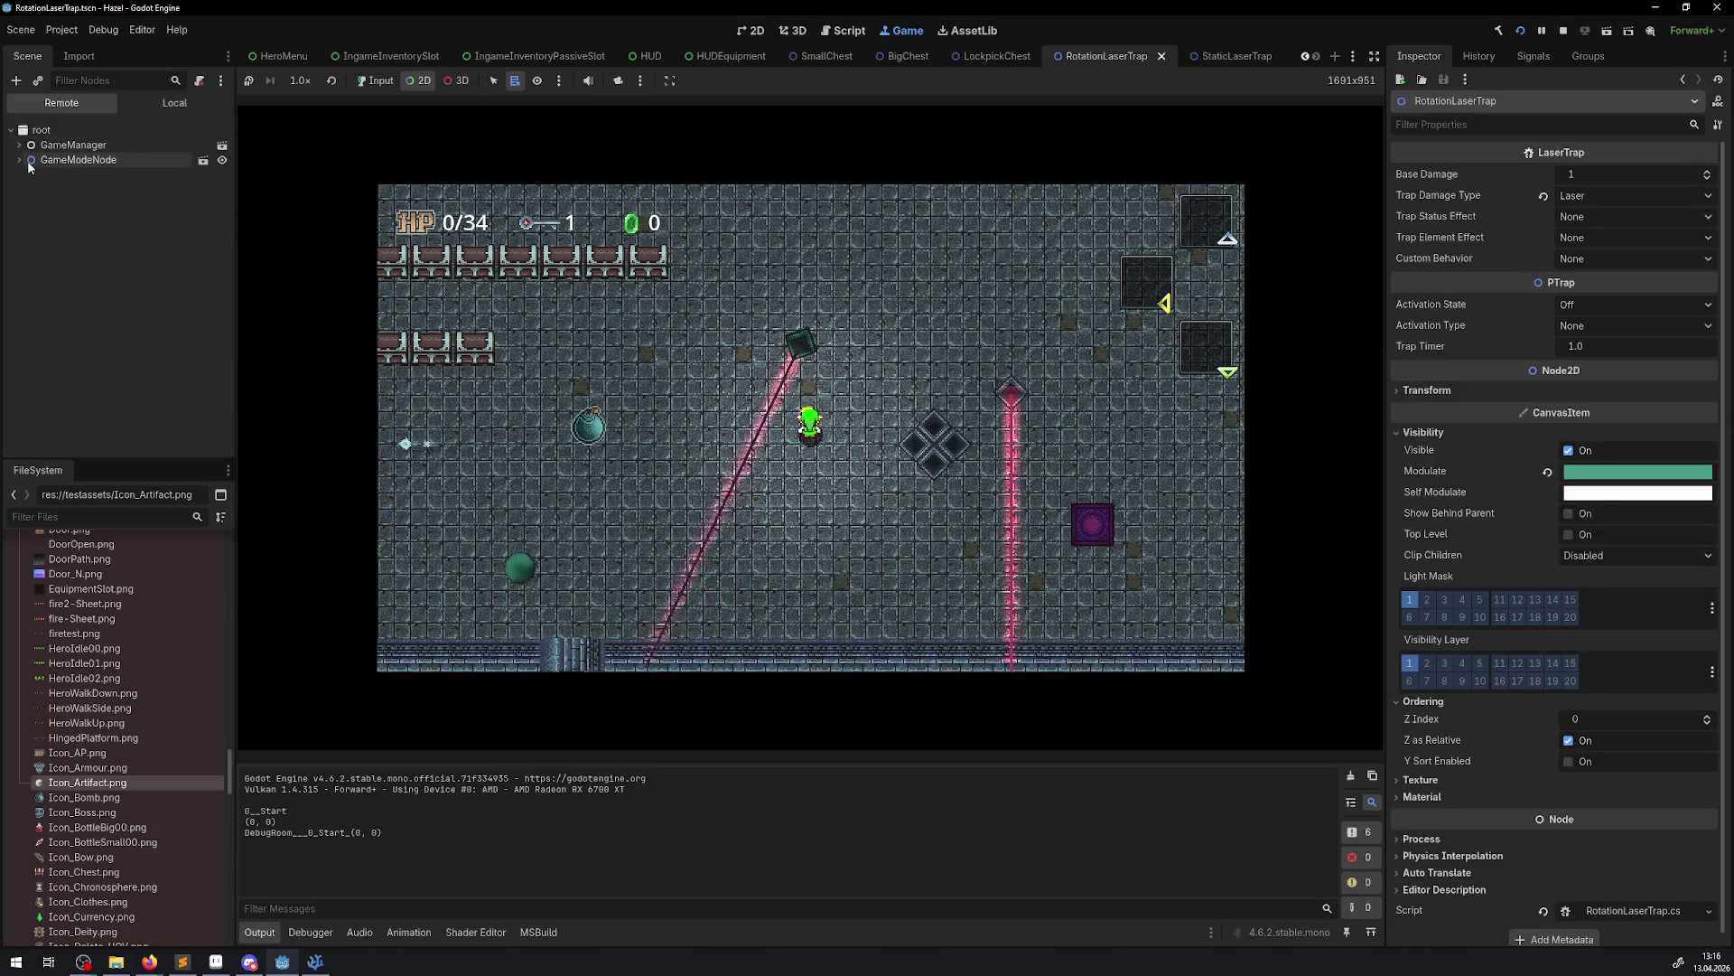
pyautogui.rightClick(822, 355)
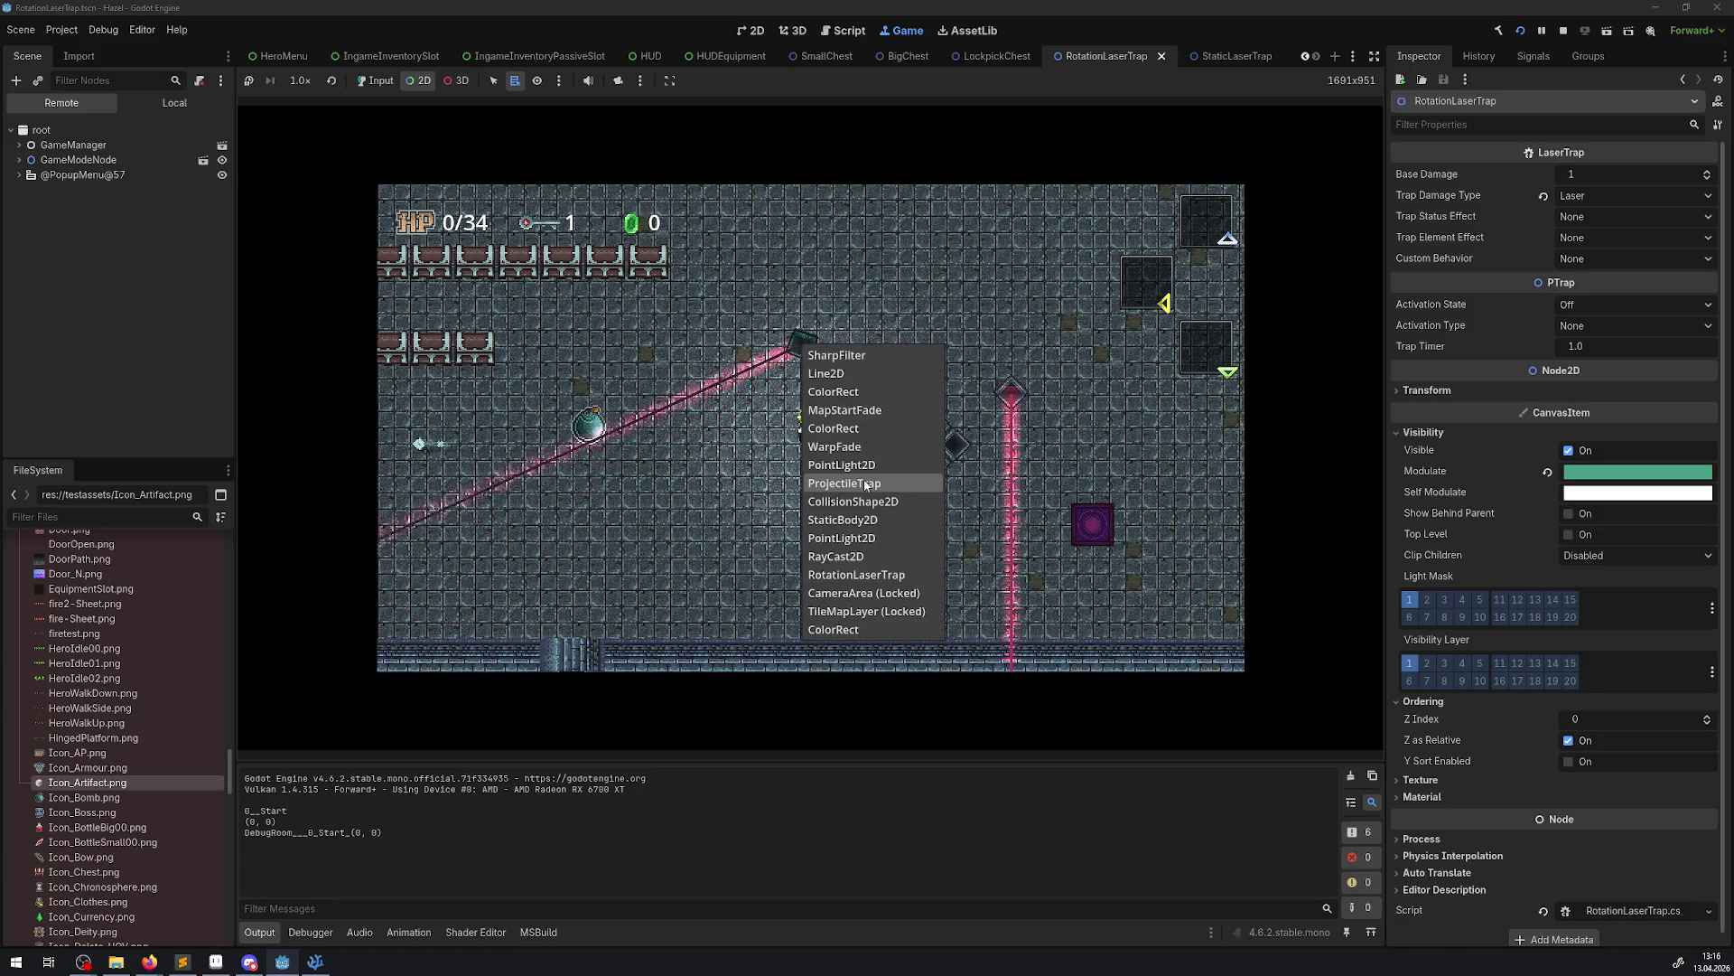
pyautogui.click(844, 483)
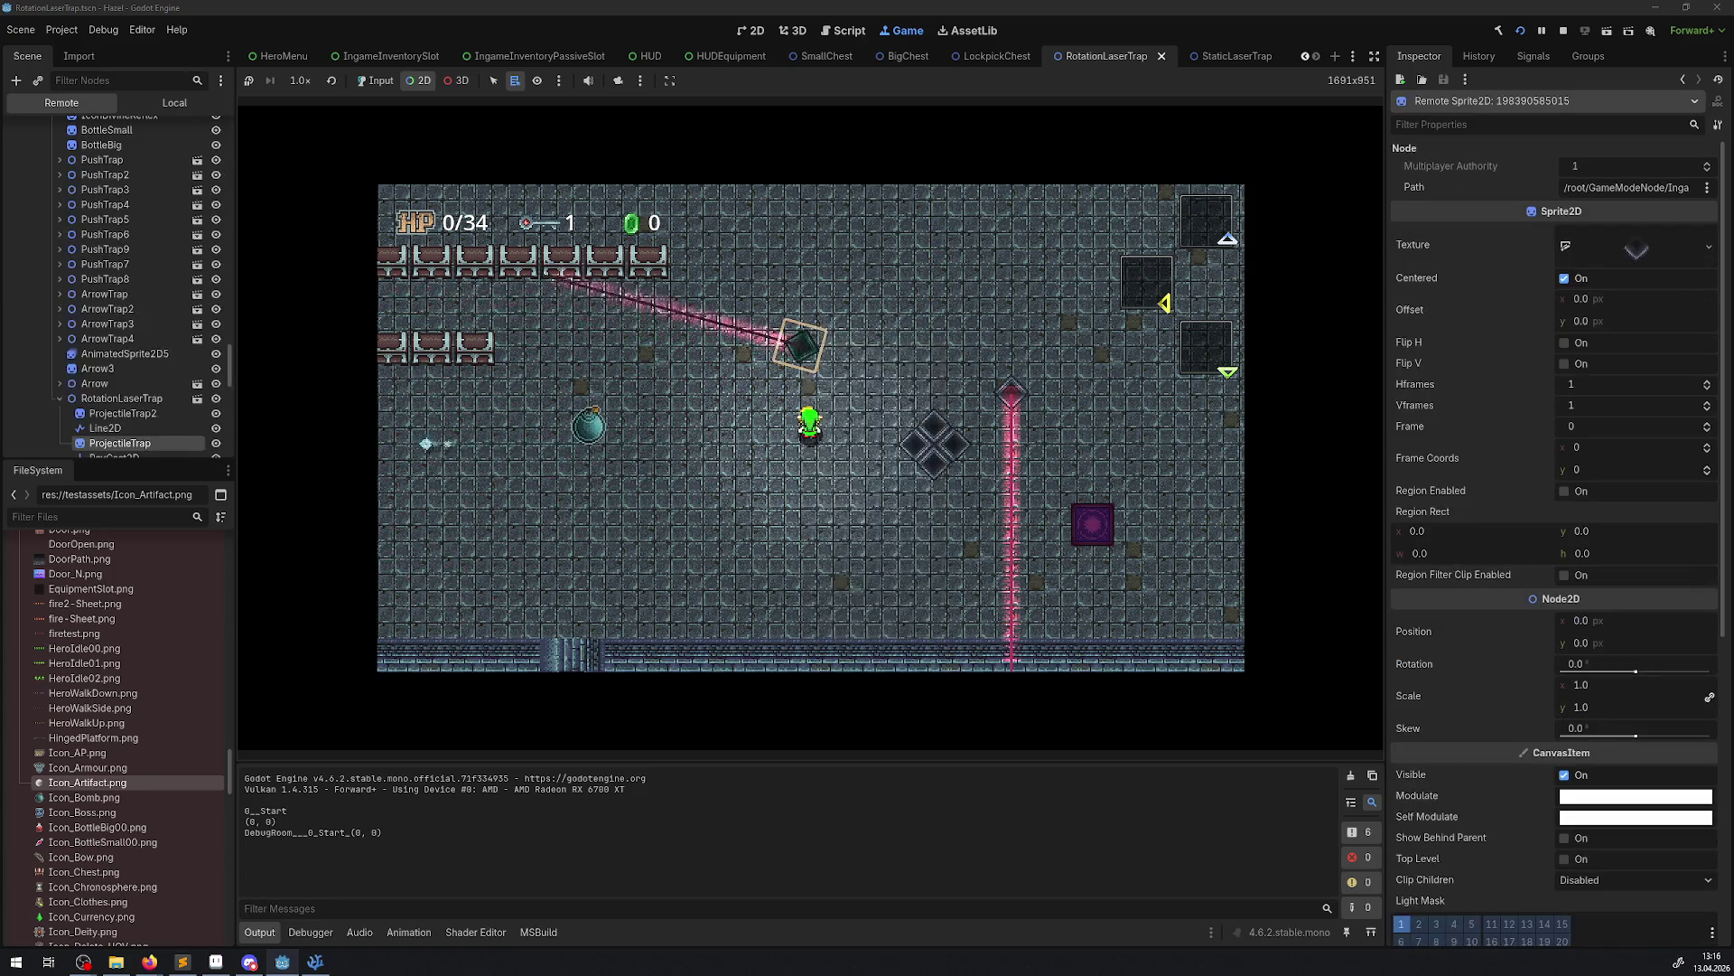
# Inspect the live Line2D beam's Points, then pause the game
pyautogui.scroll(-2, 151, 407)
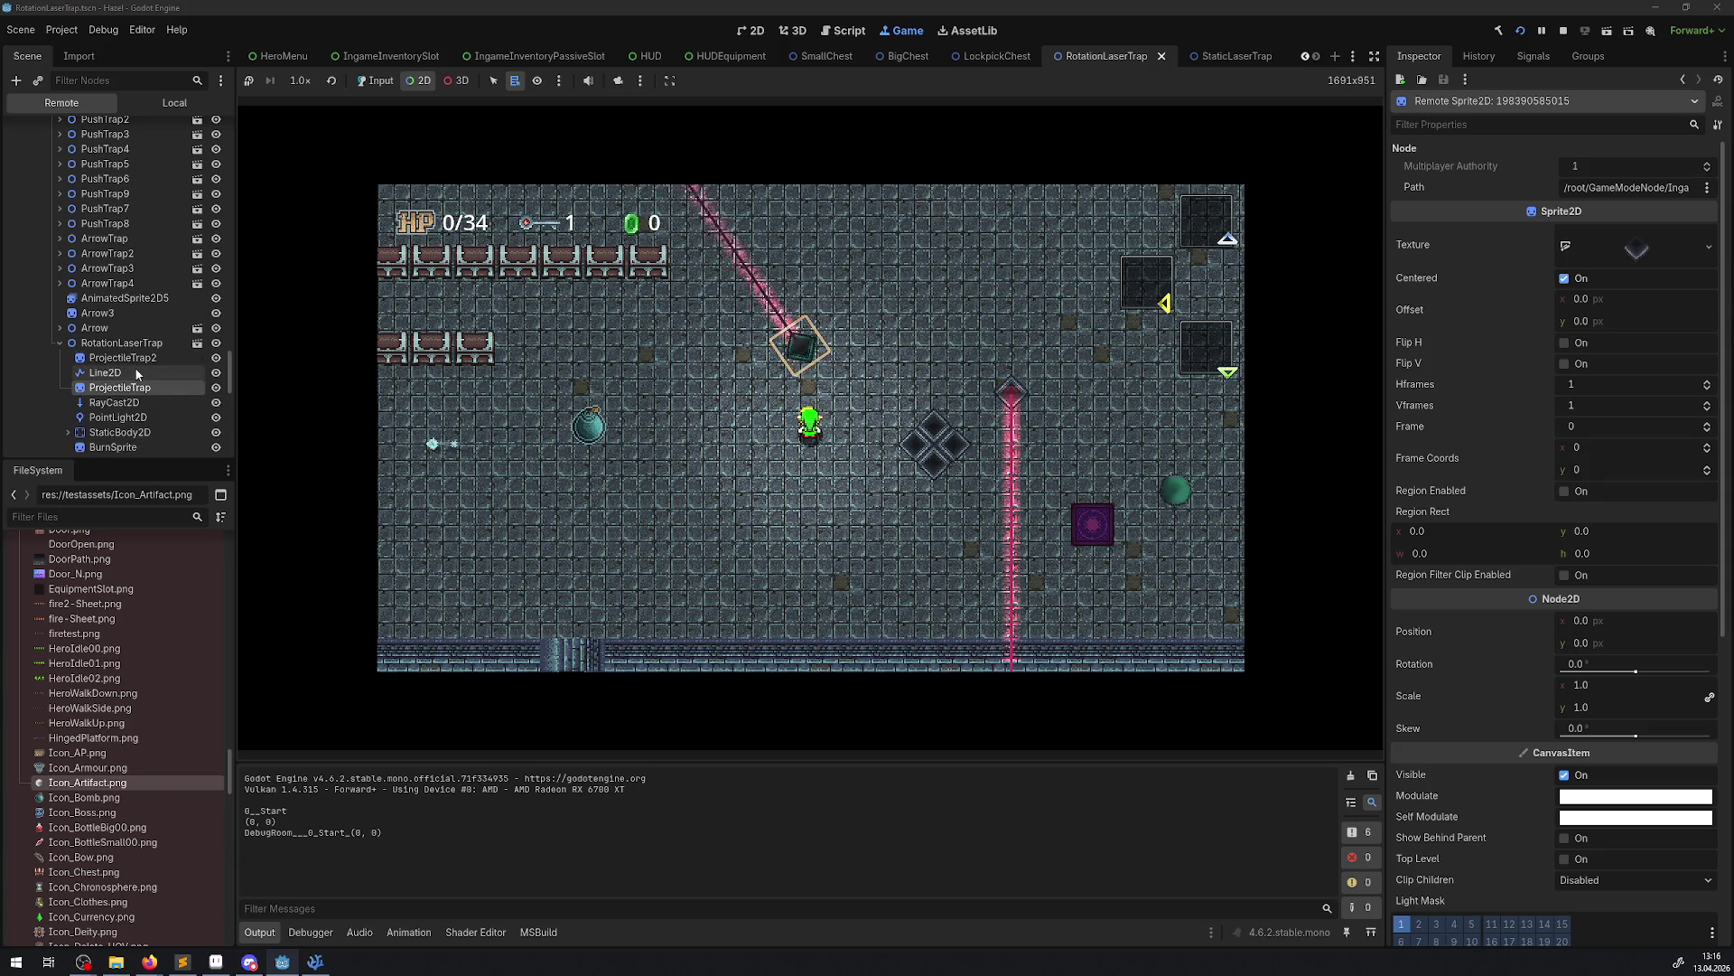
pyautogui.click(134, 370)
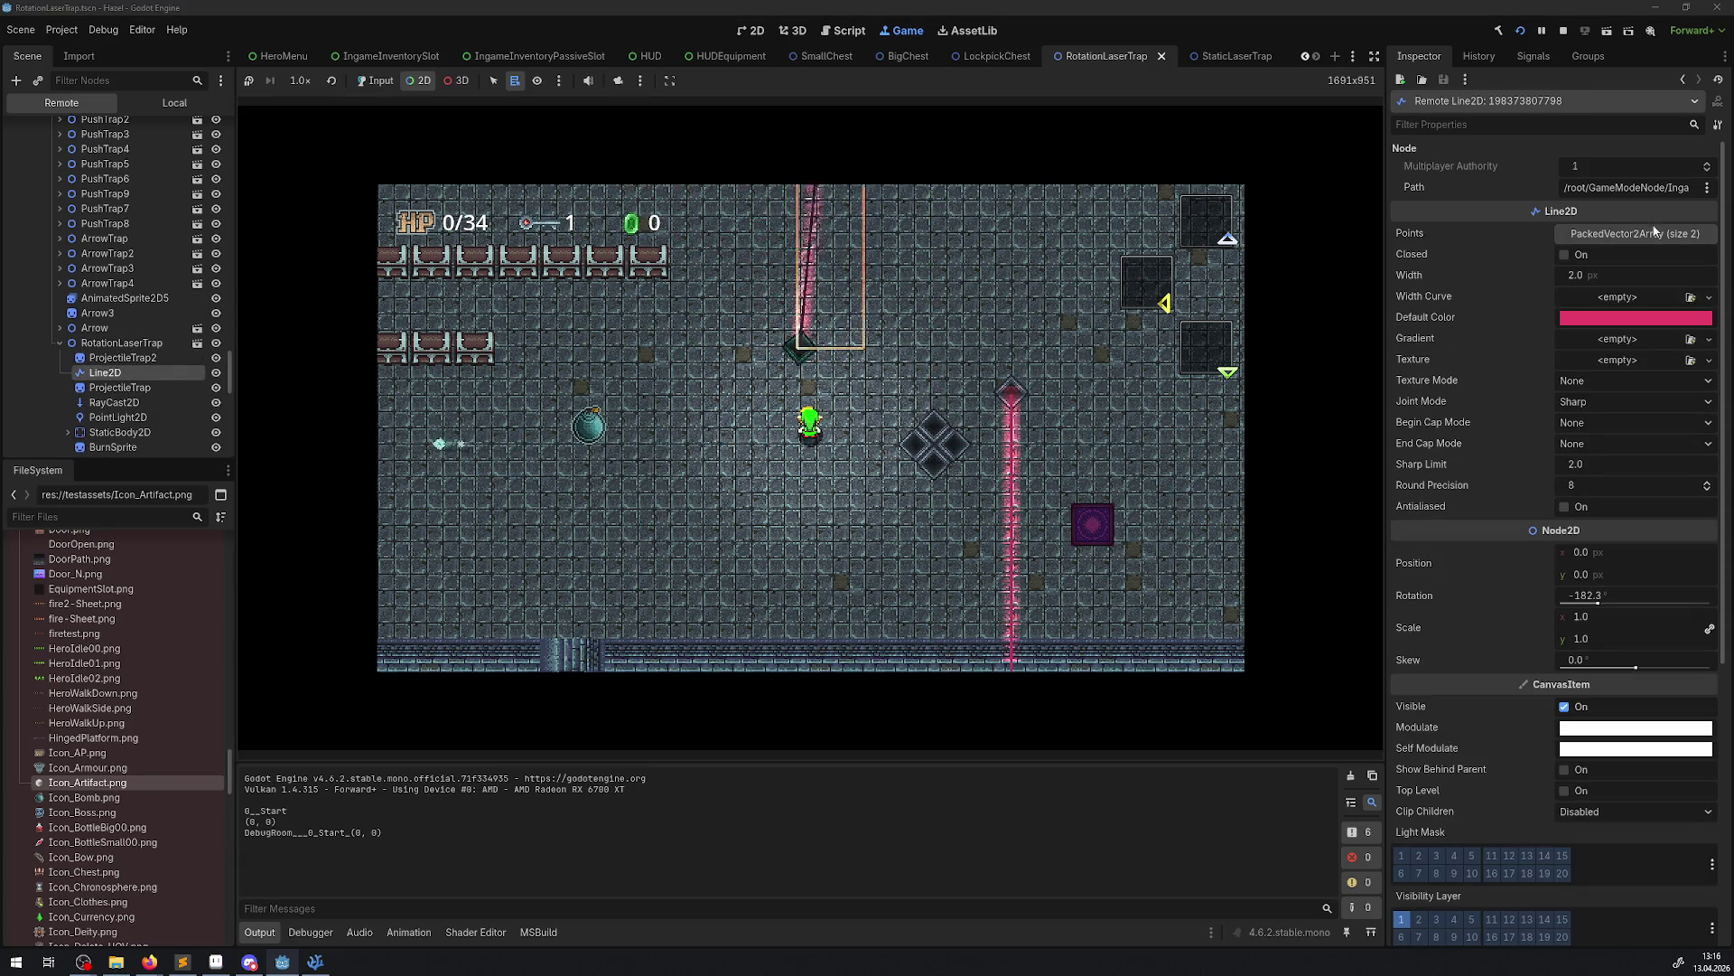
pyautogui.click(1653, 237)
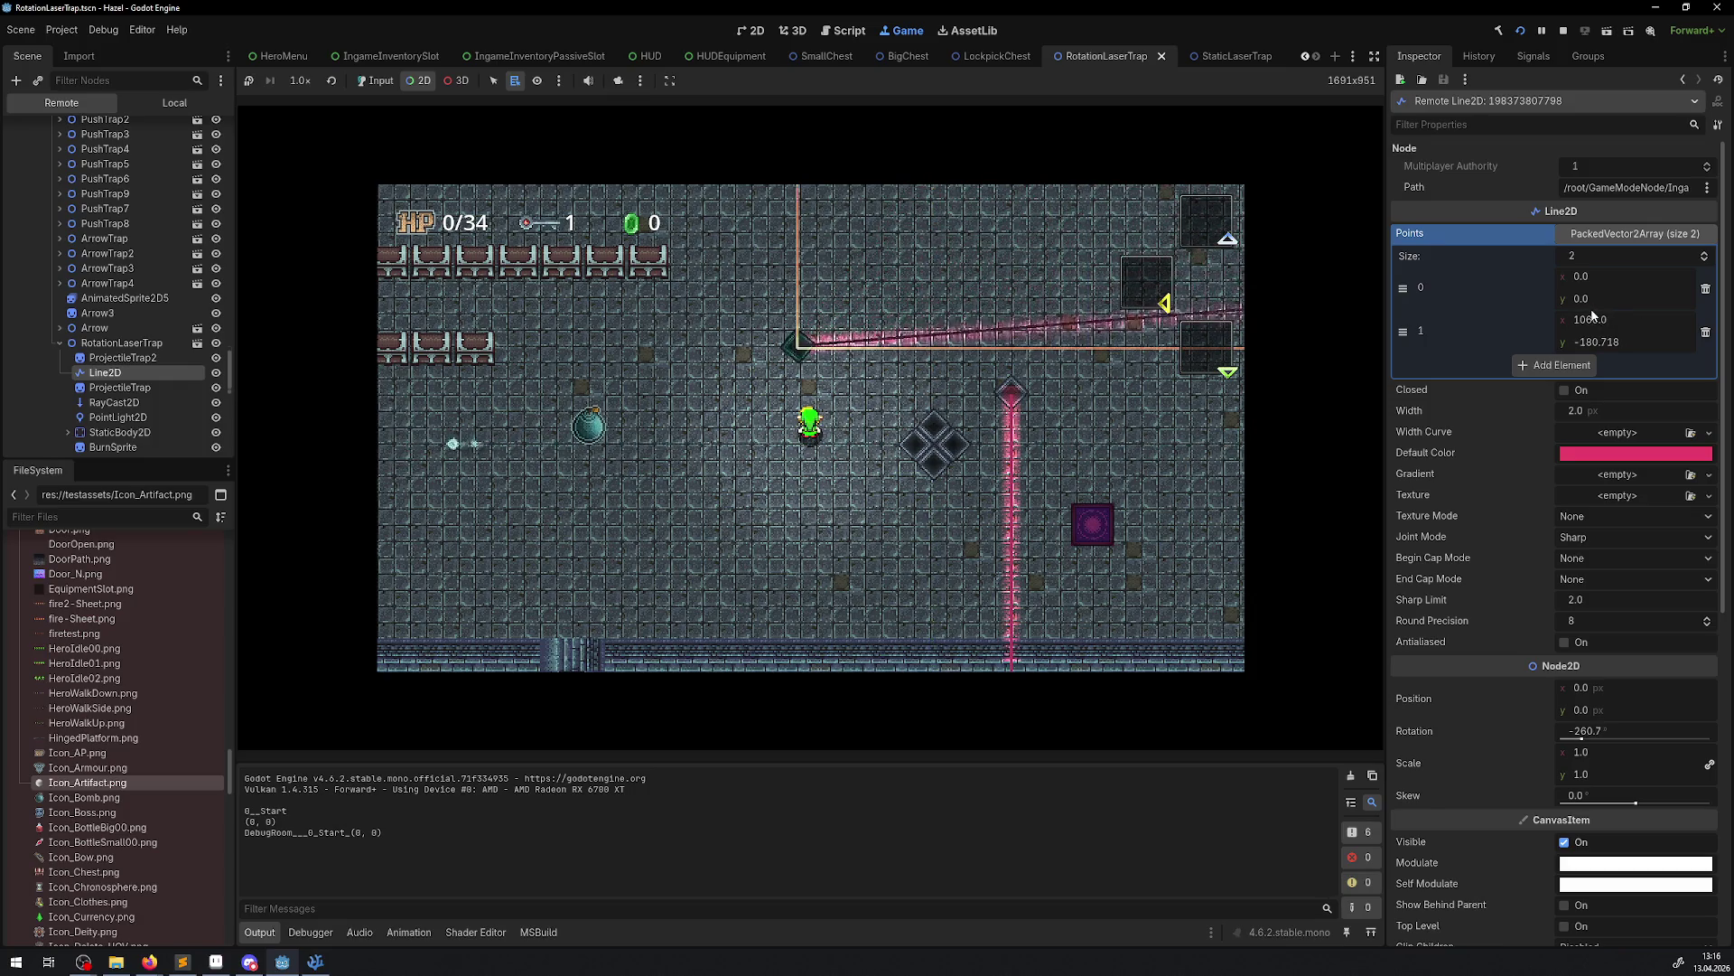
pyautogui.click(1541, 31)
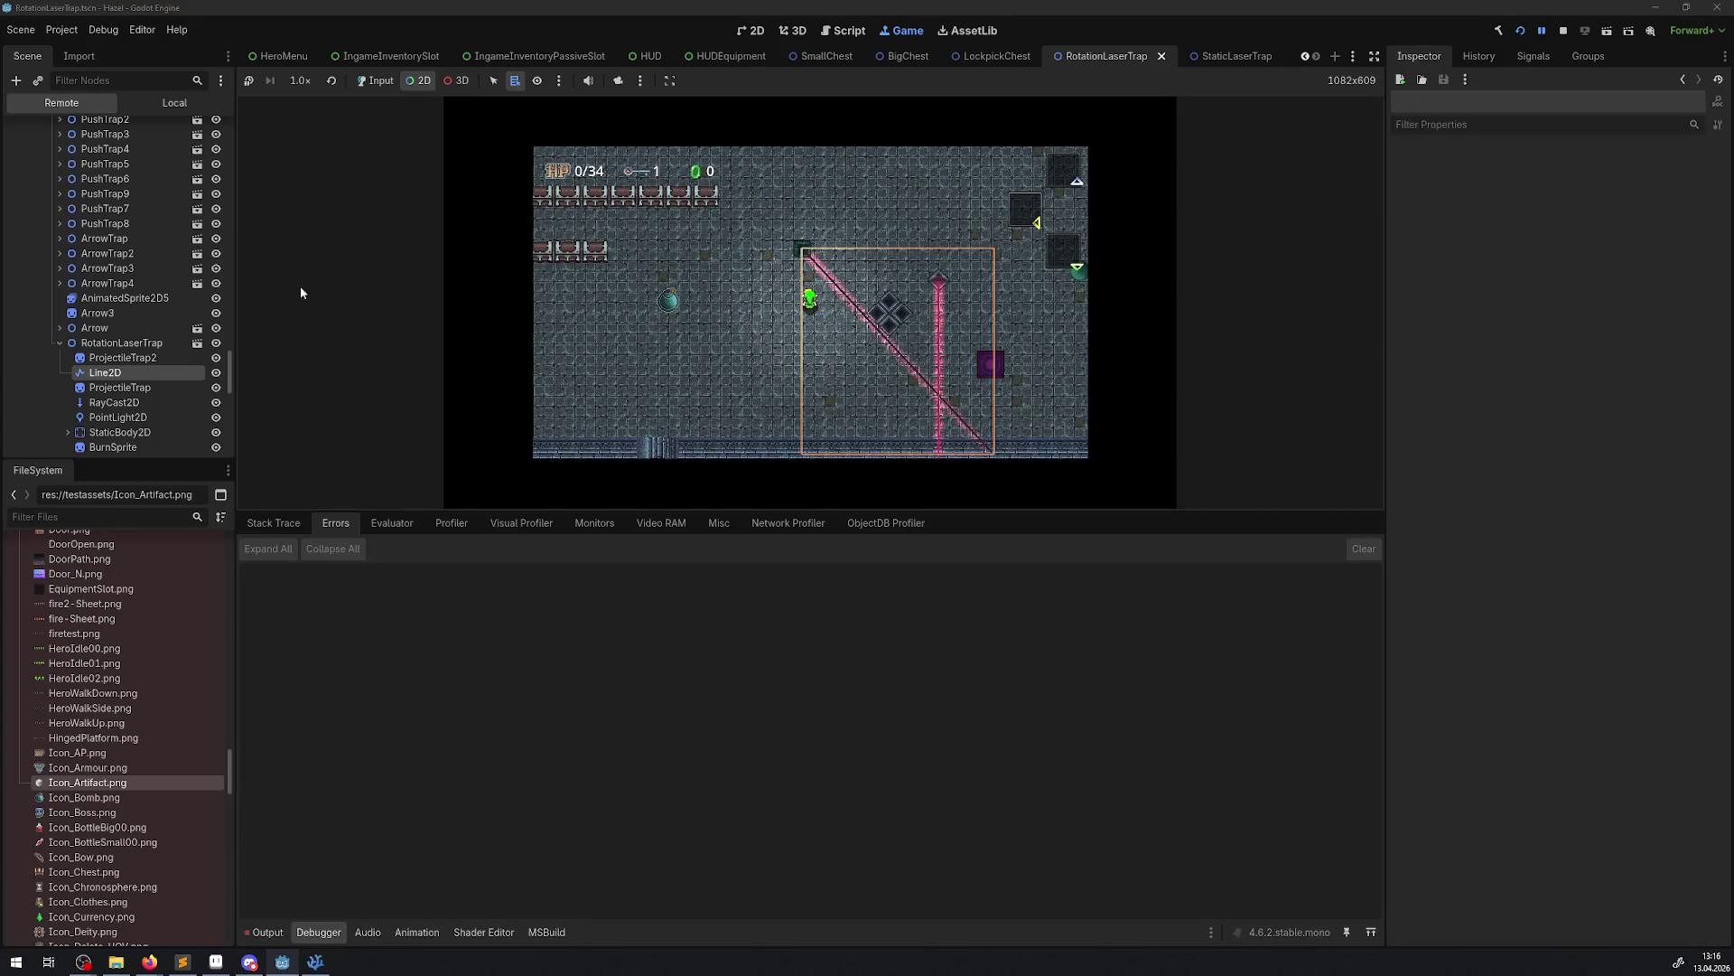
# Check the live Line2D beam's end point coordinates and select the BurnSprite node
pyautogui.click(116, 370)
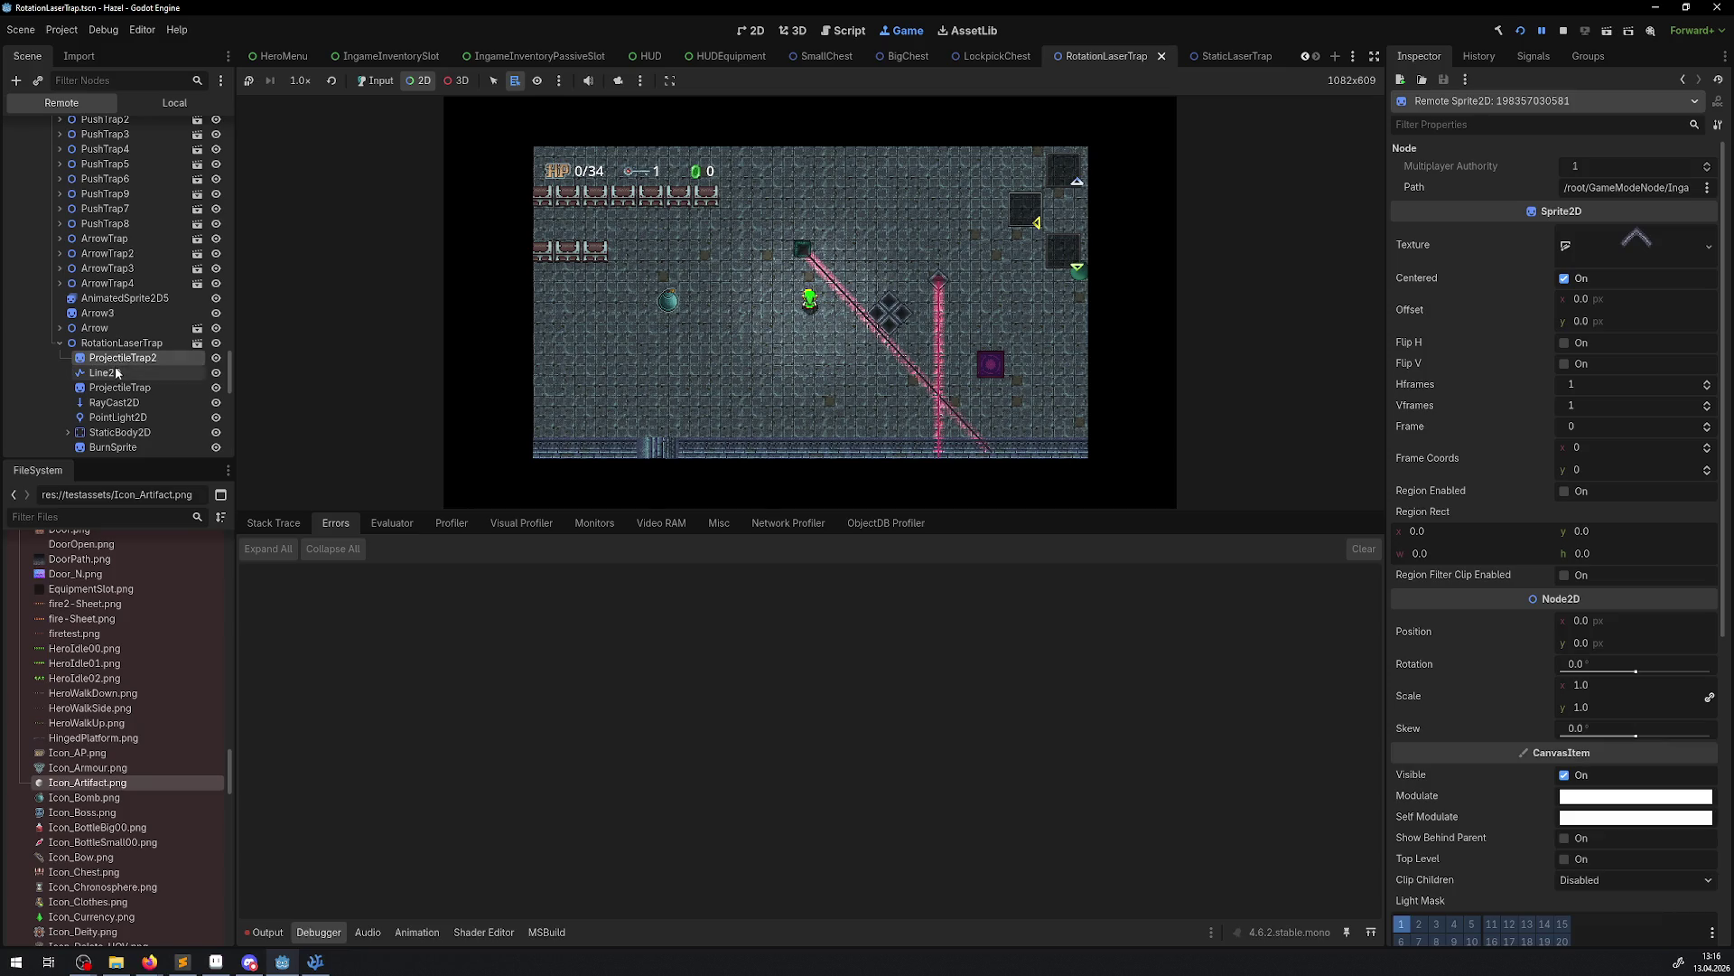
pyautogui.click(1626, 237)
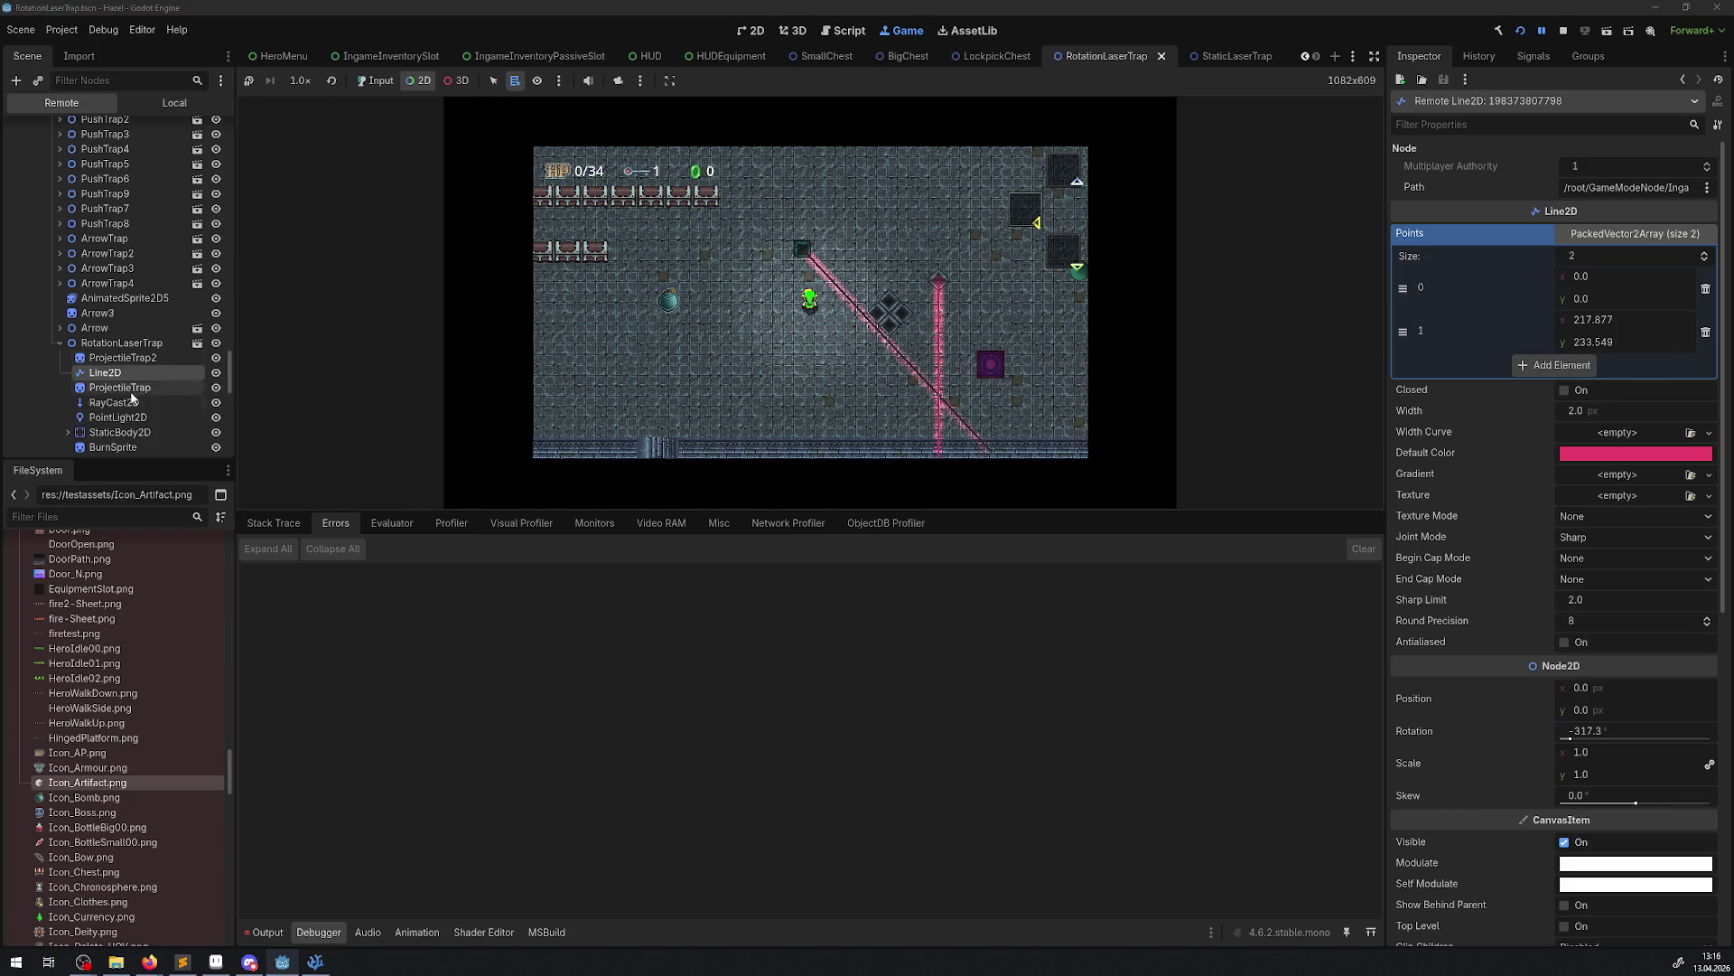
pyautogui.click(140, 445)
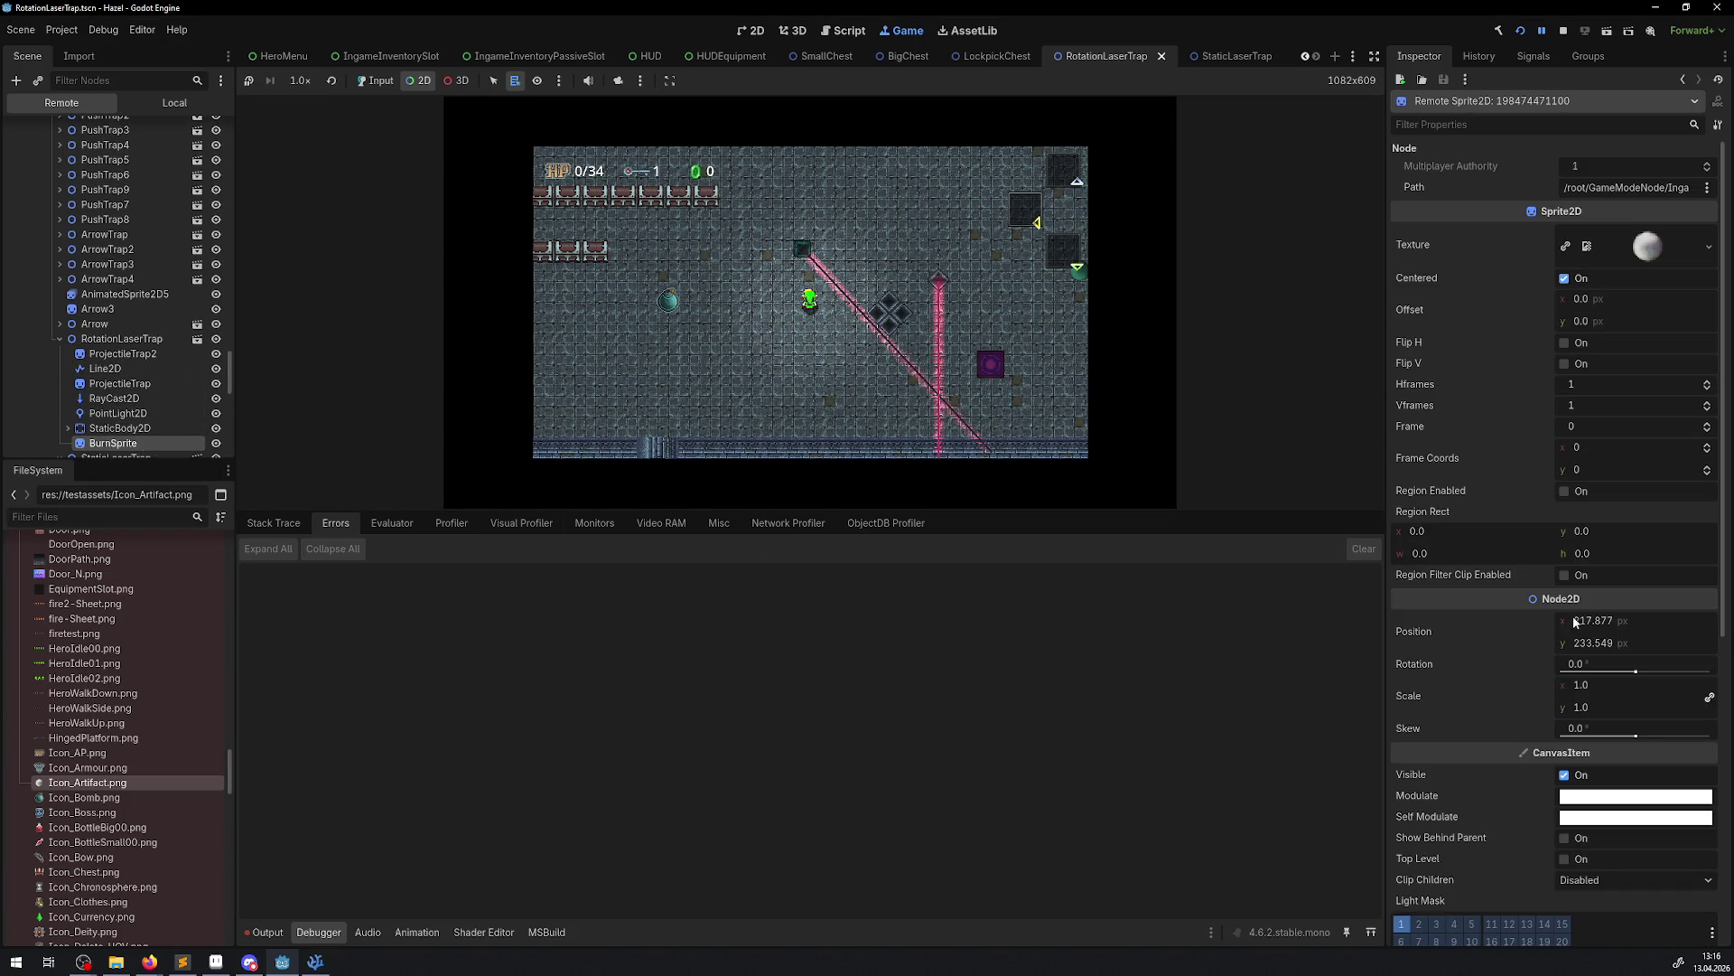
pyautogui.click(962, 353)
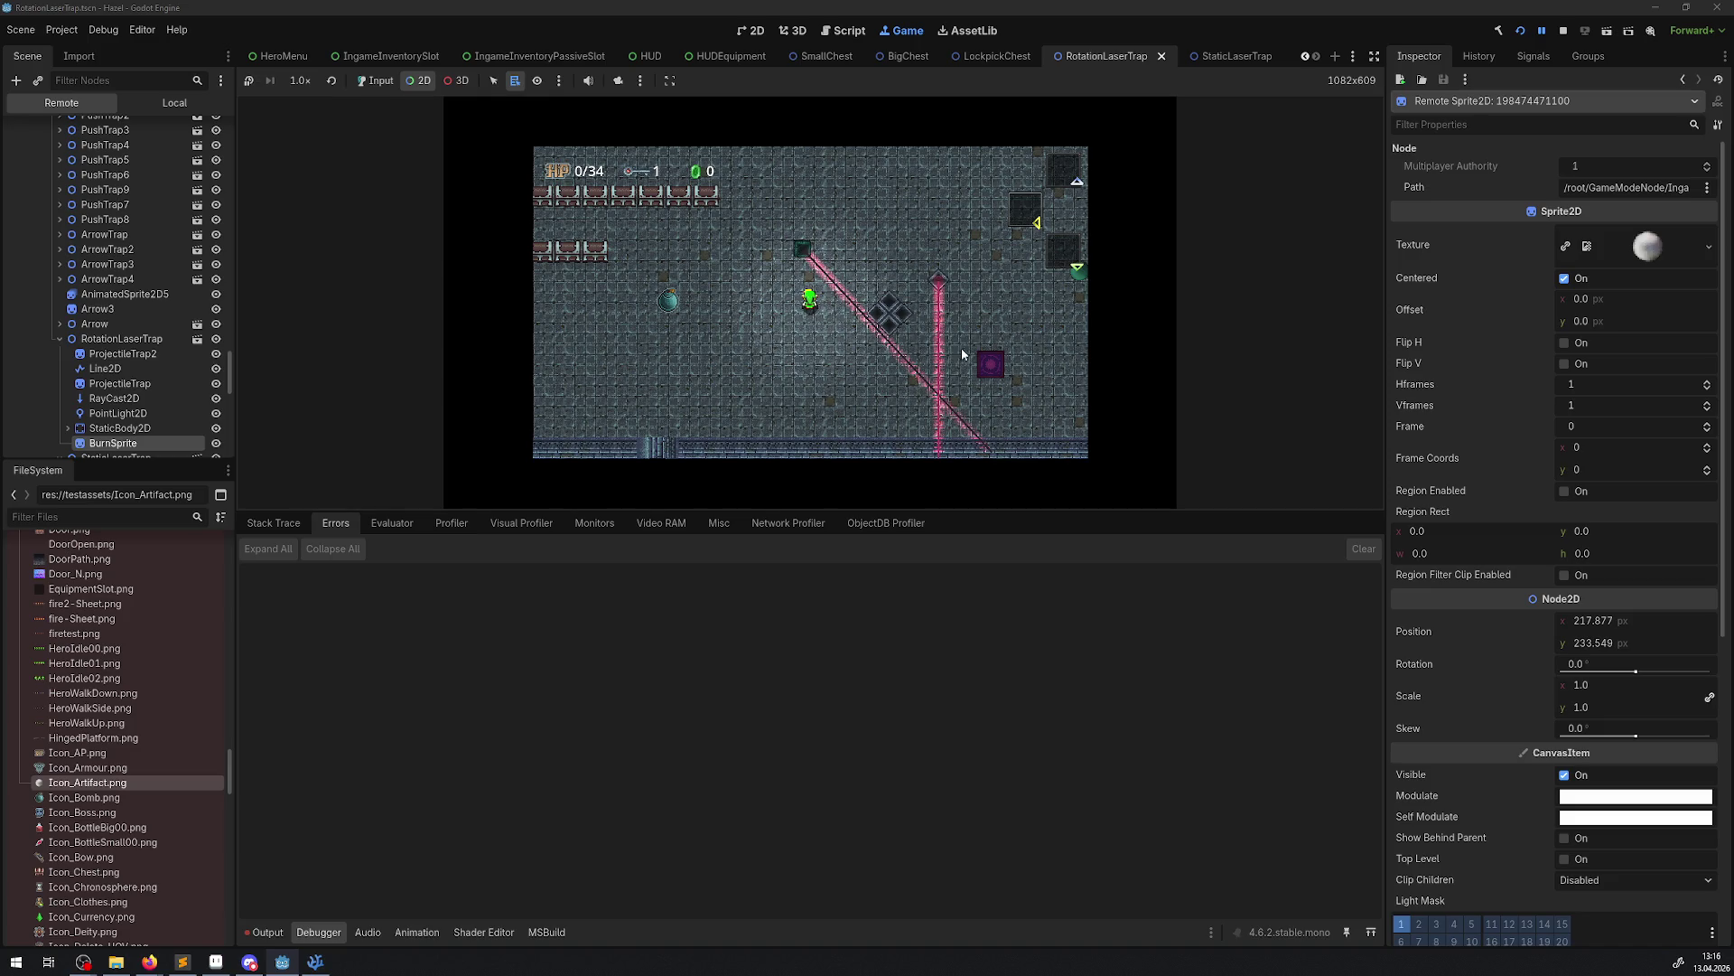
# Zero BurnSprite's position to 0,0, then set its x to 217
pyautogui.click(1598, 624)
pyautogui.write('0')
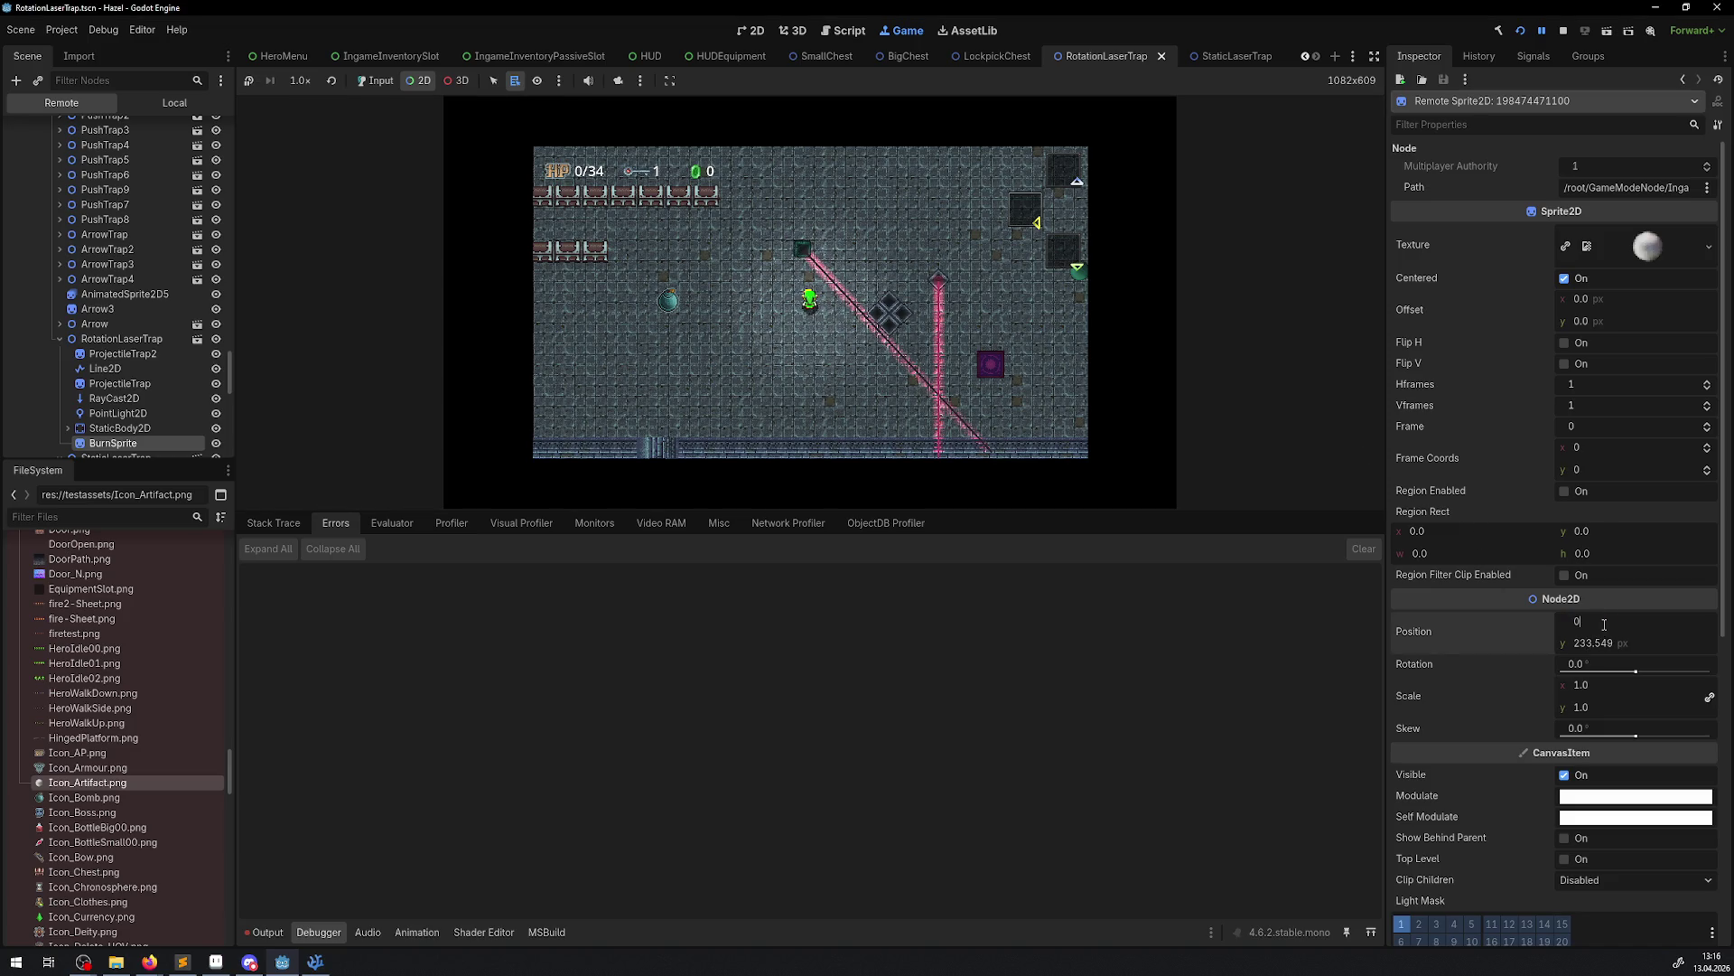
pyautogui.click(1603, 643)
pyautogui.write('0')
pyautogui.press('Return')
pyautogui.click(1578, 621)
pyautogui.write('217')
pyautogui.press('Return')
# Pause the game again and inspect the live RotationLaserTrap's current rotation in the Remote tree
pyautogui.click(719, 385)
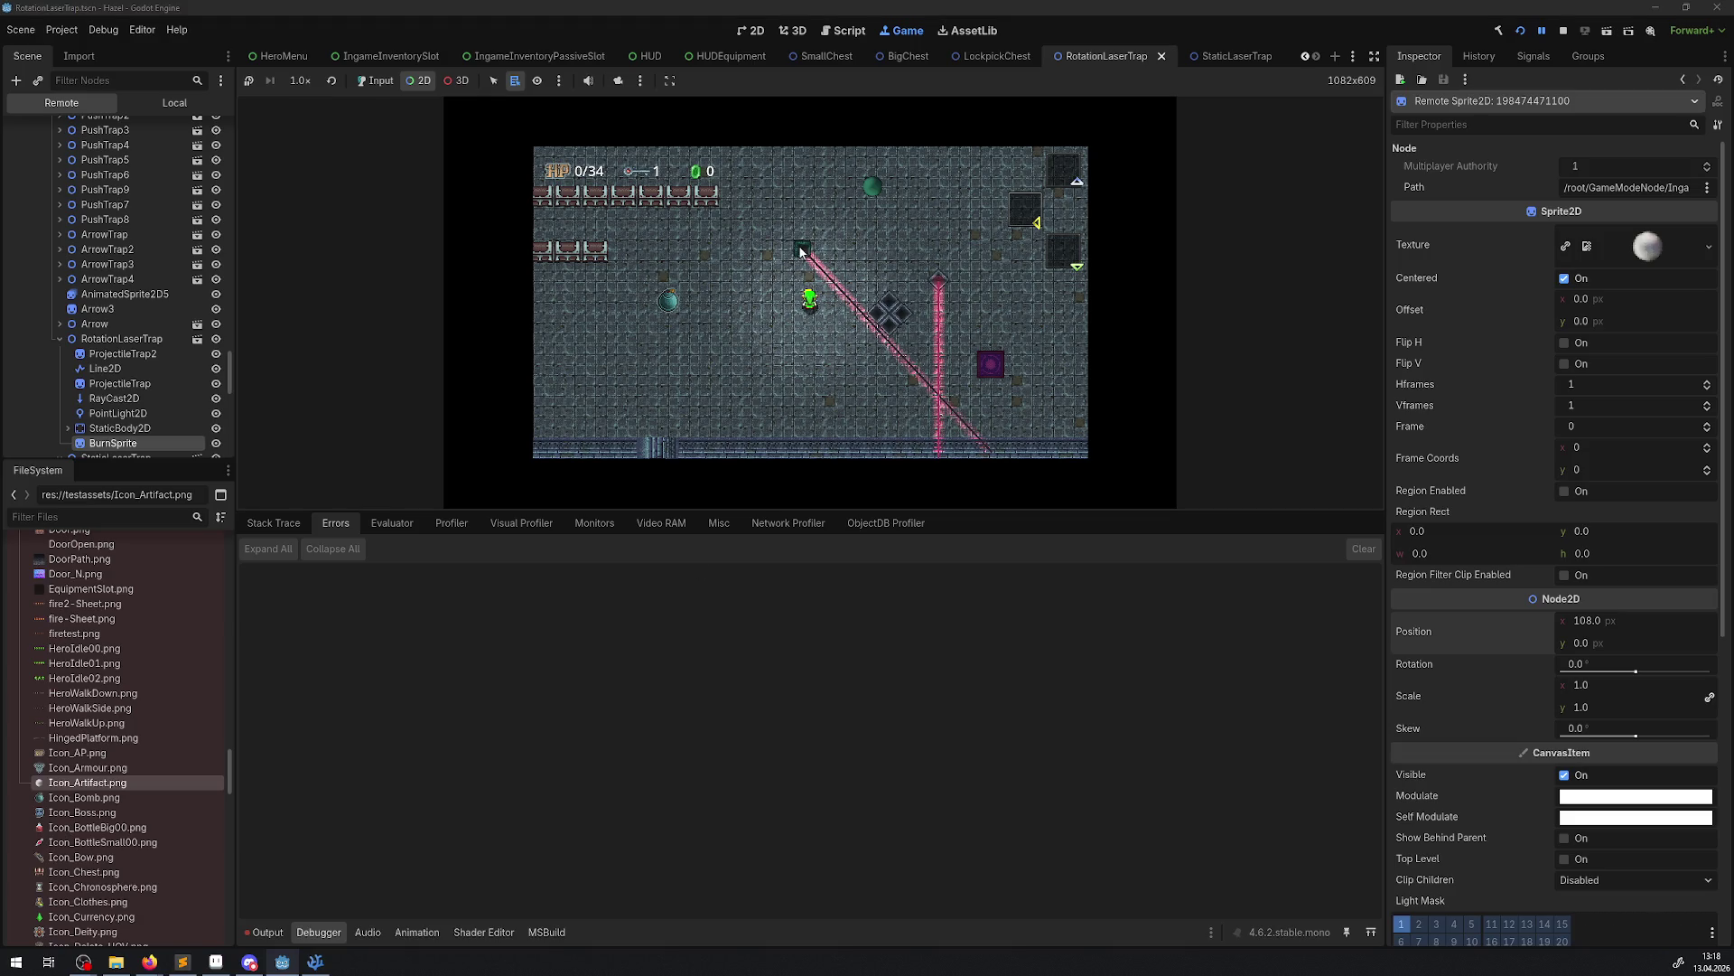
pyautogui.click(119, 338)
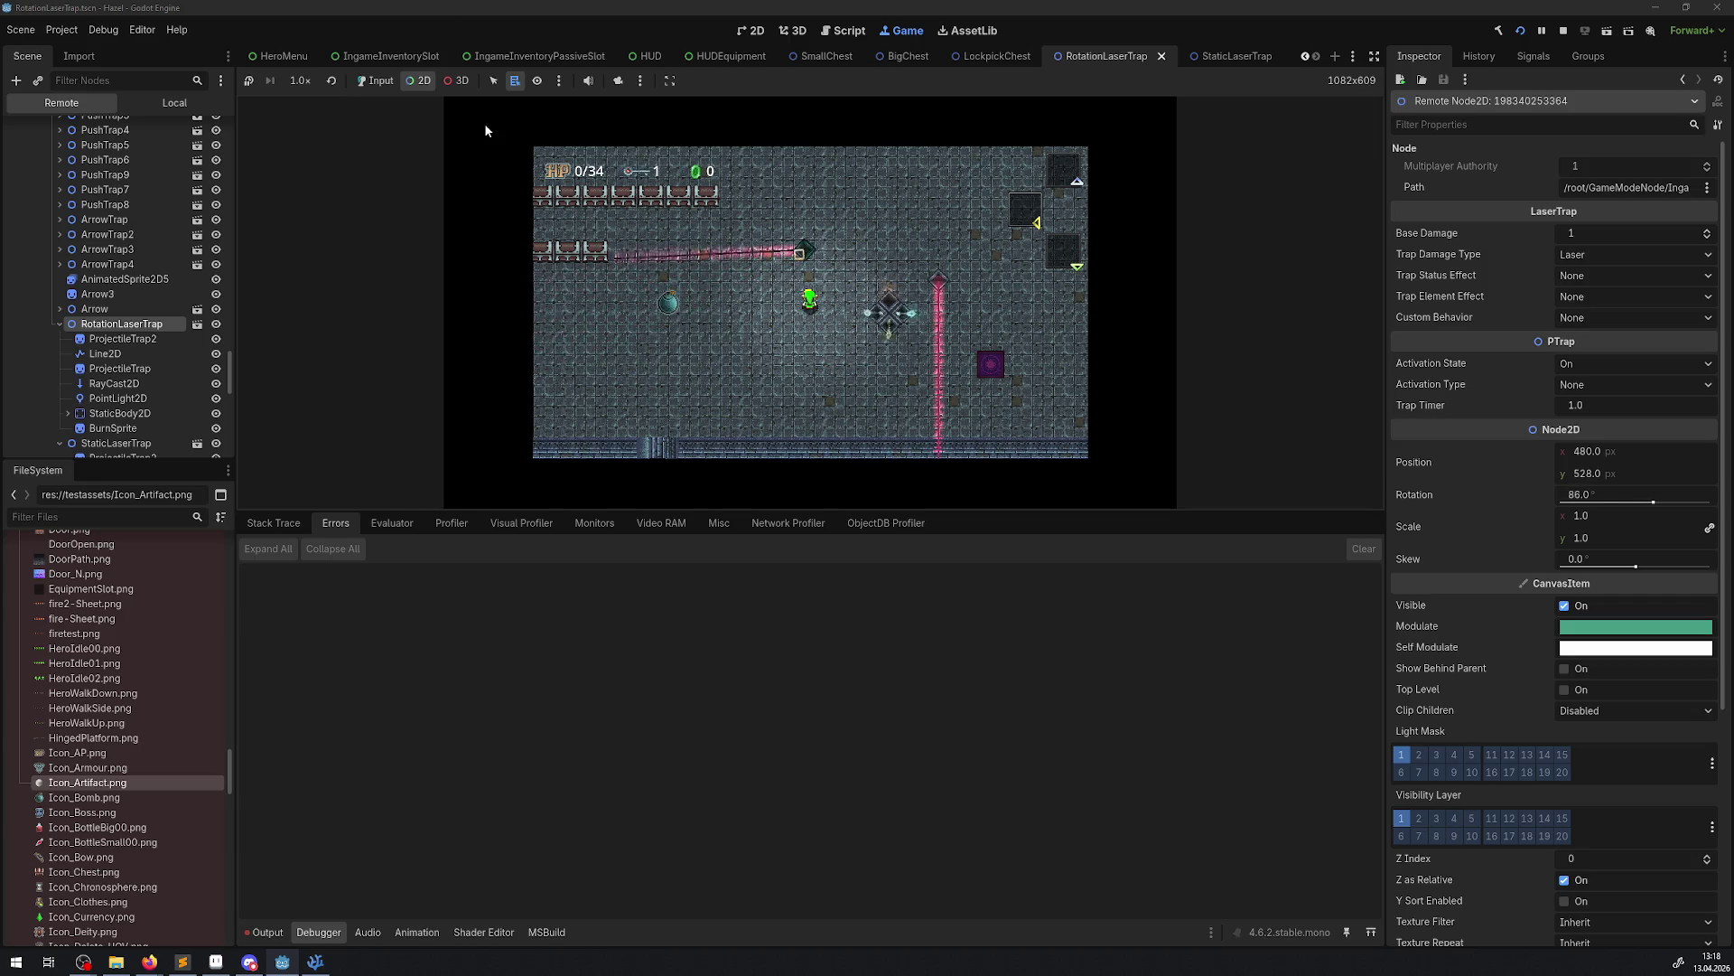
pyautogui.click(1543, 34)
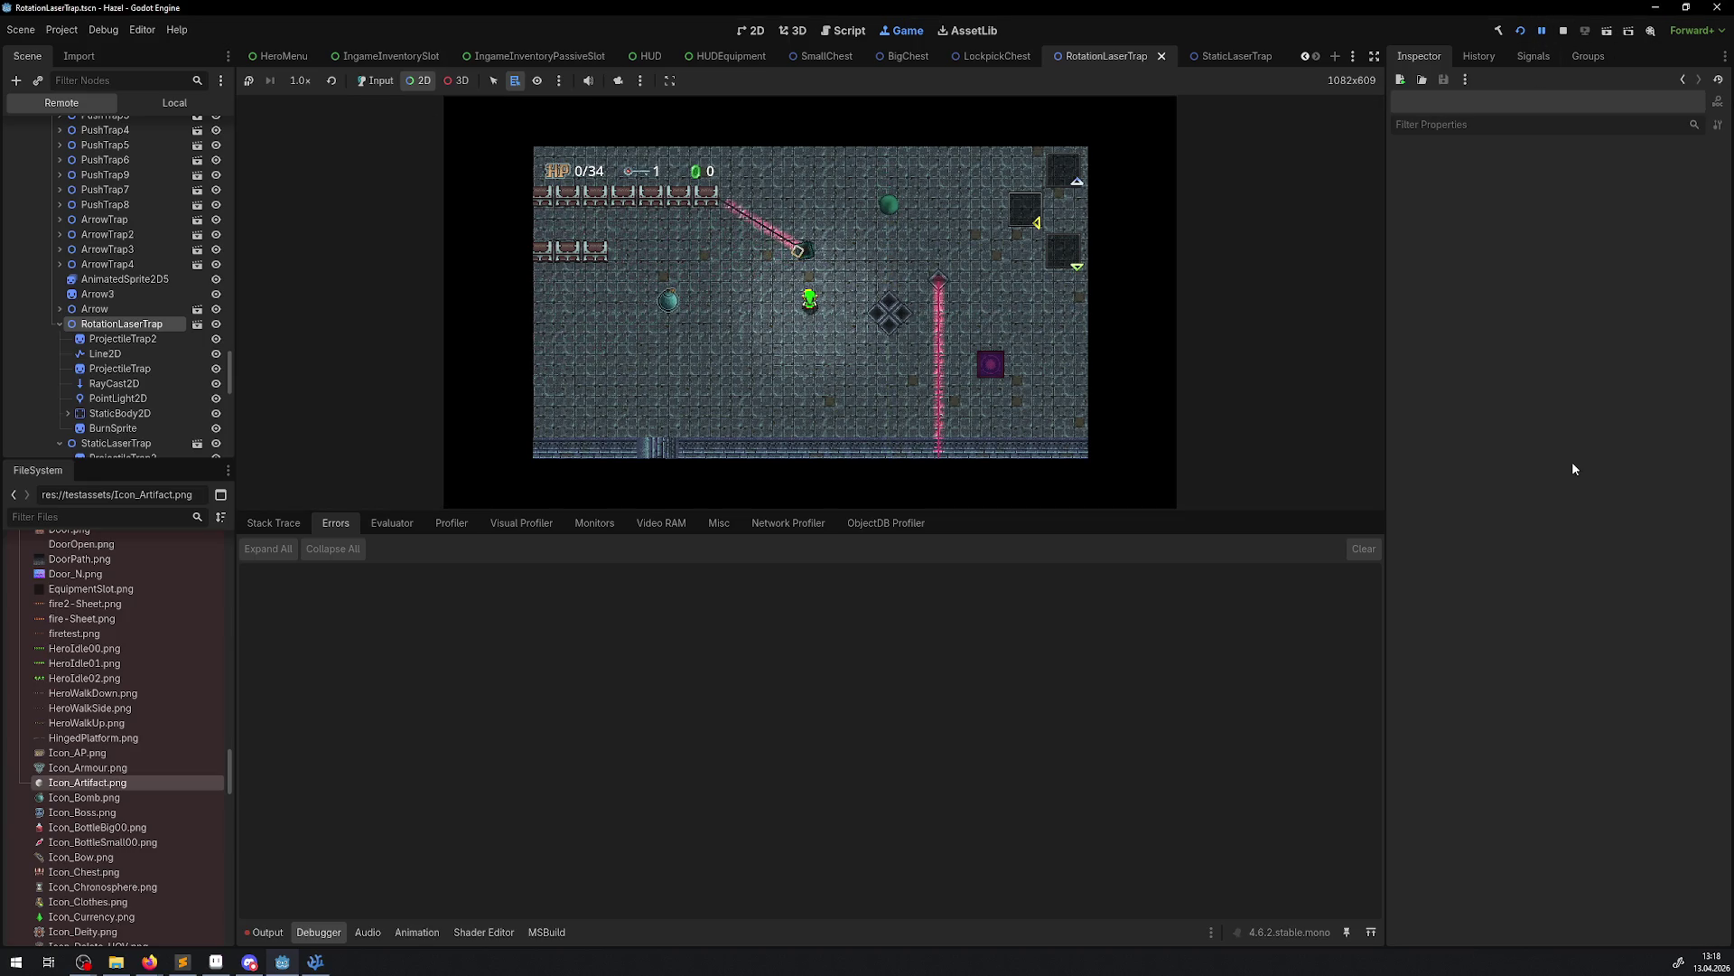
pyautogui.click(60, 309)
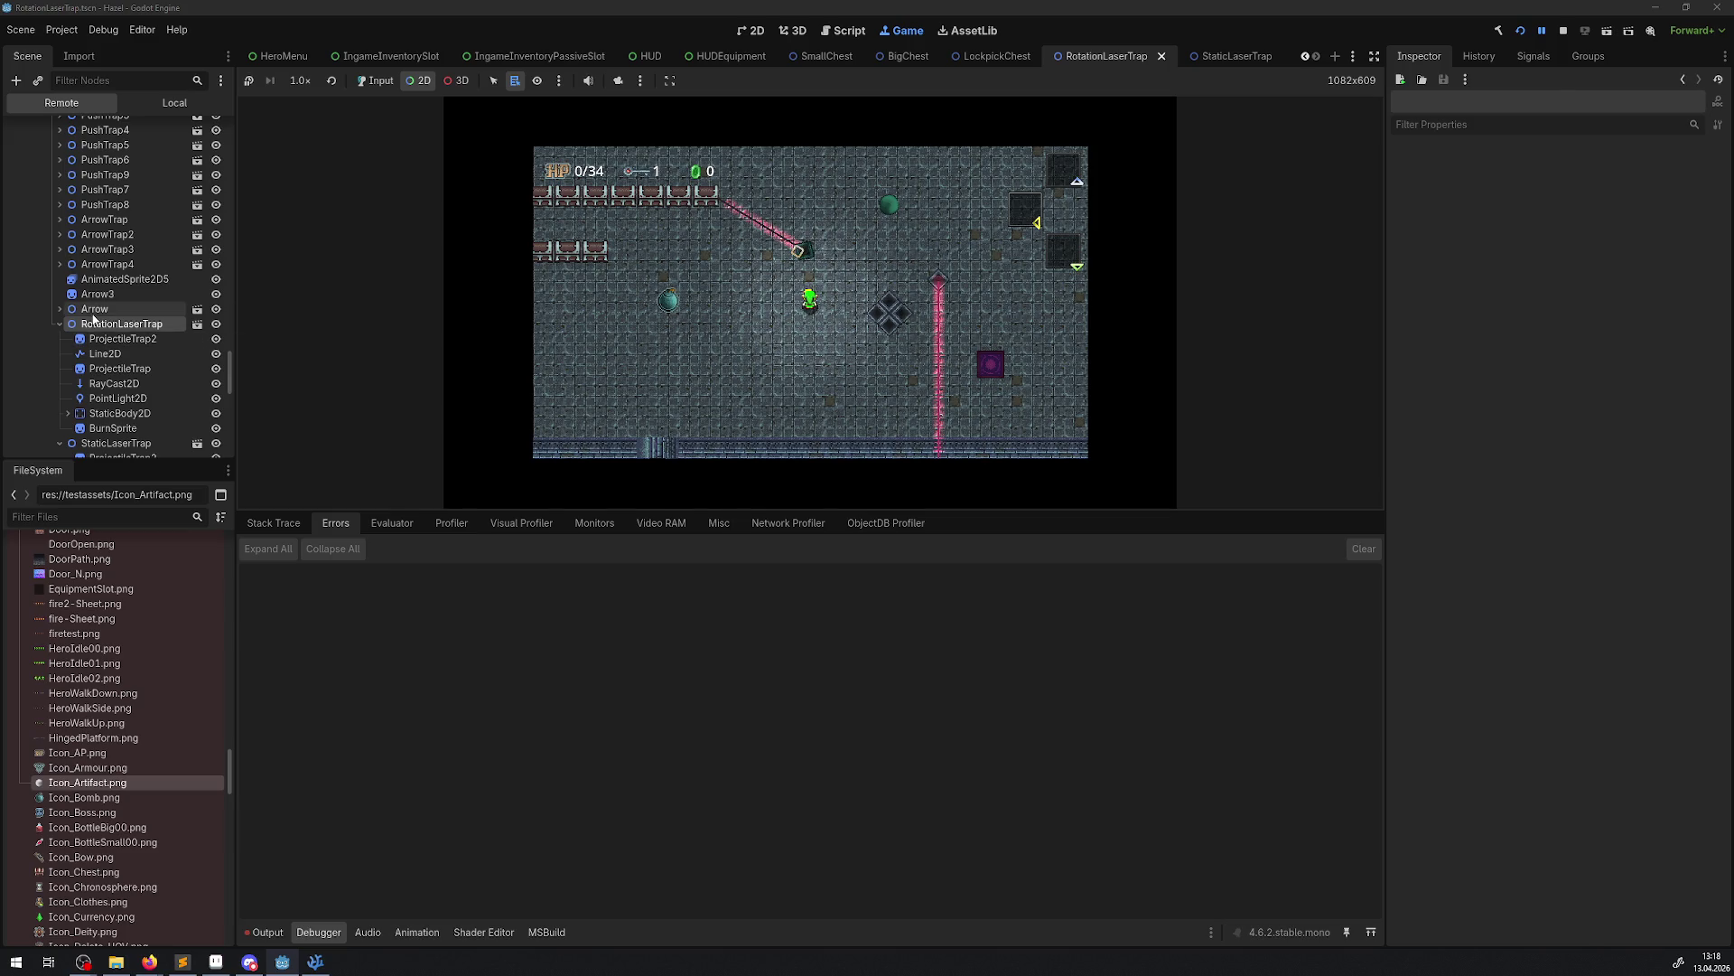
pyautogui.click(76, 323)
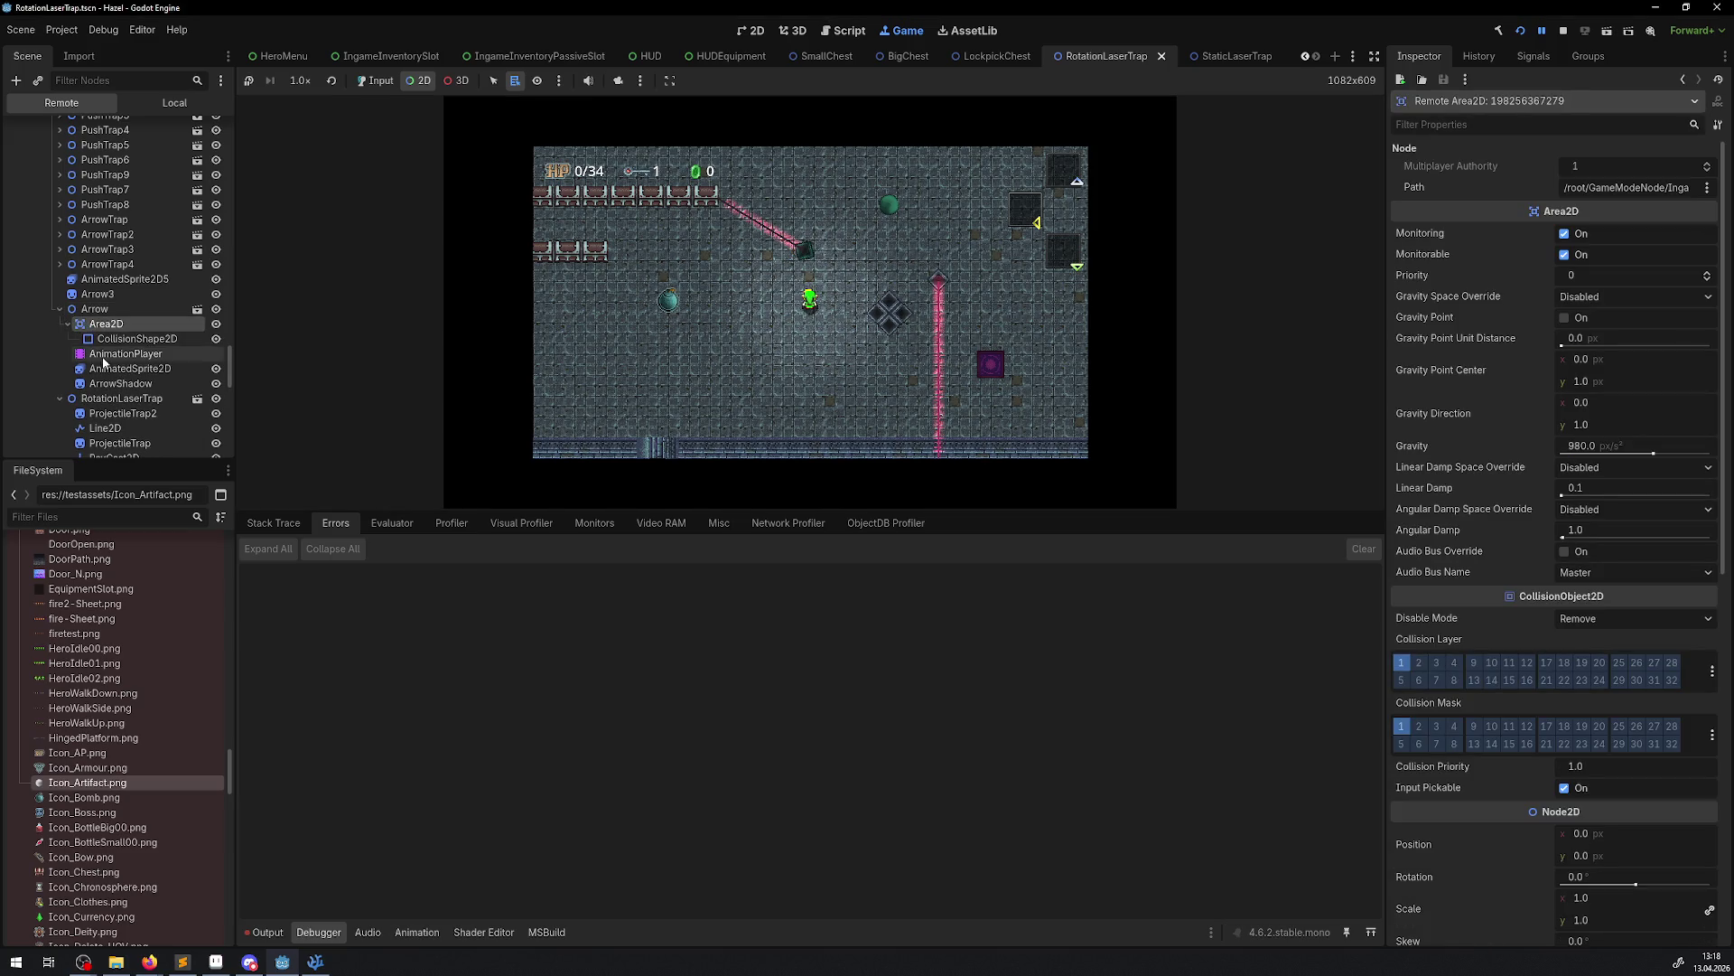
pyautogui.click(122, 398)
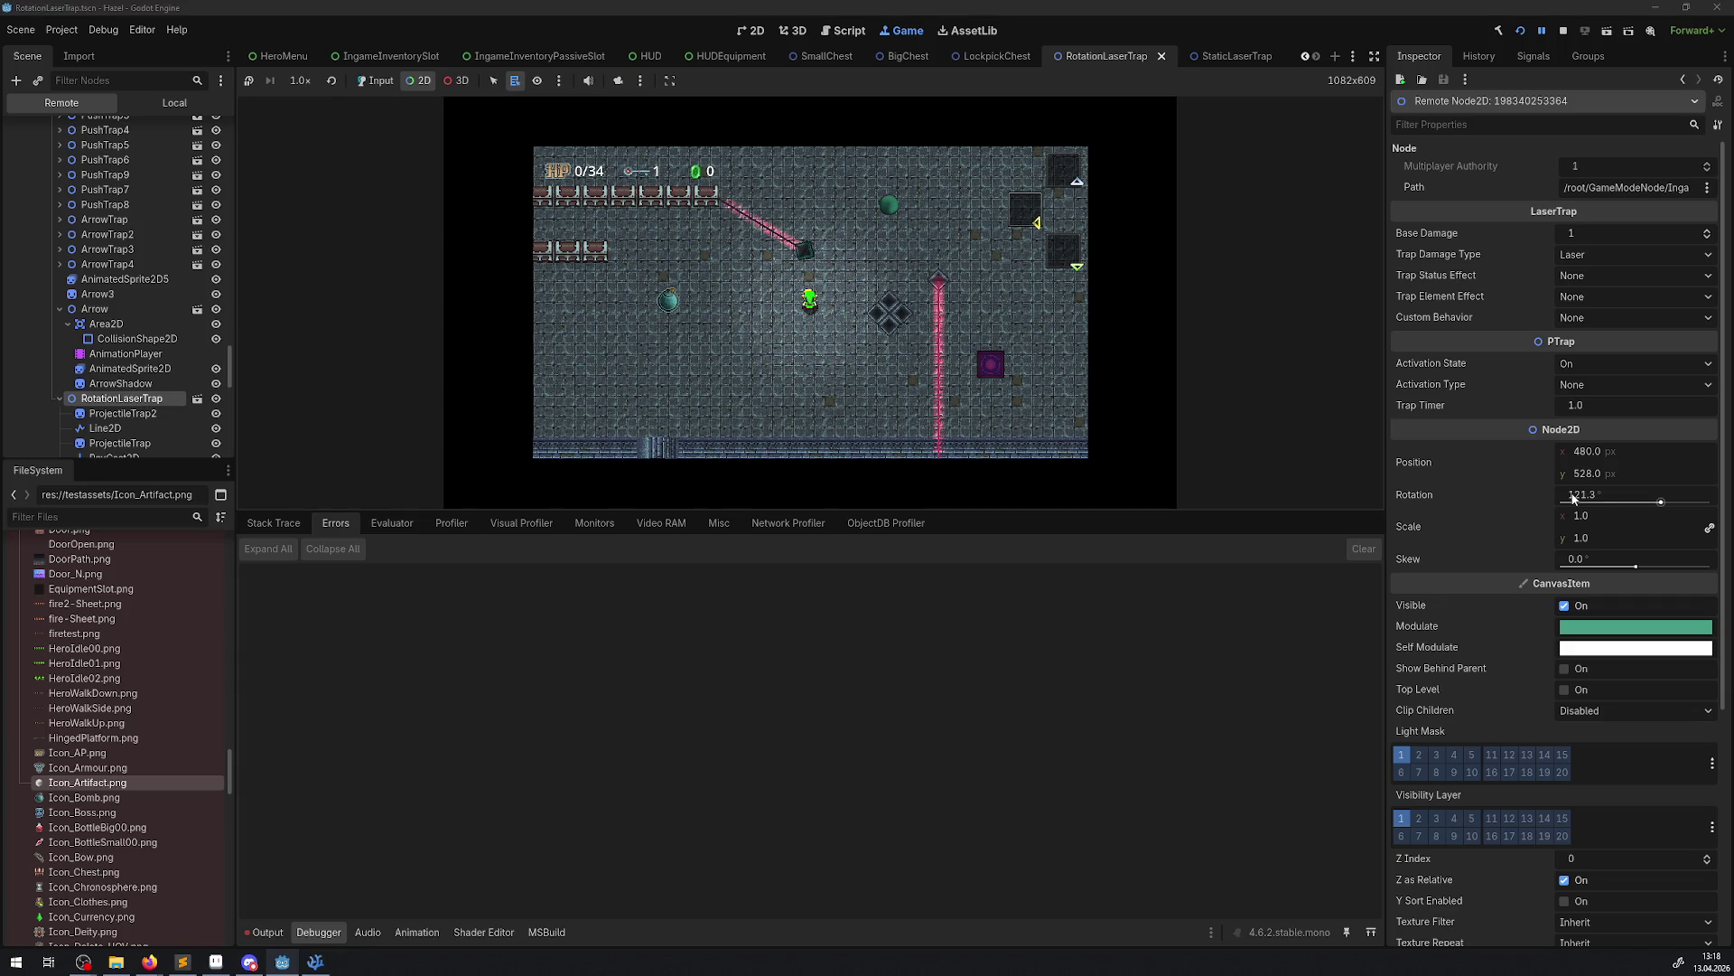
pyautogui.click(1577, 496)
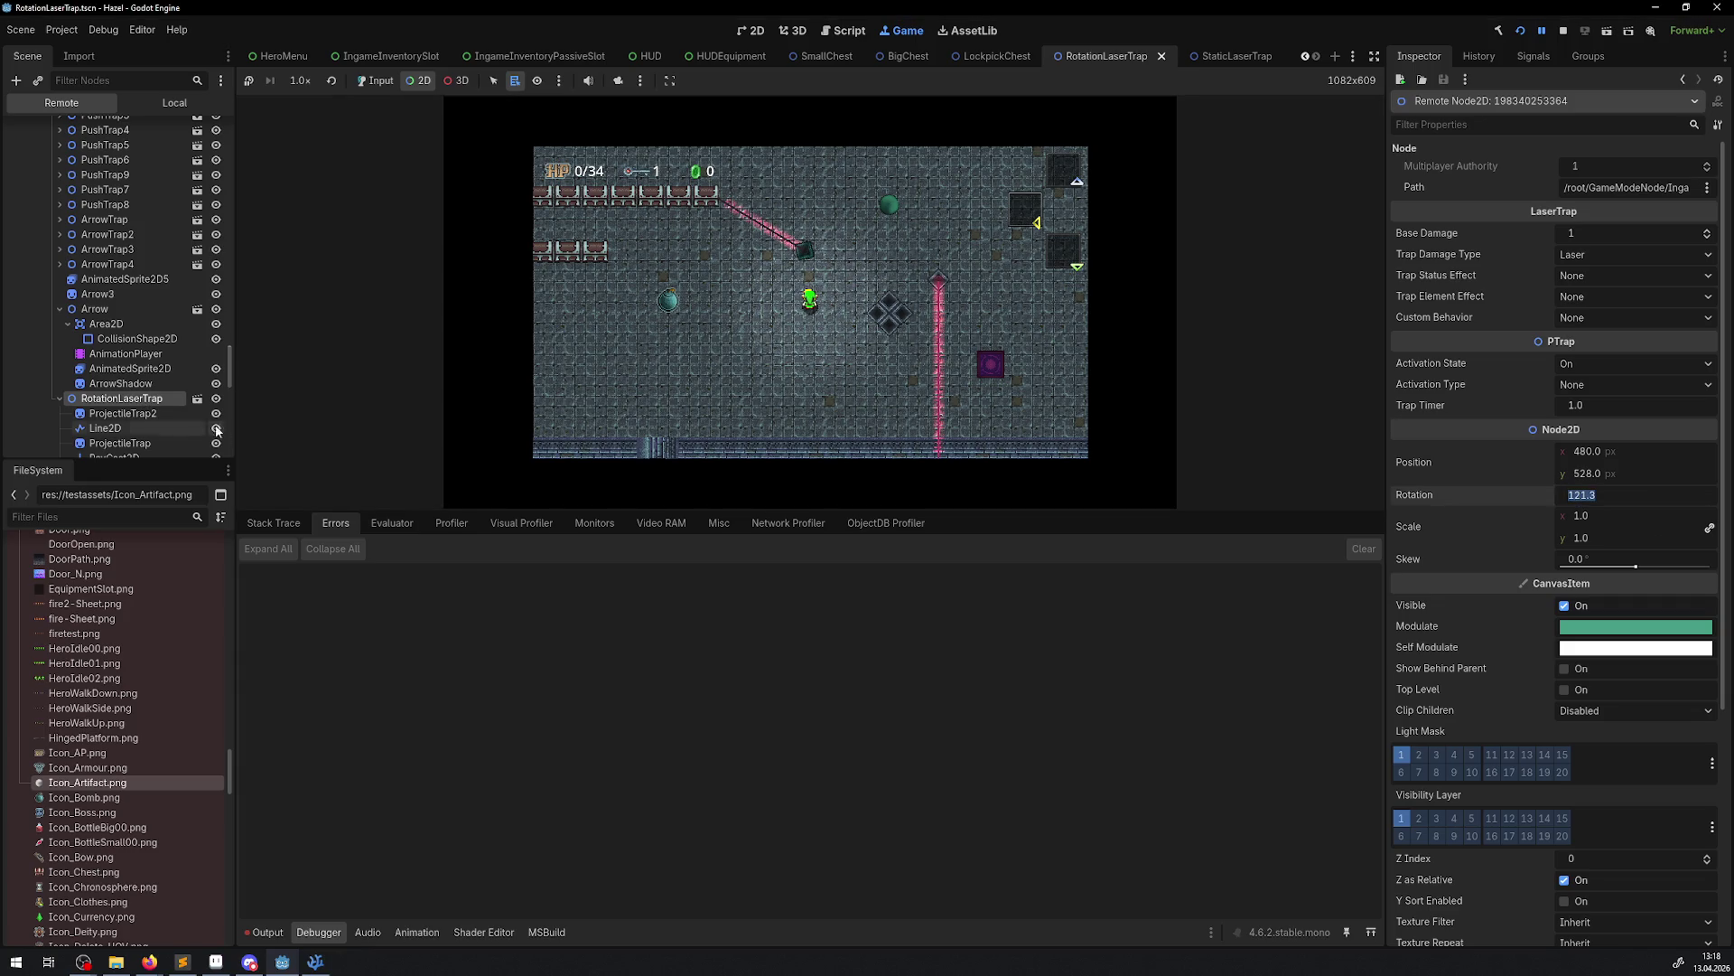
pyautogui.scroll(-2, 135, 424)
# Set the live BurnSprite's rotation to 121.3°, then -121.3°, then back to 0°
pyautogui.click(112, 421)
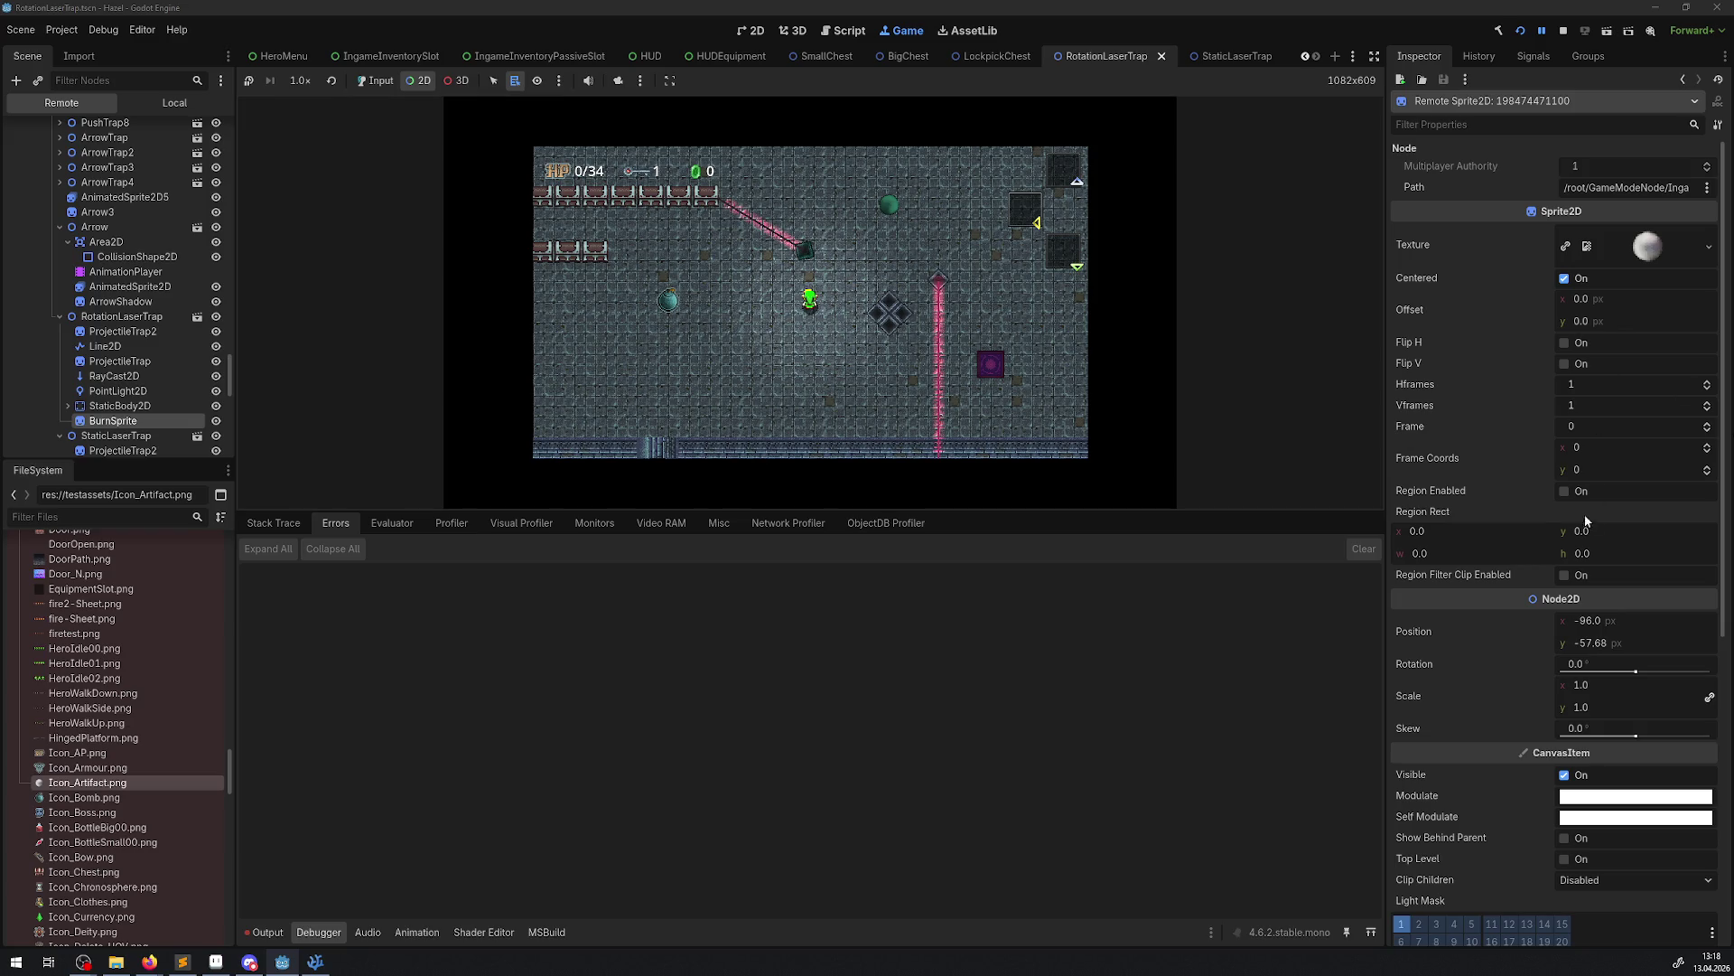
pyautogui.click(1596, 663)
pyautogui.write('121.3')
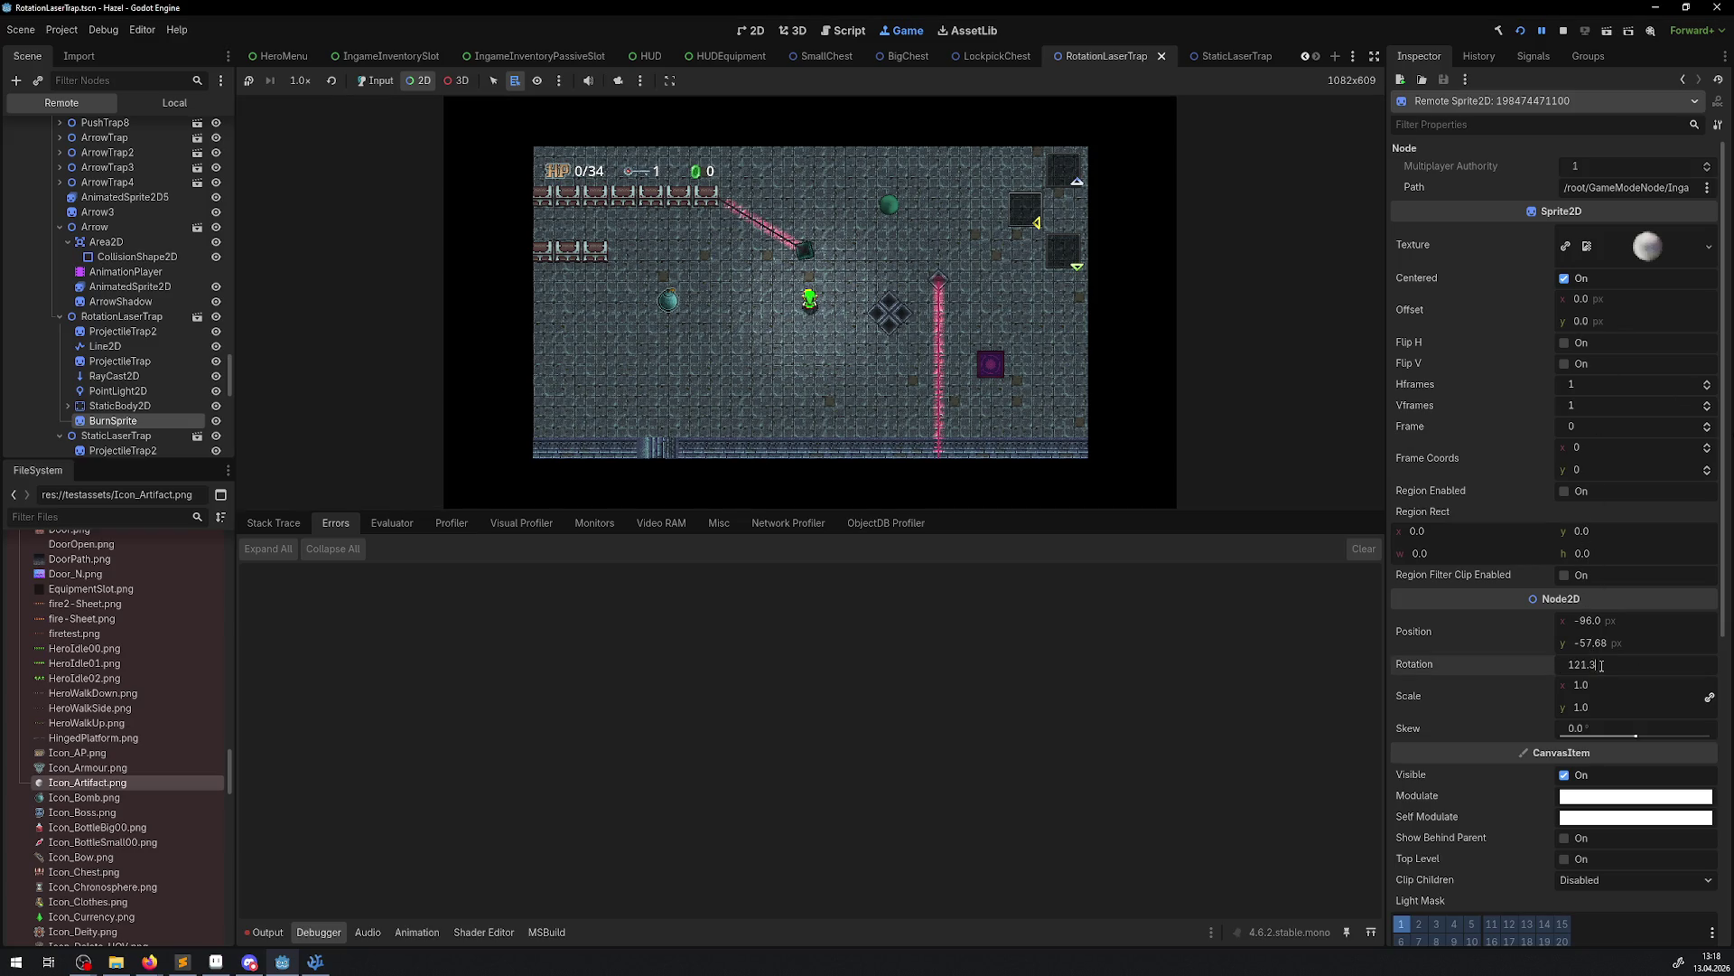
pyautogui.press('Return')
pyautogui.click(1605, 663)
pyautogui.write('-121.3')
pyautogui.press('Return')
pyautogui.click(1603, 662)
pyautogui.write('0')
pyautogui.press('Return')
# Turn BurnSprite's Top Level on and back off in the Inspector
pyautogui.scroll(-3, 1514, 718)
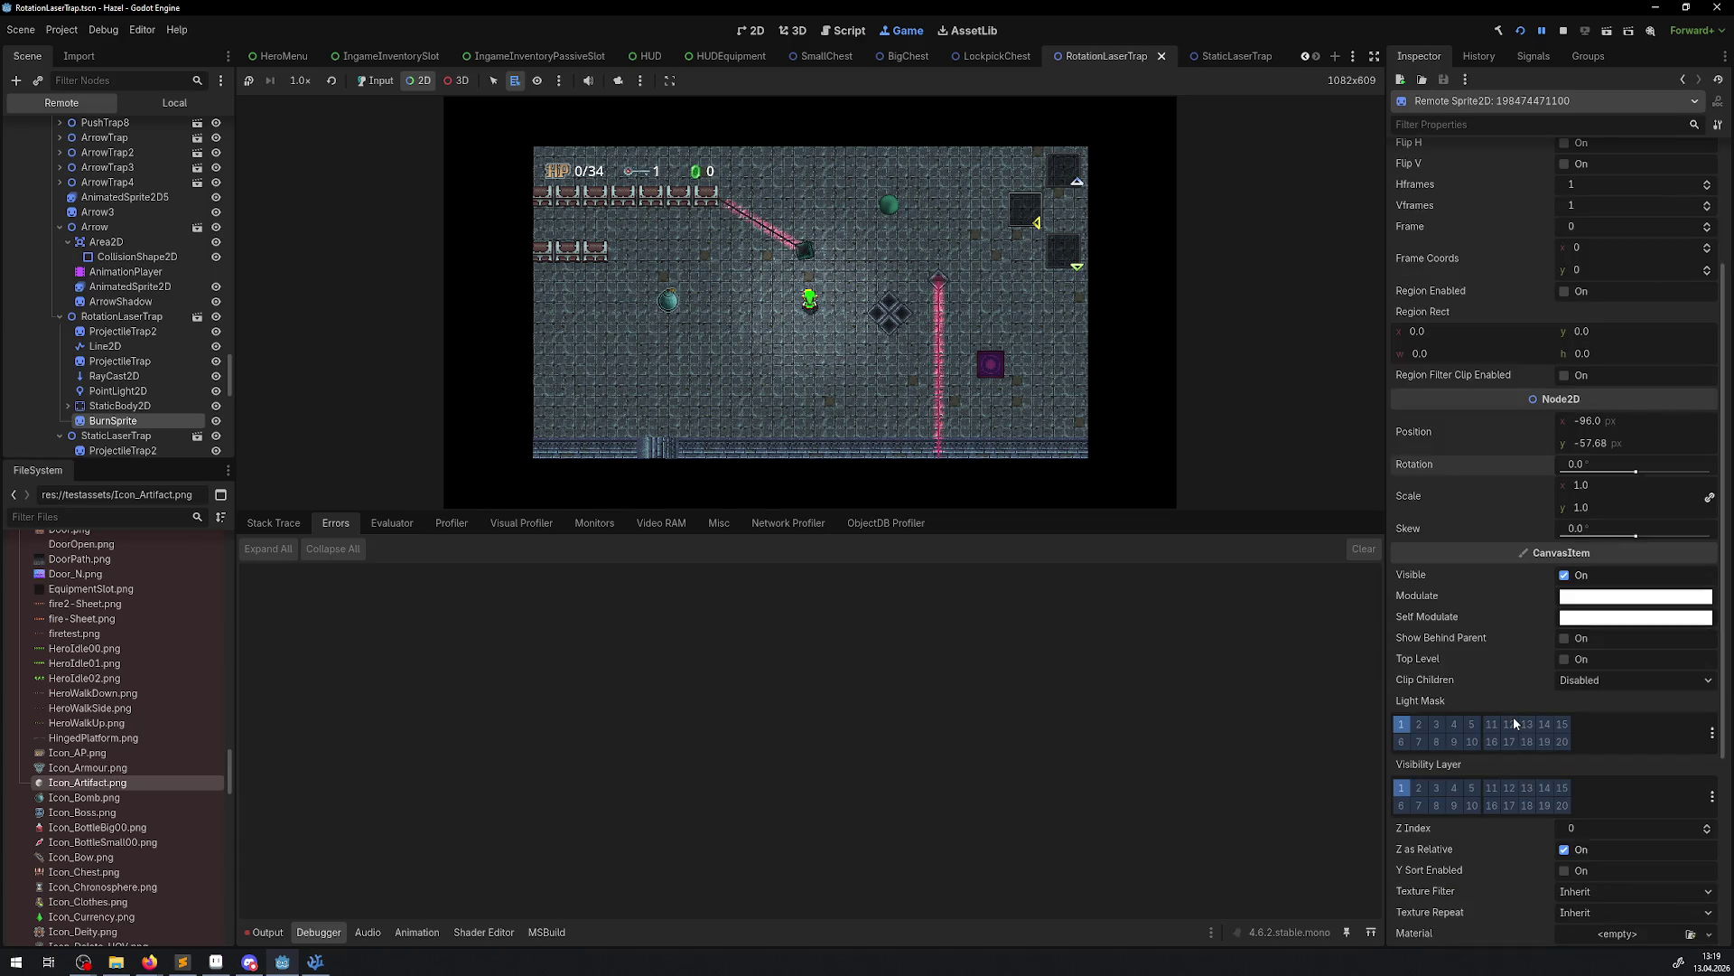
pyautogui.click(1572, 659)
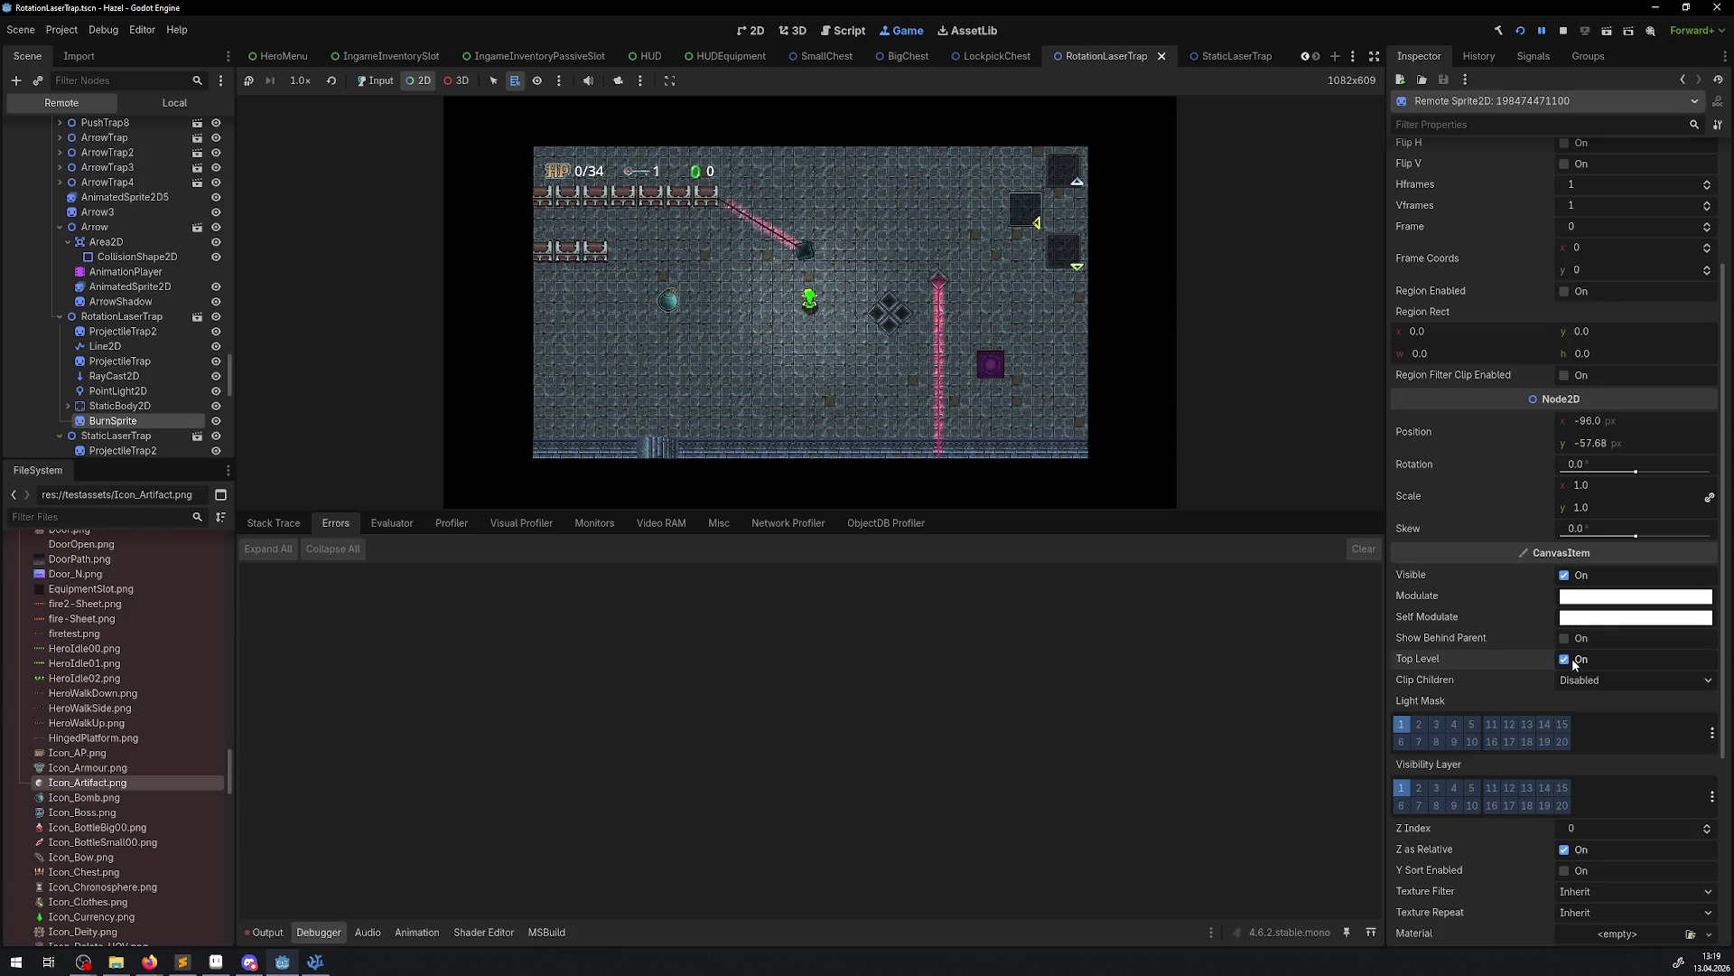
pyautogui.click(1572, 658)
pyautogui.scroll(-5, 1525, 734)
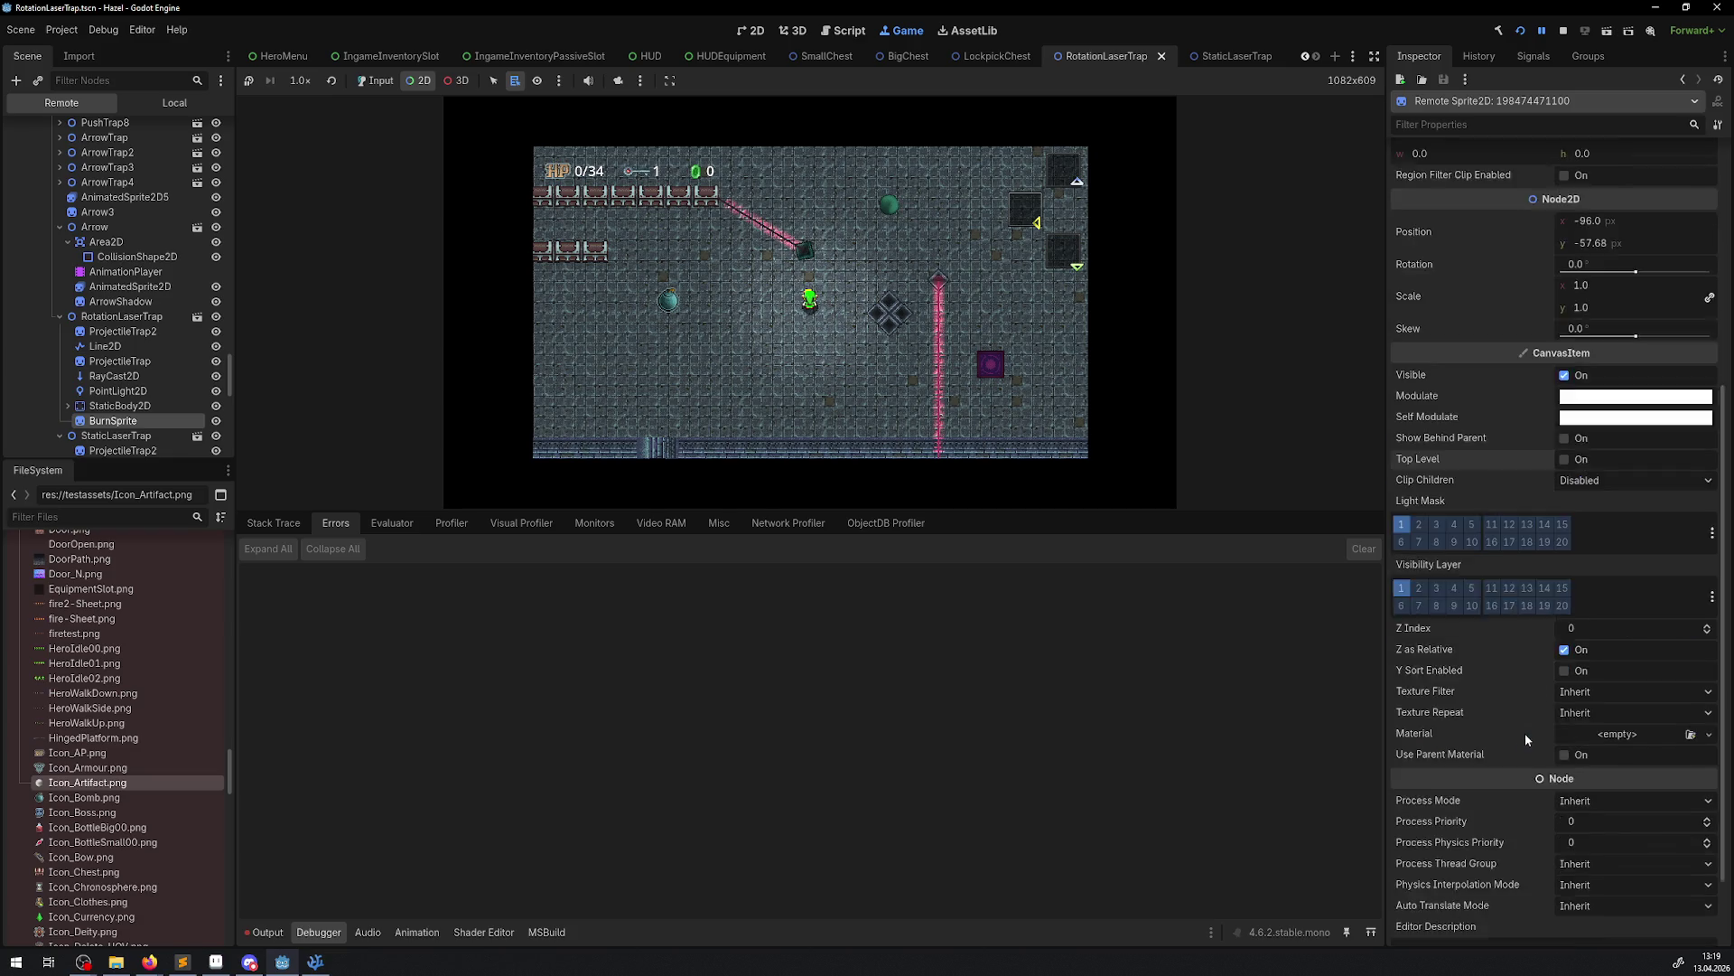
pyautogui.scroll(8, 1574, 784)
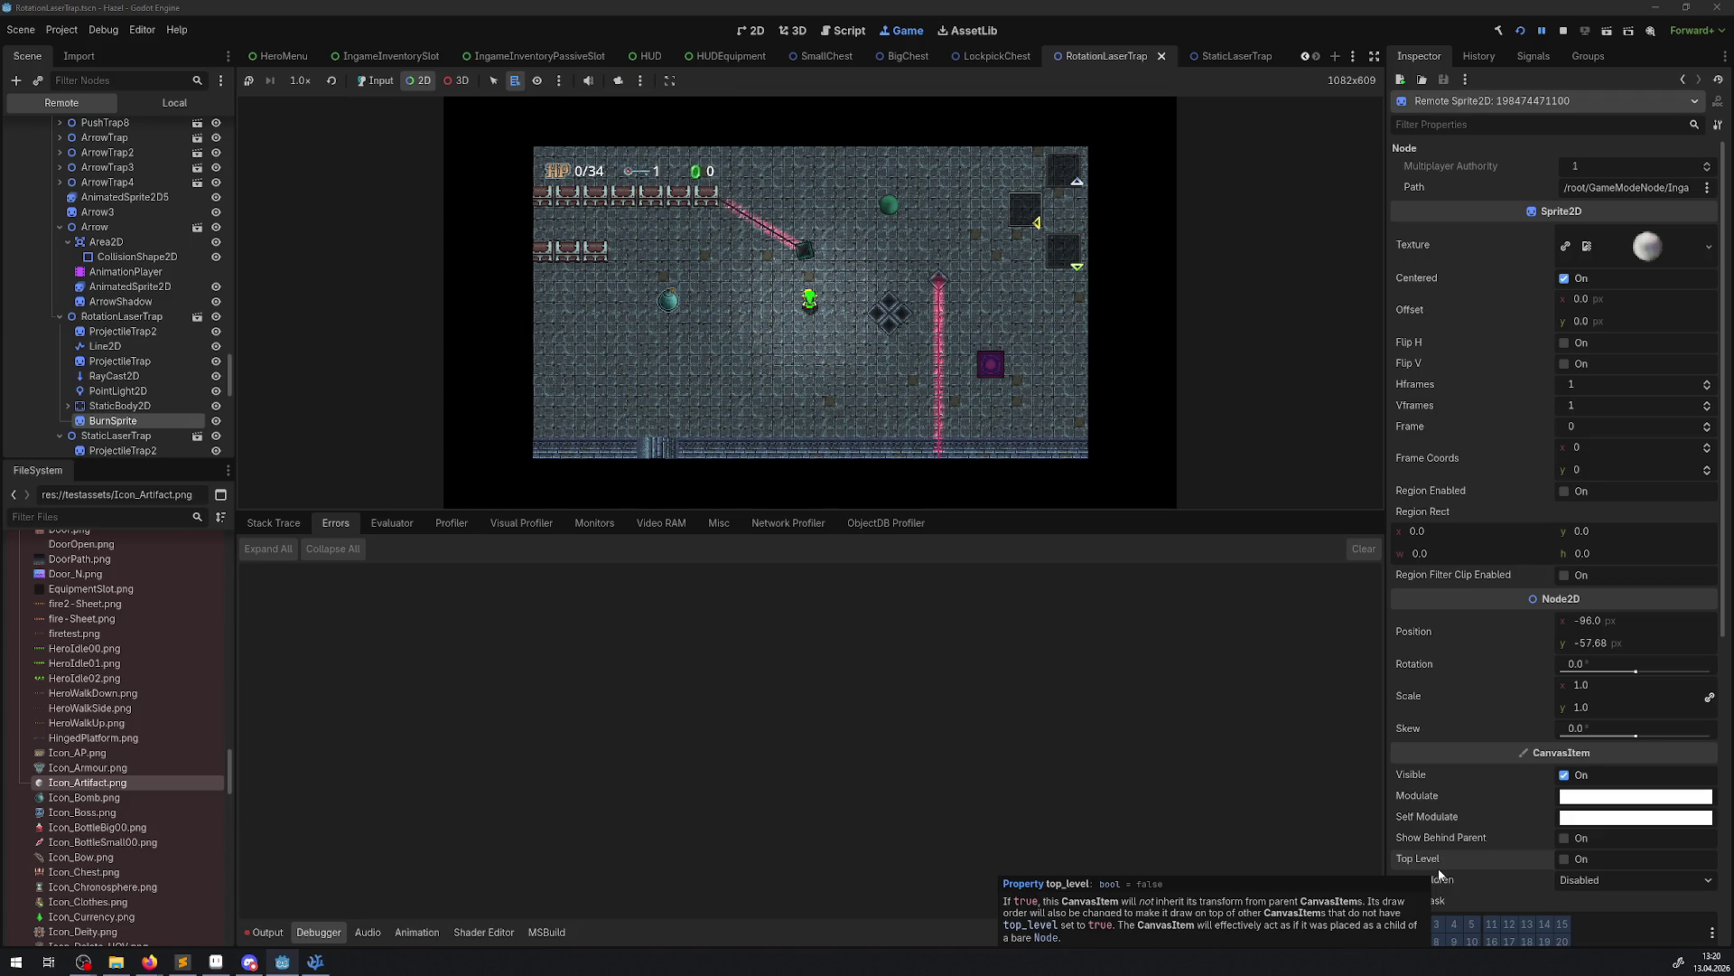
# Stop the running game, show the Output log, and bring Visual Studio Code forward
pyautogui.click(1563, 31)
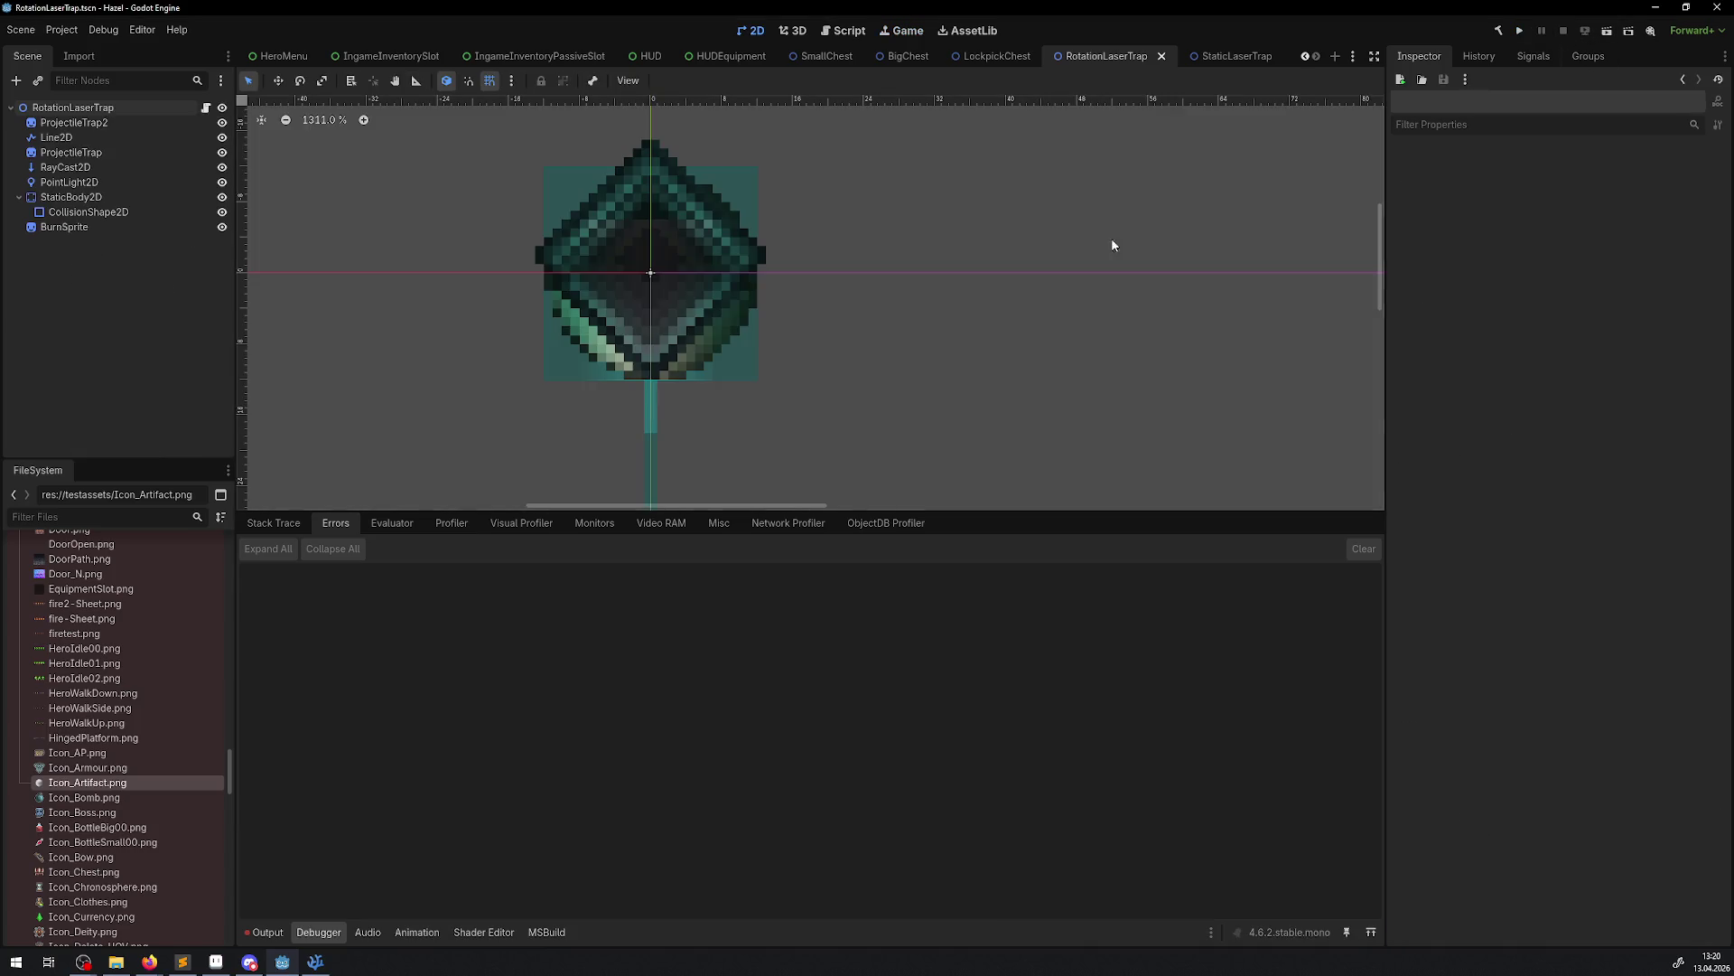
pyautogui.click(267, 931)
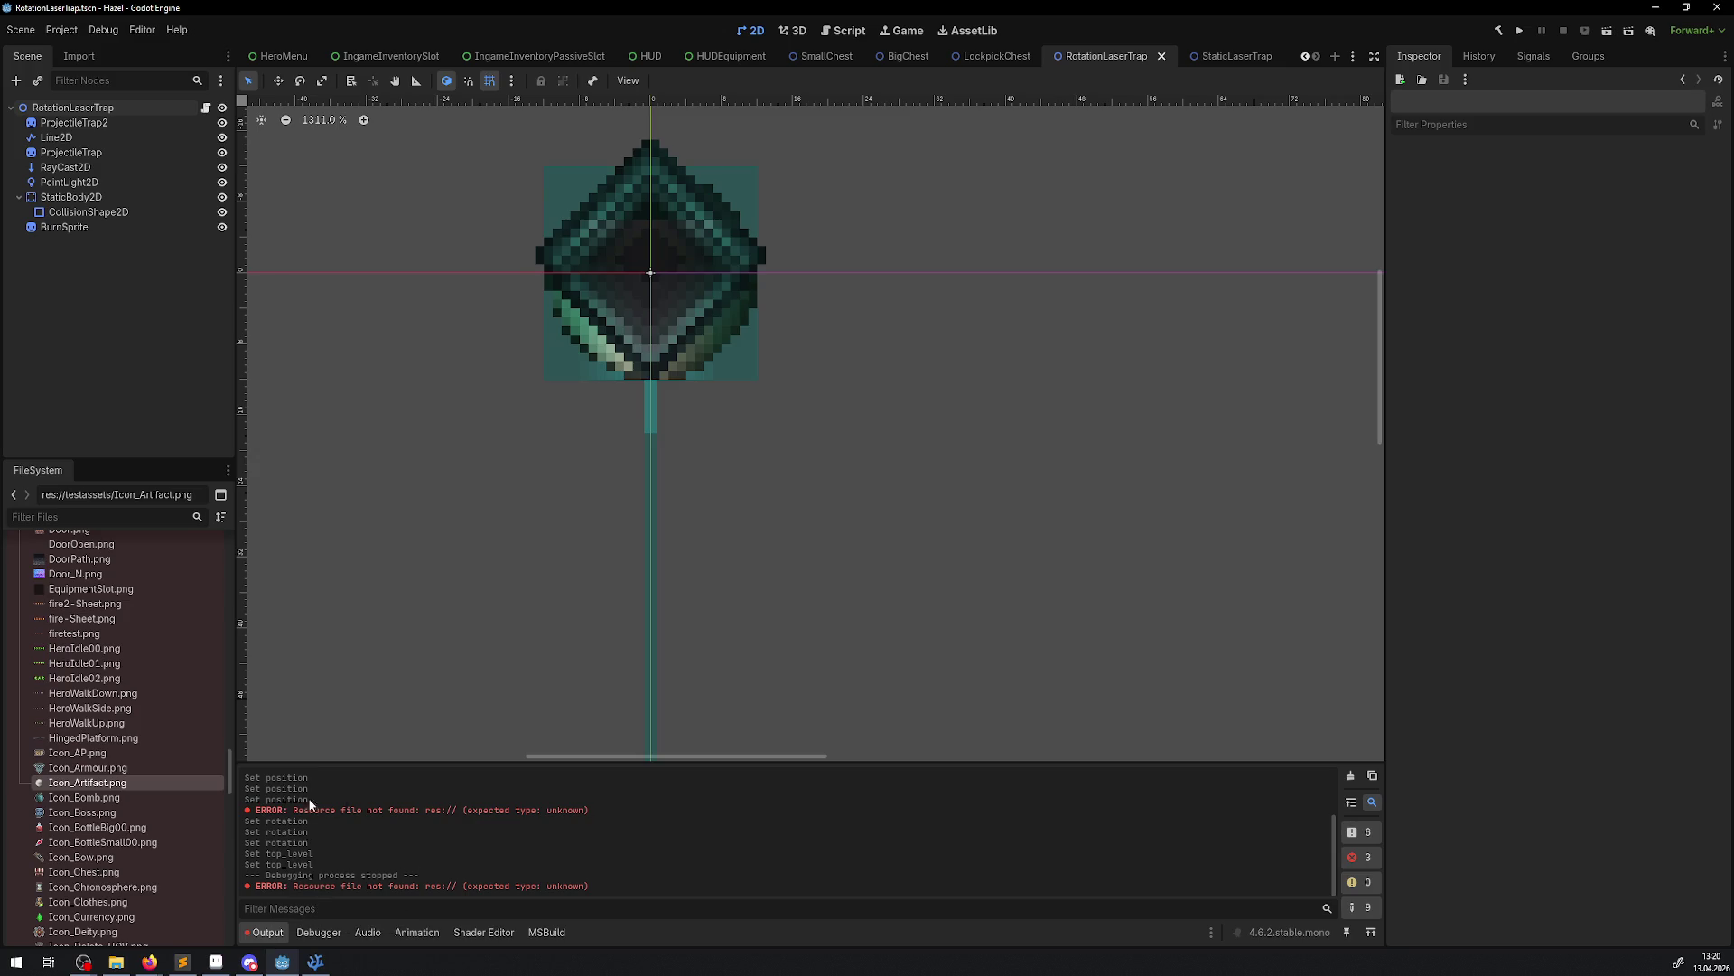
pyautogui.click(316, 961)
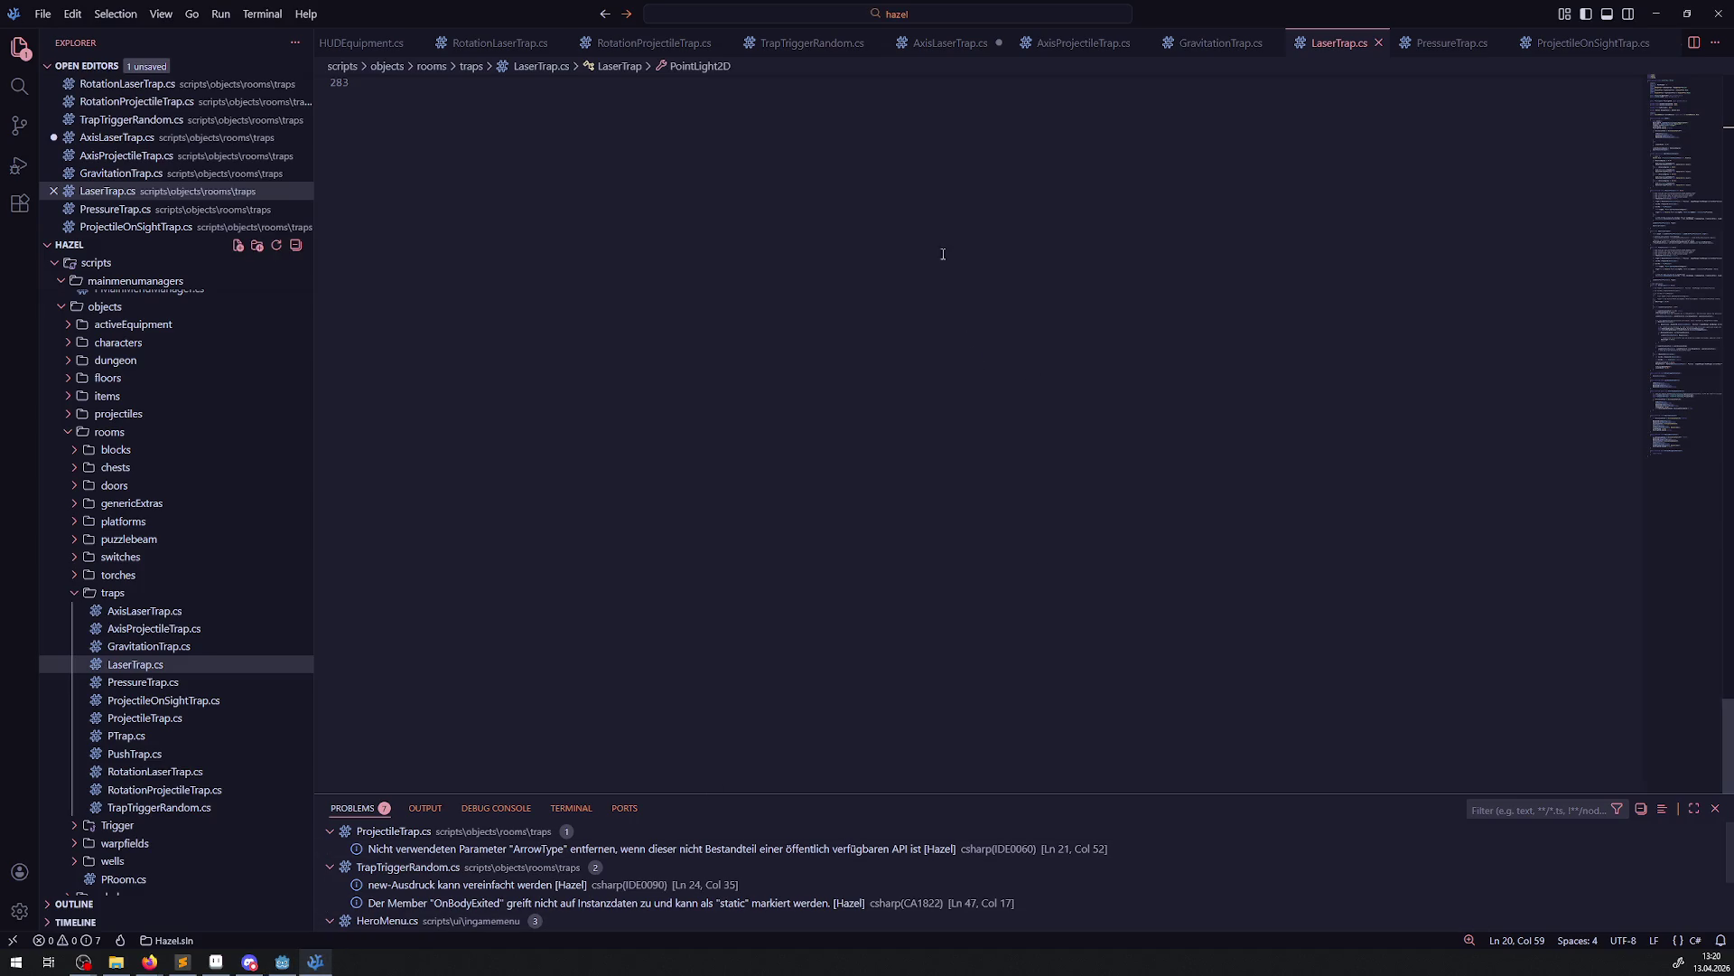
# Save AxisLaserTrap.cs
pyautogui.click(1226, 48)
pyautogui.click(962, 43)
pyautogui.click(919, 293)
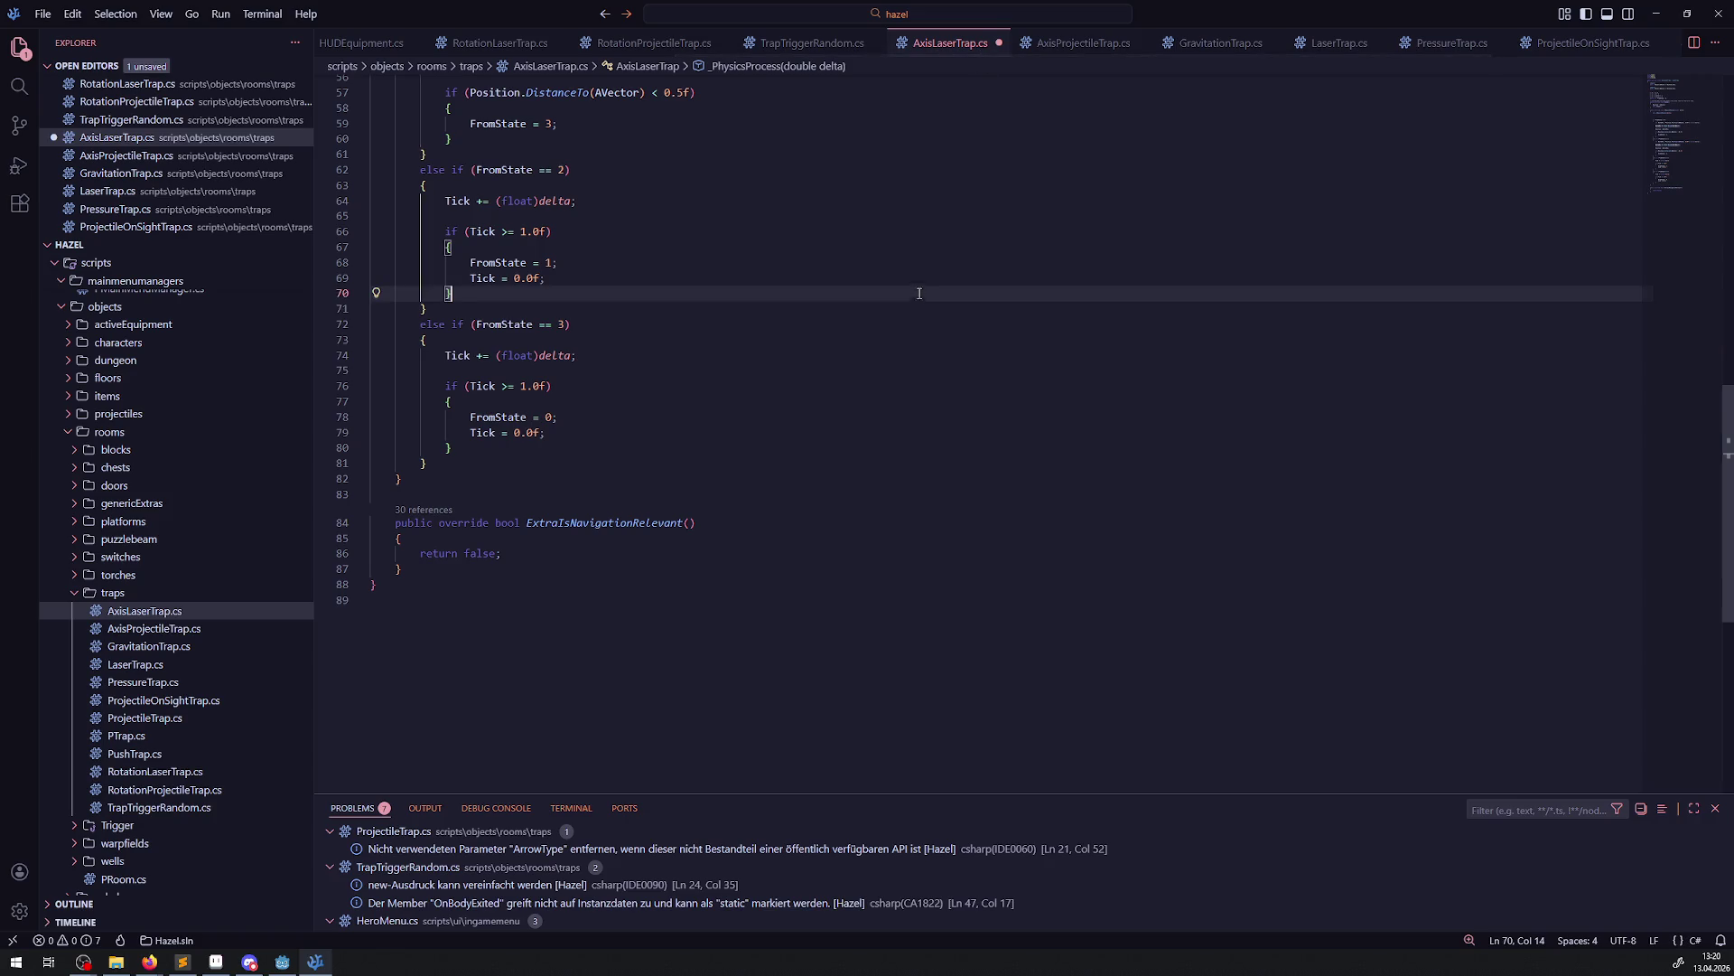
pyautogui.hotkey('ctrl', 's')
# Close the other trap script tabs, from AxisLaserTrap.cs to RotationProjectileTrap.cs, leaving RotationLaserTrap.cs
pyautogui.click(999, 43)
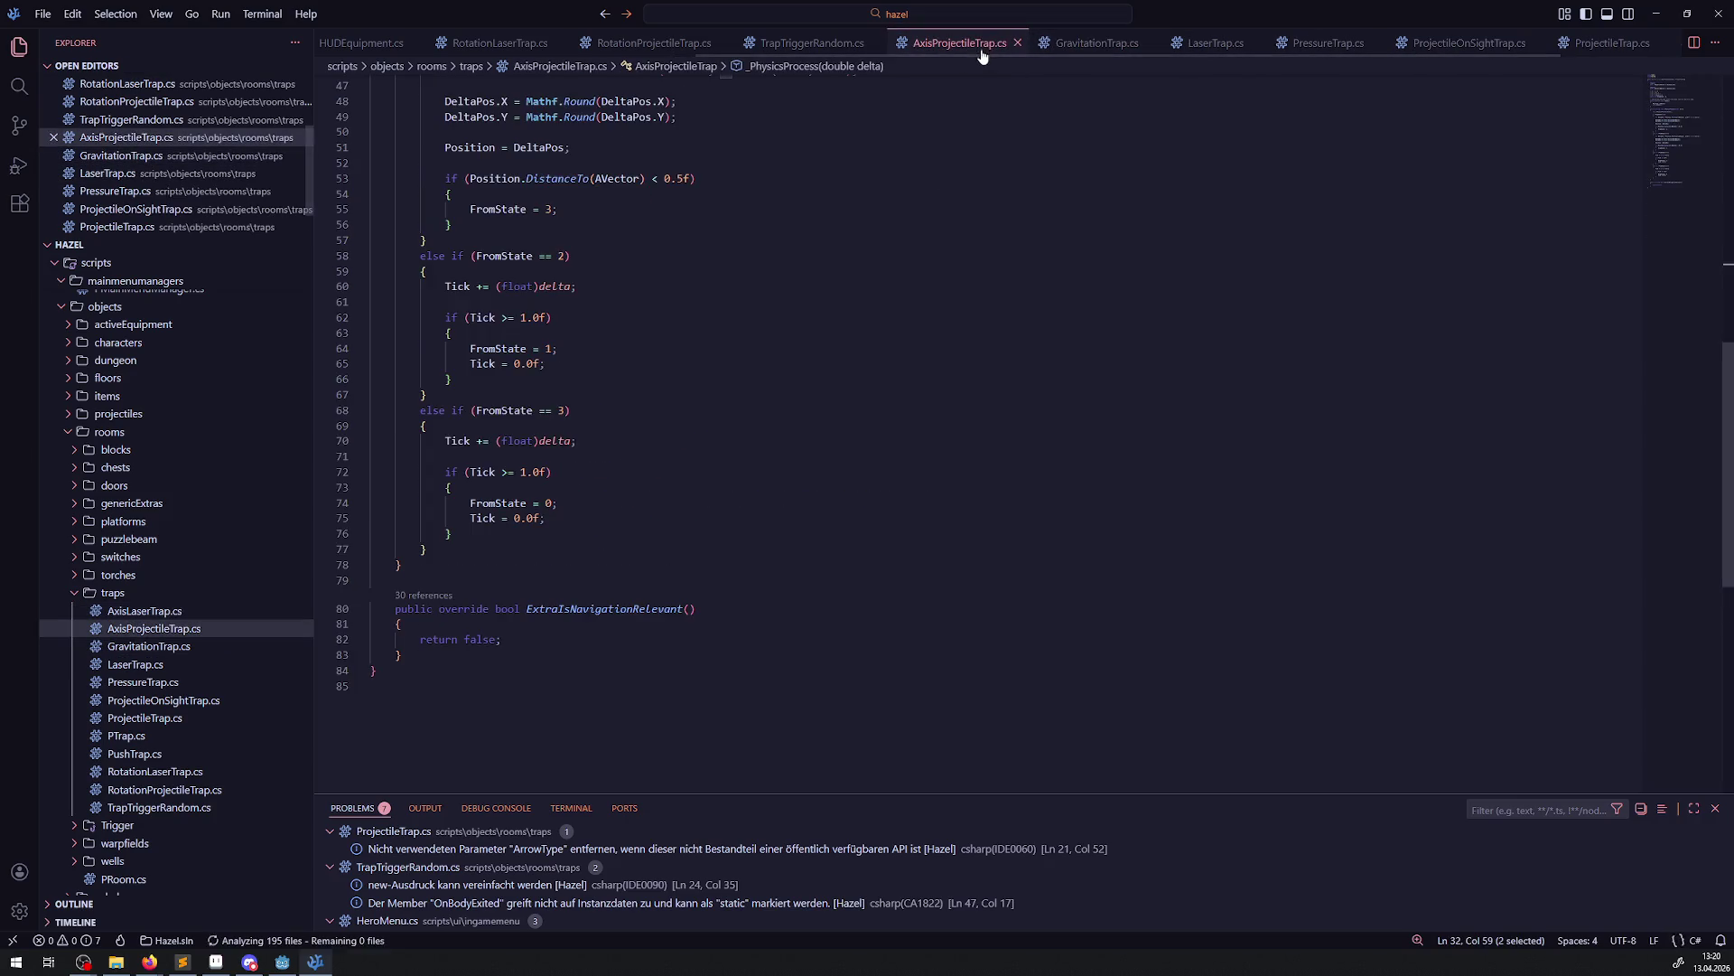
pyautogui.click(1017, 44)
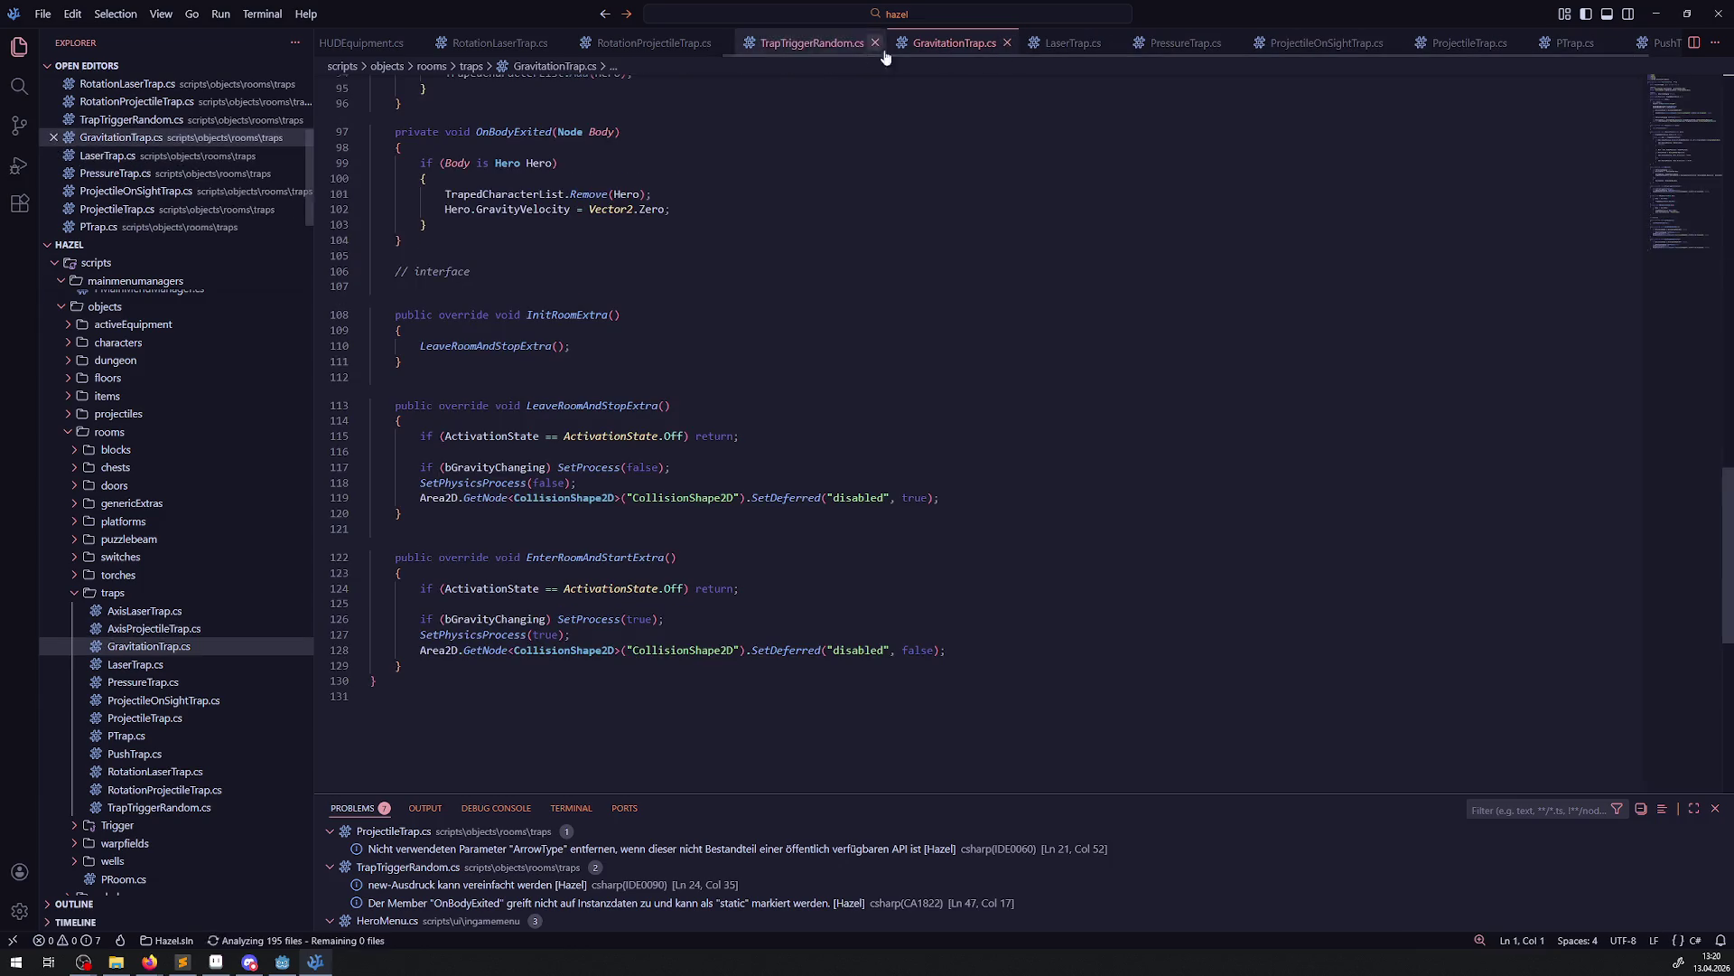
pyautogui.click(1006, 44)
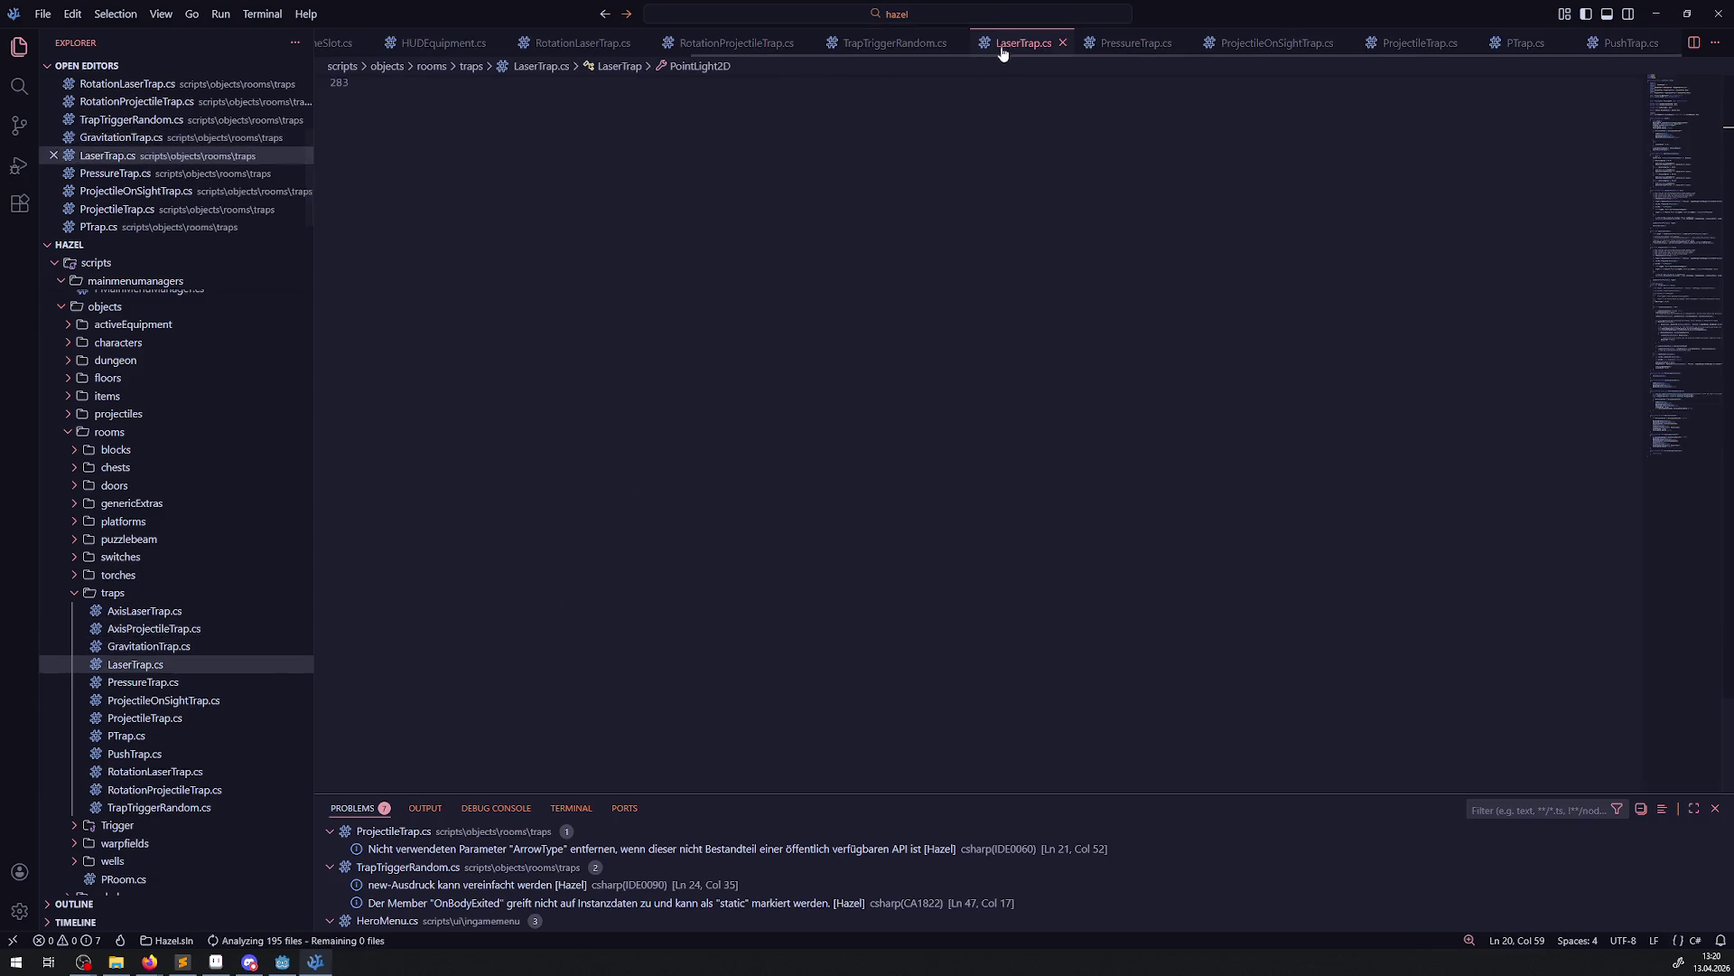
pyautogui.click(1062, 43)
pyautogui.click(1179, 43)
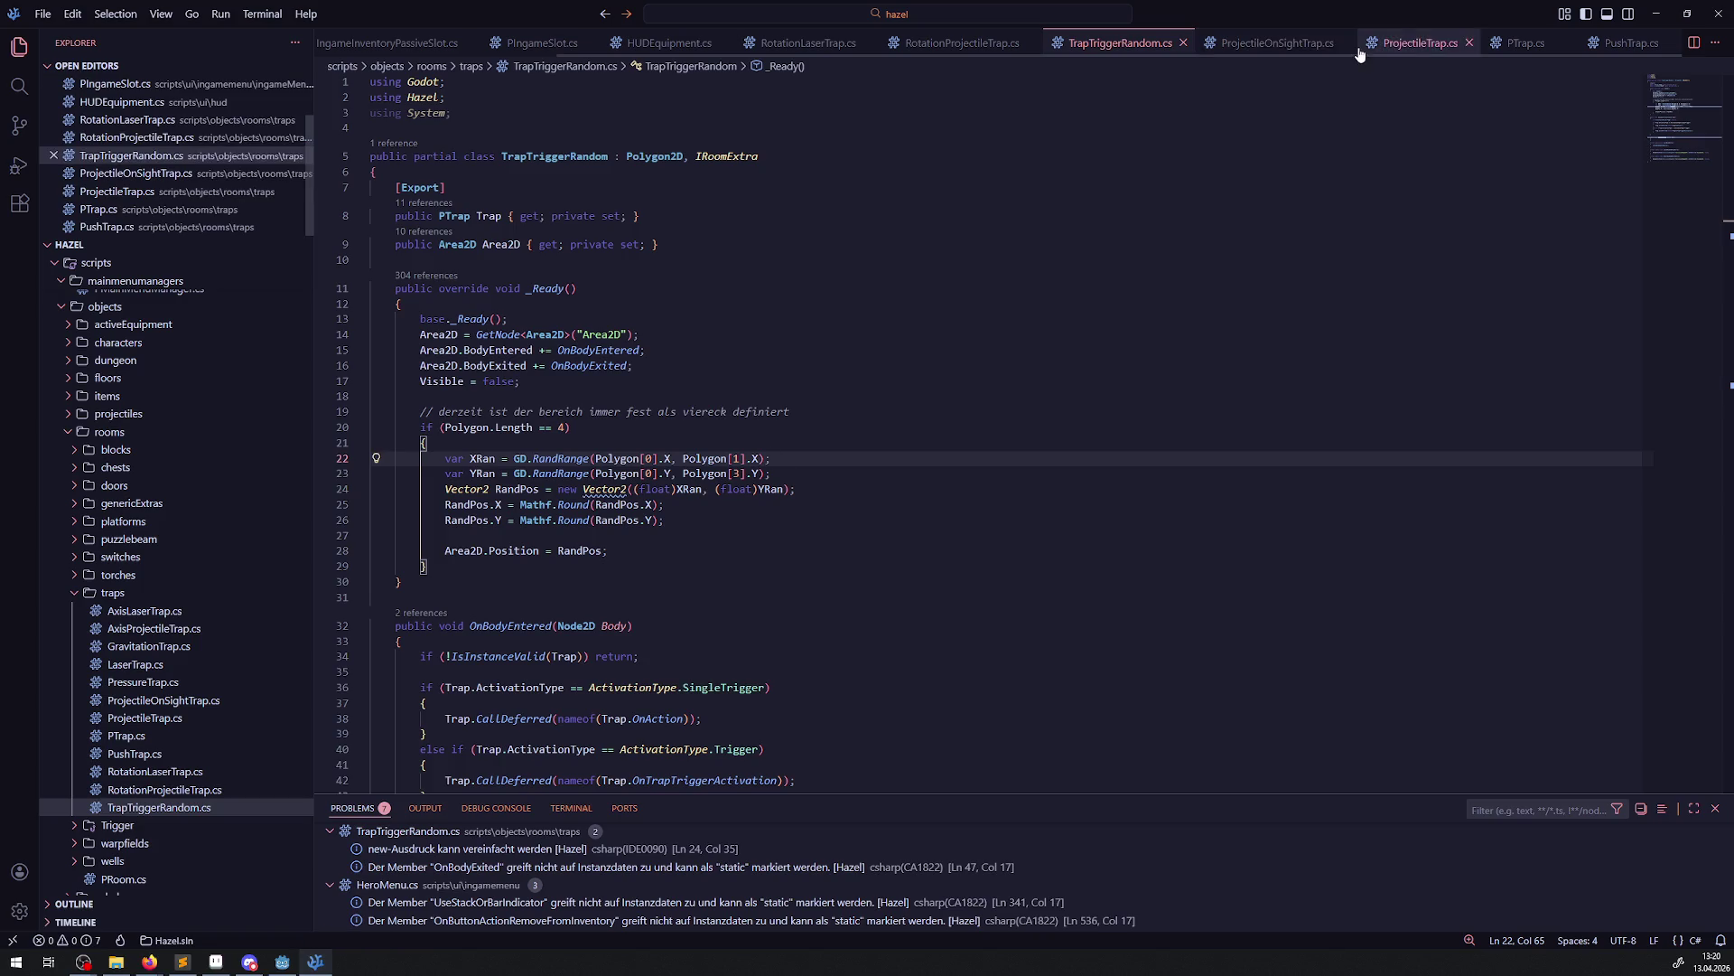
pyautogui.click(1469, 44)
pyautogui.click(1556, 44)
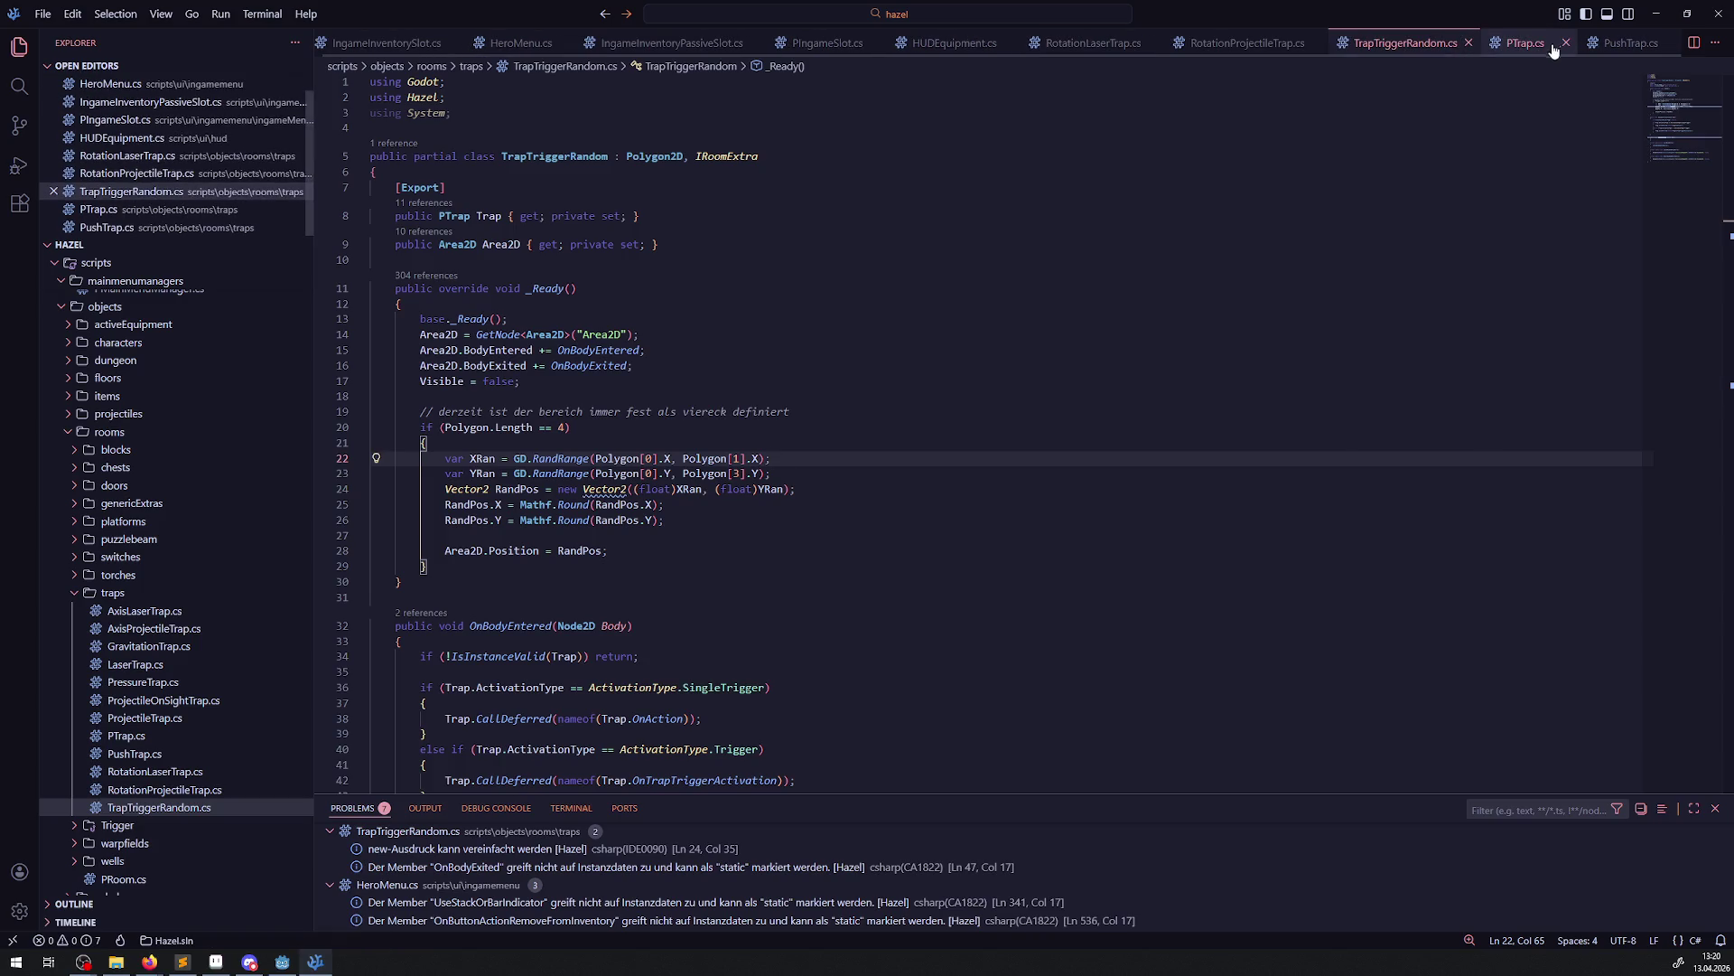
pyautogui.click(1567, 43)
pyautogui.click(1573, 43)
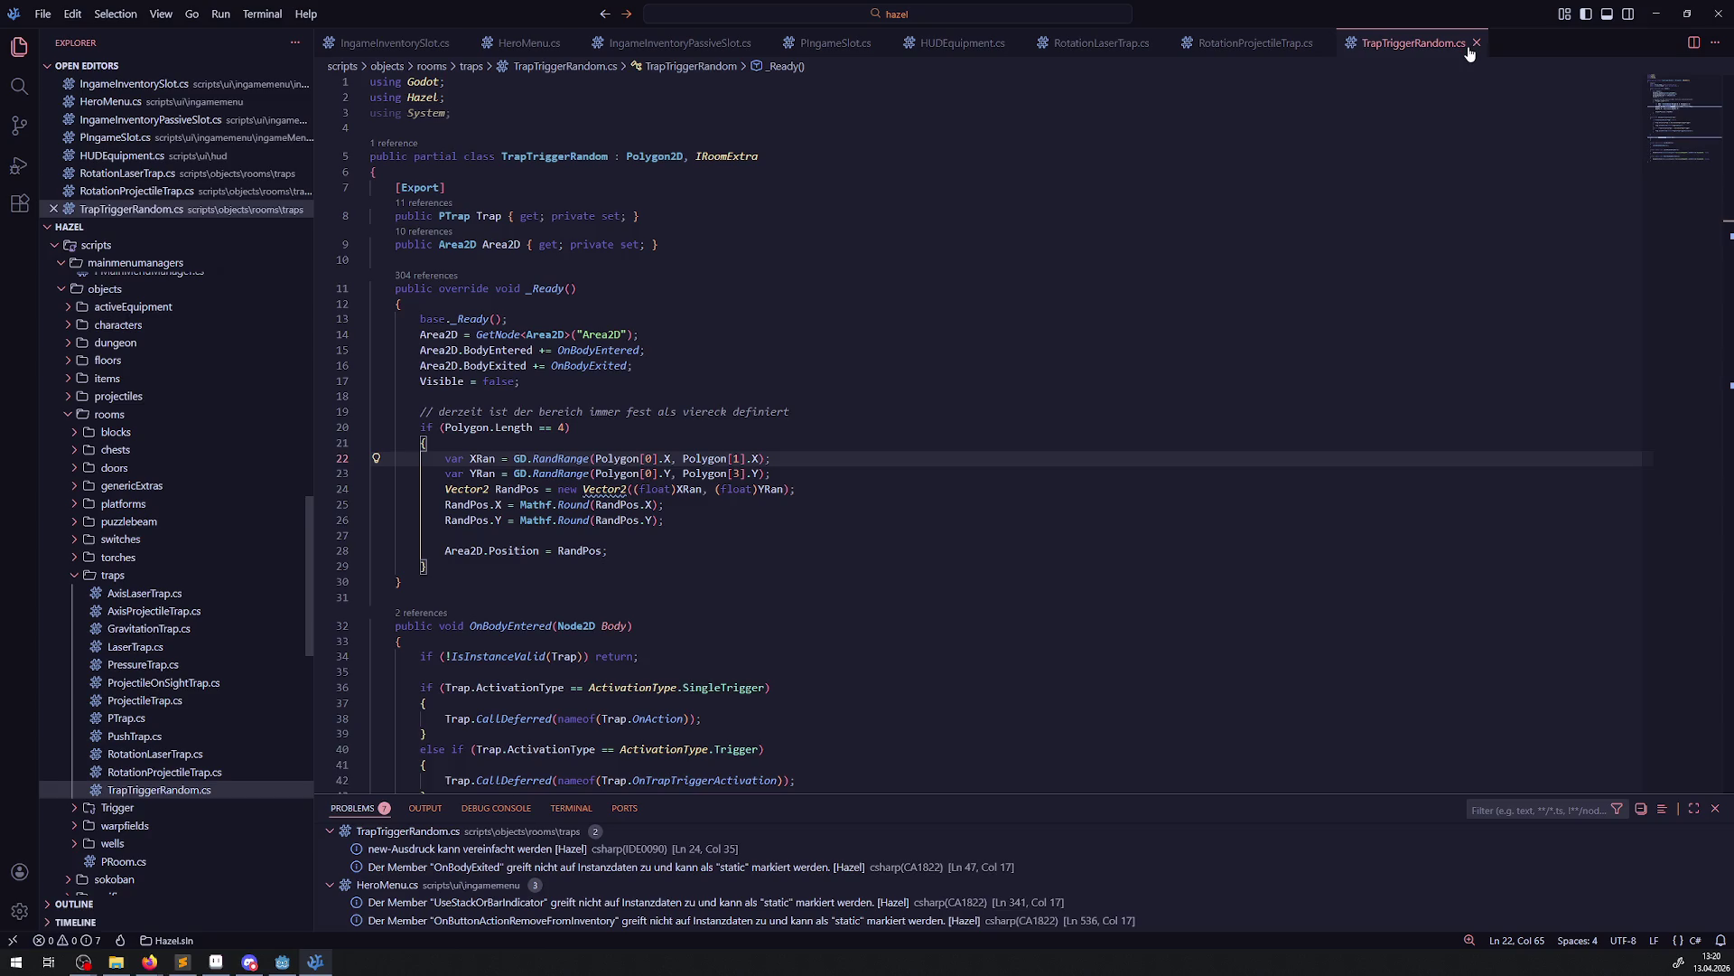
pyautogui.click(1476, 44)
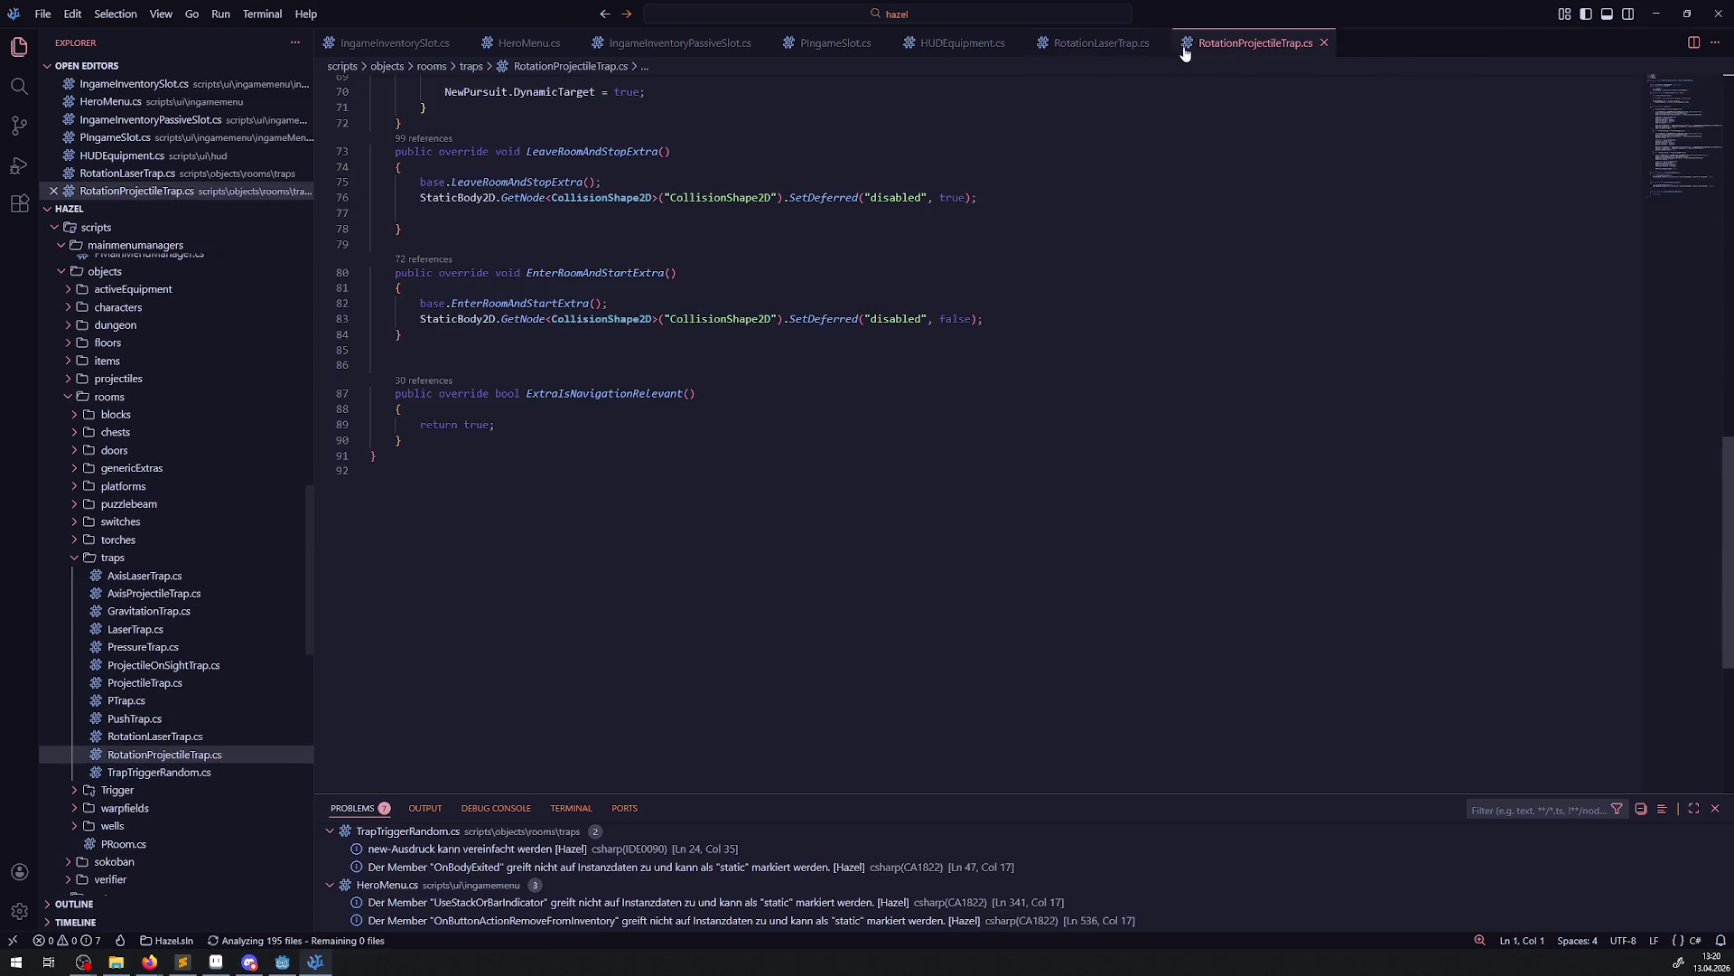
pyautogui.click(1323, 43)
pyautogui.scroll(5, 723, 499)
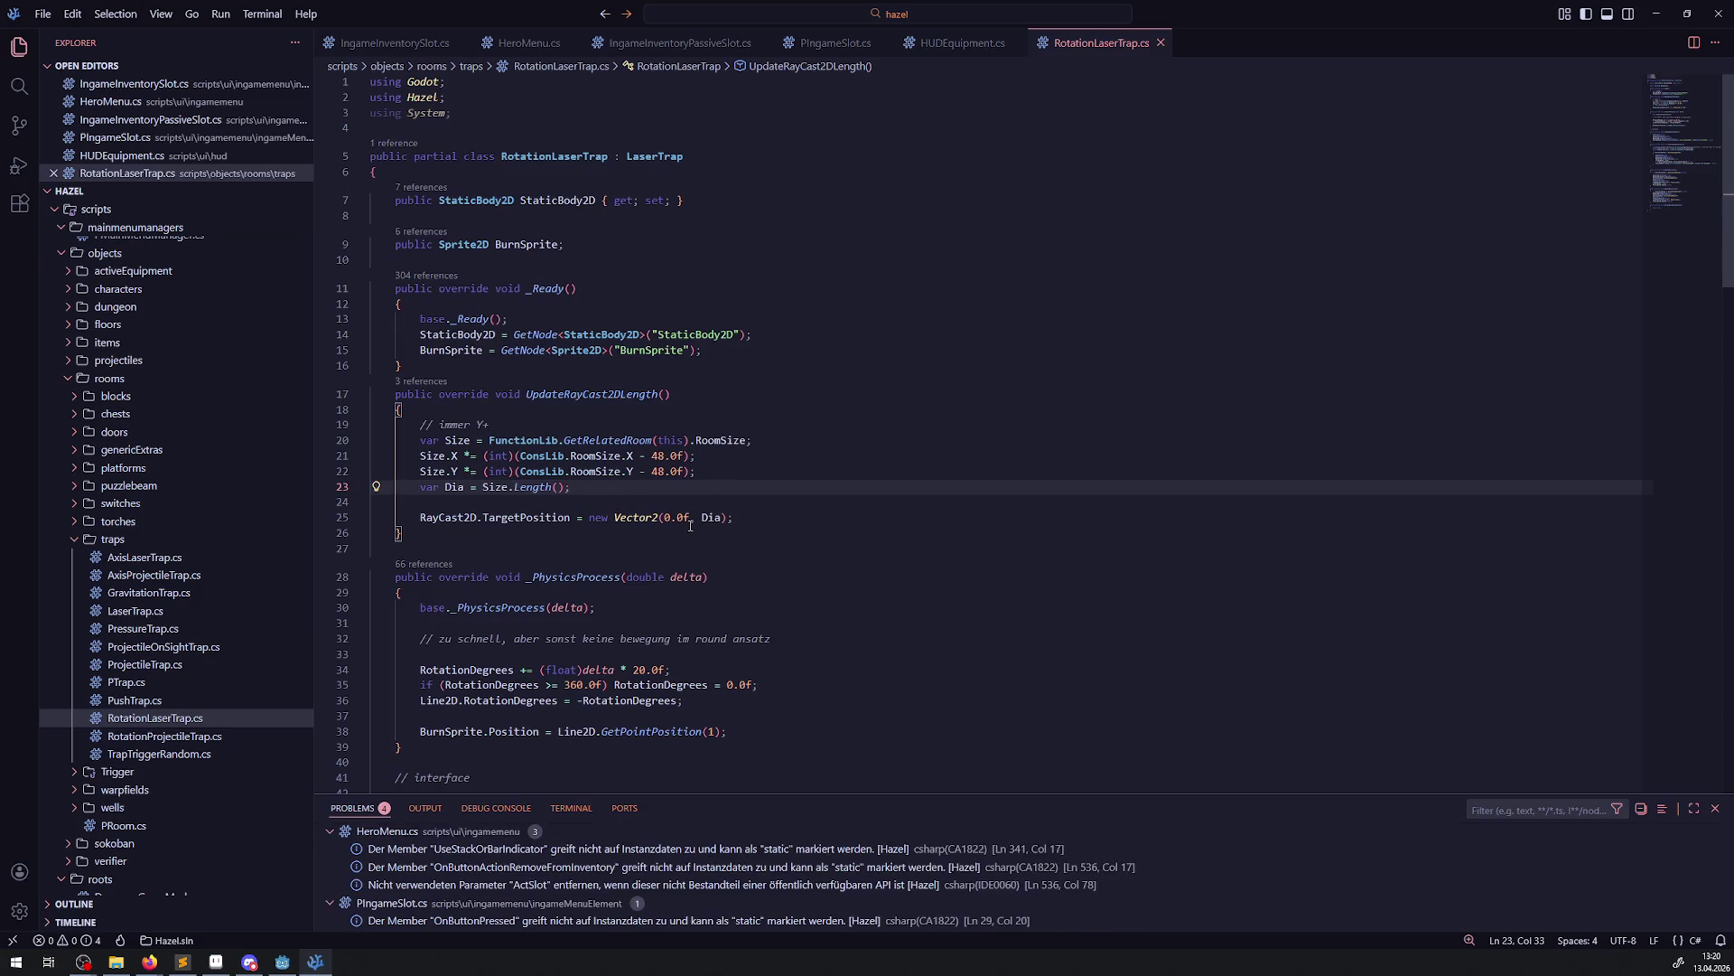
# Add 'BurnSprite.TopLevel = true;' after the BurnSprite lookup in _Ready and save
pyautogui.scroll(-1, 692, 534)
pyautogui.scroll(-1, 692, 535)
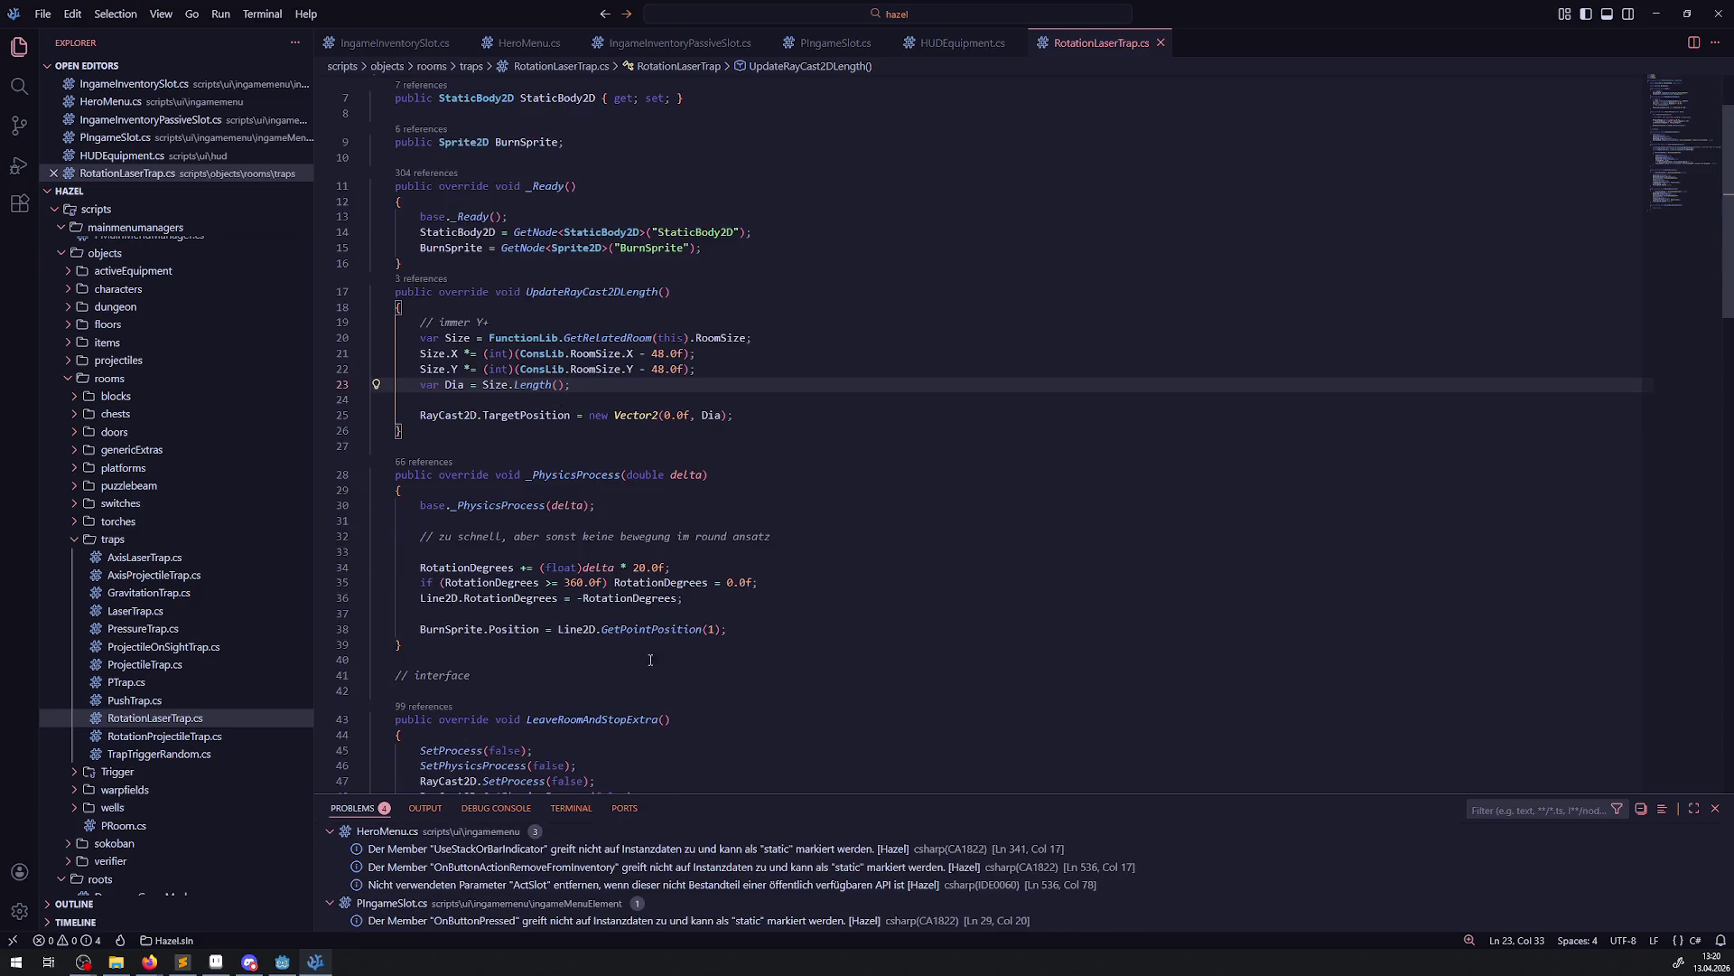
pyautogui.doubleClick(478, 625)
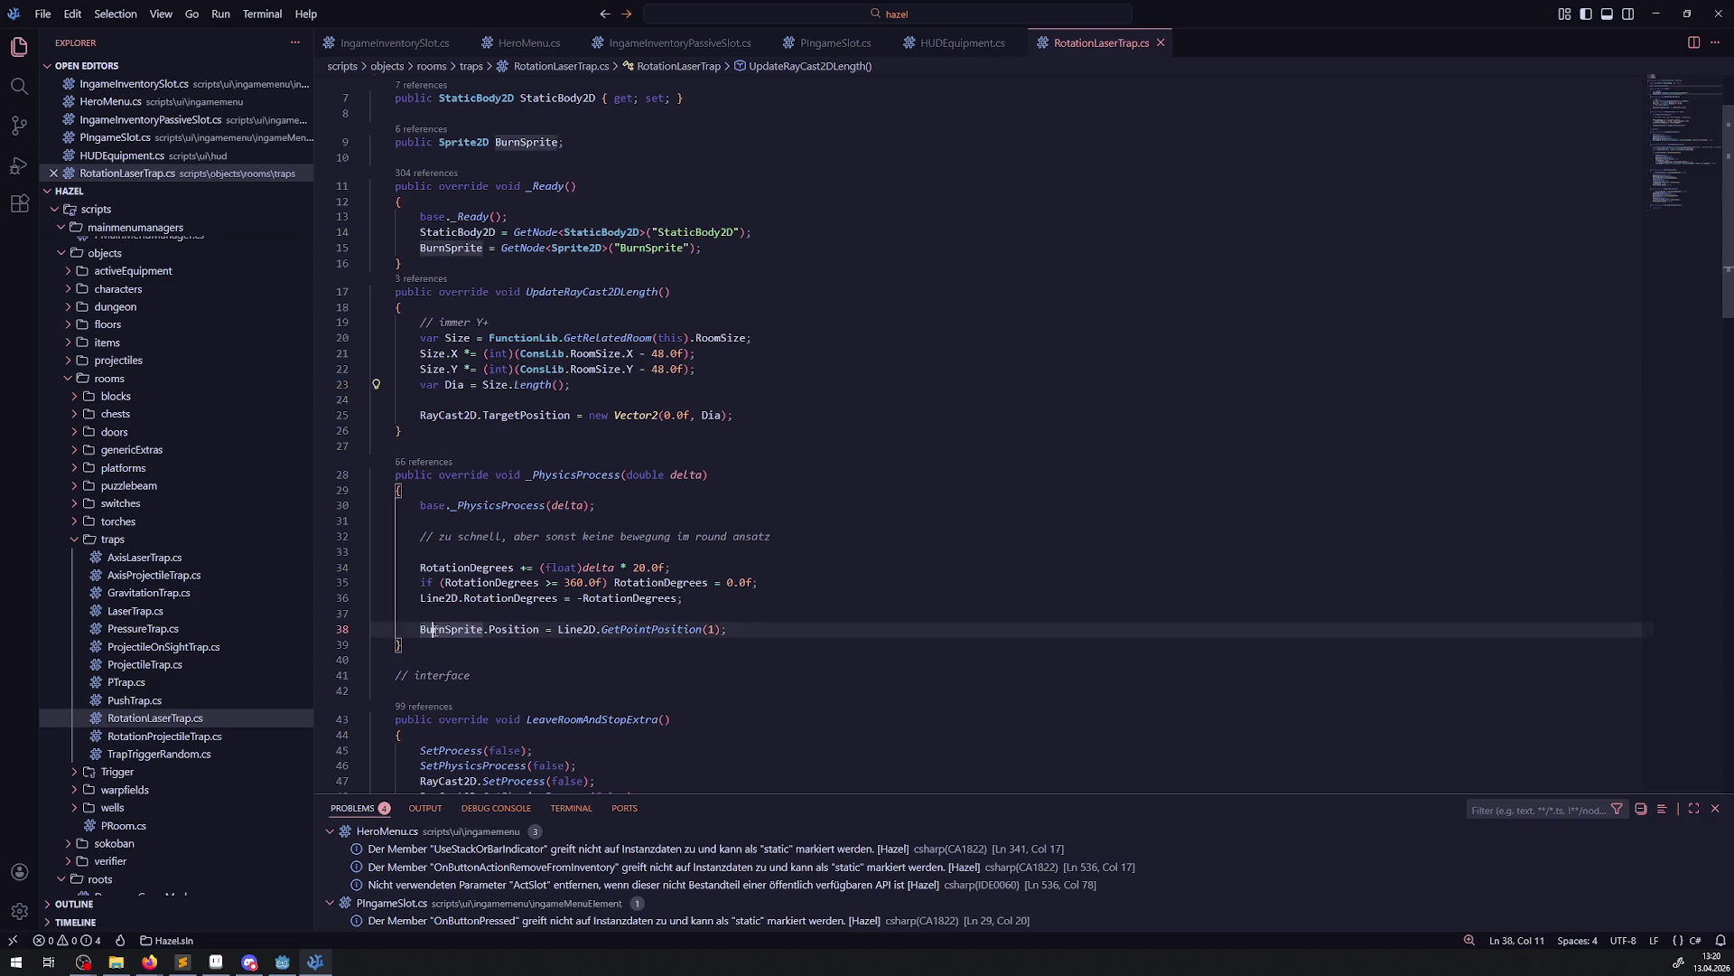
pyautogui.click(790, 416)
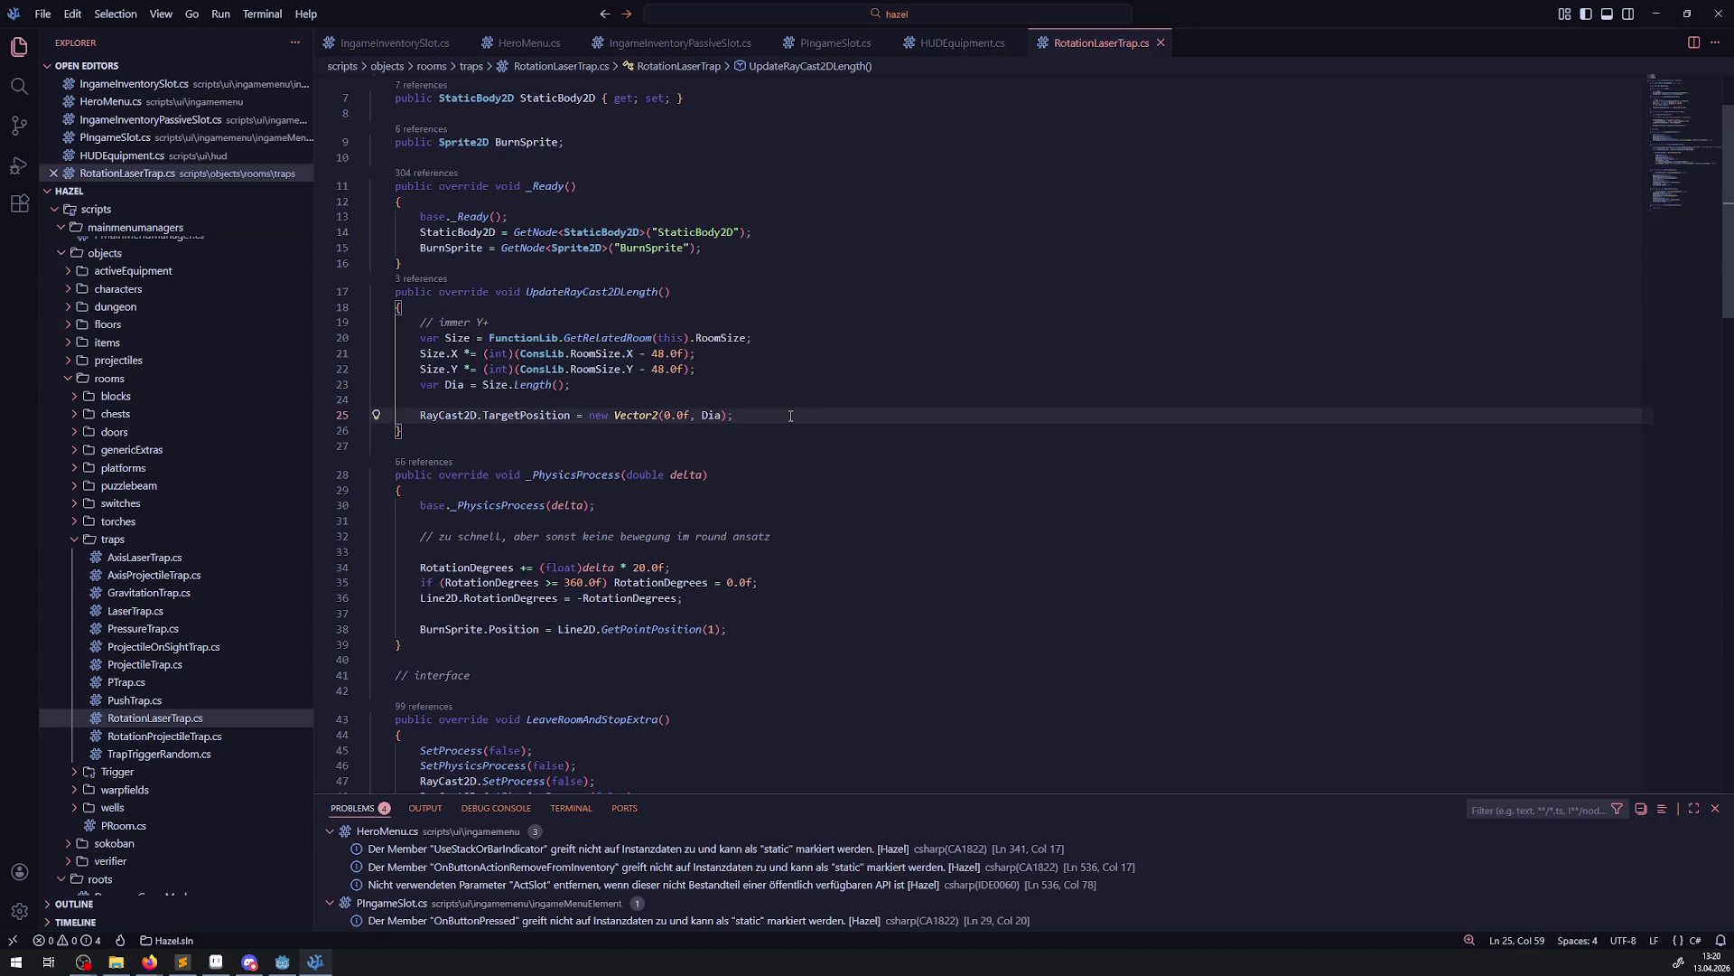
pyautogui.click(741, 256)
pyautogui.press('Return')
pyautogui.press('Return')
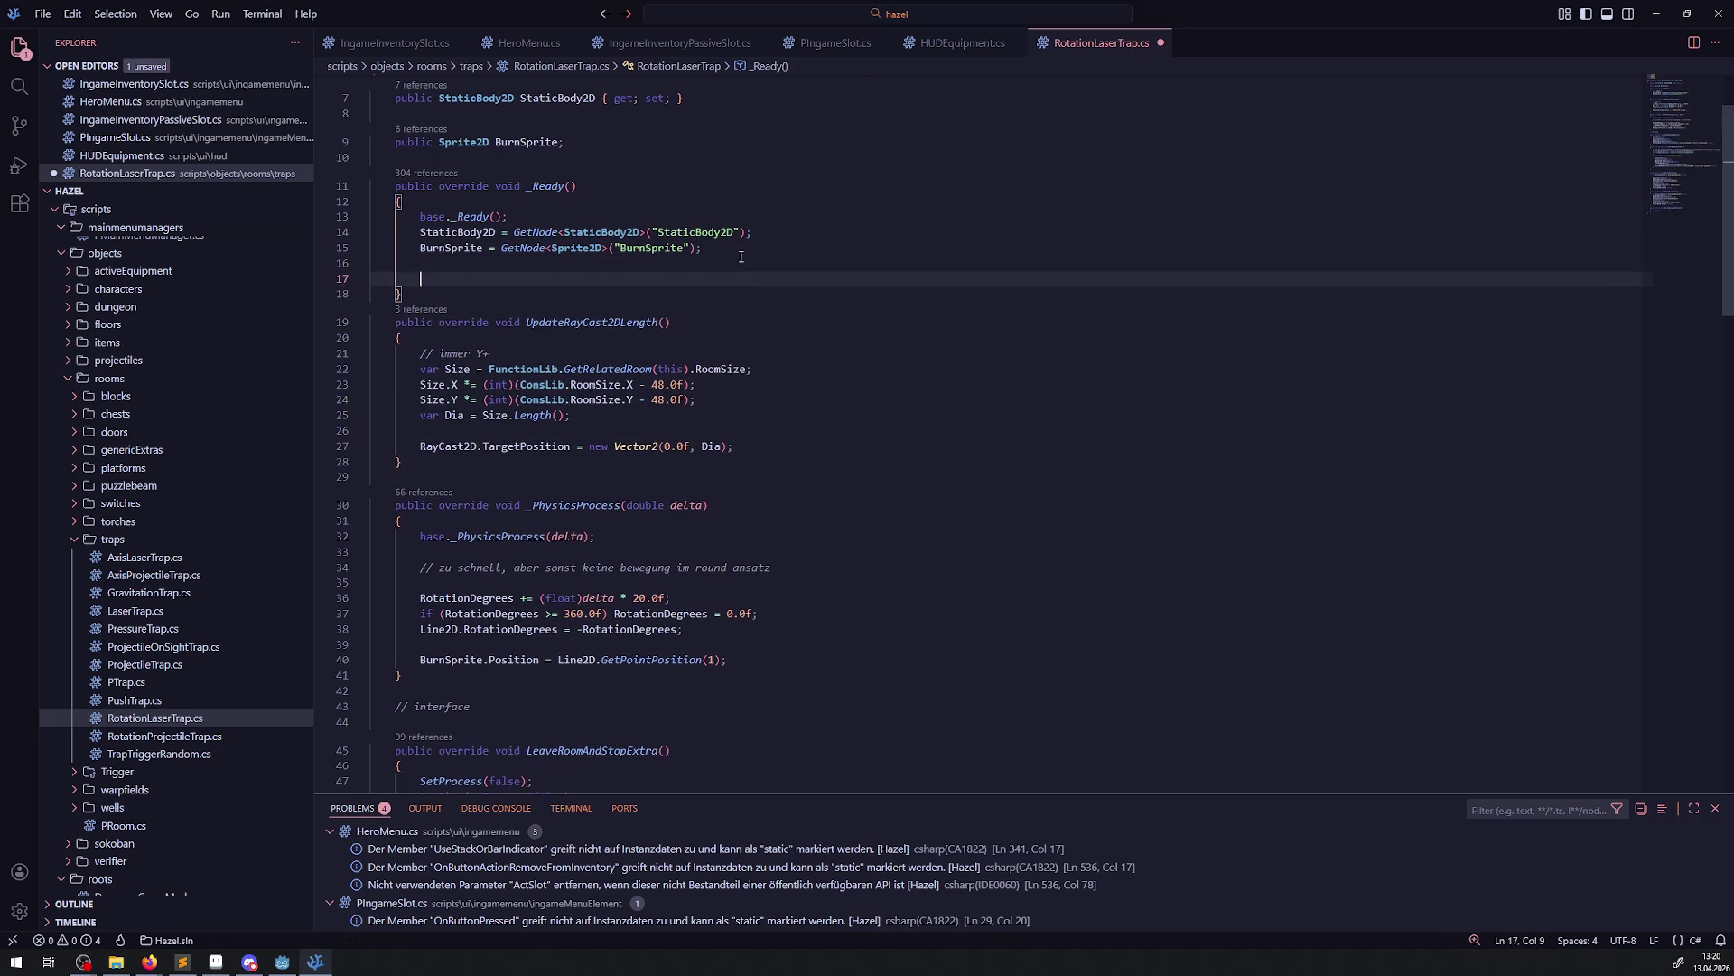
pyautogui.write('BurnSprite.TopLevel ')
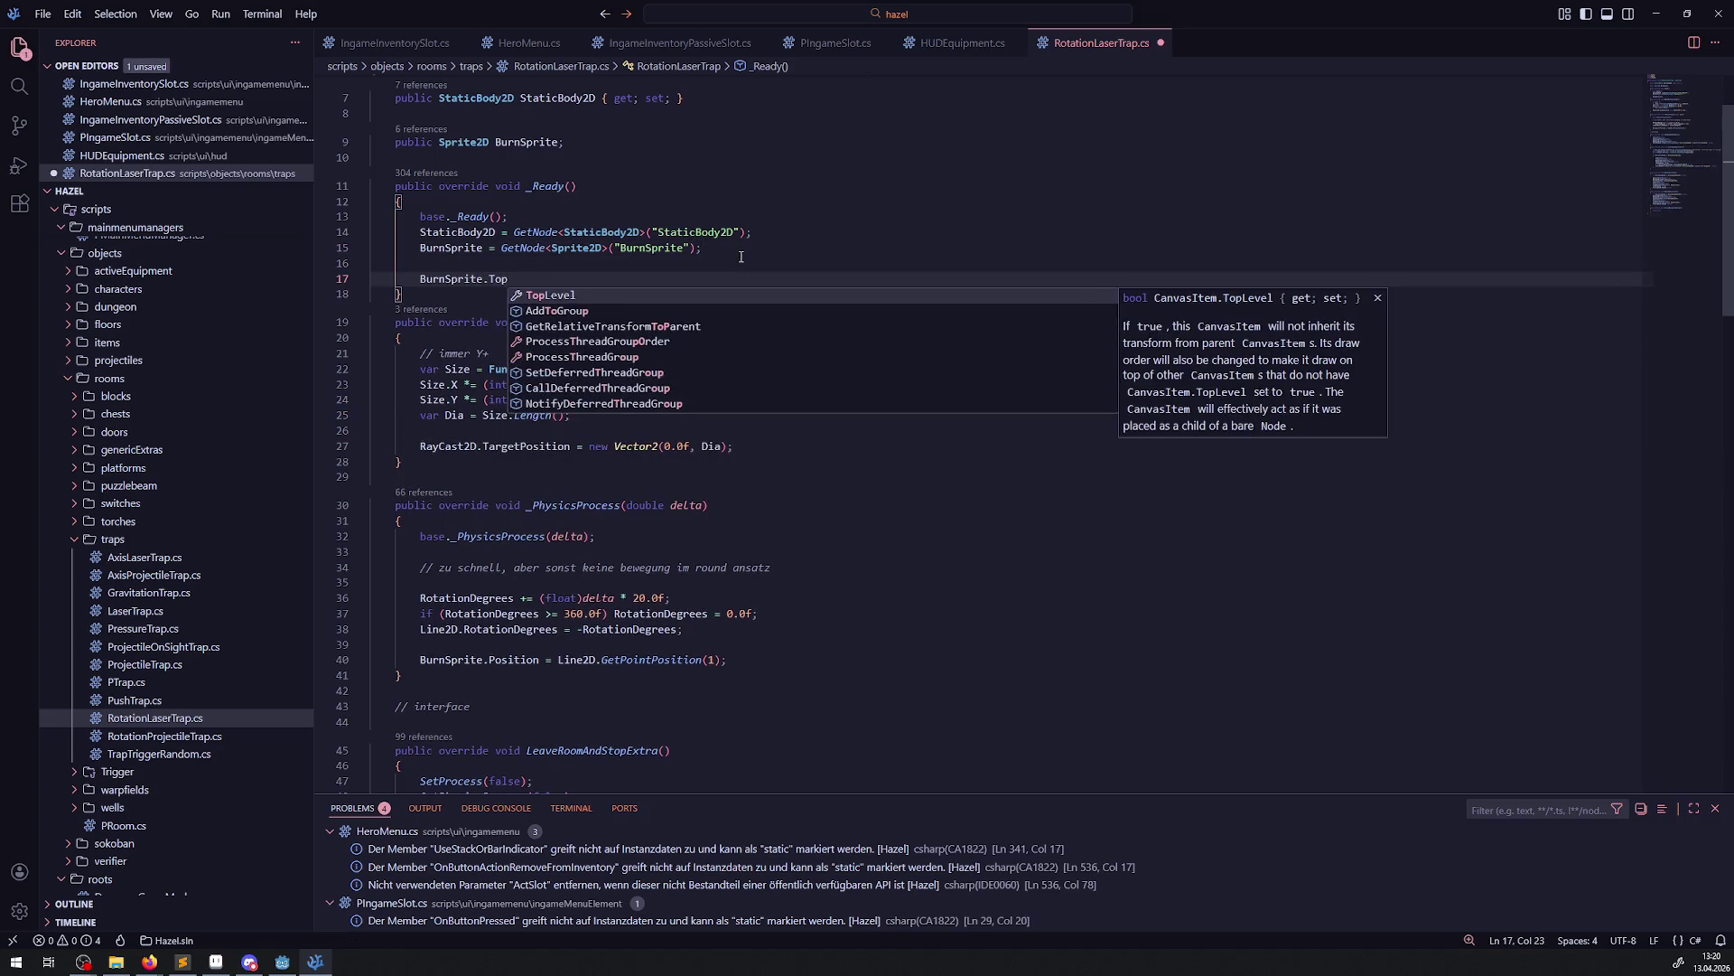
pyautogui.write('= true;')
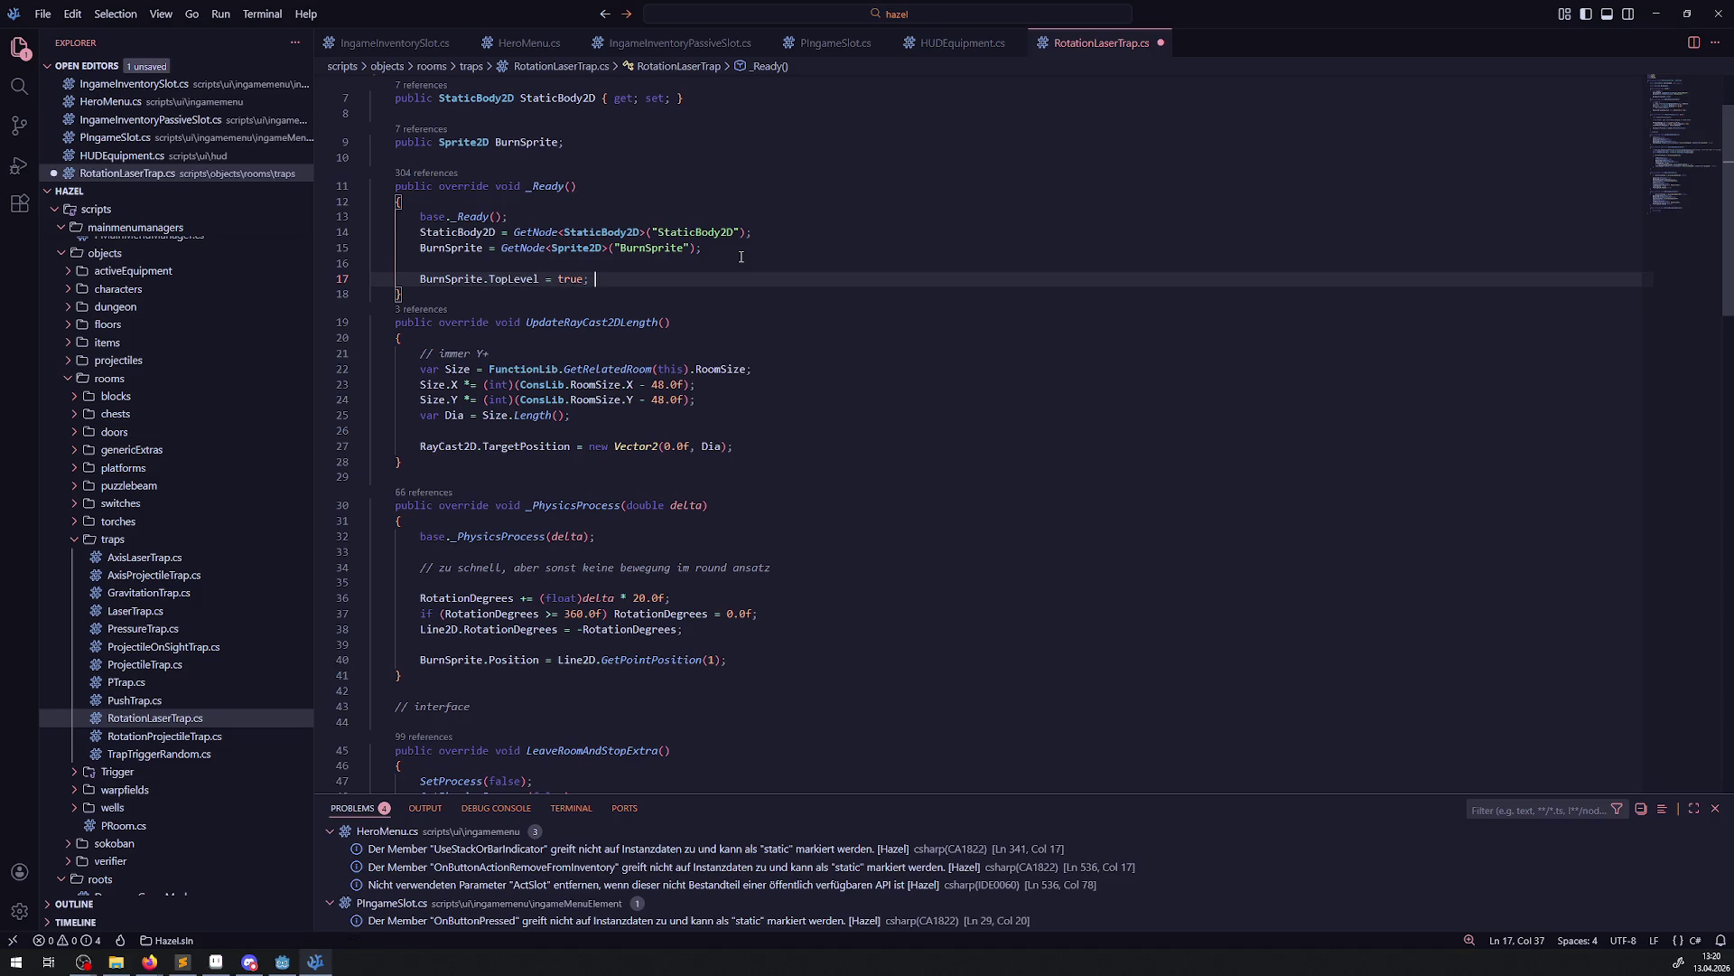
pyautogui.hotkey('ctrl', 's')
# Append '+ GlobalPosition' after GetPointPosition(1) on line 40, save, and build in Godot
pyautogui.doubleClick(634, 659)
pyautogui.moveTo(714, 664)
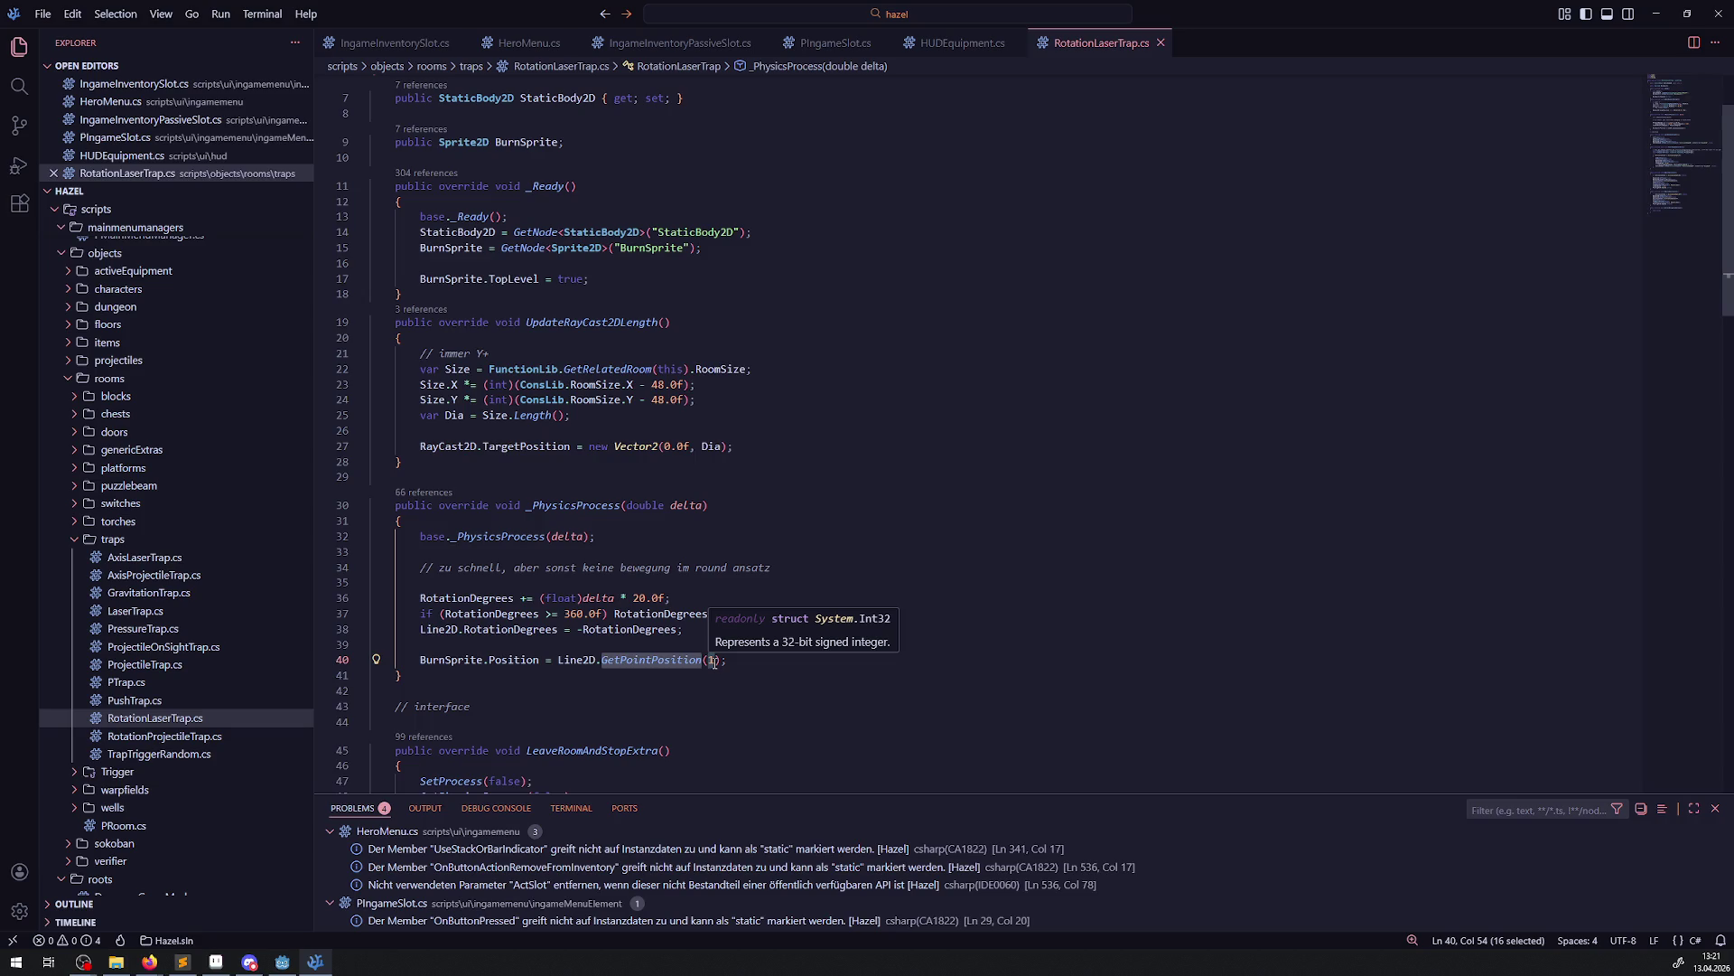
pyautogui.click(720, 660)
pyautogui.write('+ ')
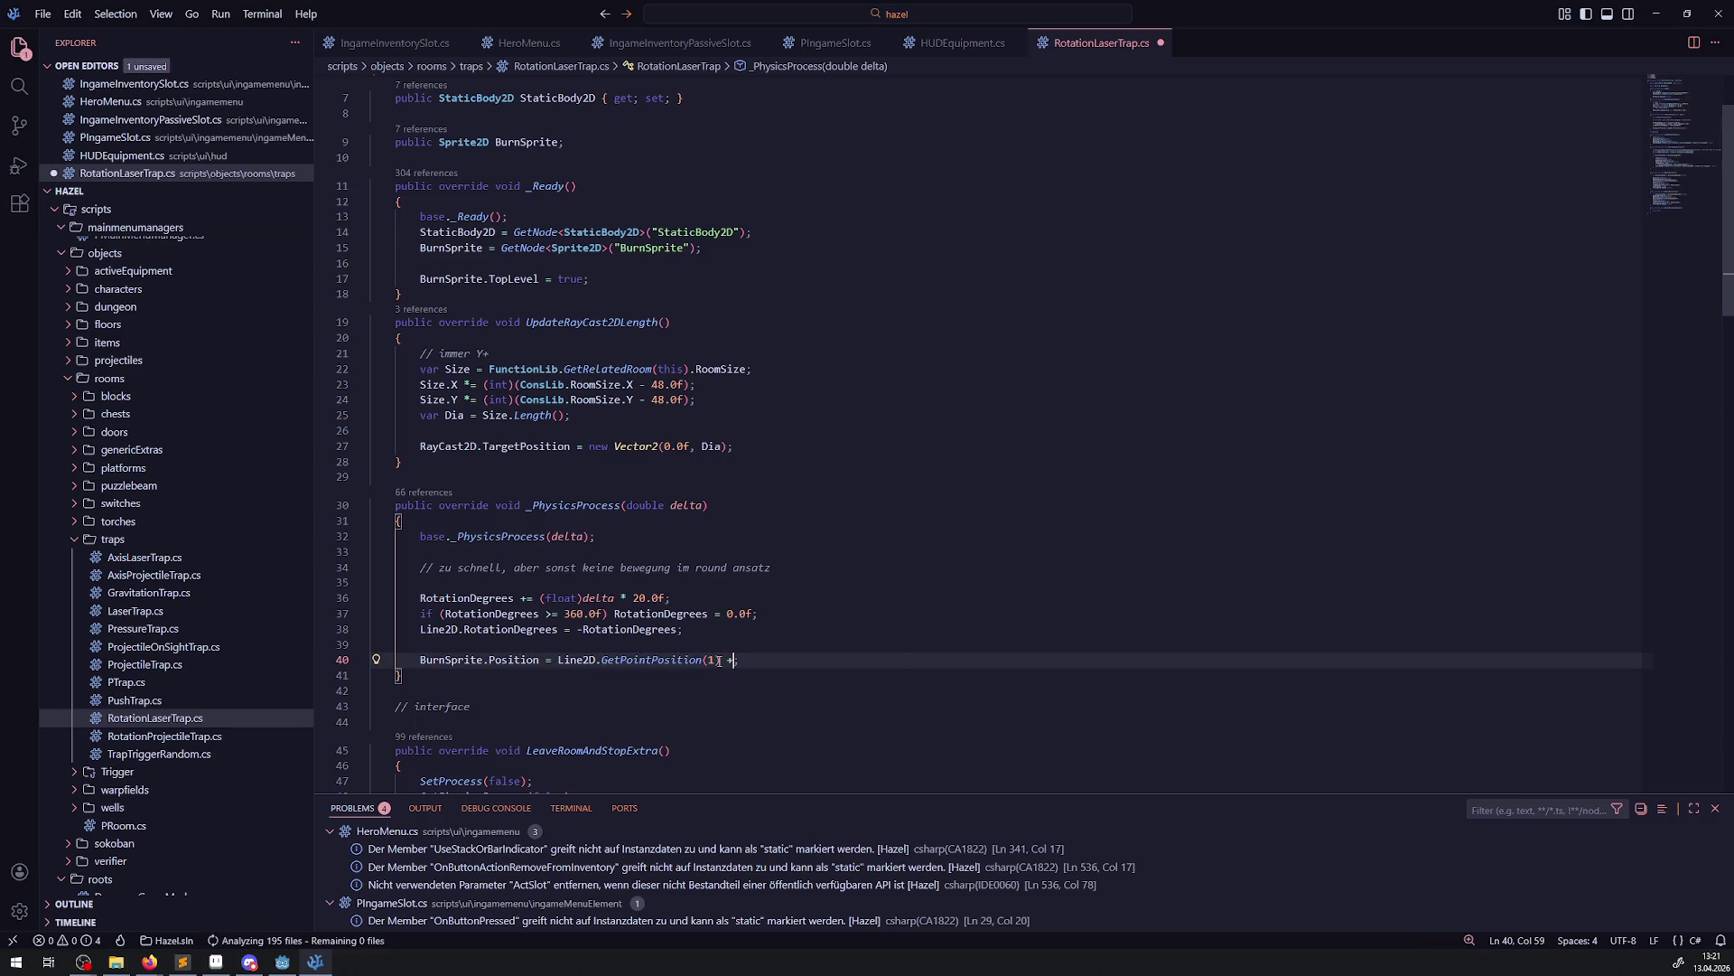
pyautogui.write('Glob')
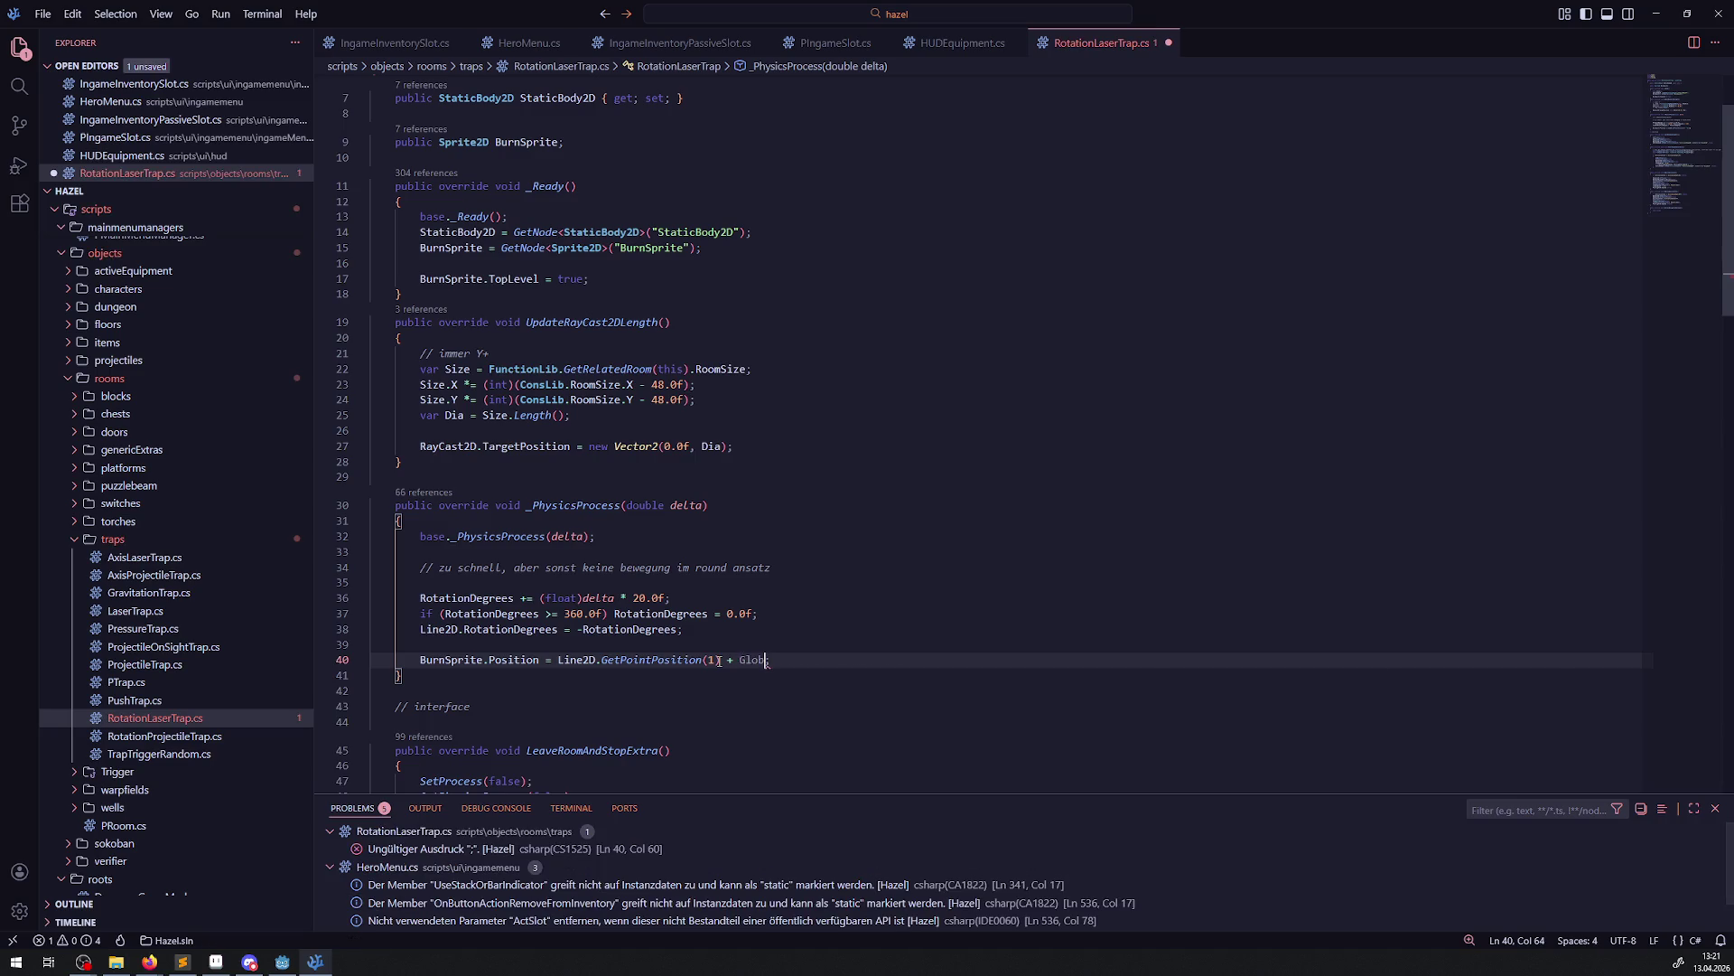
pyautogui.click(829, 681)
pyautogui.hotkey('ctrl', 's')
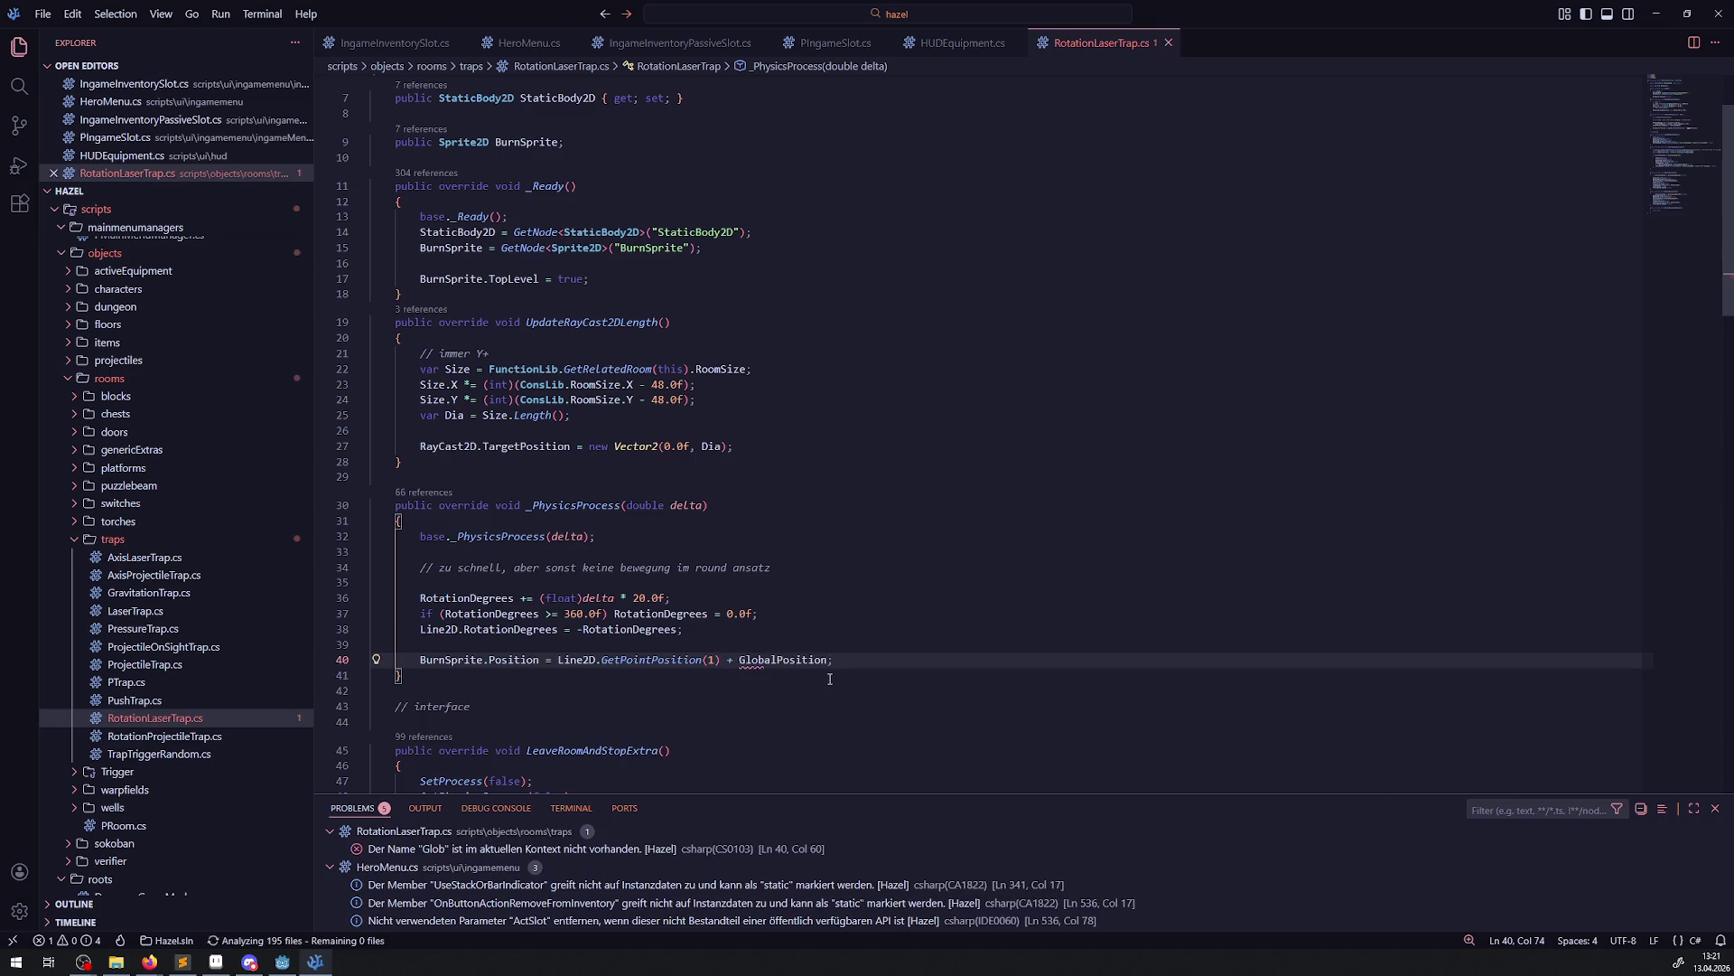
pyautogui.click(282, 961)
pyautogui.click(1502, 33)
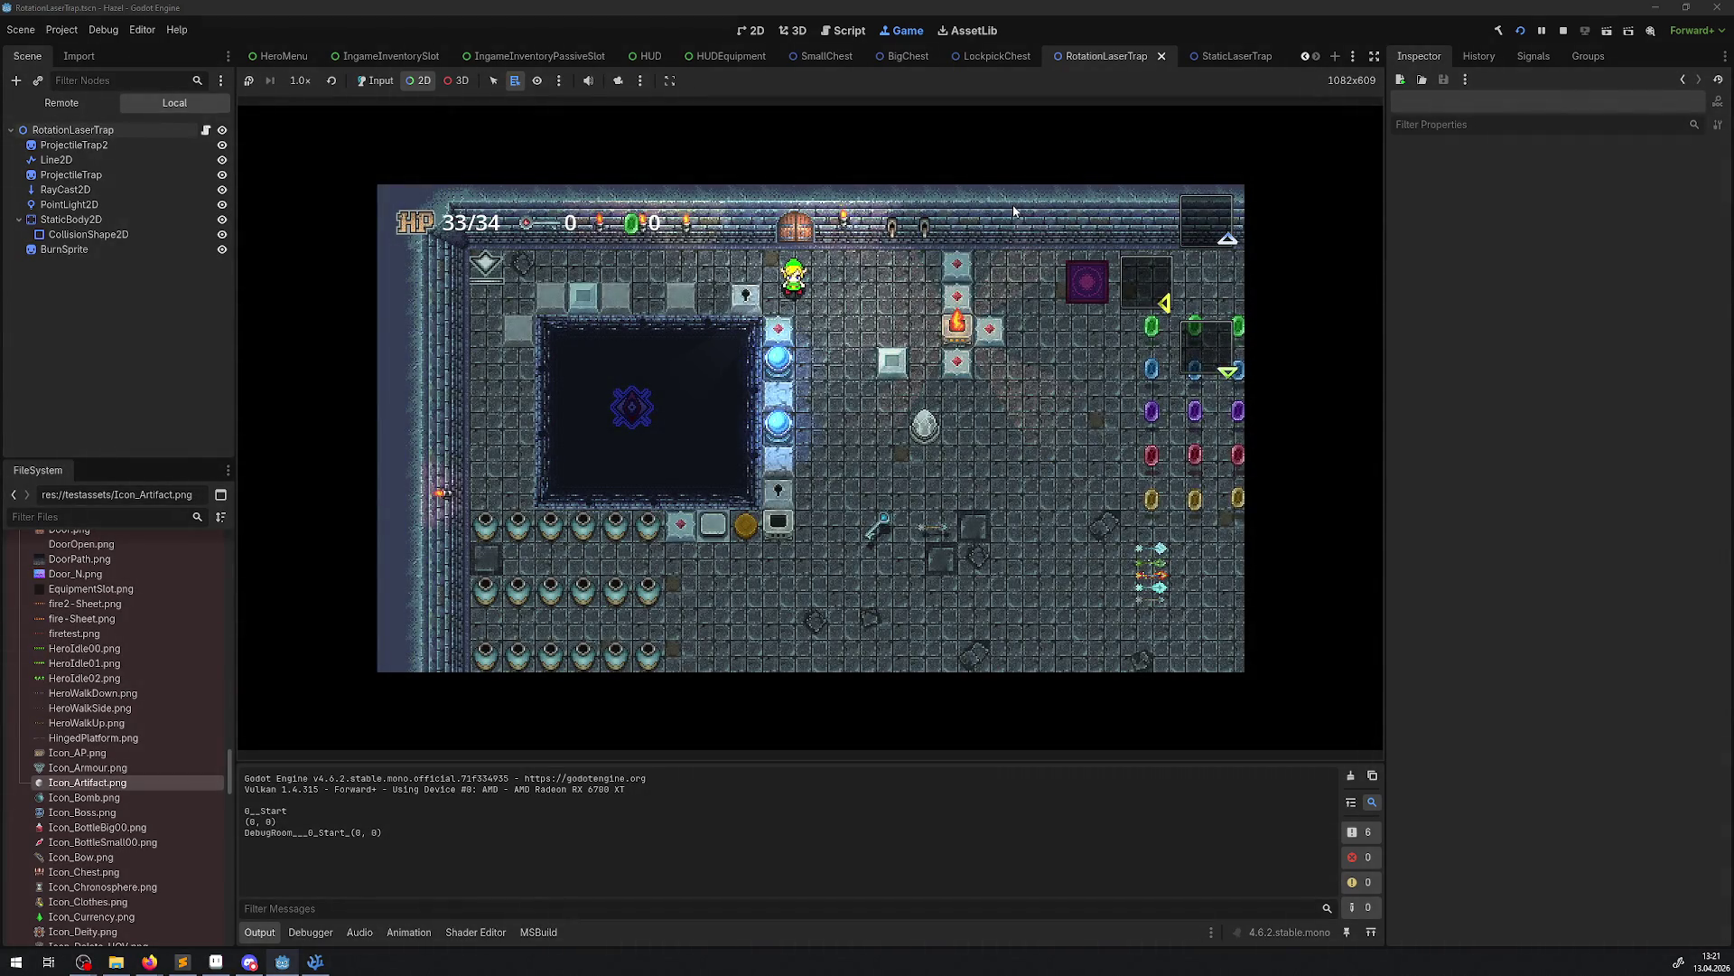
# Walk the hero down-right into the rotating laser beam and around the room
pyautogui.click(375, 80)
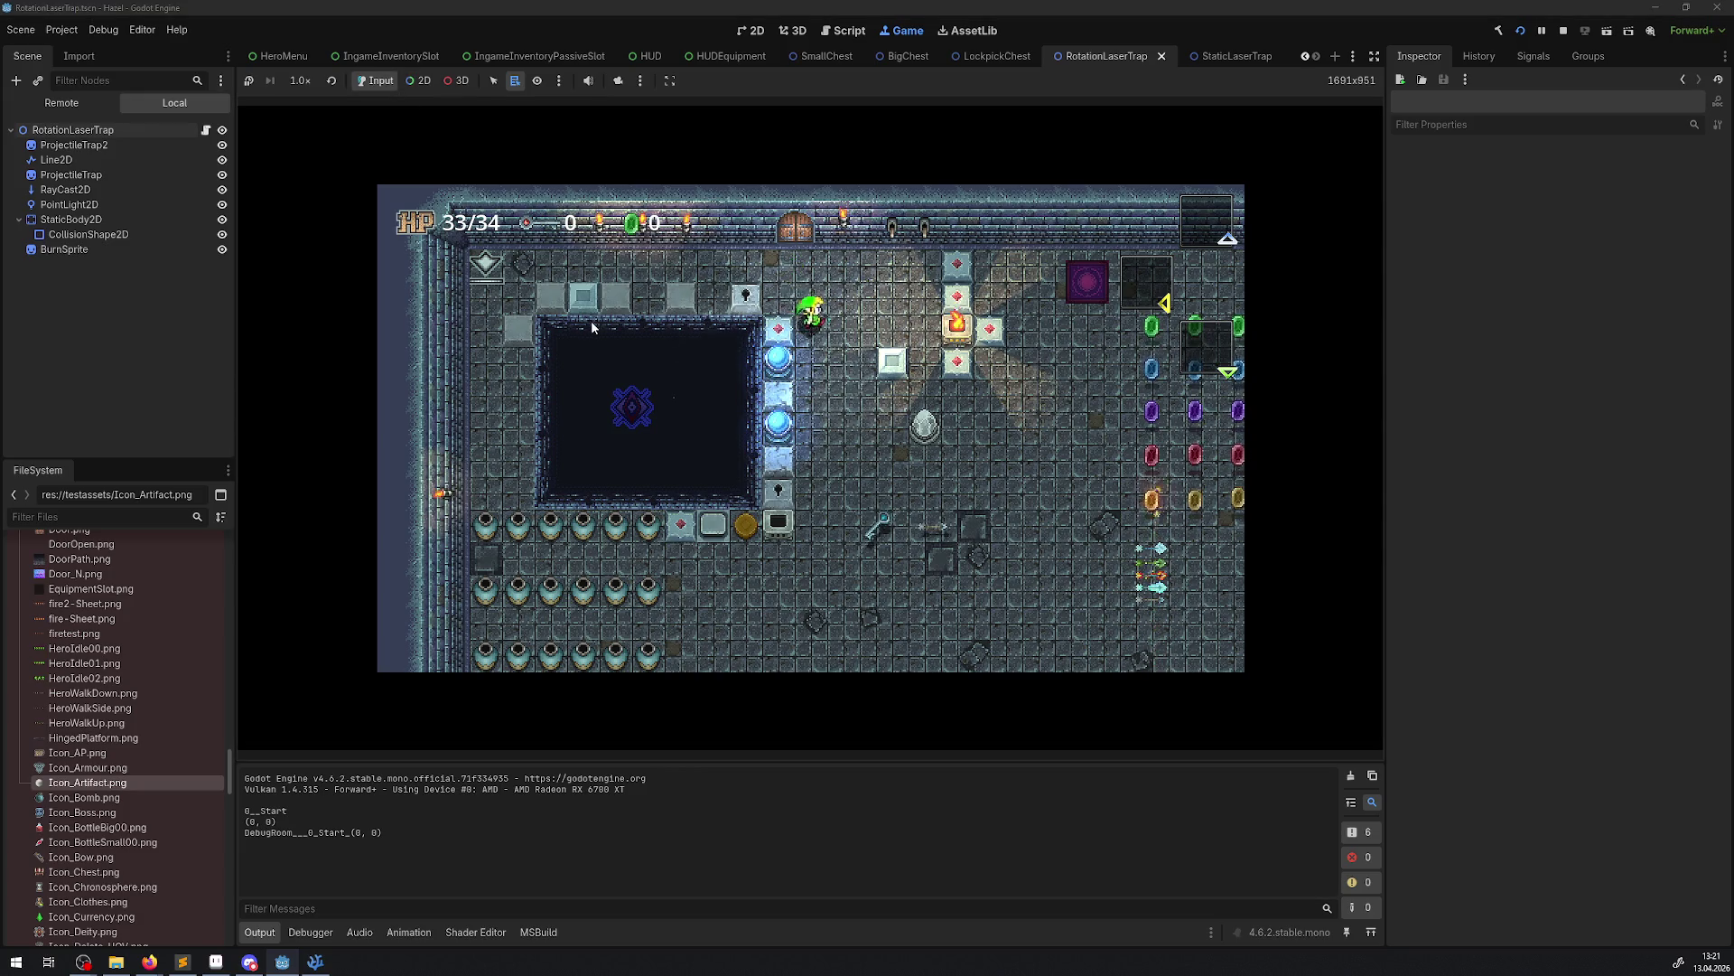
pyautogui.press('Down')
pyautogui.press('Right')
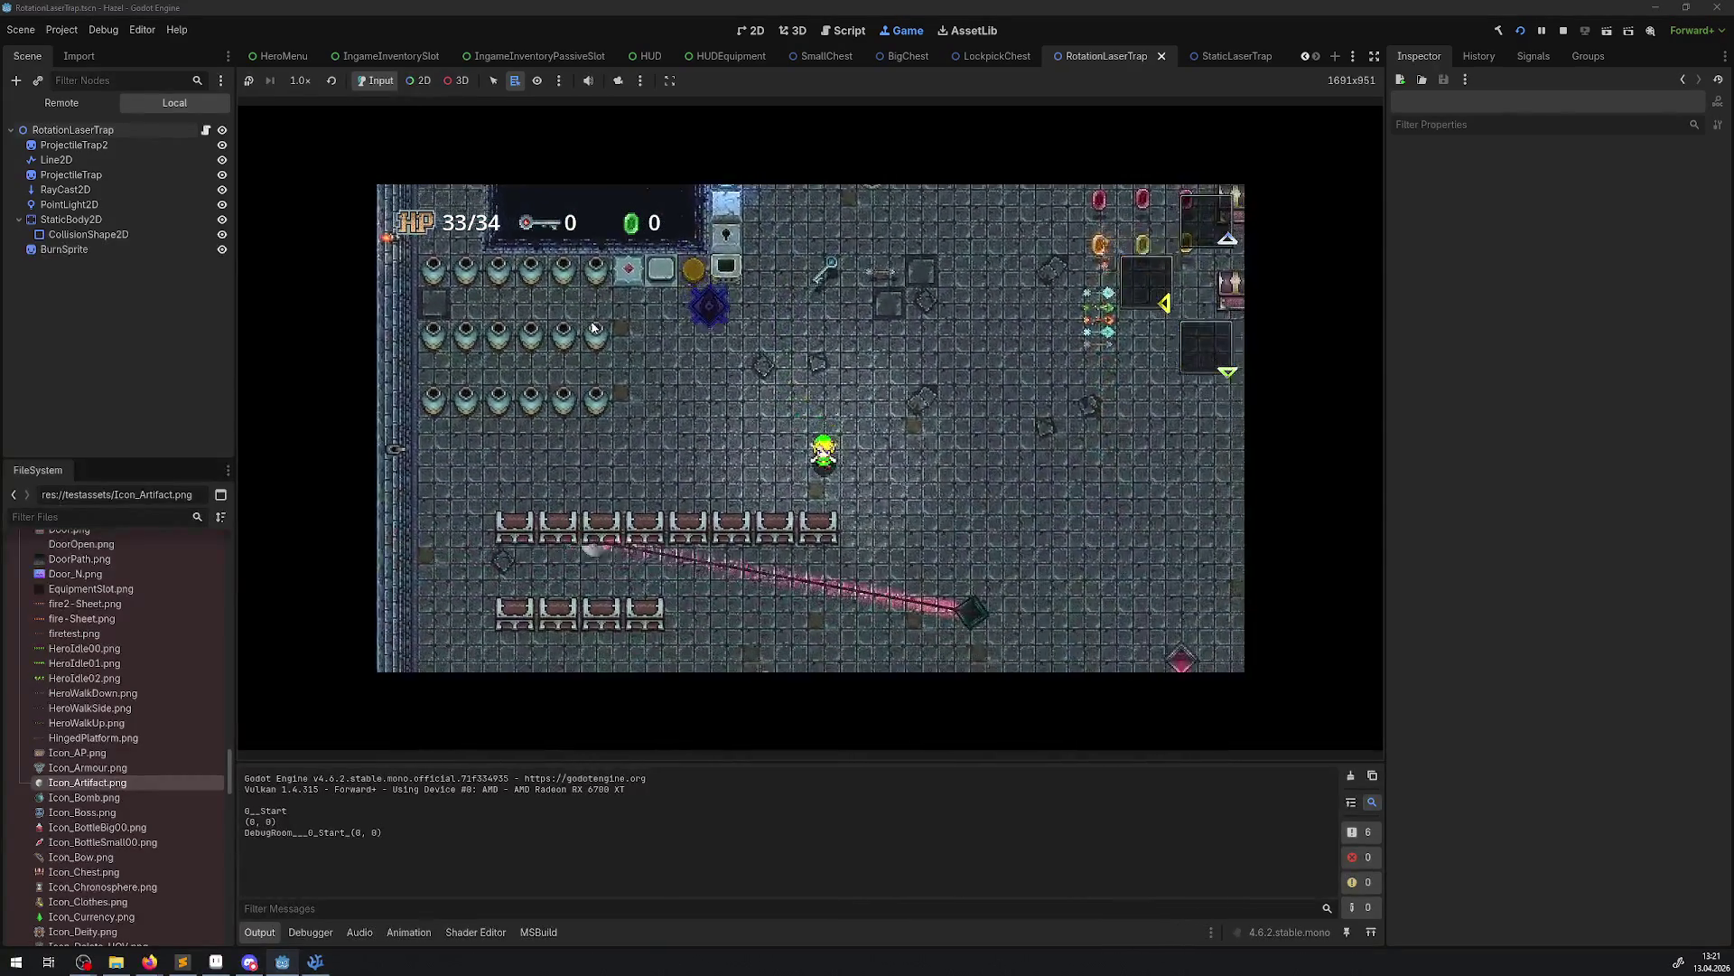
pyautogui.press('Down')
pyautogui.press('Right')
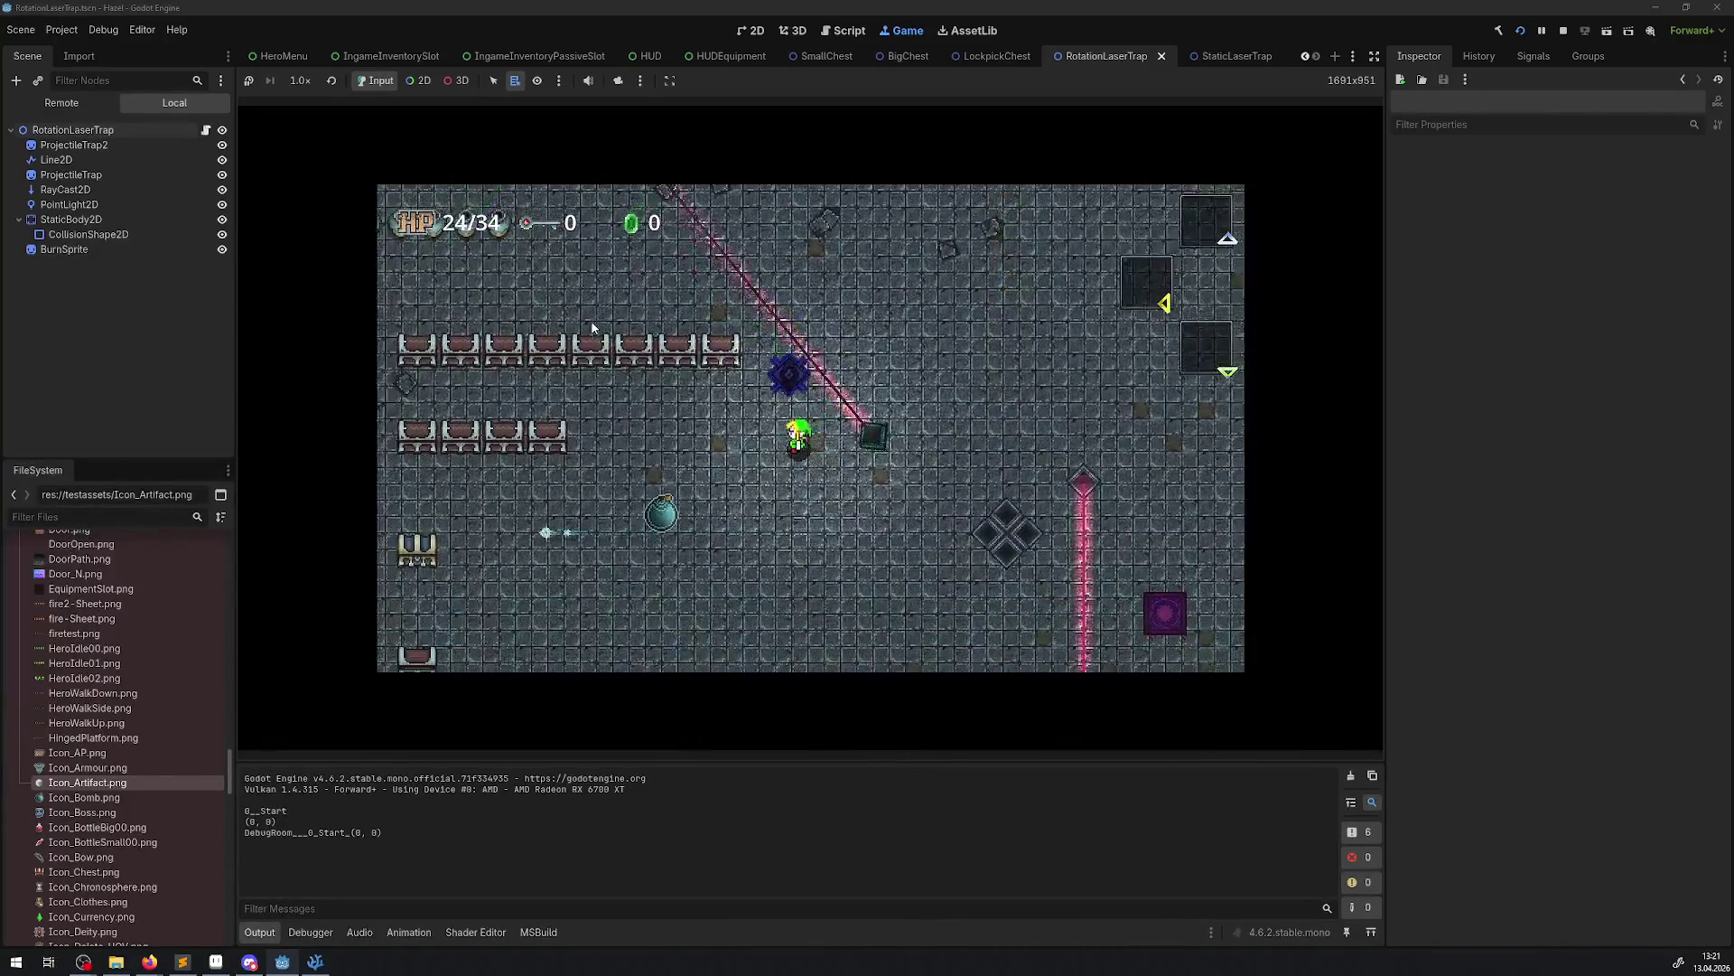
pyautogui.press('Up')
pyautogui.press('Right')
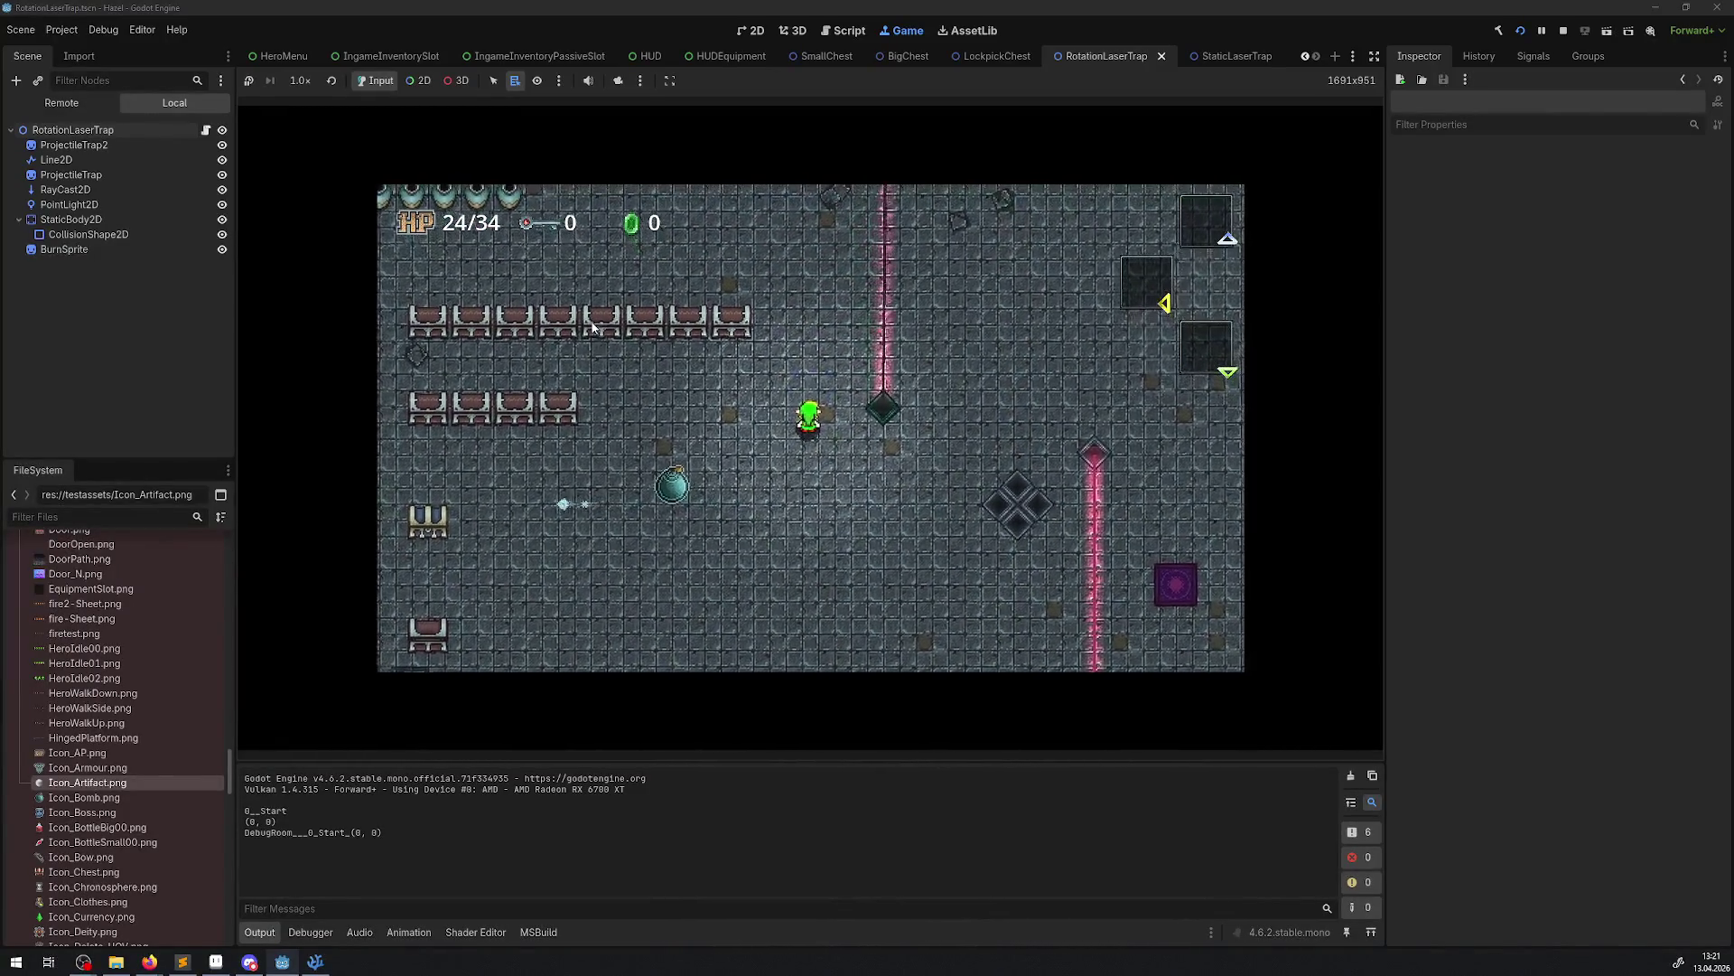
pyautogui.press('Down')
pyautogui.press('Right')
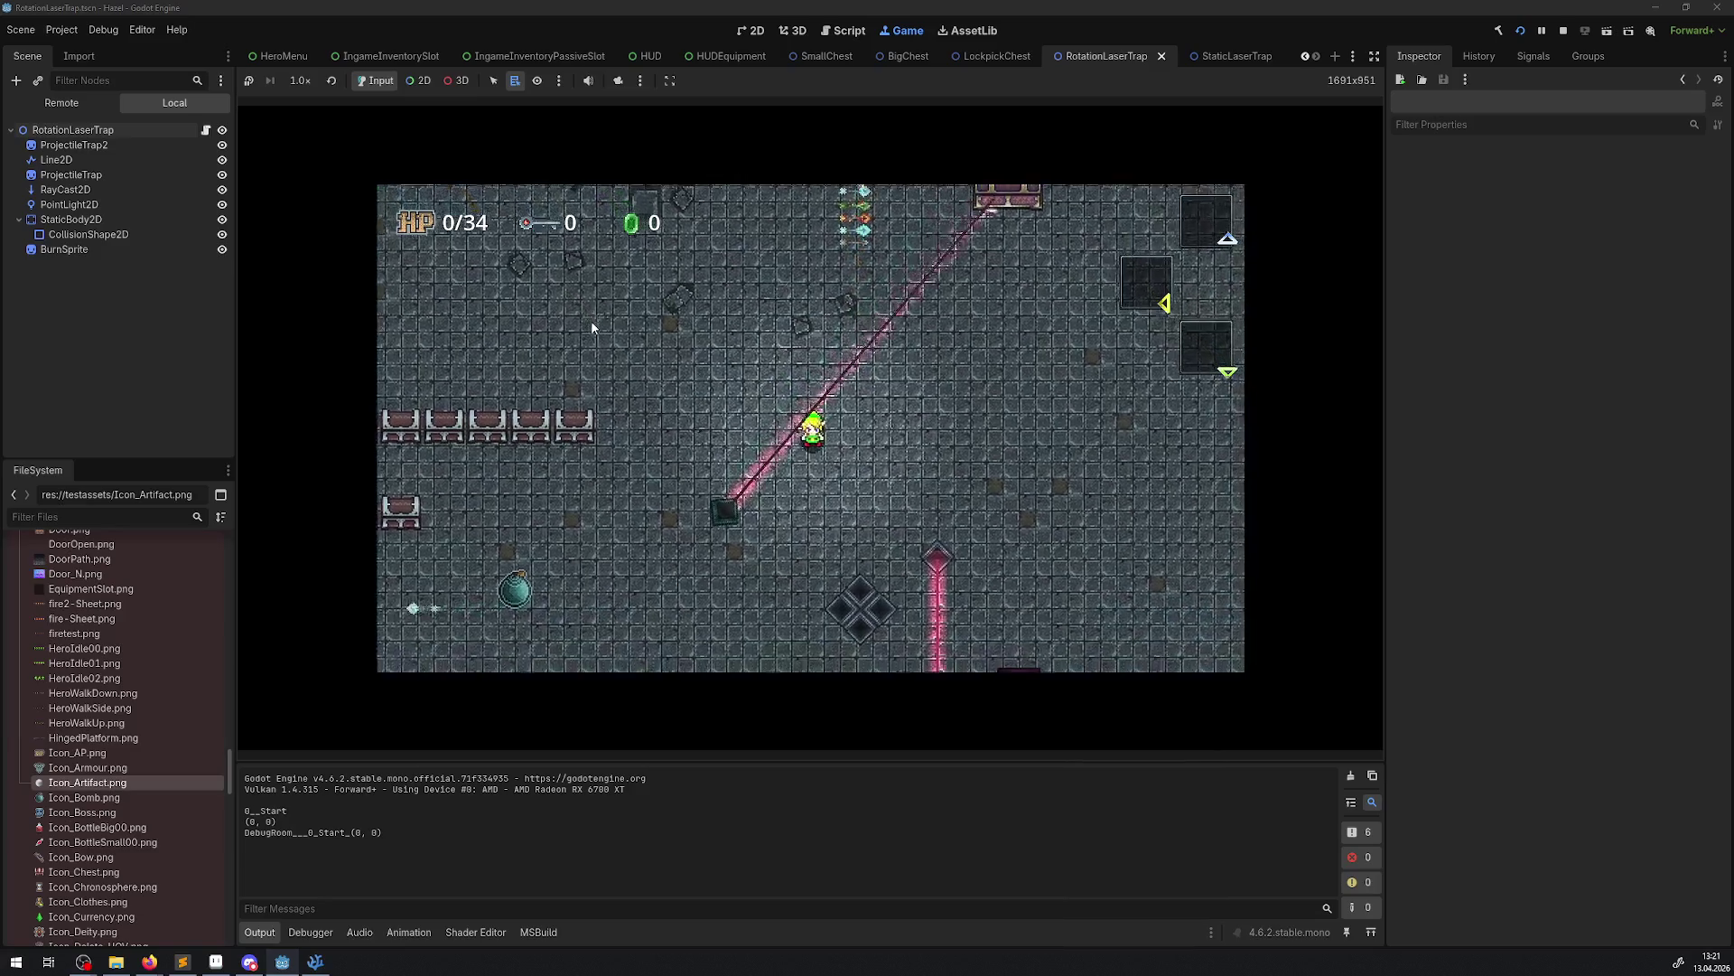
pyautogui.press('Down')
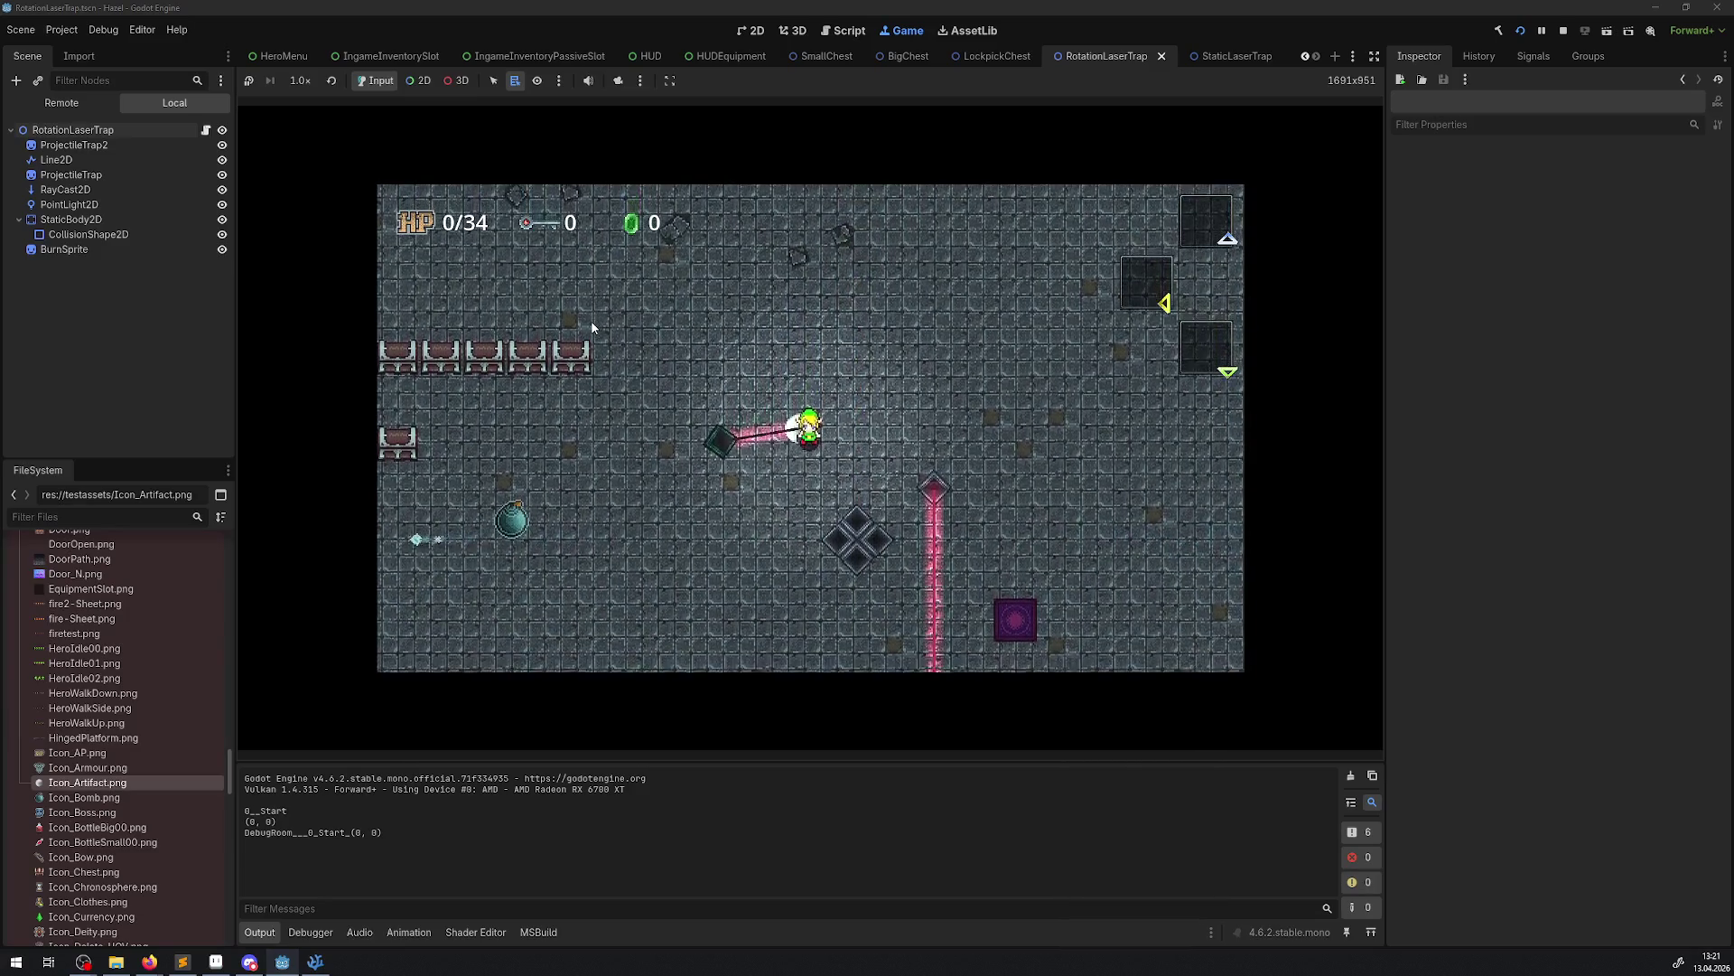
pyautogui.press('Down')
pyautogui.press('Right')
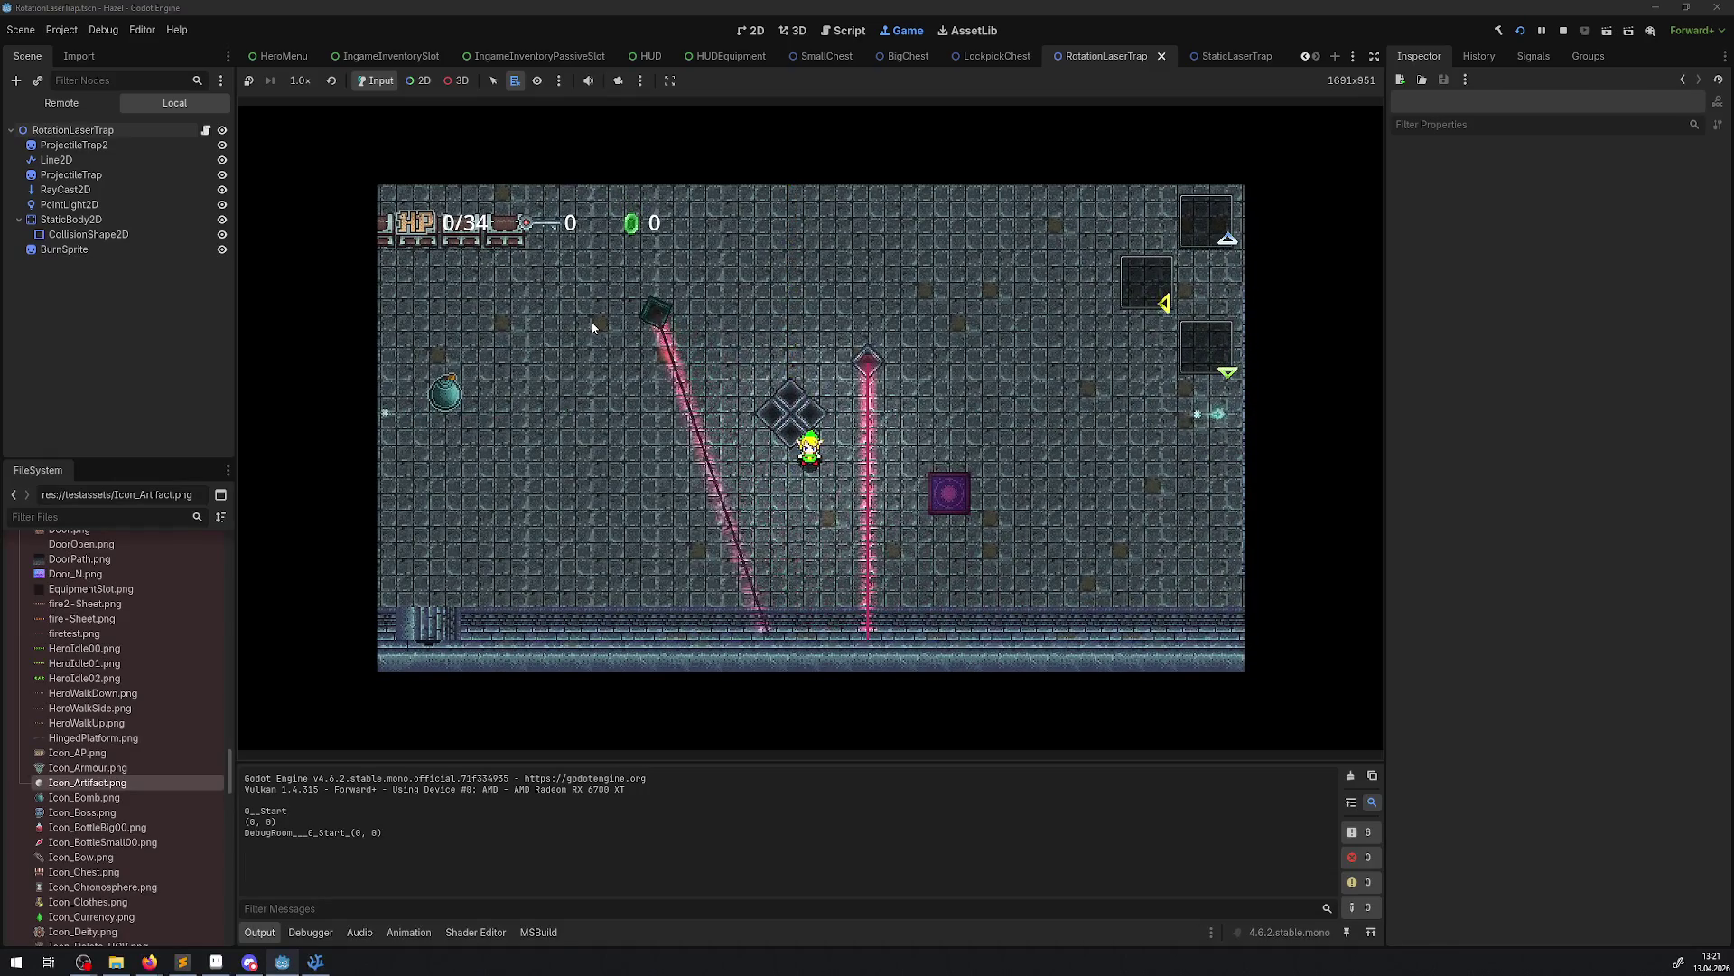
pyautogui.press('Left')
pyautogui.press('Down')
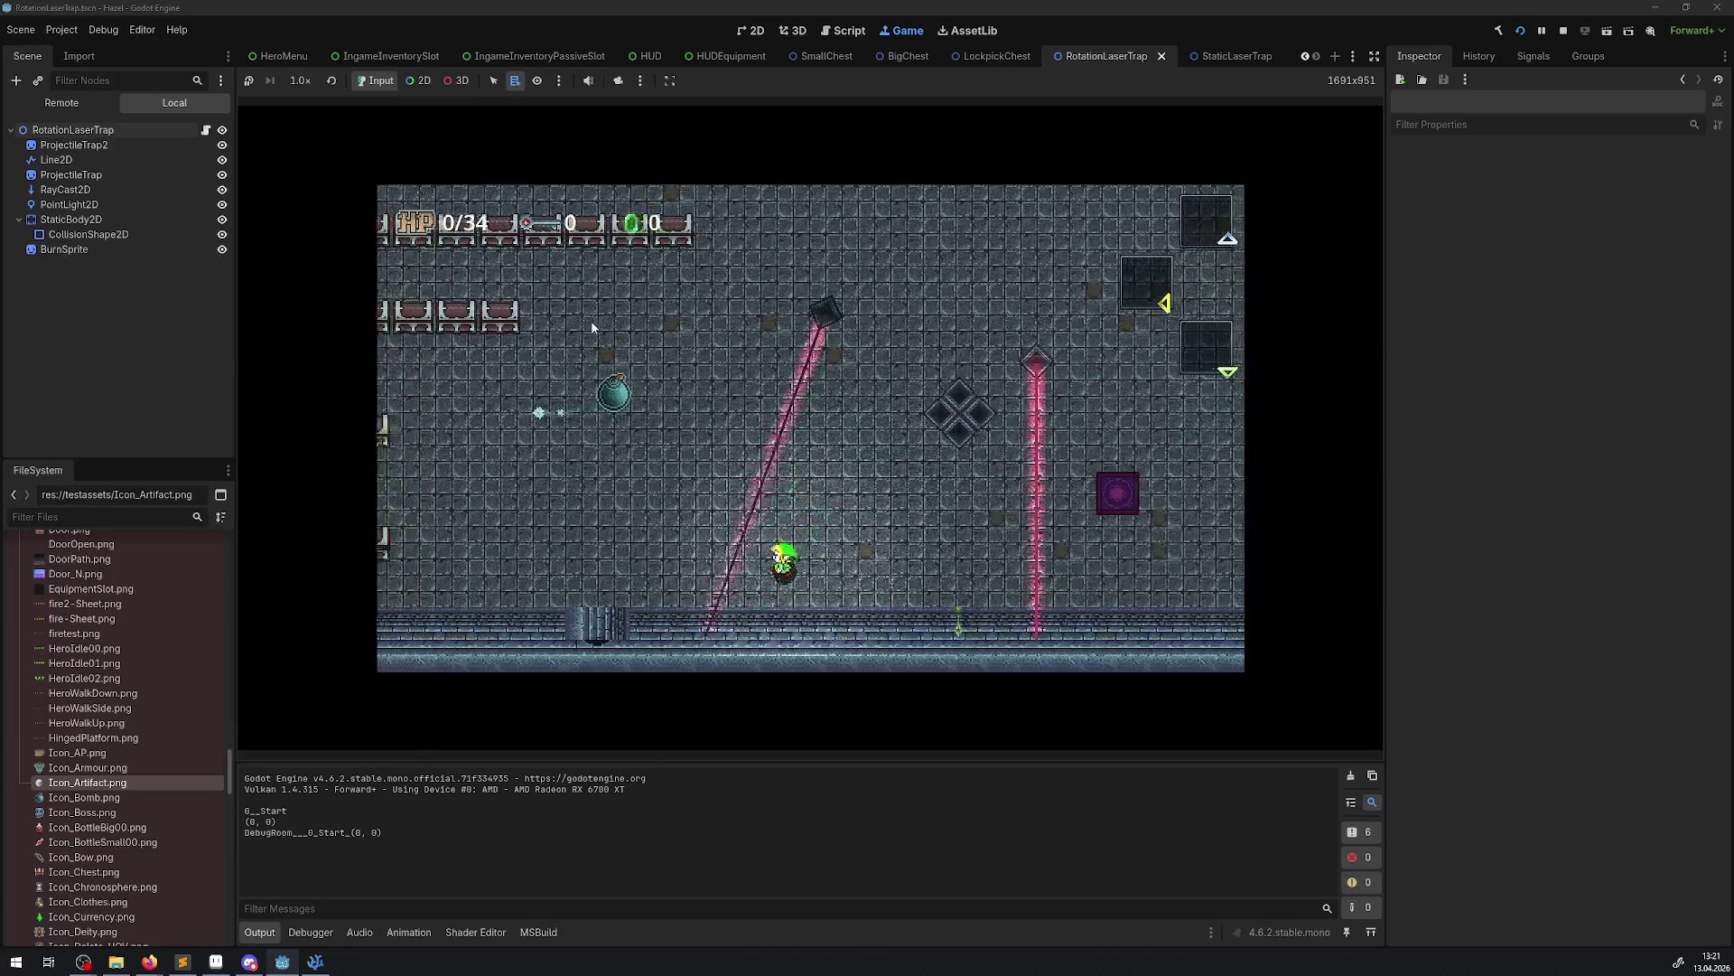
pyautogui.press('Left')
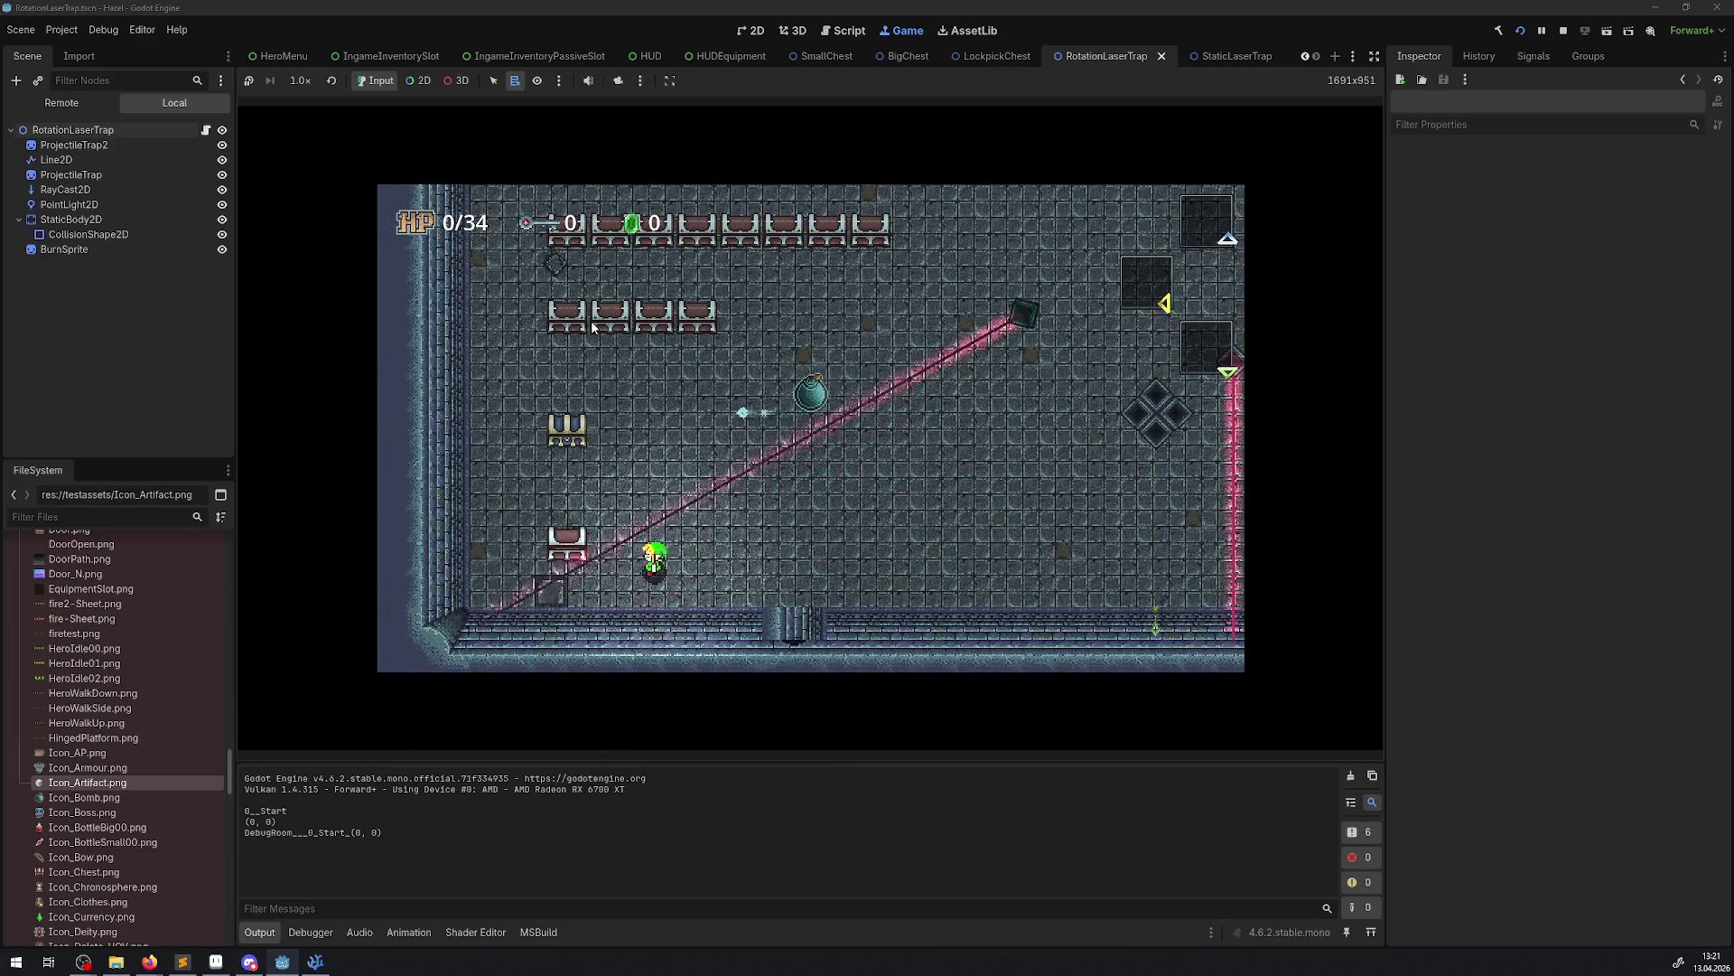
# Walk the hero past the bomb collecting gems, then stop the game
pyautogui.press('Up')
pyautogui.press('Right')
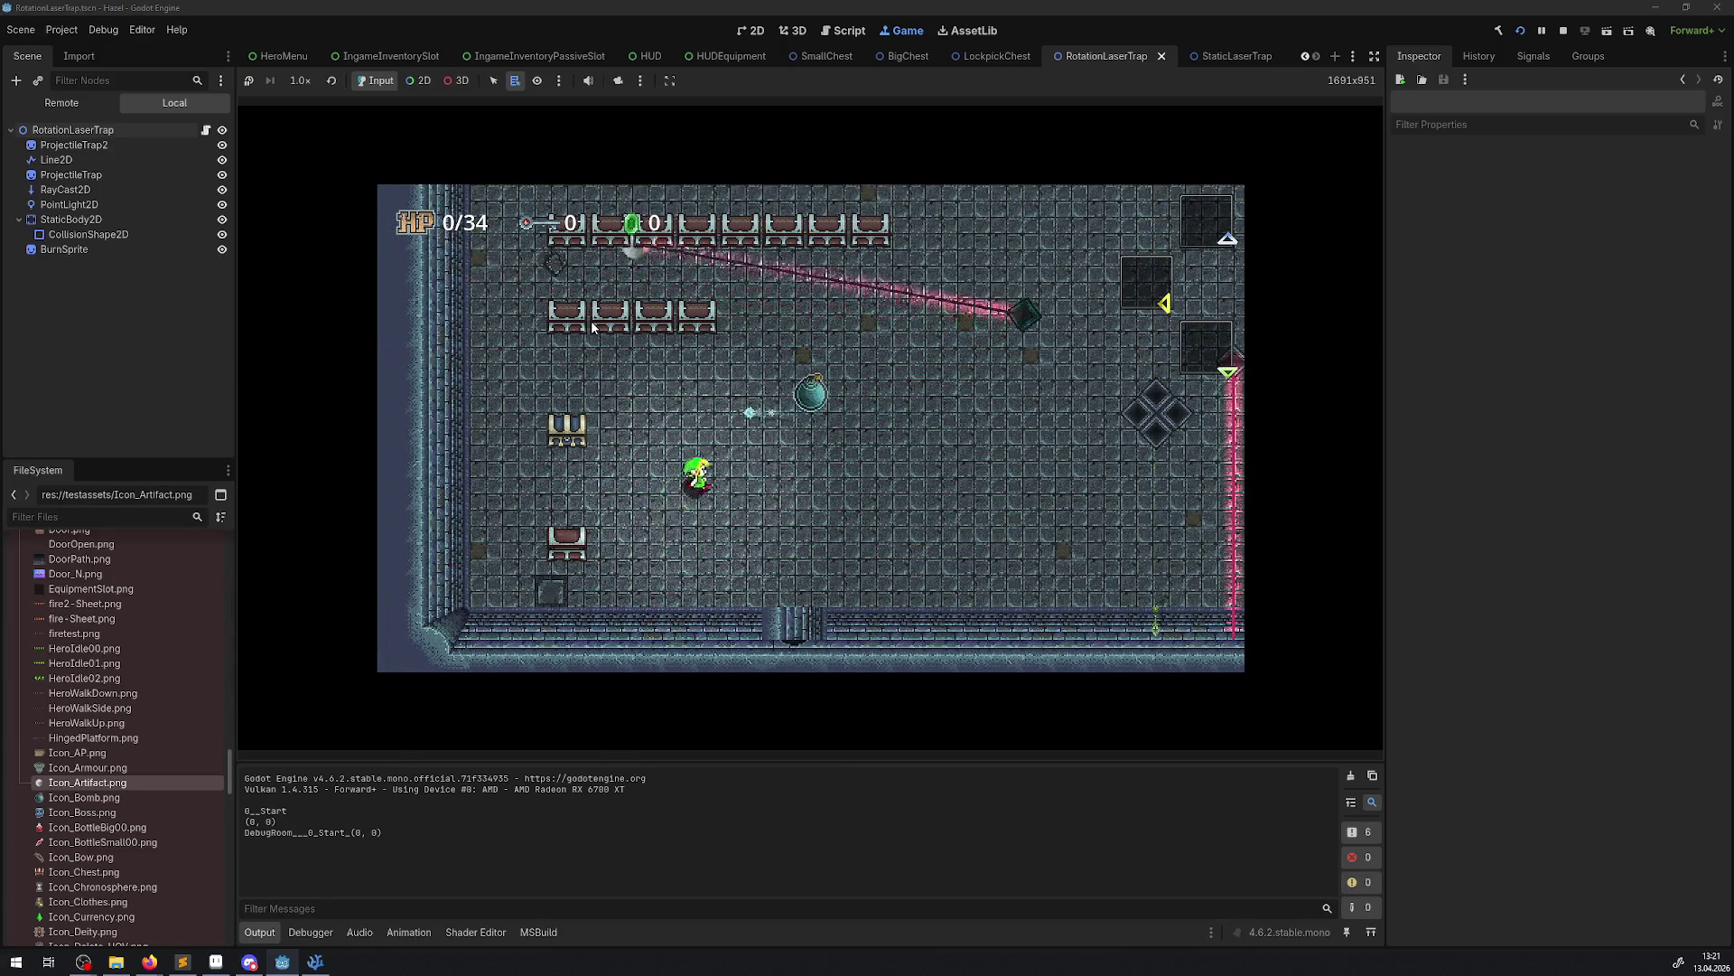
pyautogui.press('Up')
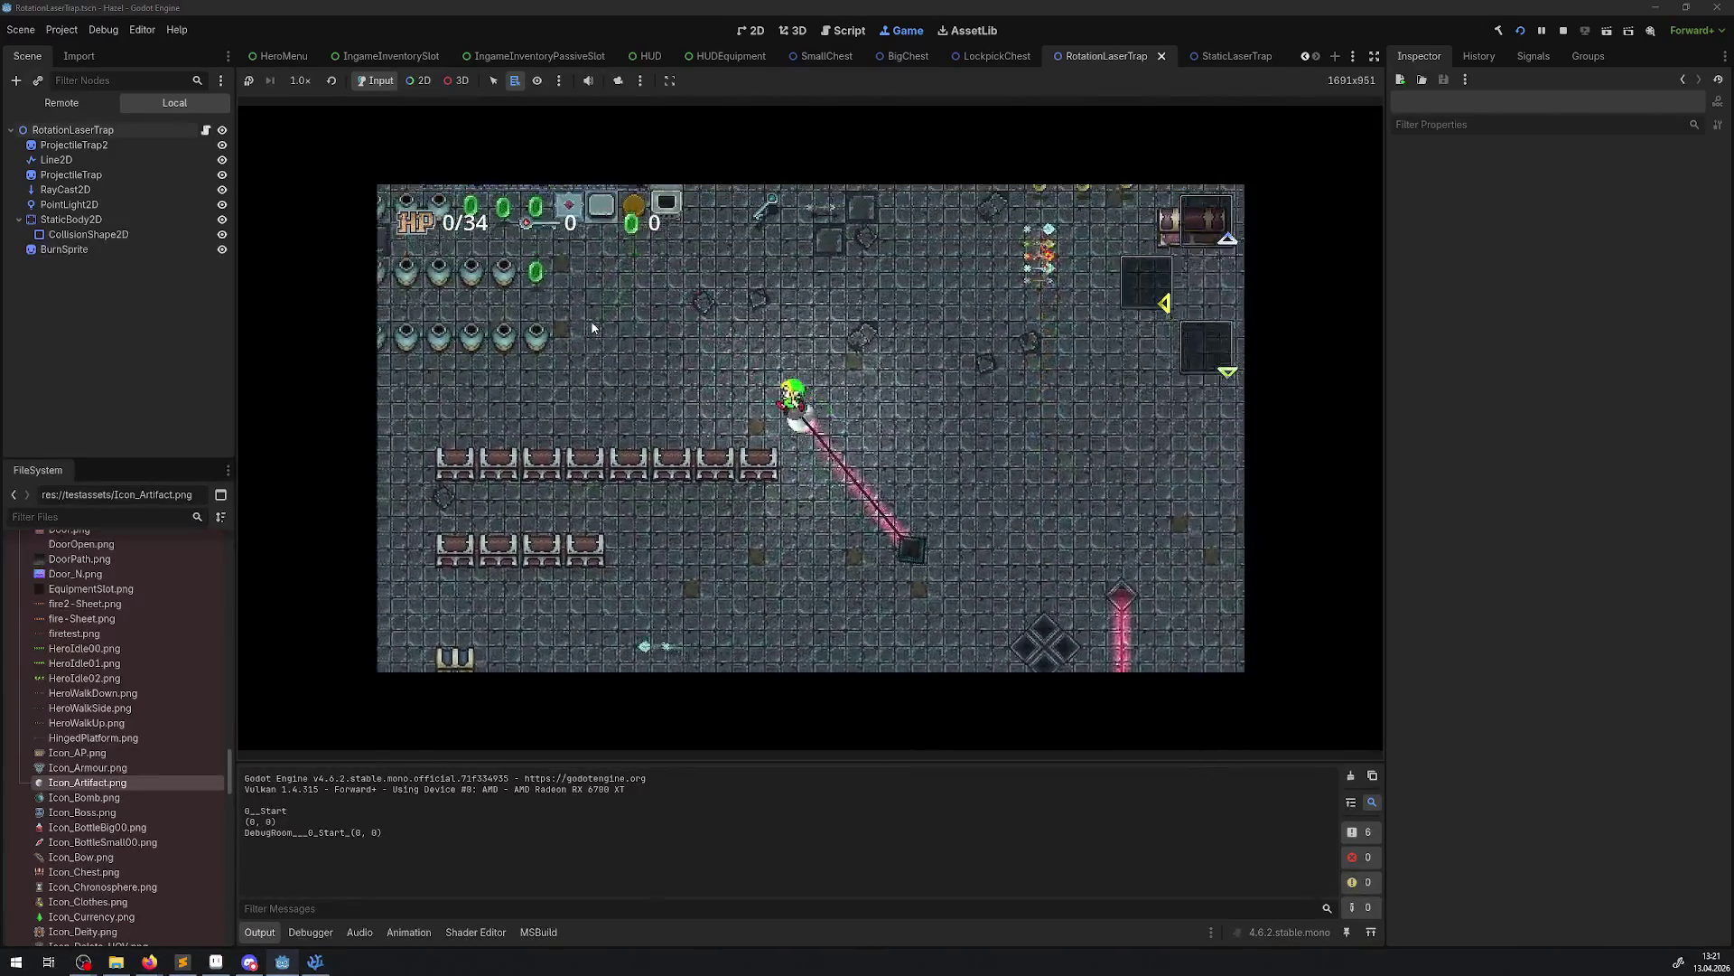
pyautogui.press('Up')
pyautogui.press('Right')
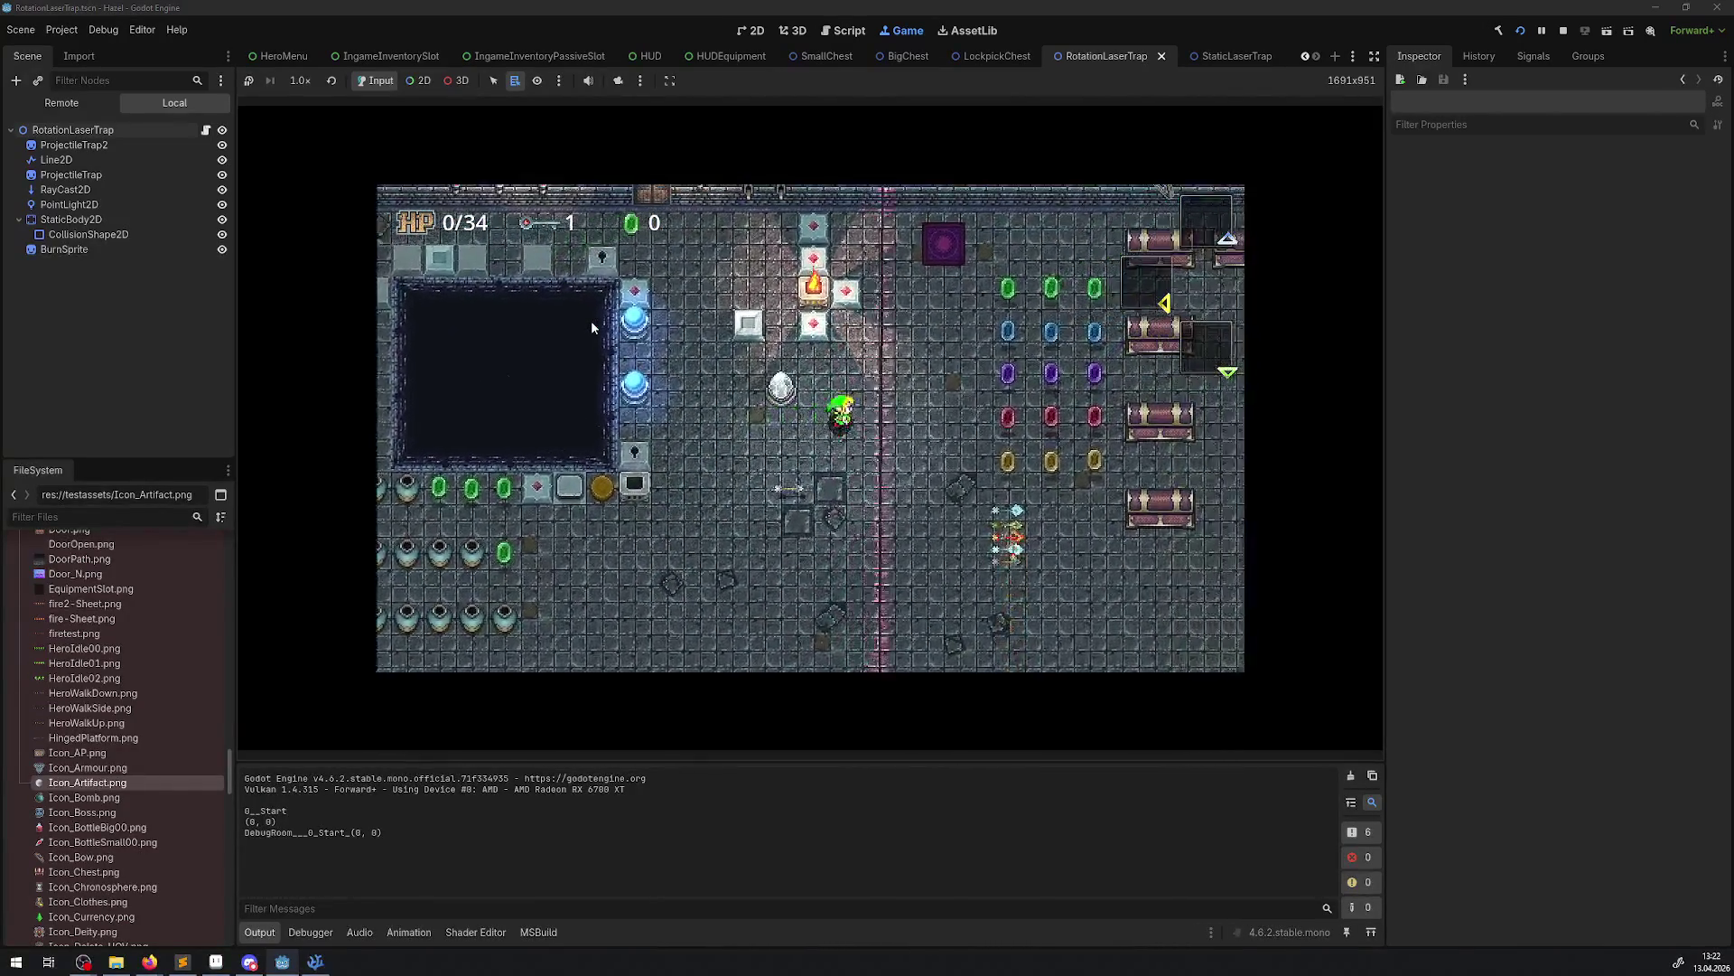
pyautogui.press('Right')
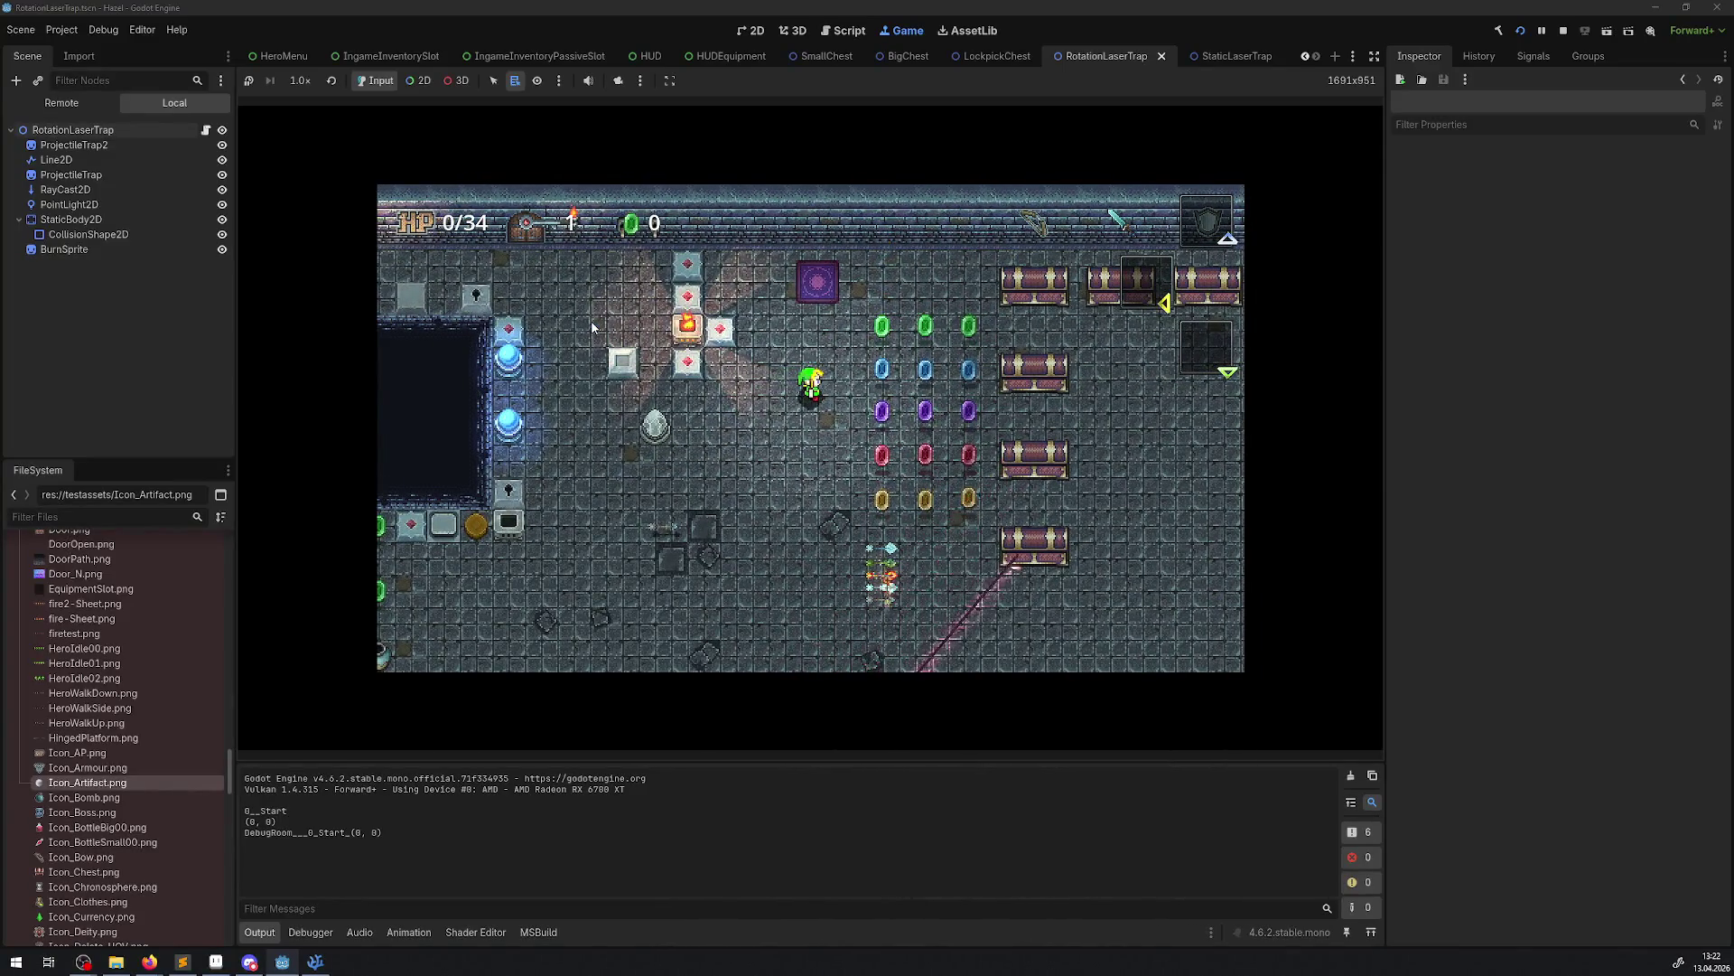
pyautogui.press('Down')
pyautogui.press('Right')
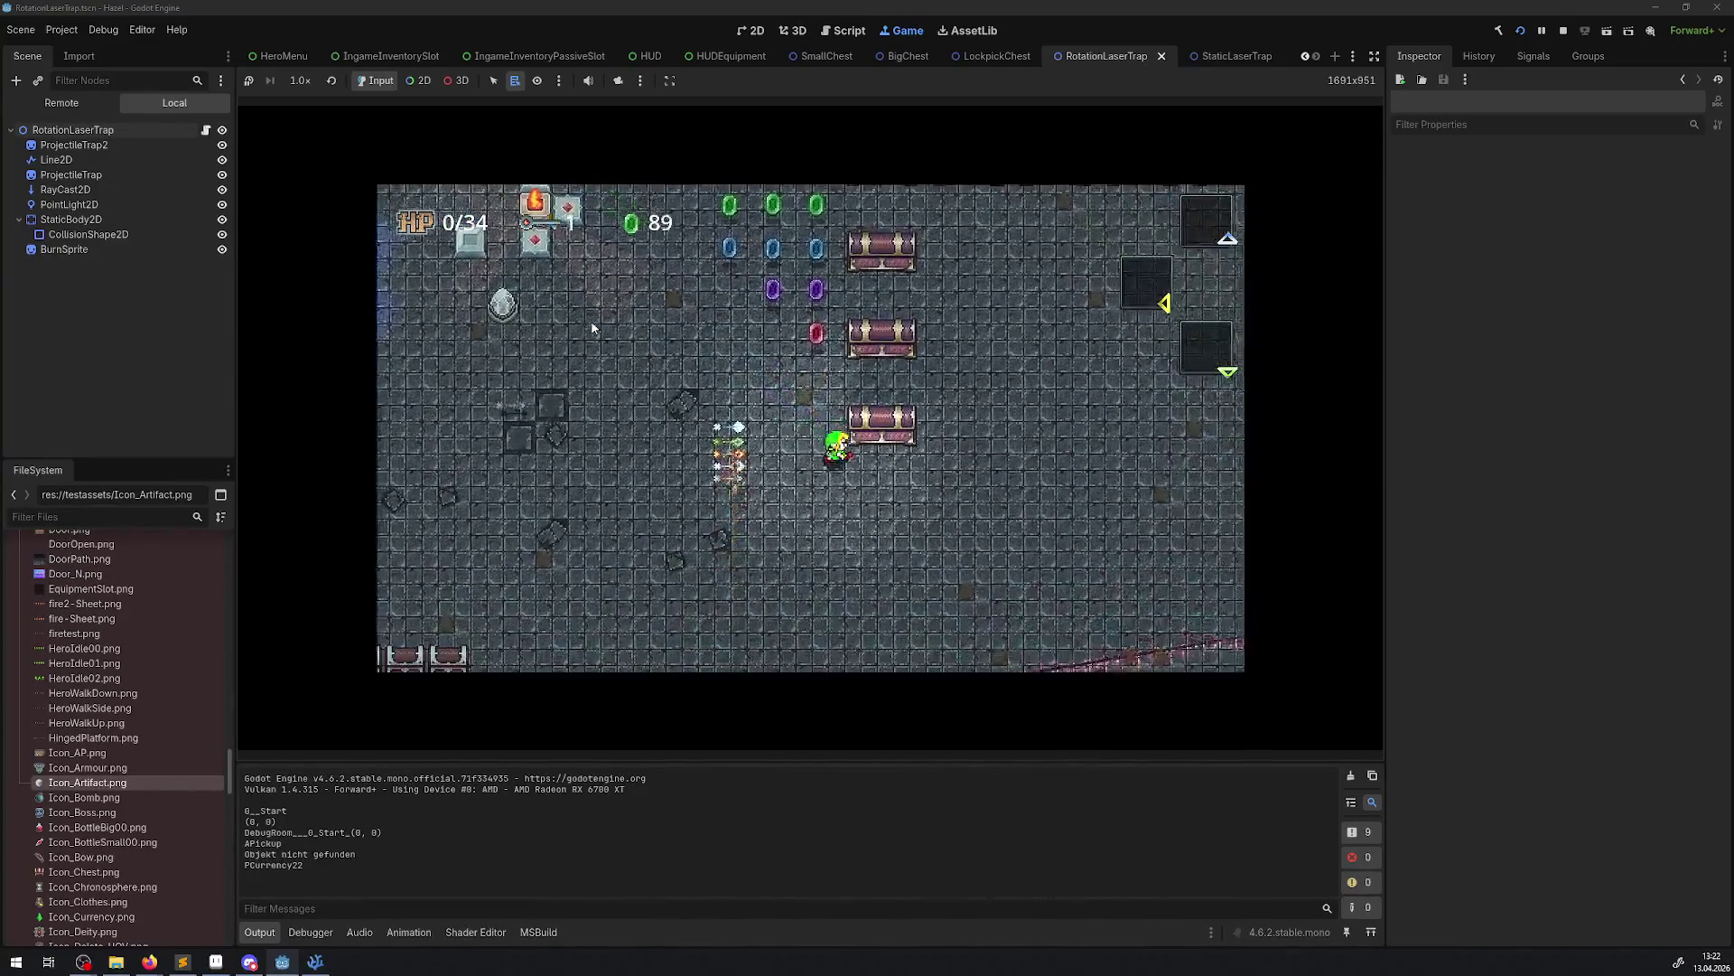
pyautogui.press('Down')
pyautogui.press('Right')
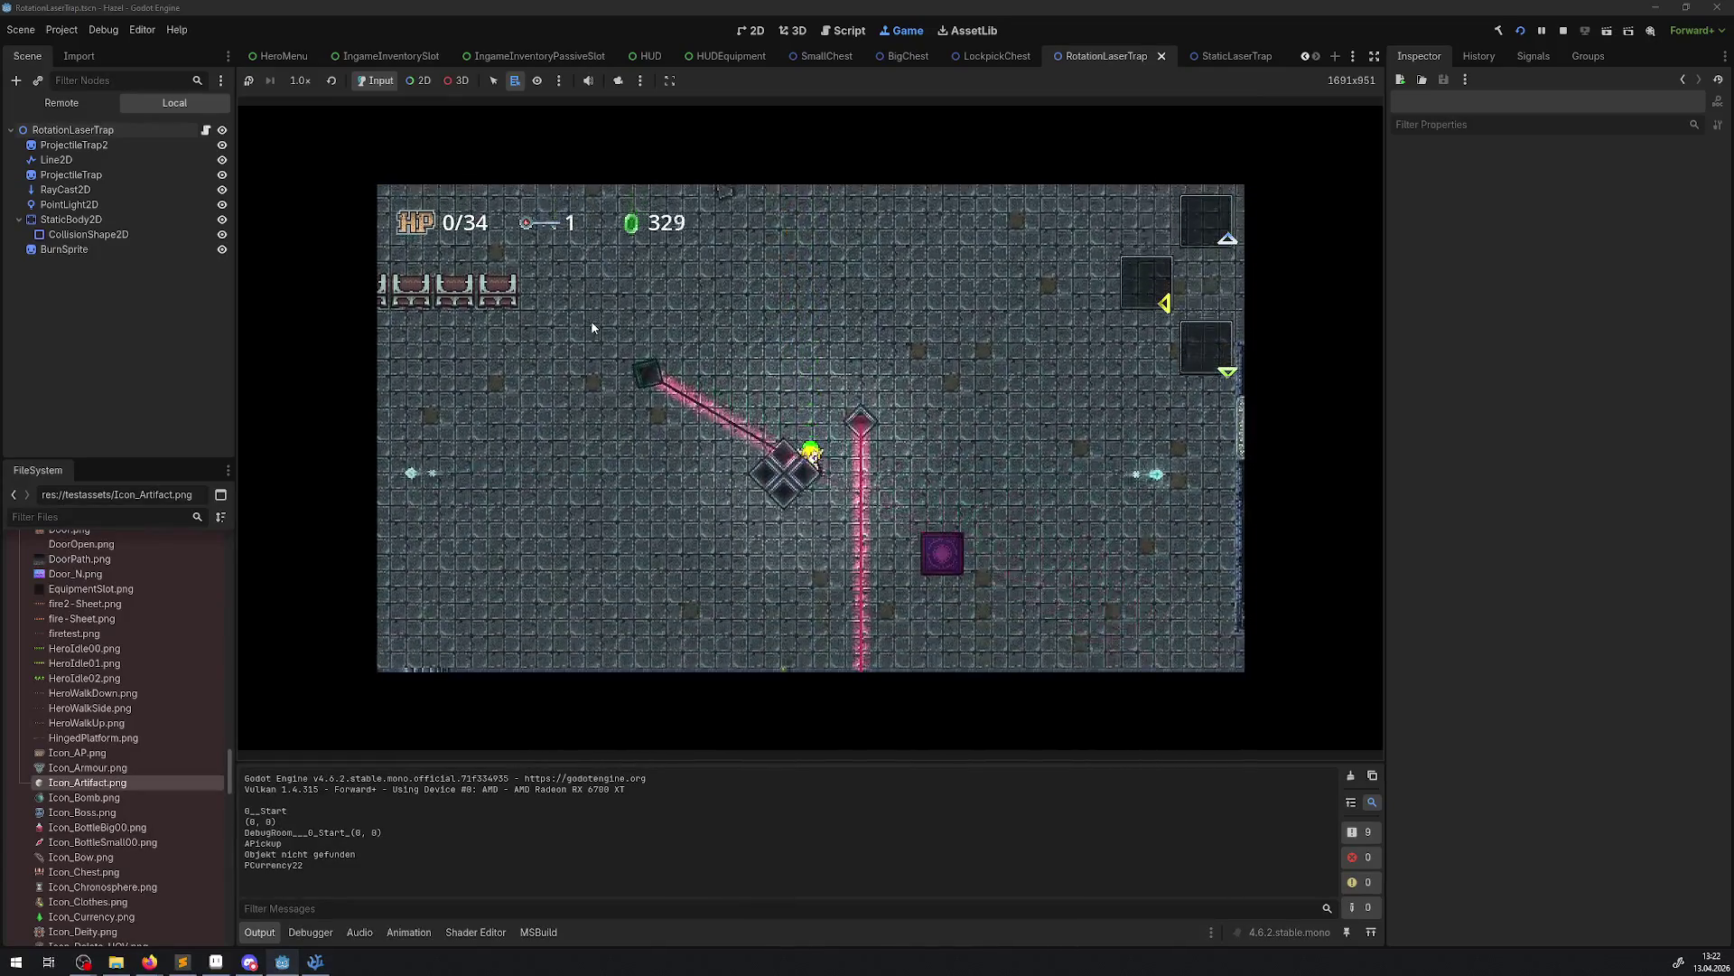
pyautogui.press('Down')
pyautogui.press('Left')
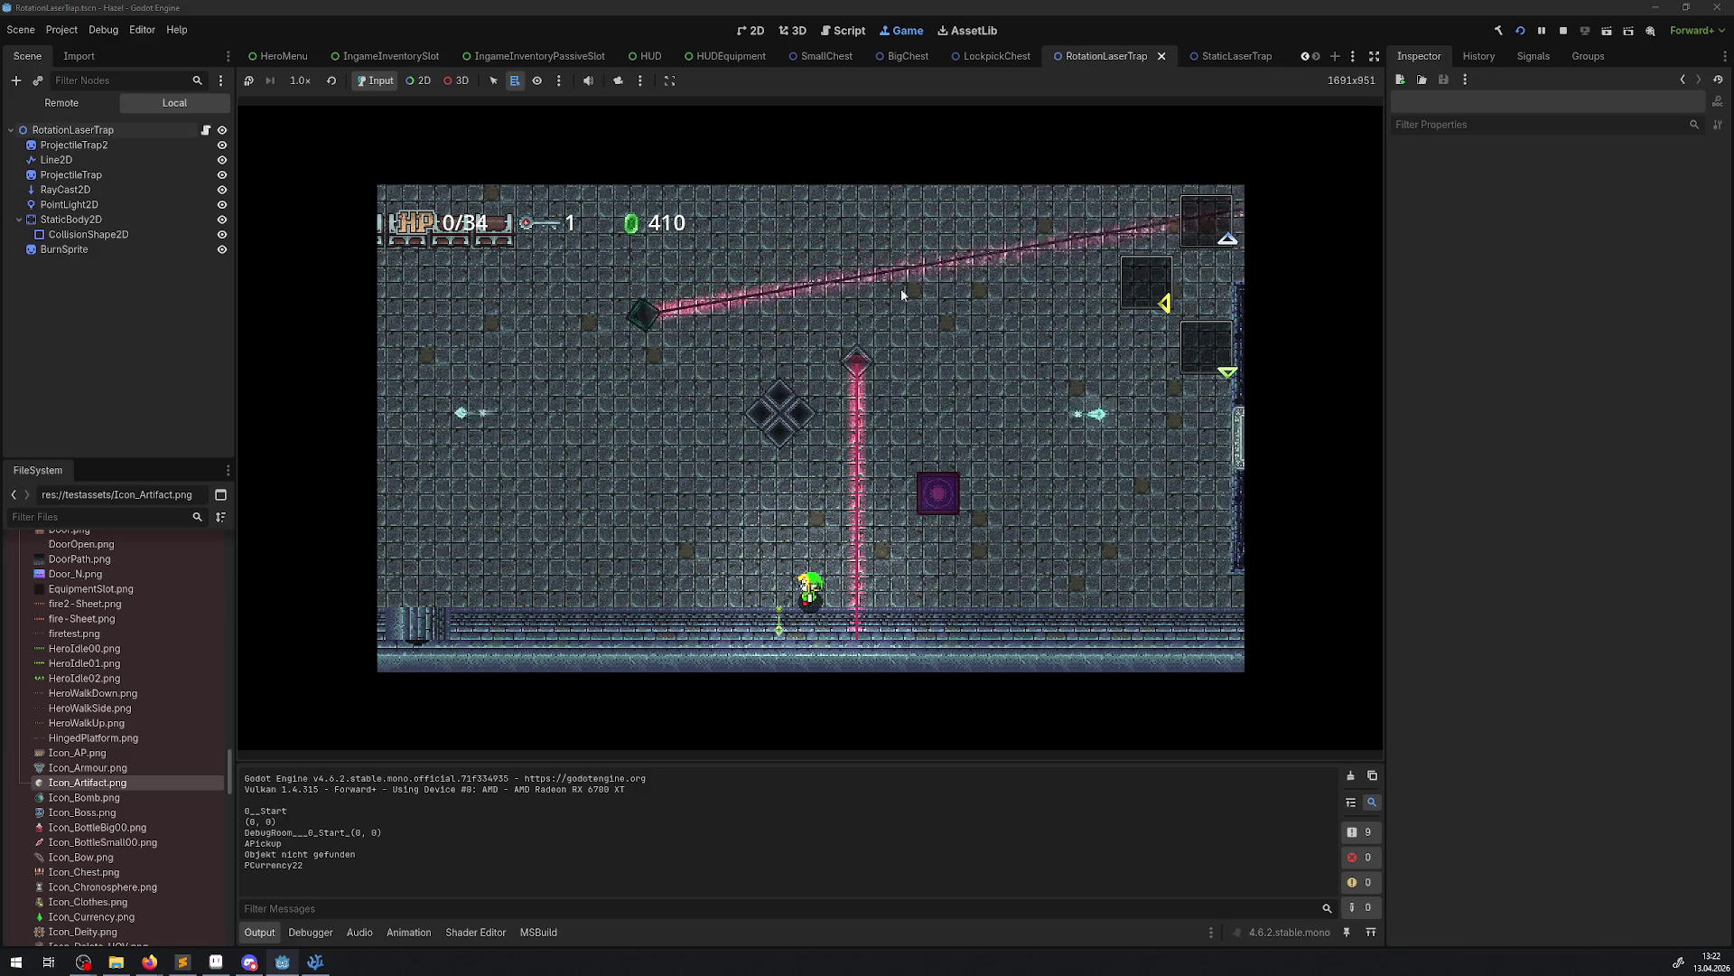
pyautogui.click(1565, 34)
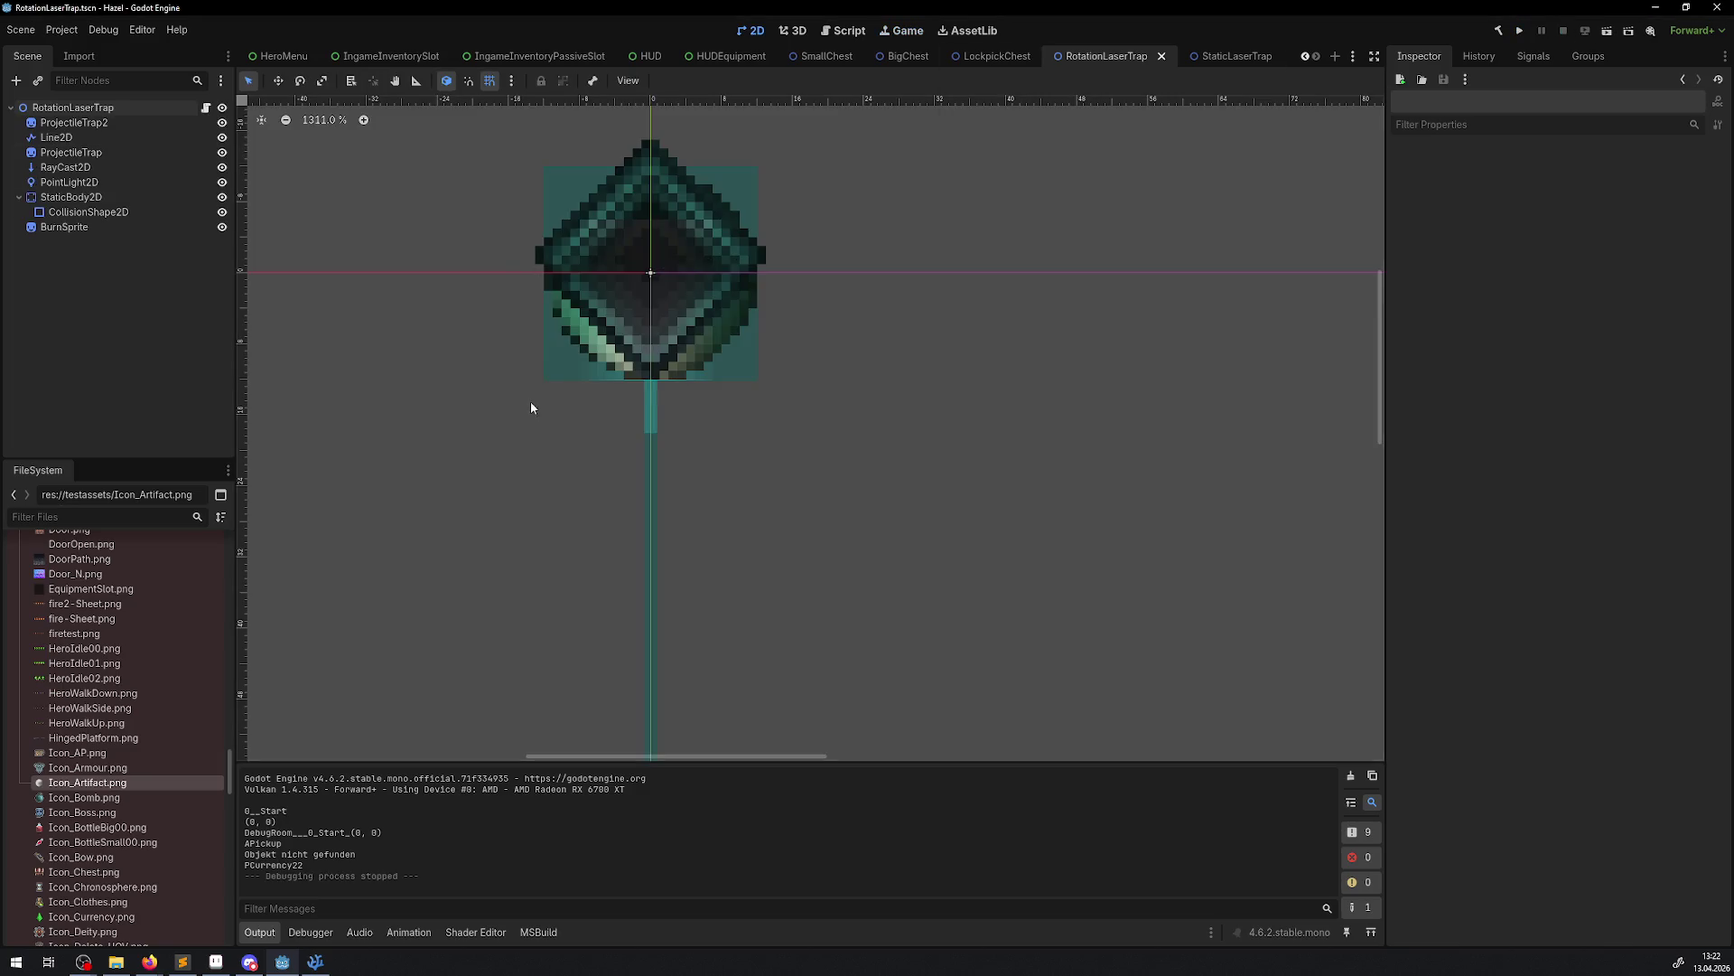
# Set BurnSprite's Ordering Z Index to 2 and run the game
pyautogui.click(98, 227)
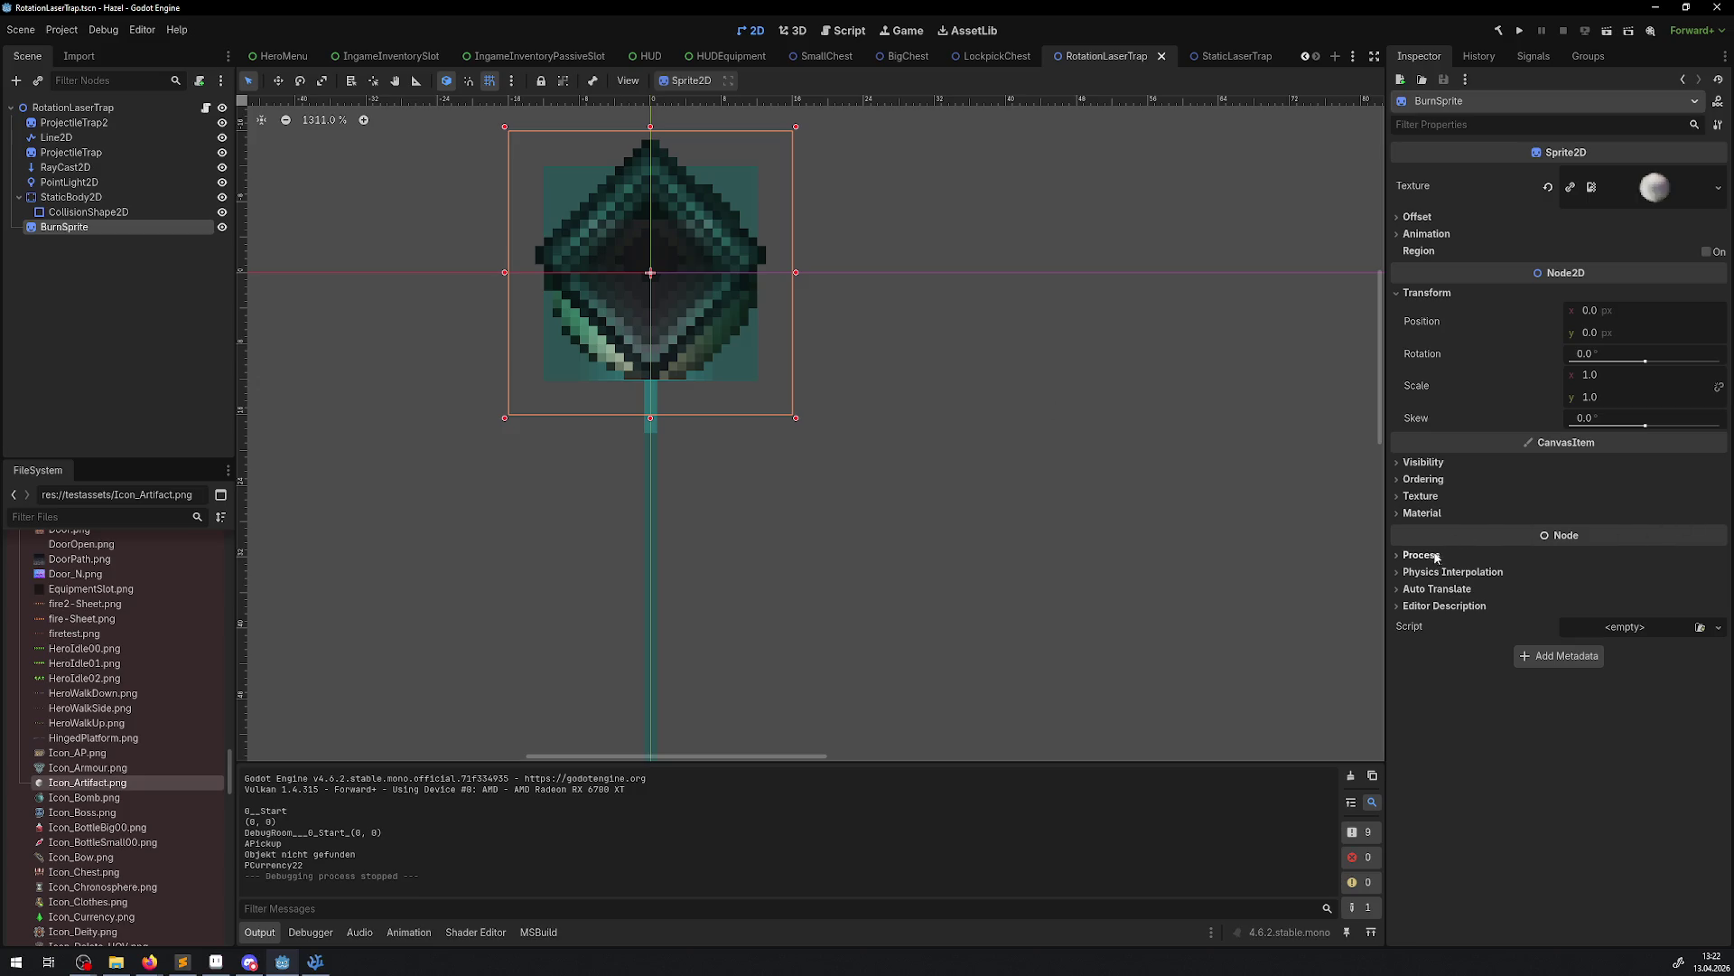
pyautogui.click(1426, 486)
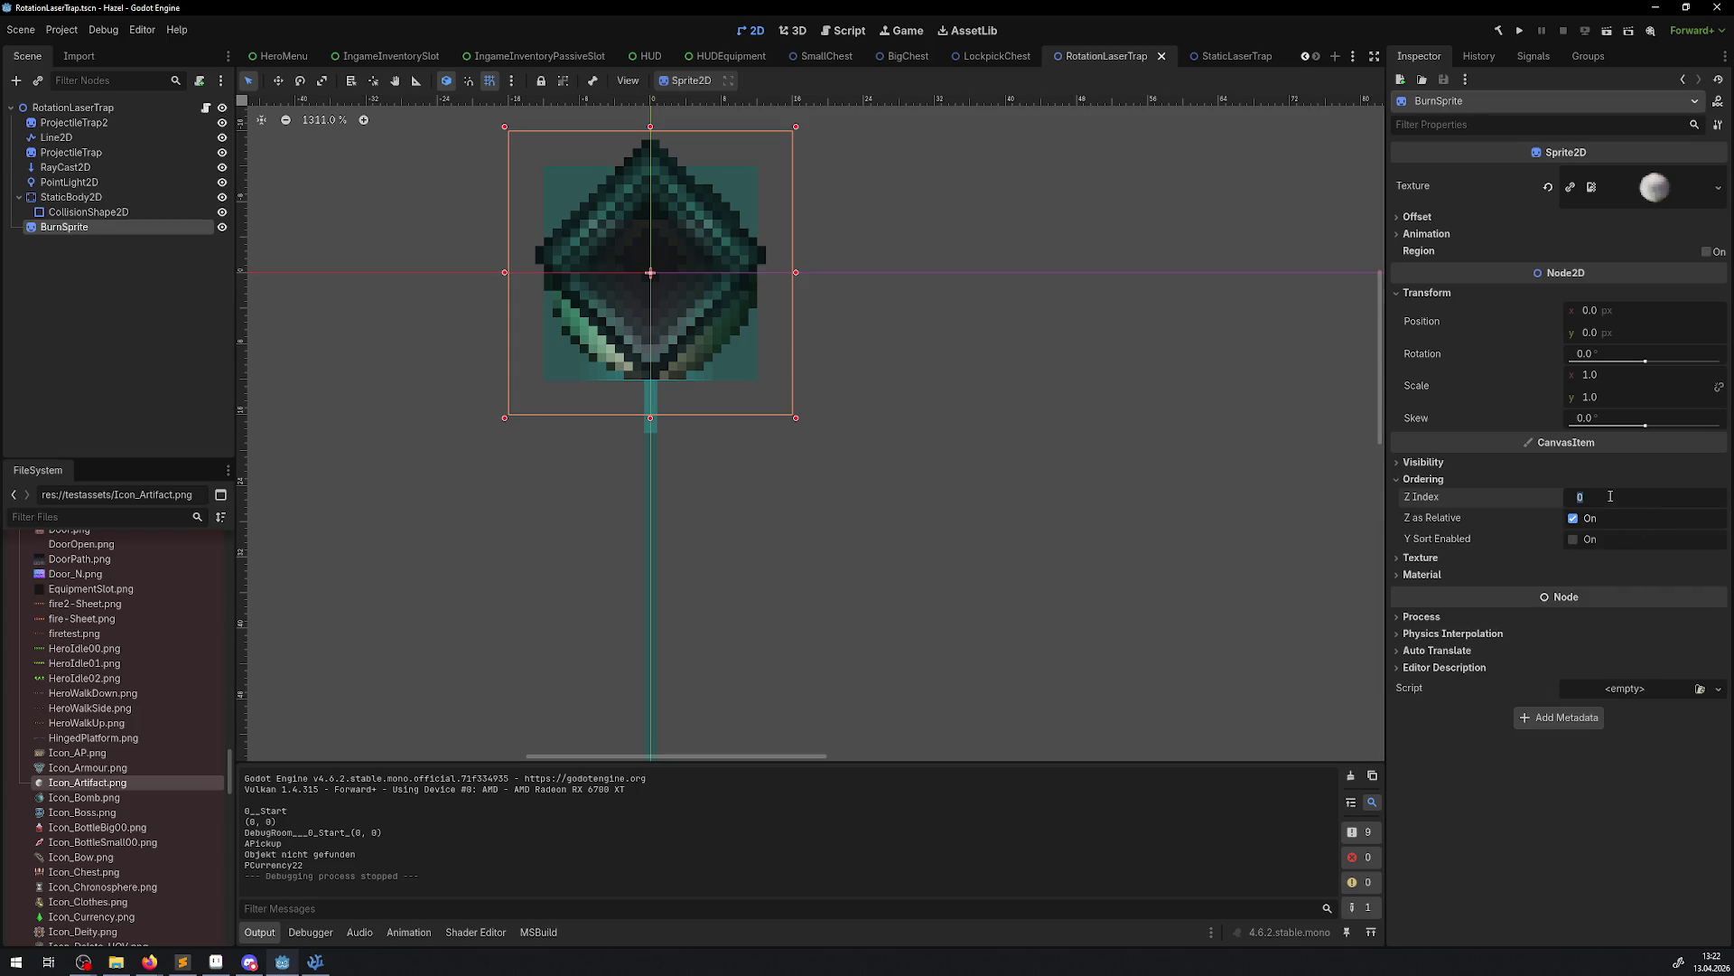
pyautogui.write('2')
pyautogui.press('Return')
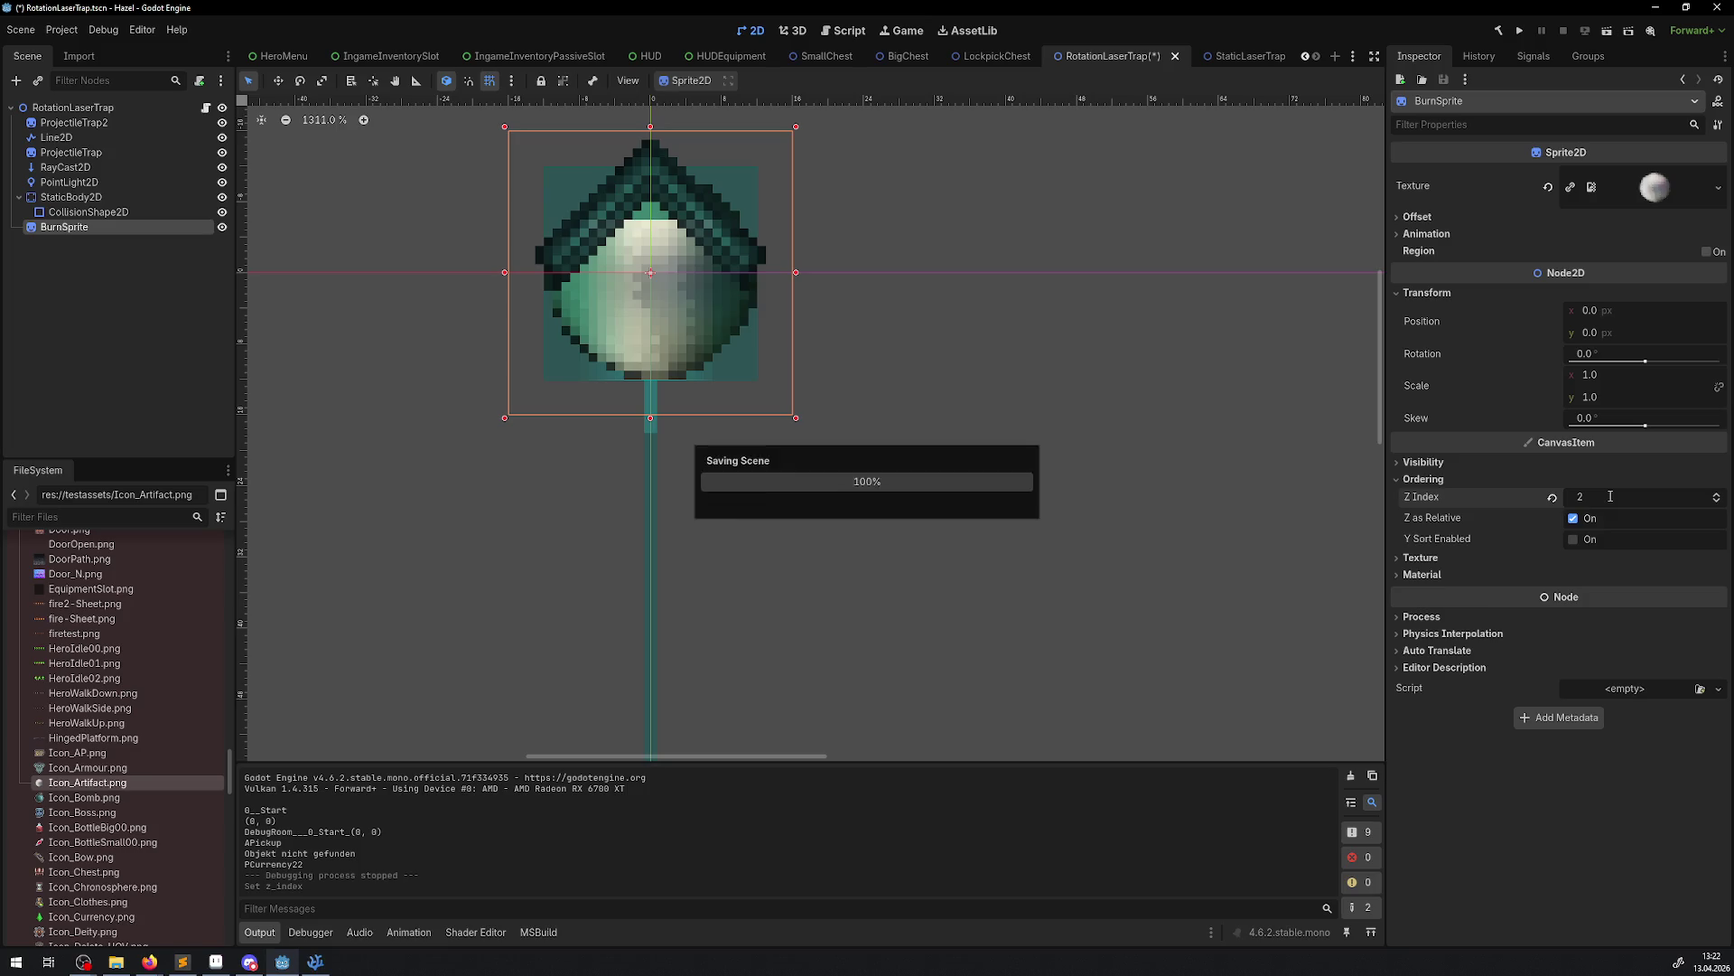
pyautogui.click(1517, 31)
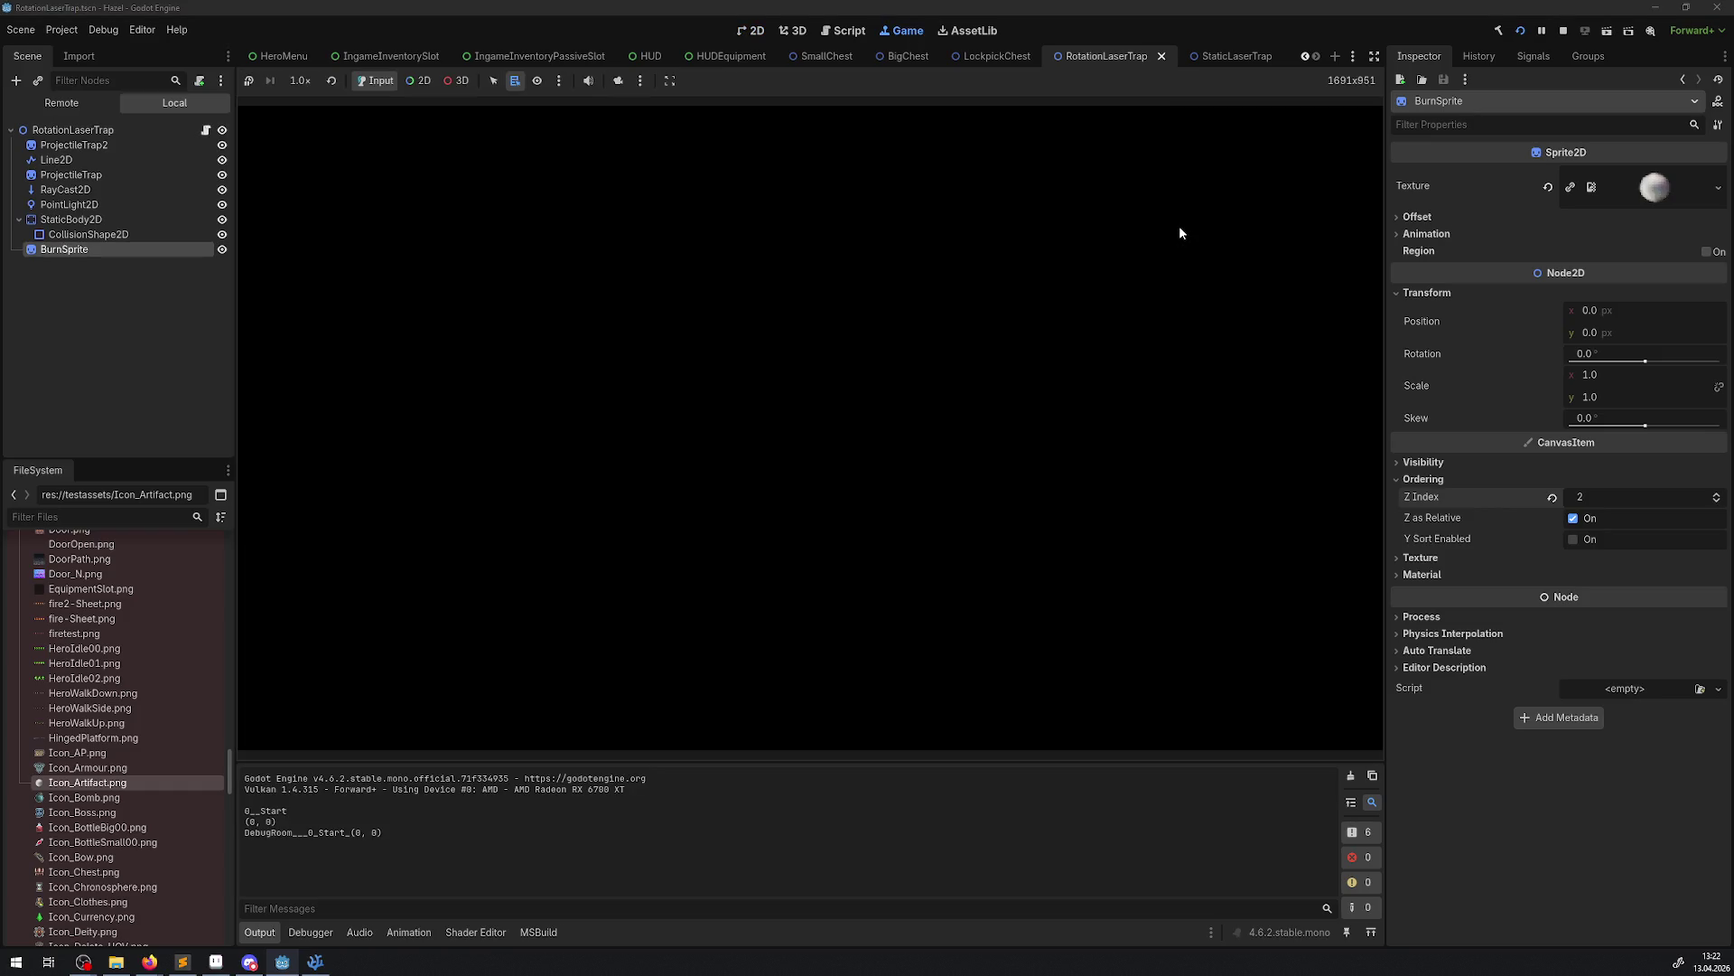
# Walk the hero around the laser room checking the burn sprite at the beam's end, then stop
pyautogui.press('Down')
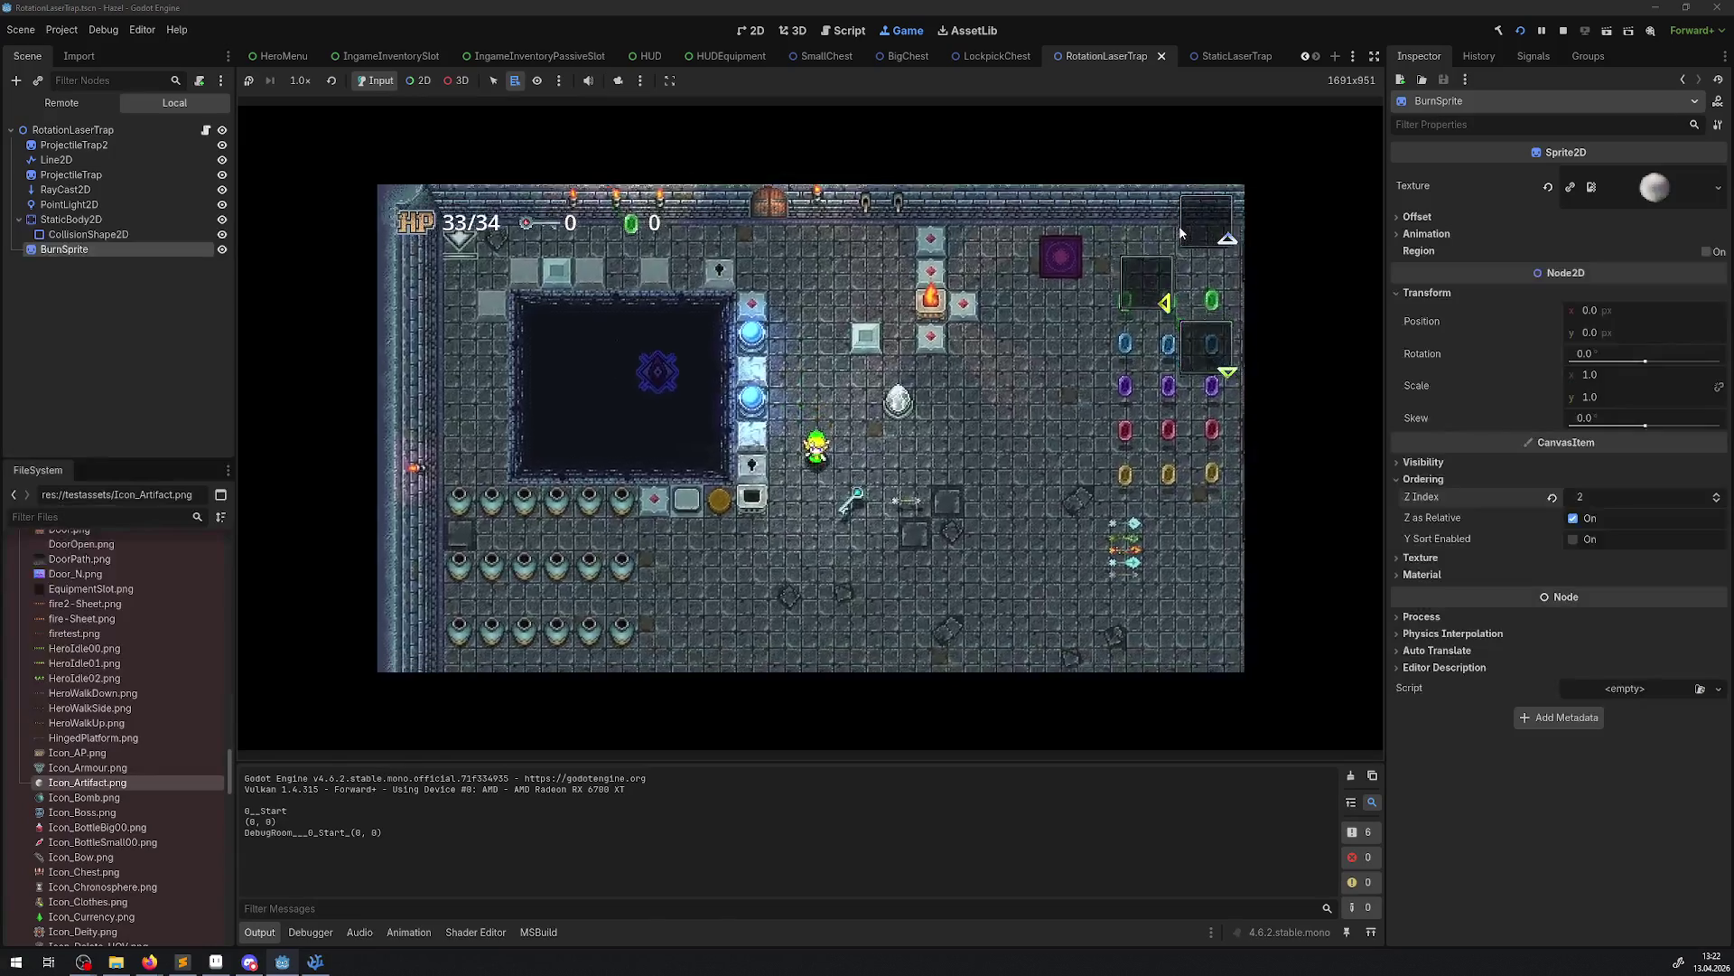
pyautogui.press('Left')
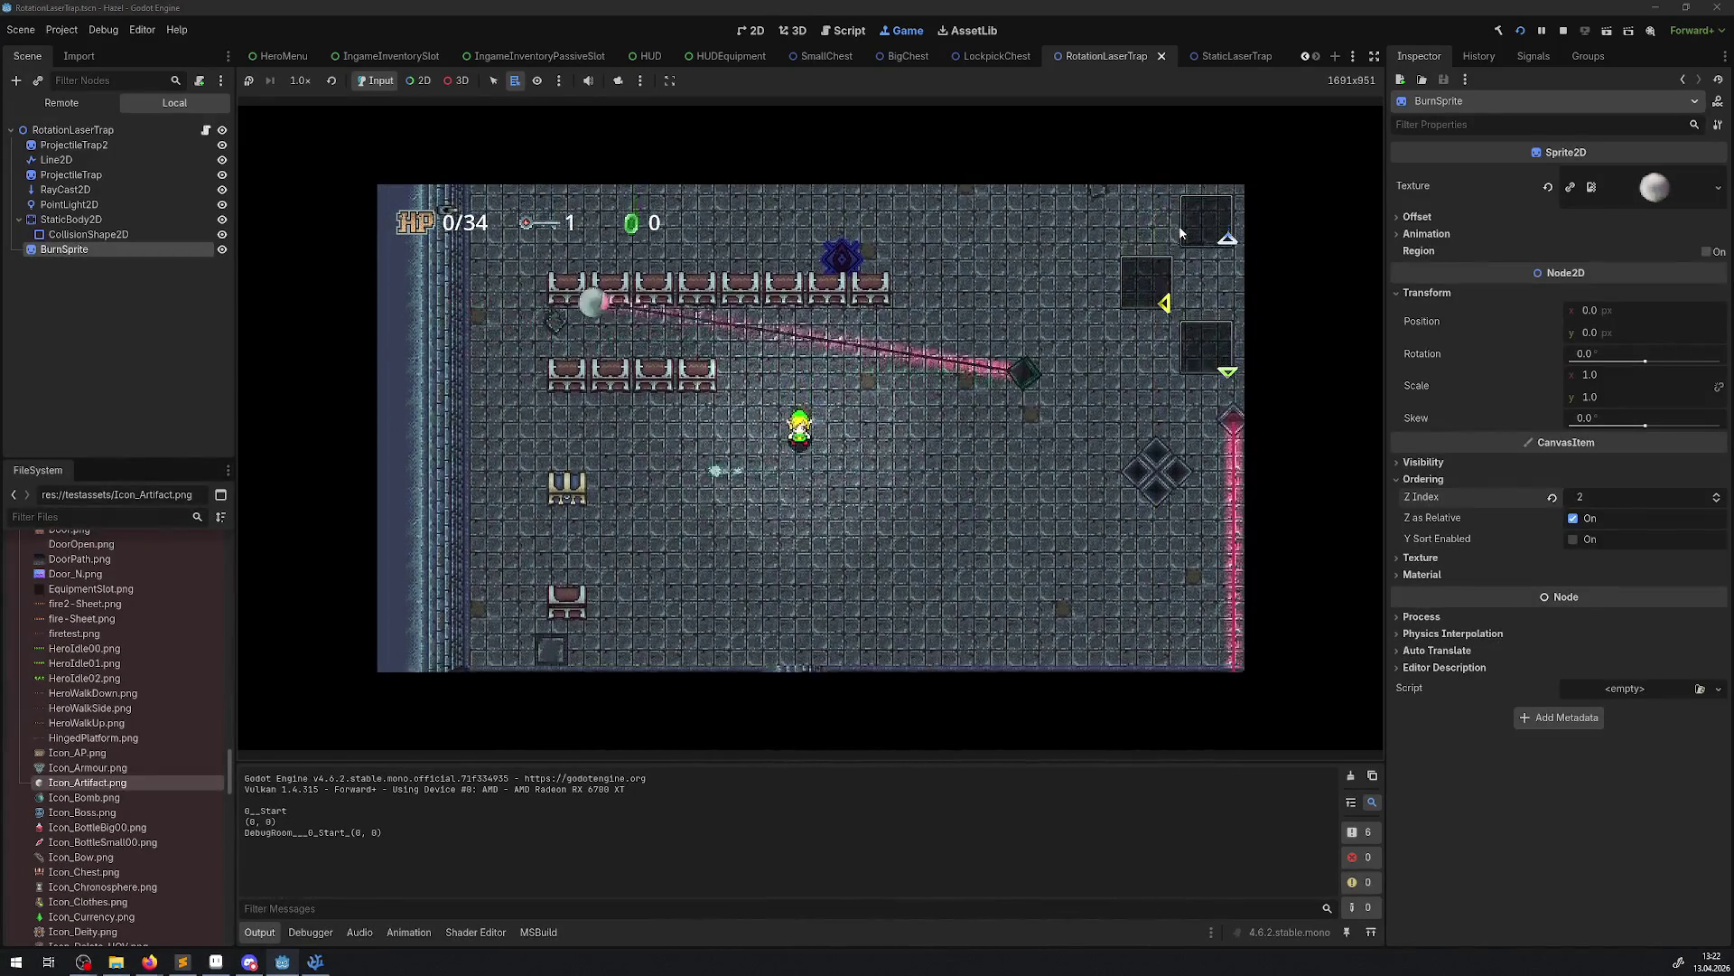
pyautogui.press('Up')
pyautogui.press('Right')
pyautogui.press('Up')
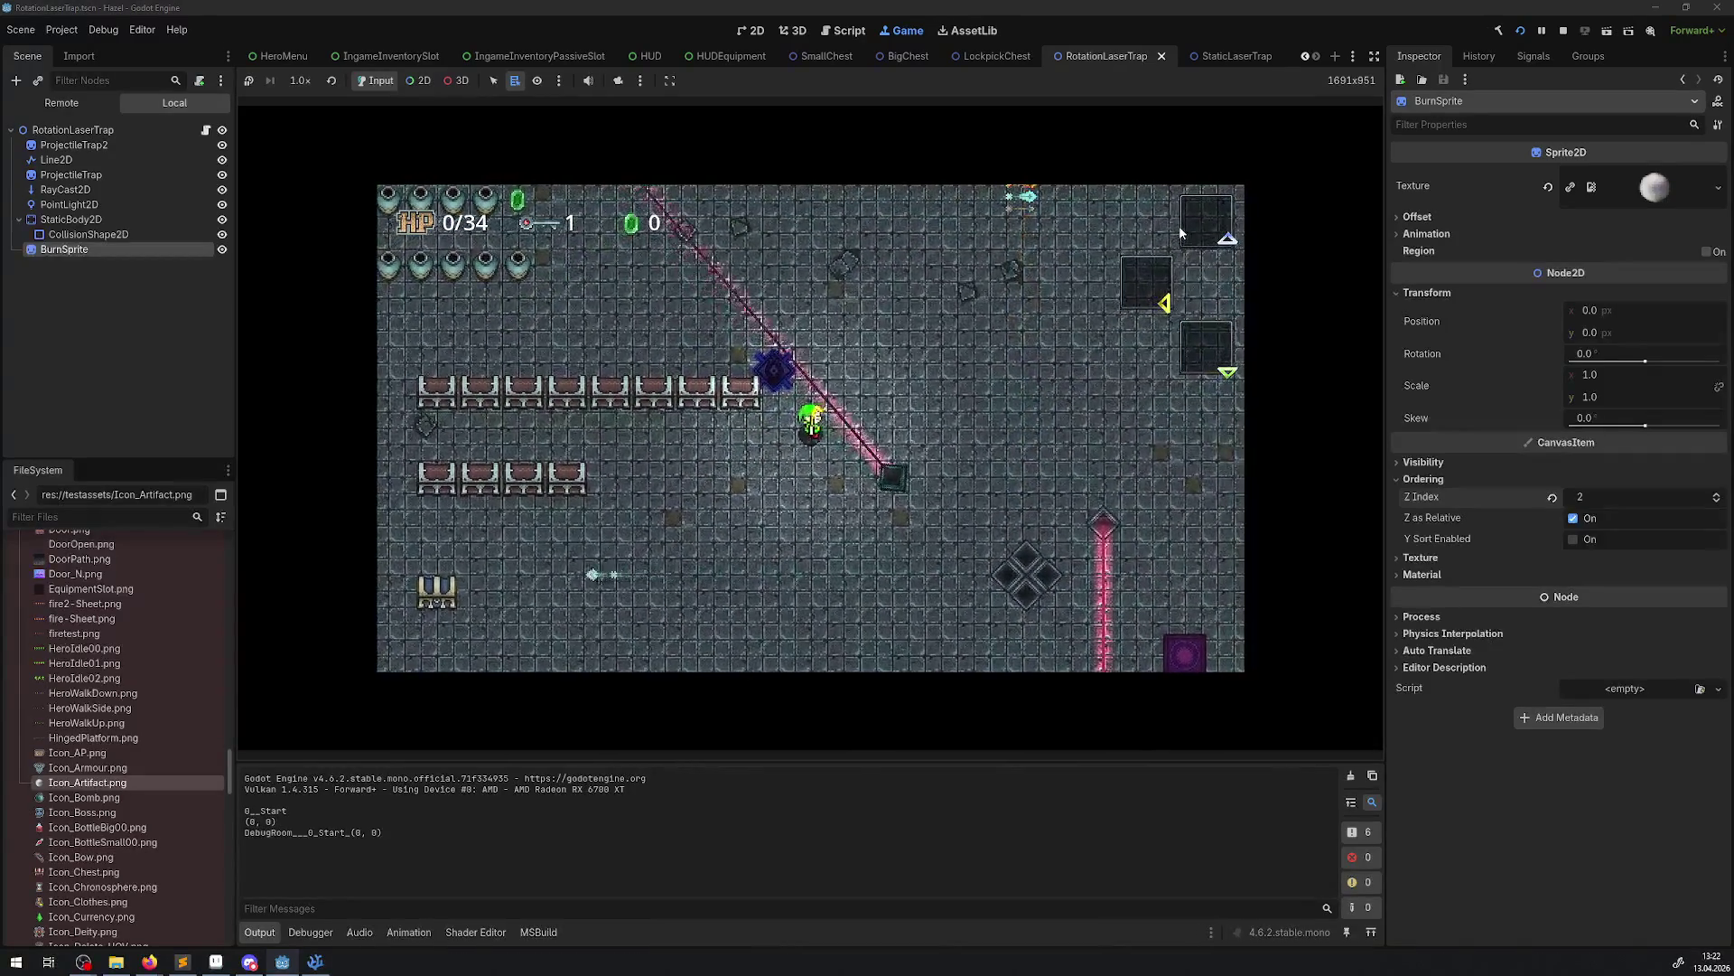
pyautogui.press('Left')
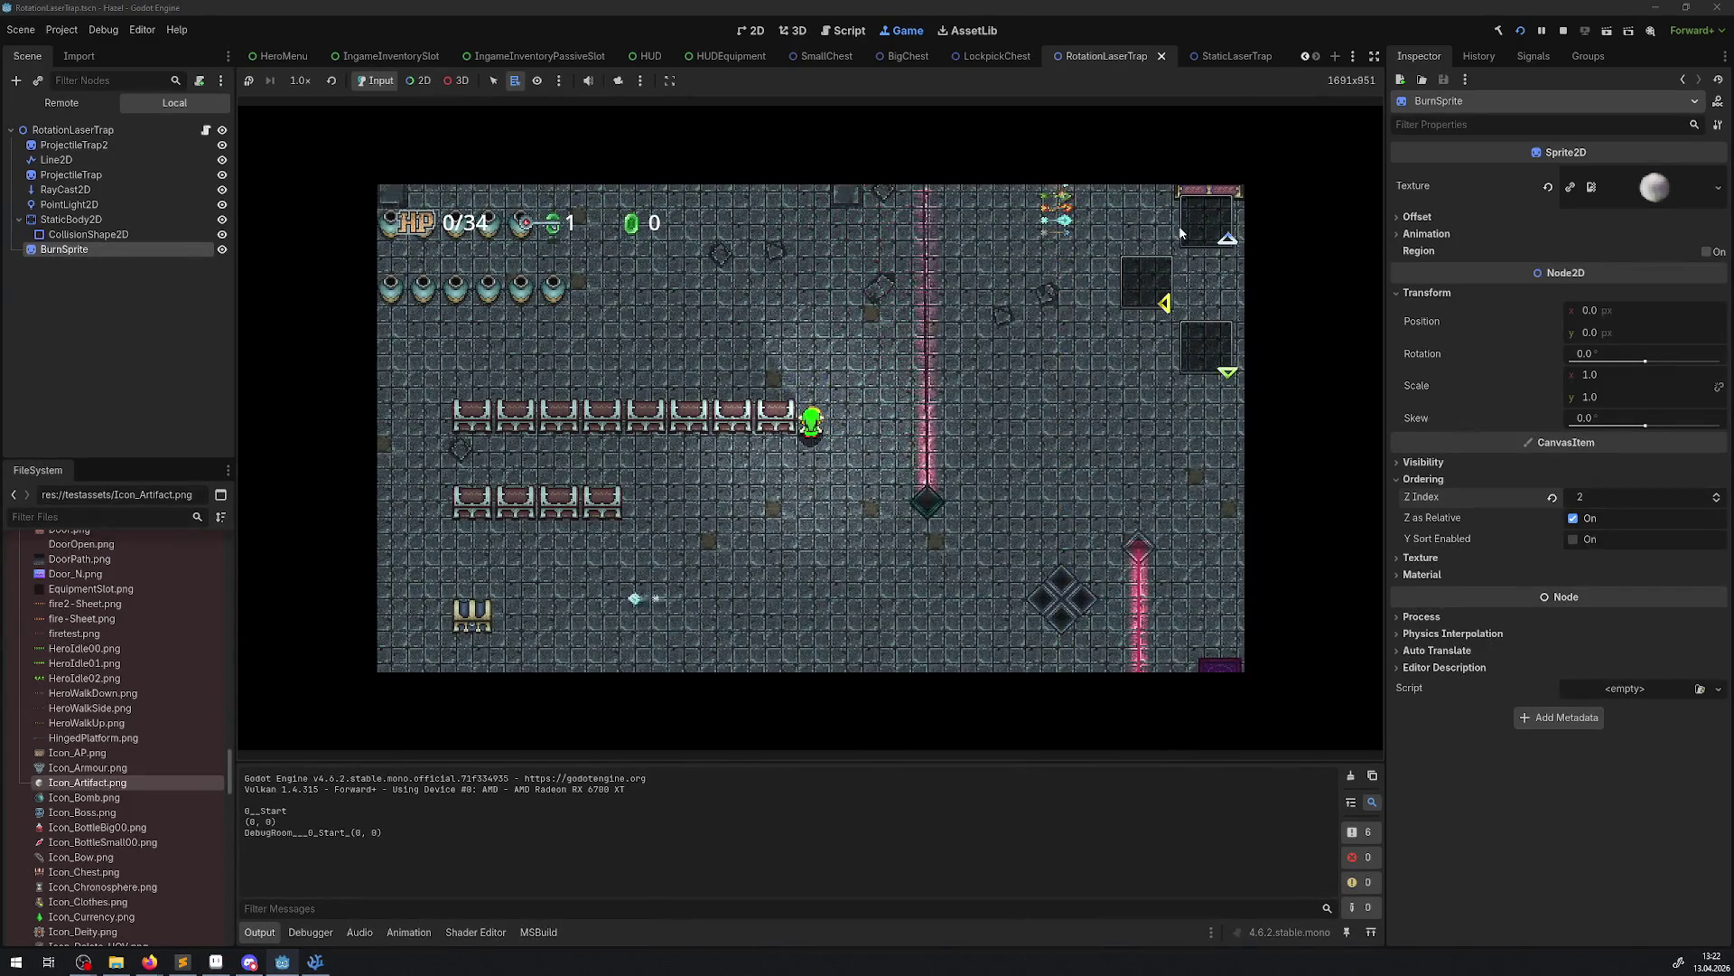
pyautogui.press('Right')
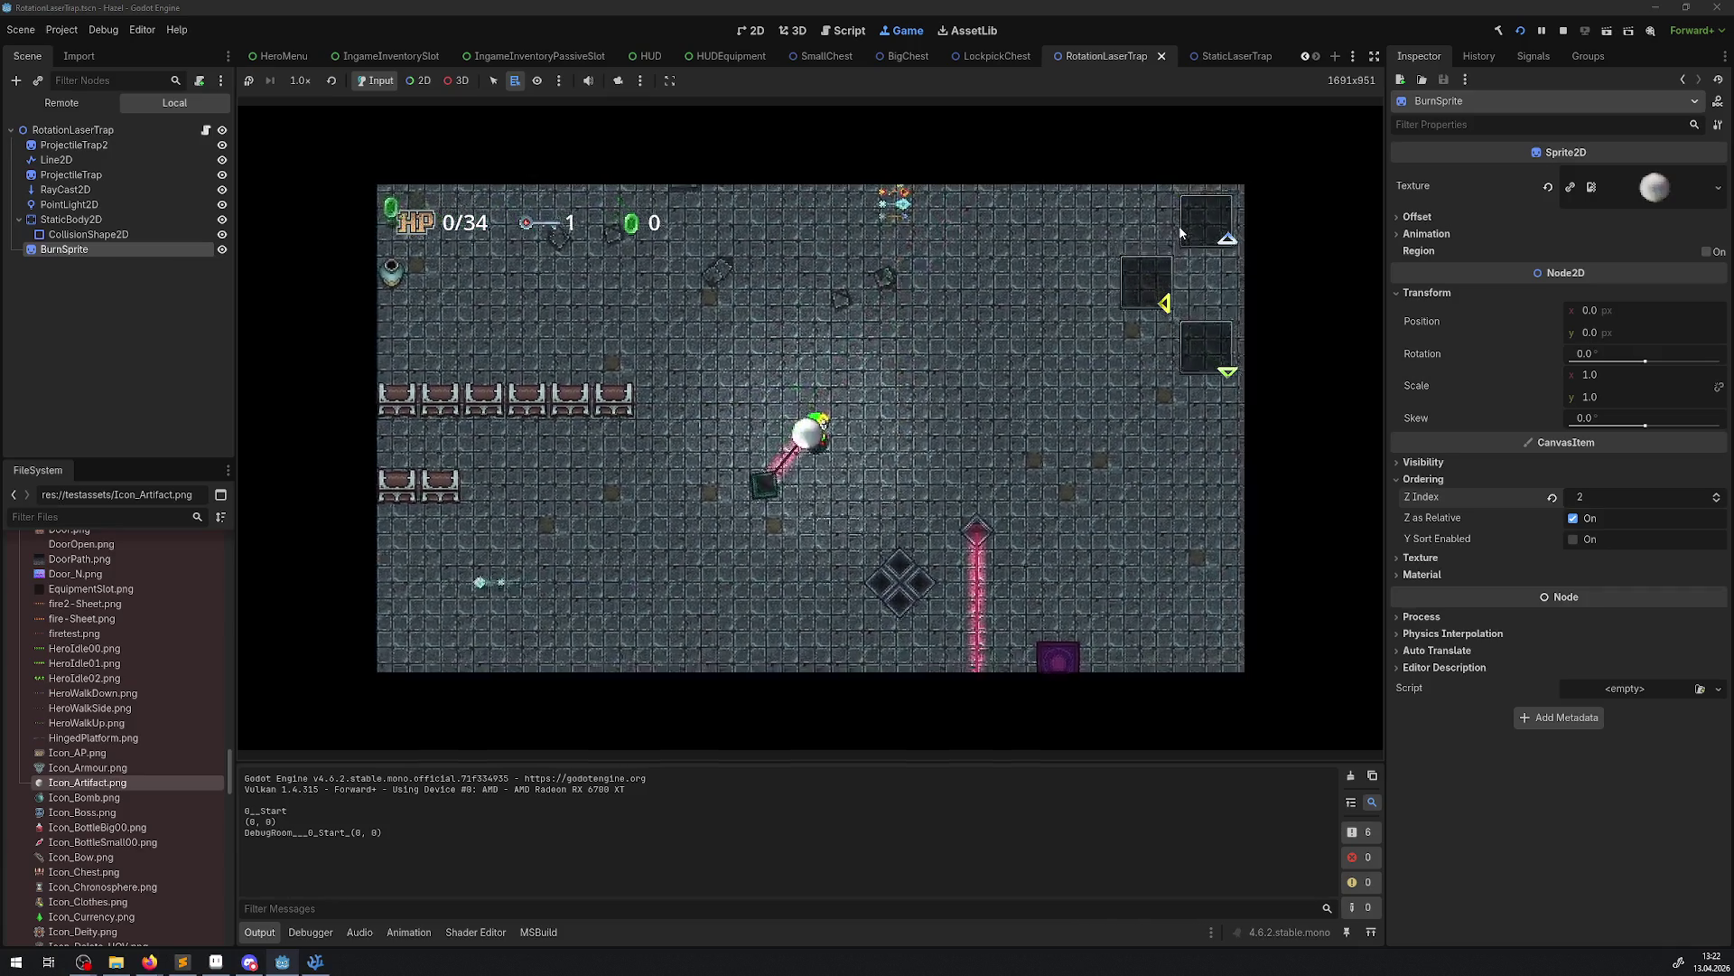
pyautogui.press('Right')
pyautogui.press('Down')
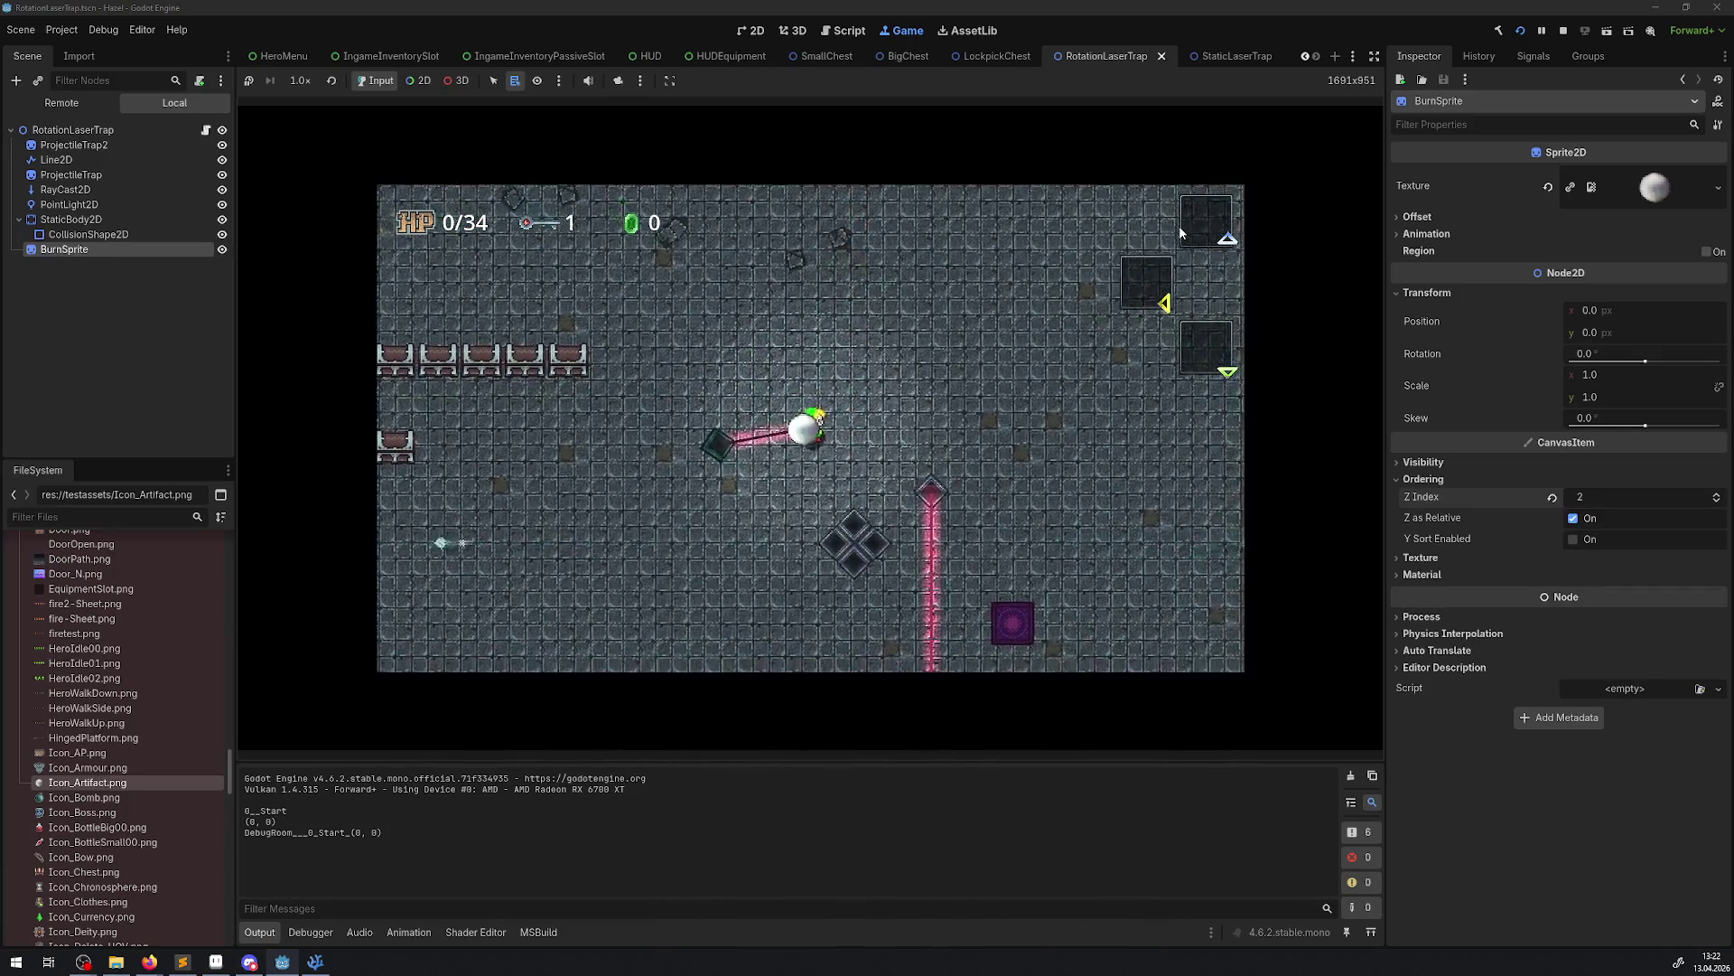
pyautogui.press('Down')
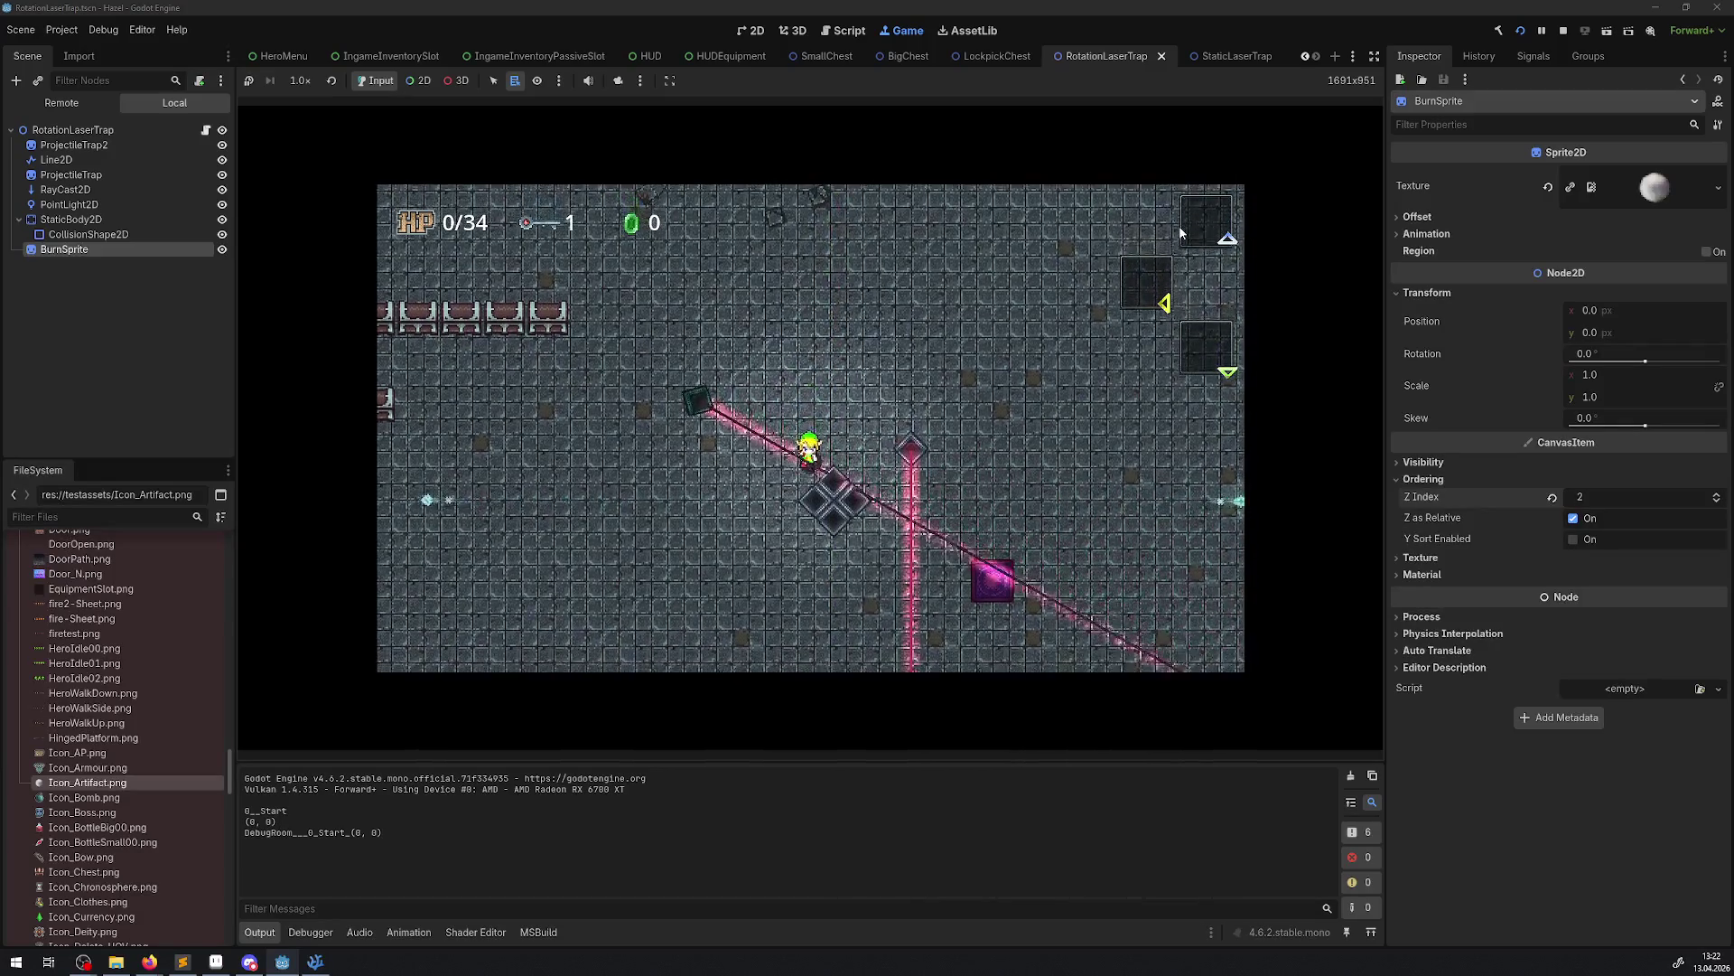
pyautogui.press('Down')
pyautogui.press('Left')
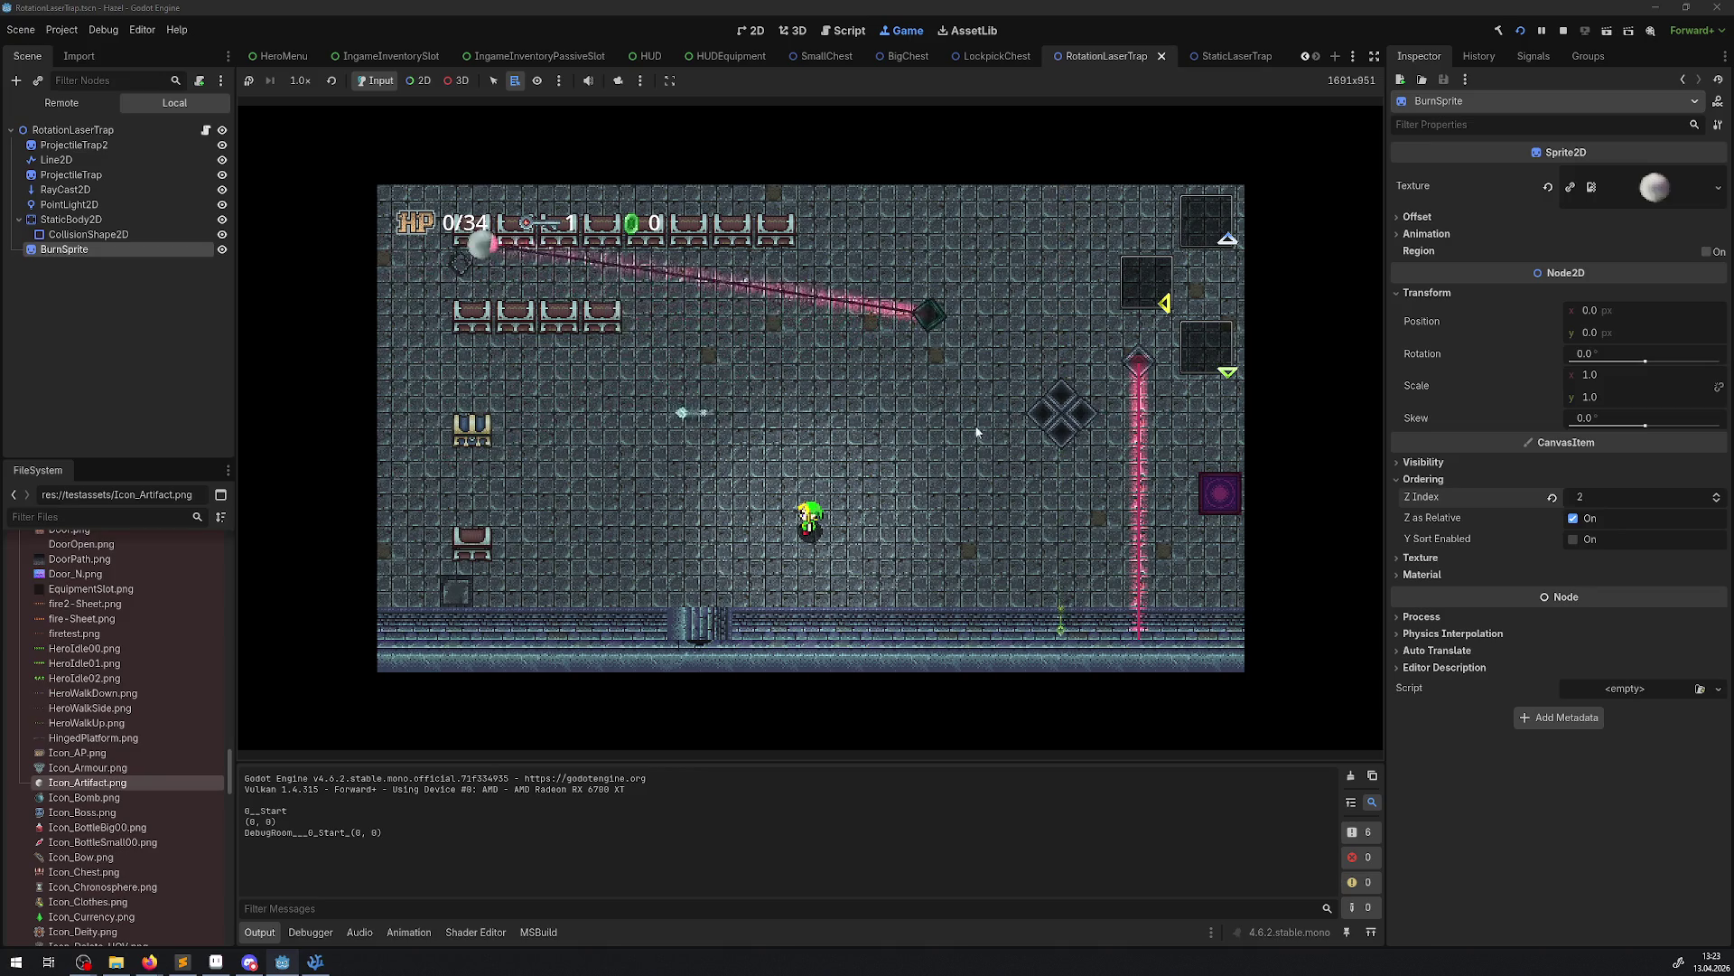
pyautogui.click(1564, 29)
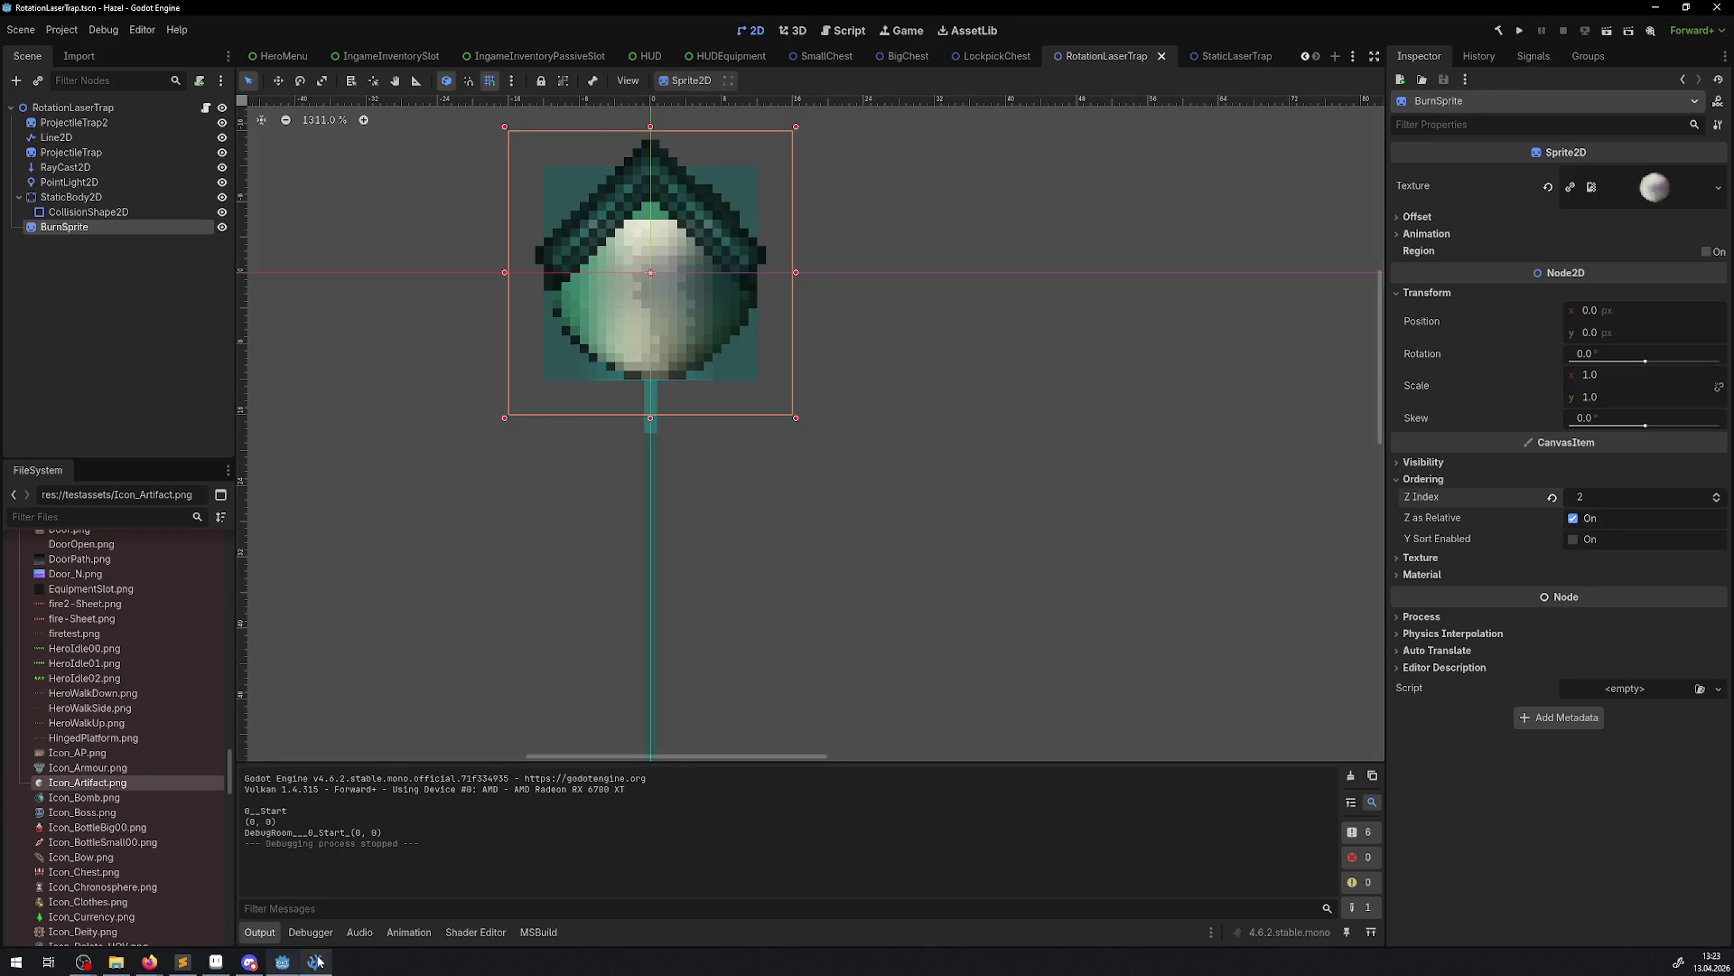
# Switch between the code editor, Godot and Aseprite, ending with Aseprite in front
pyautogui.click(316, 961)
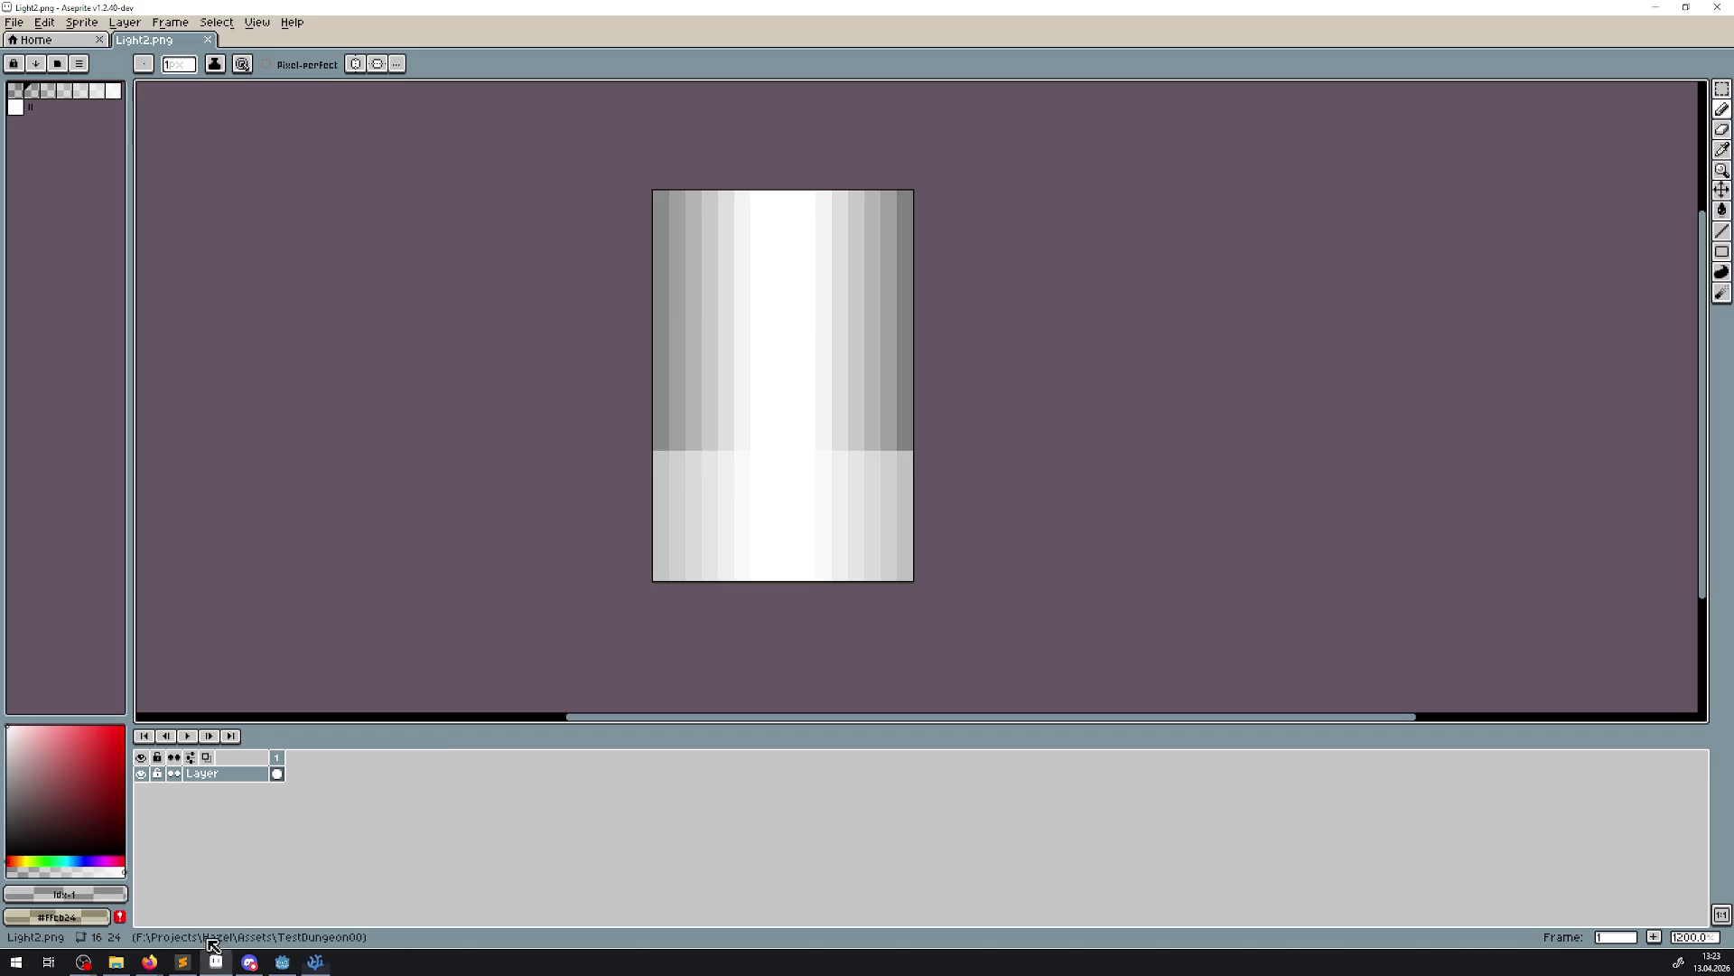
pyautogui.click(216, 961)
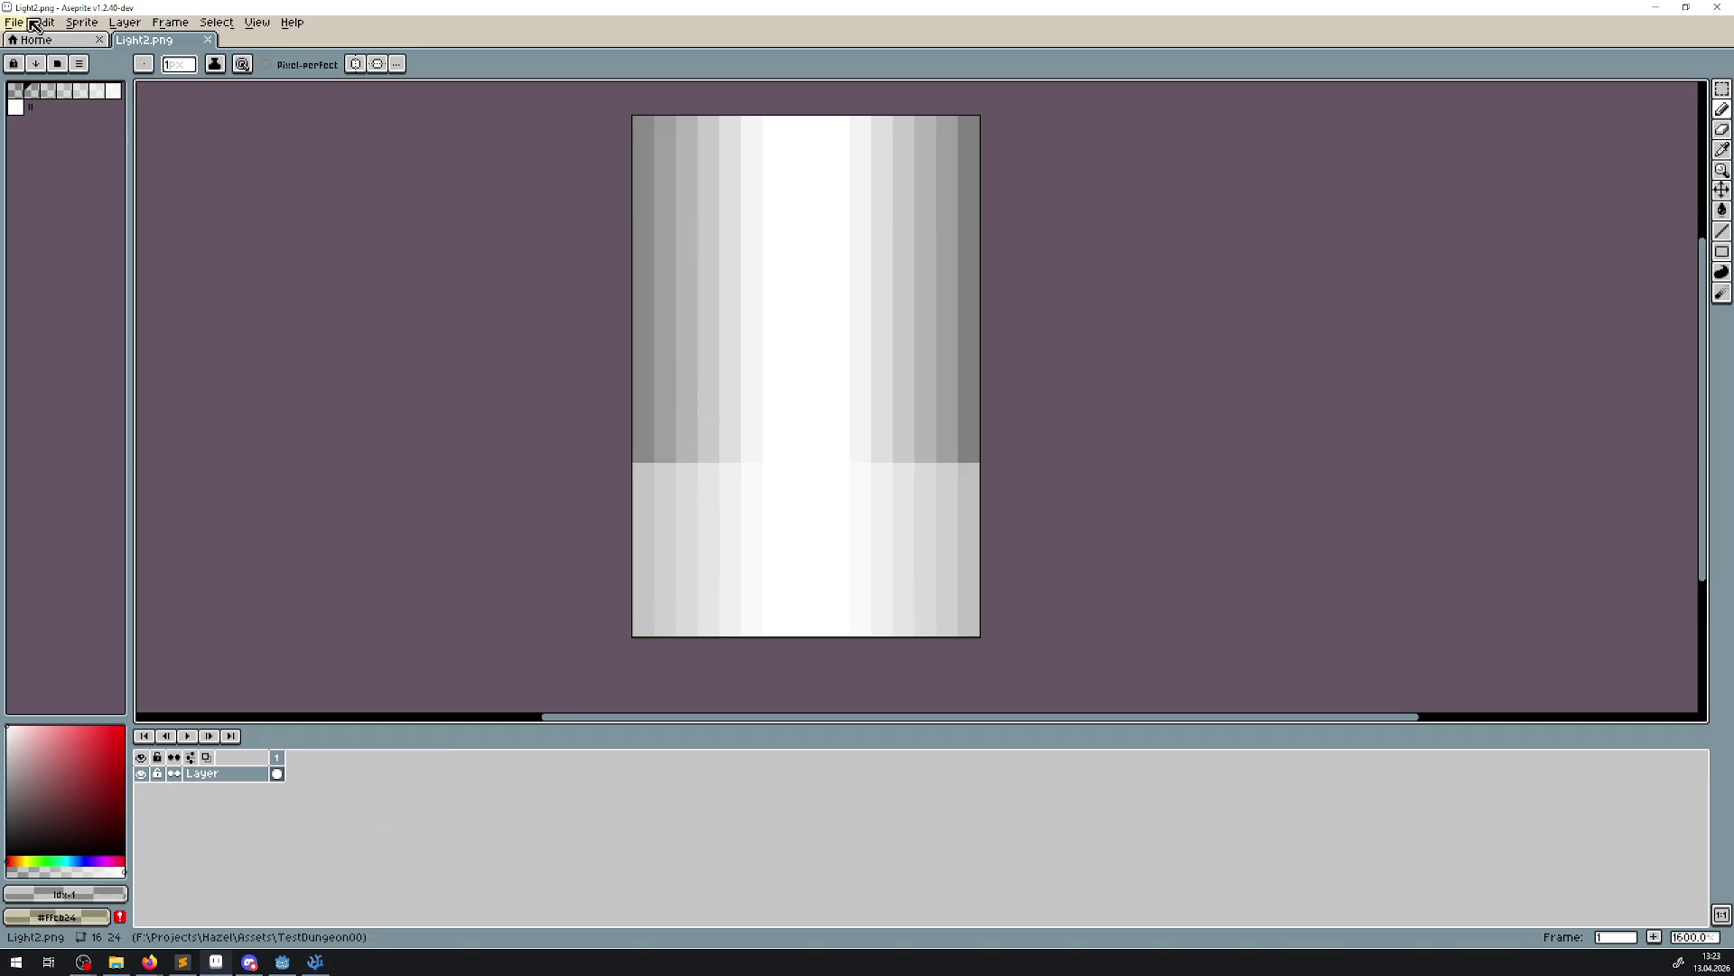
pyautogui.hotkey('alt', 'Tab')
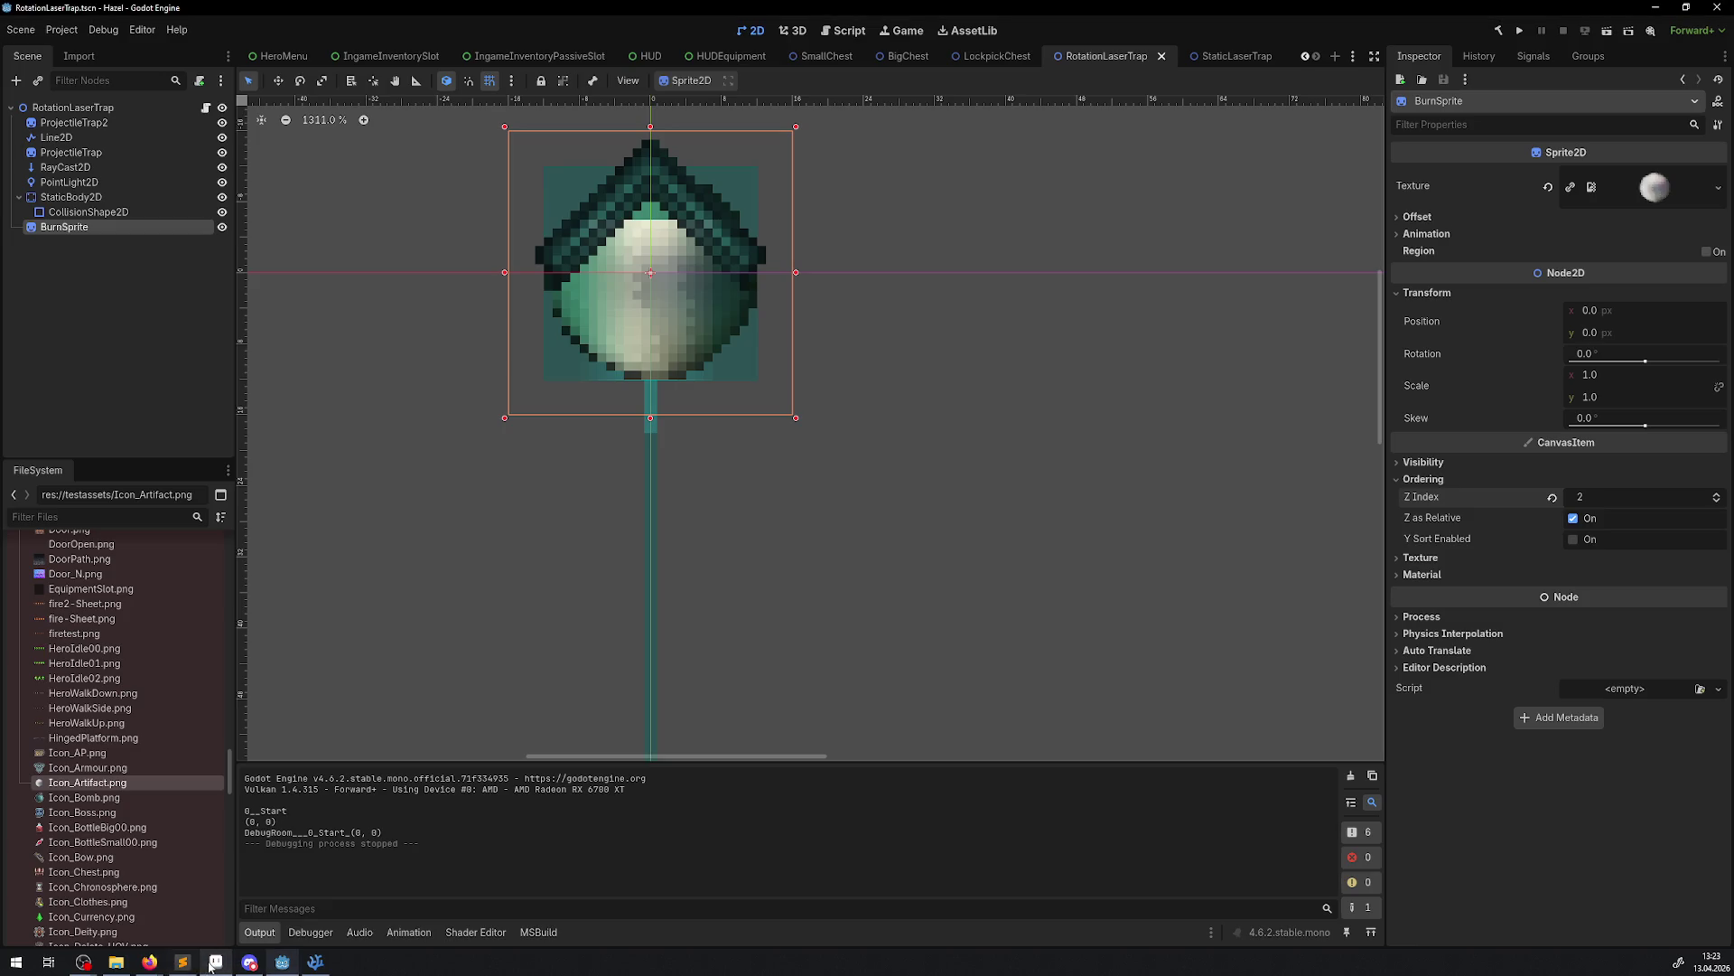
pyautogui.click(214, 962)
# Create a new blank 12×12 sprite from File > New
pyautogui.click(14, 22)
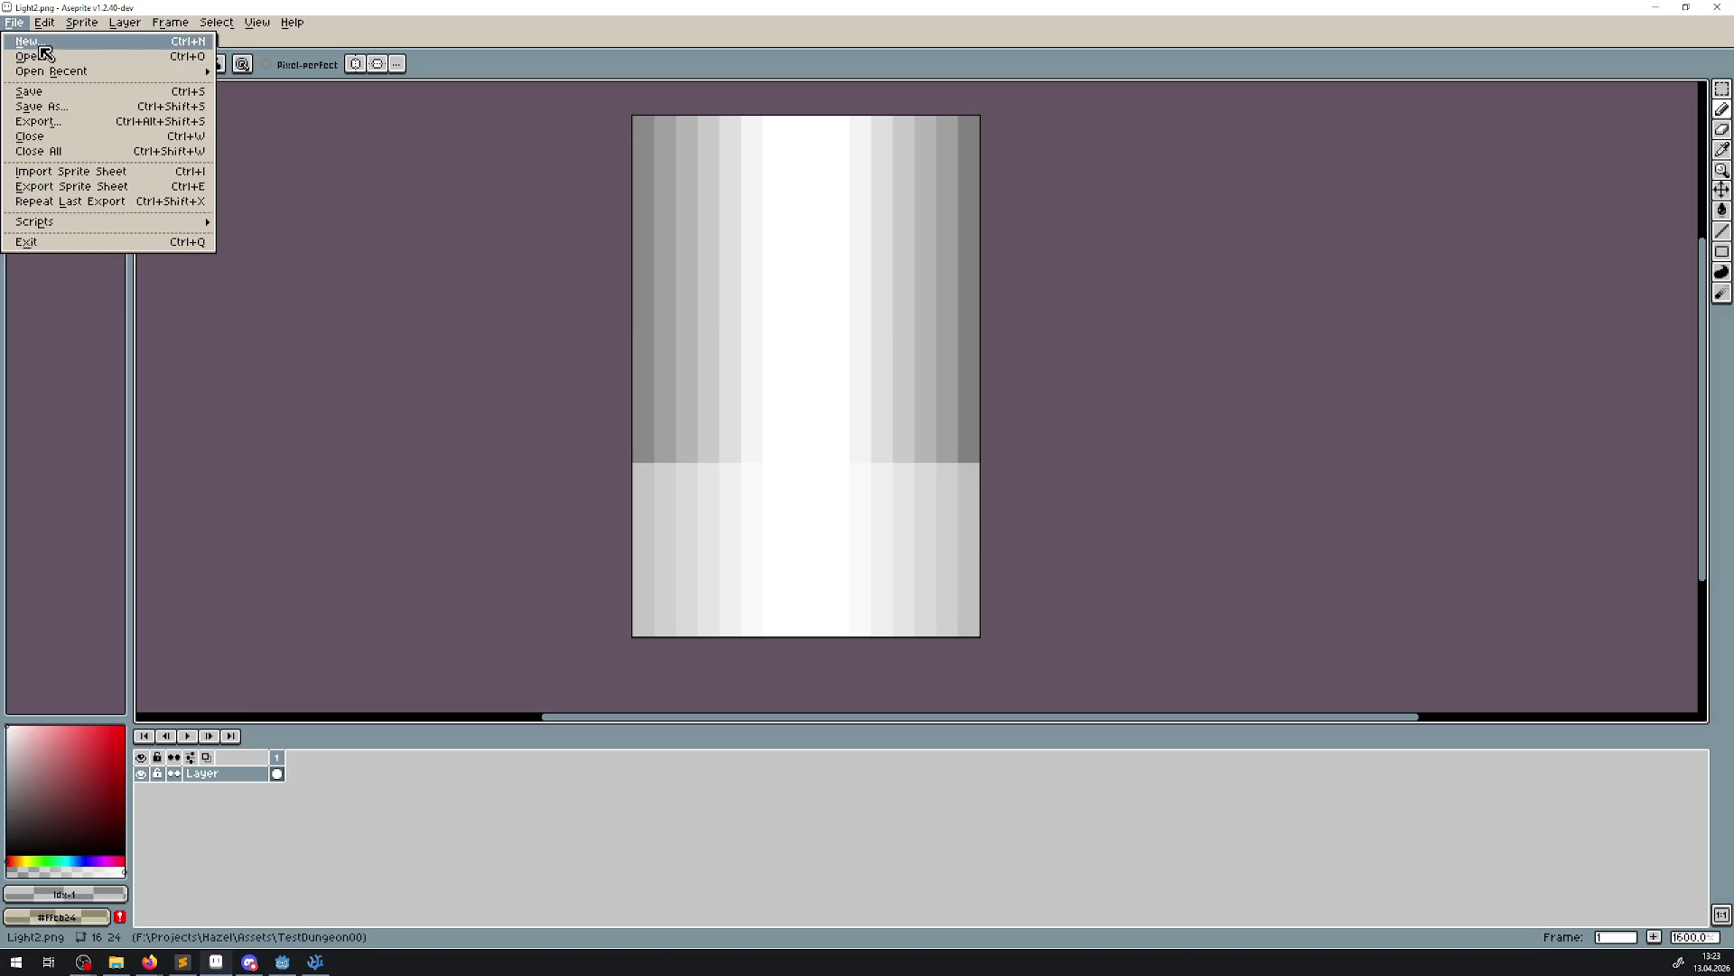
pyautogui.click(41, 48)
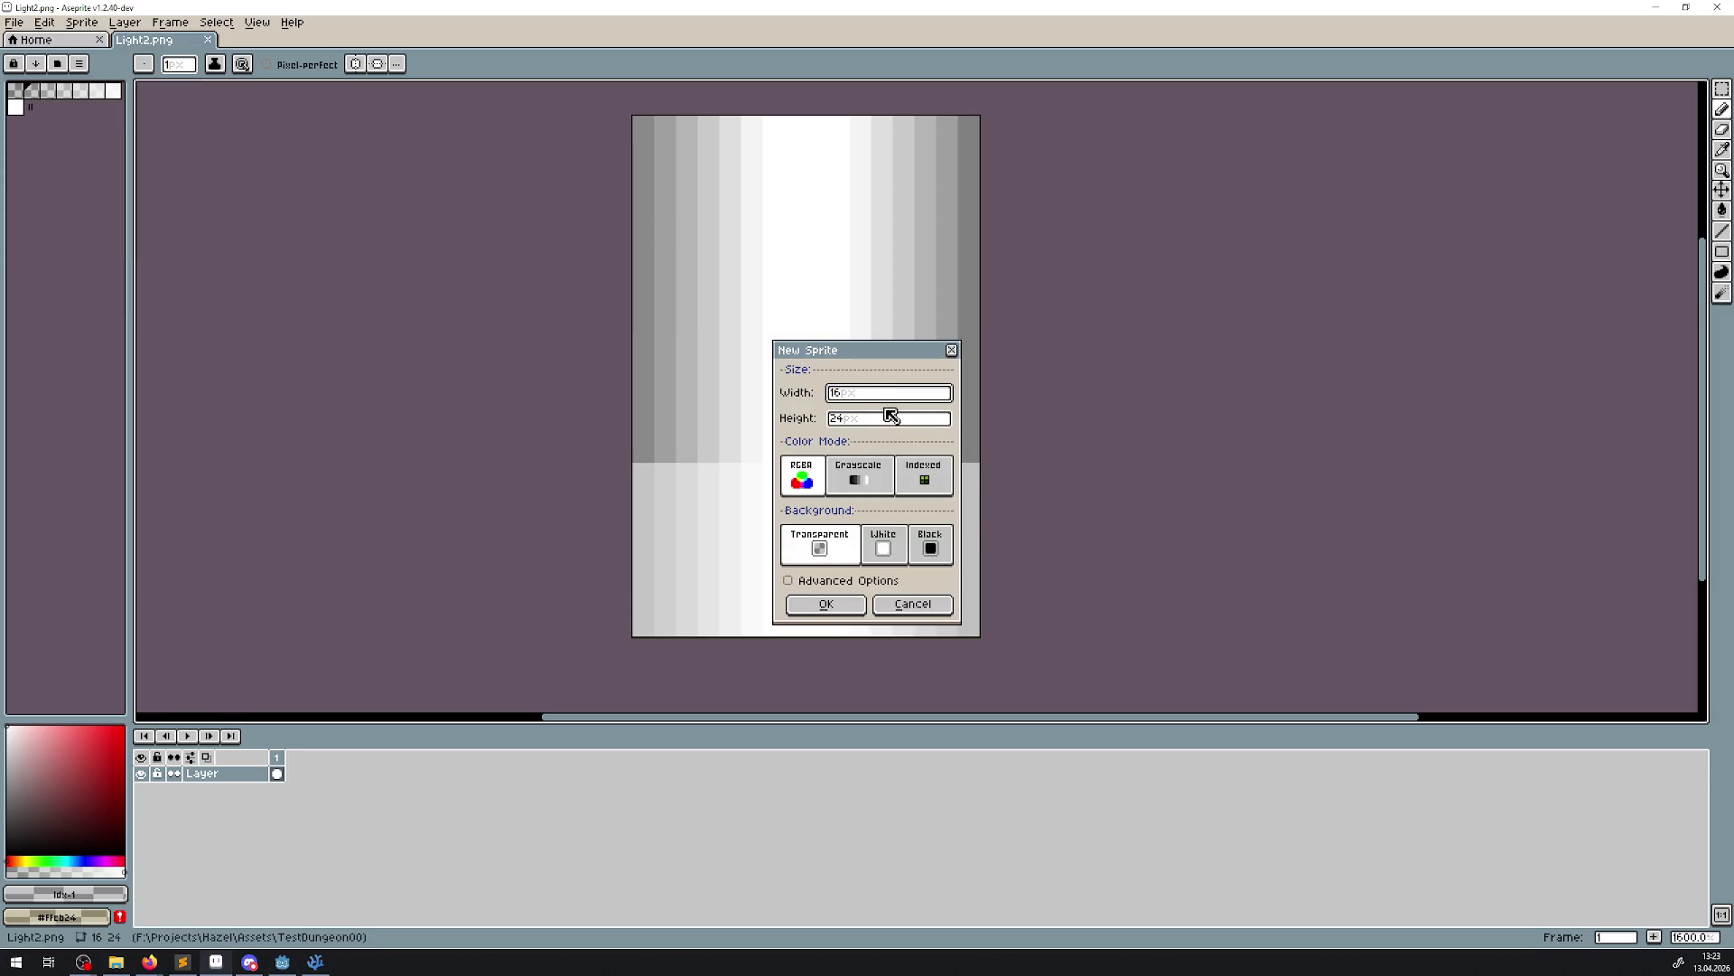
pyautogui.click(891, 417)
pyautogui.click(862, 420)
pyautogui.write('12')
pyautogui.click(825, 603)
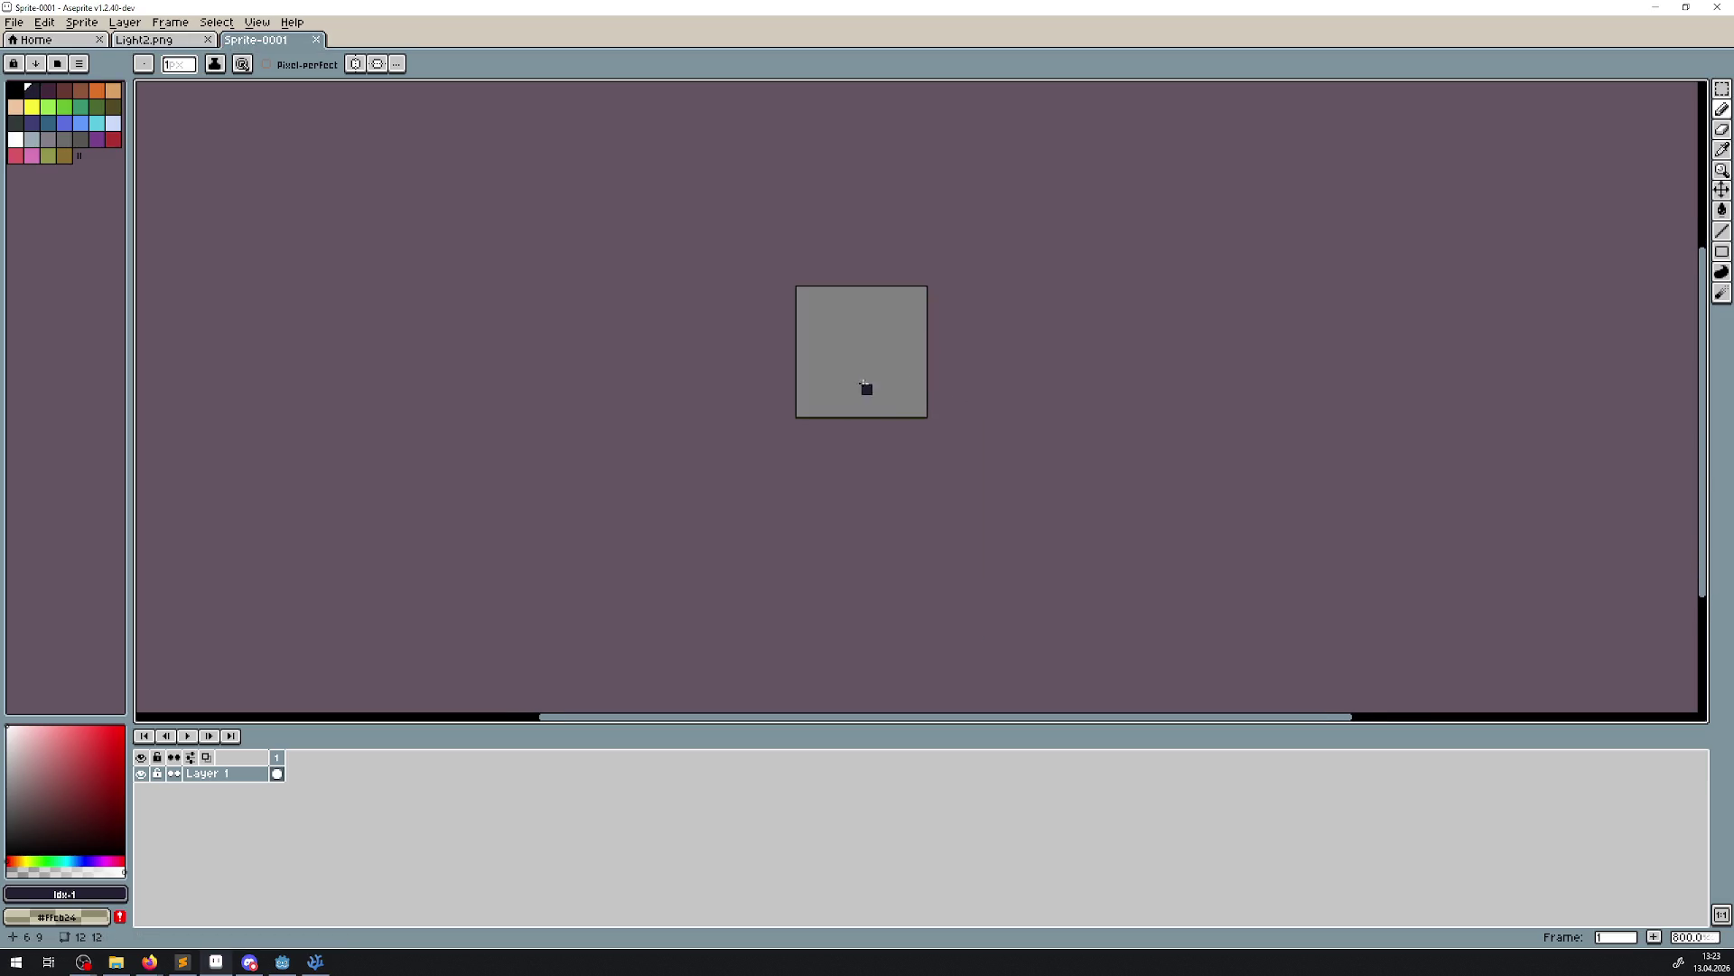
# Sample the dark navy from the centre pixel and draw the symmetric inner diamond ring
pyautogui.scroll(3, 863, 384)
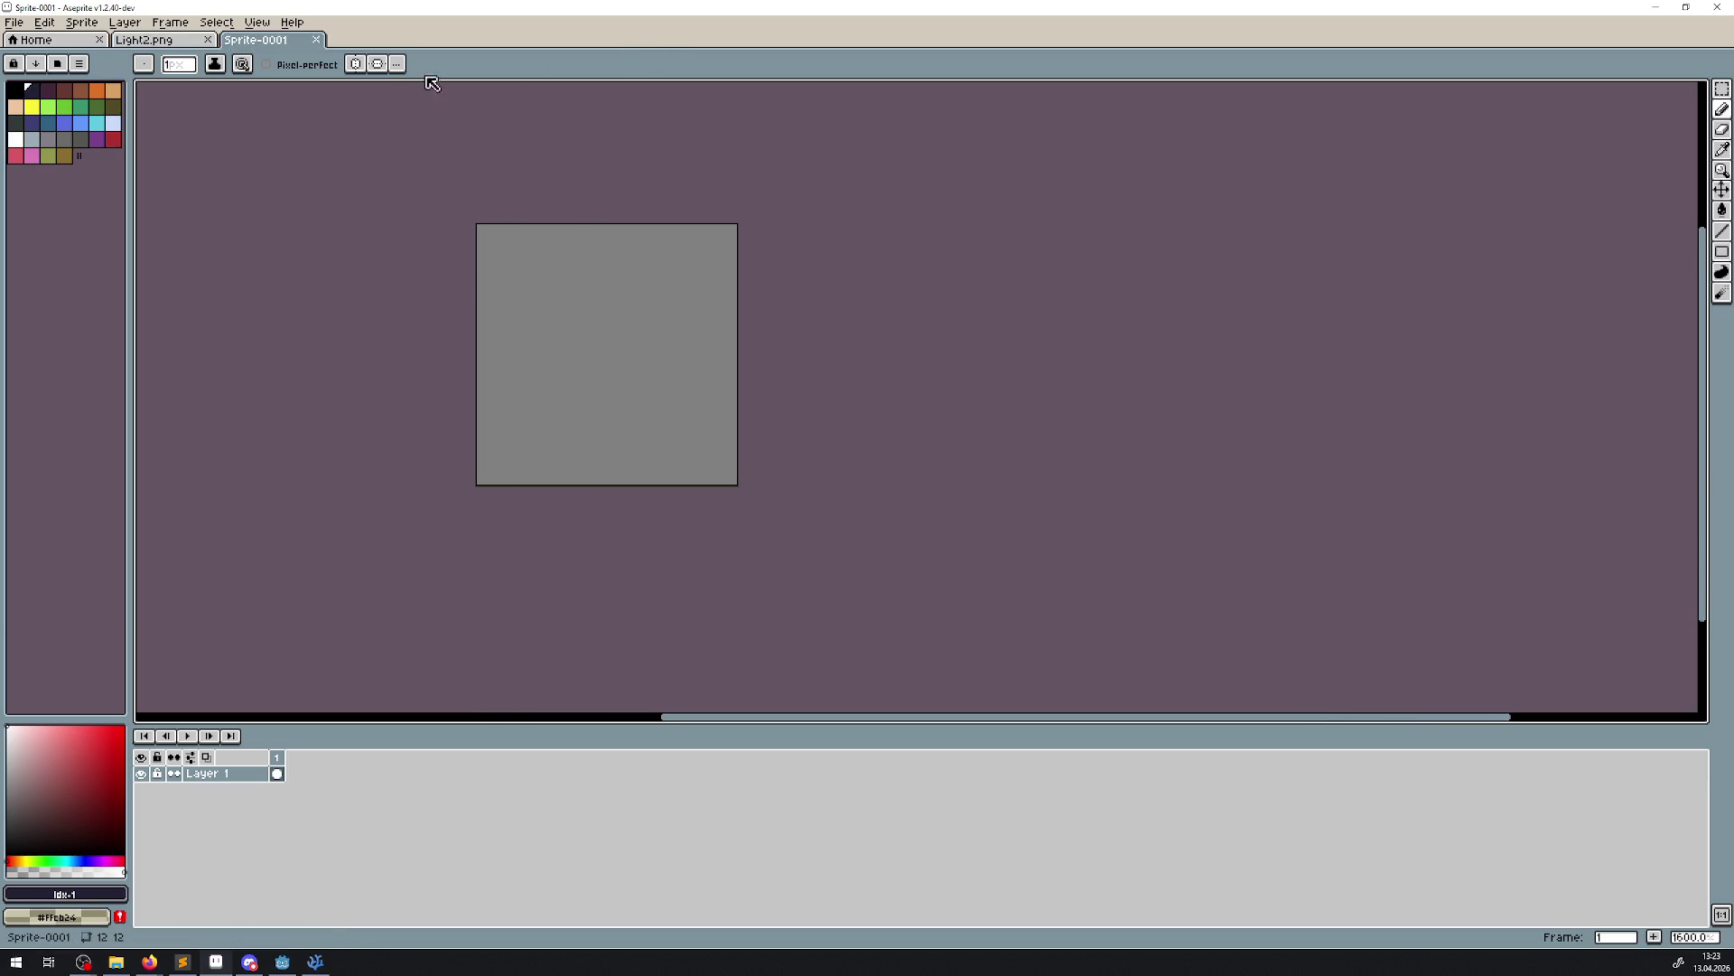
pyautogui.scroll(1, 533, 366)
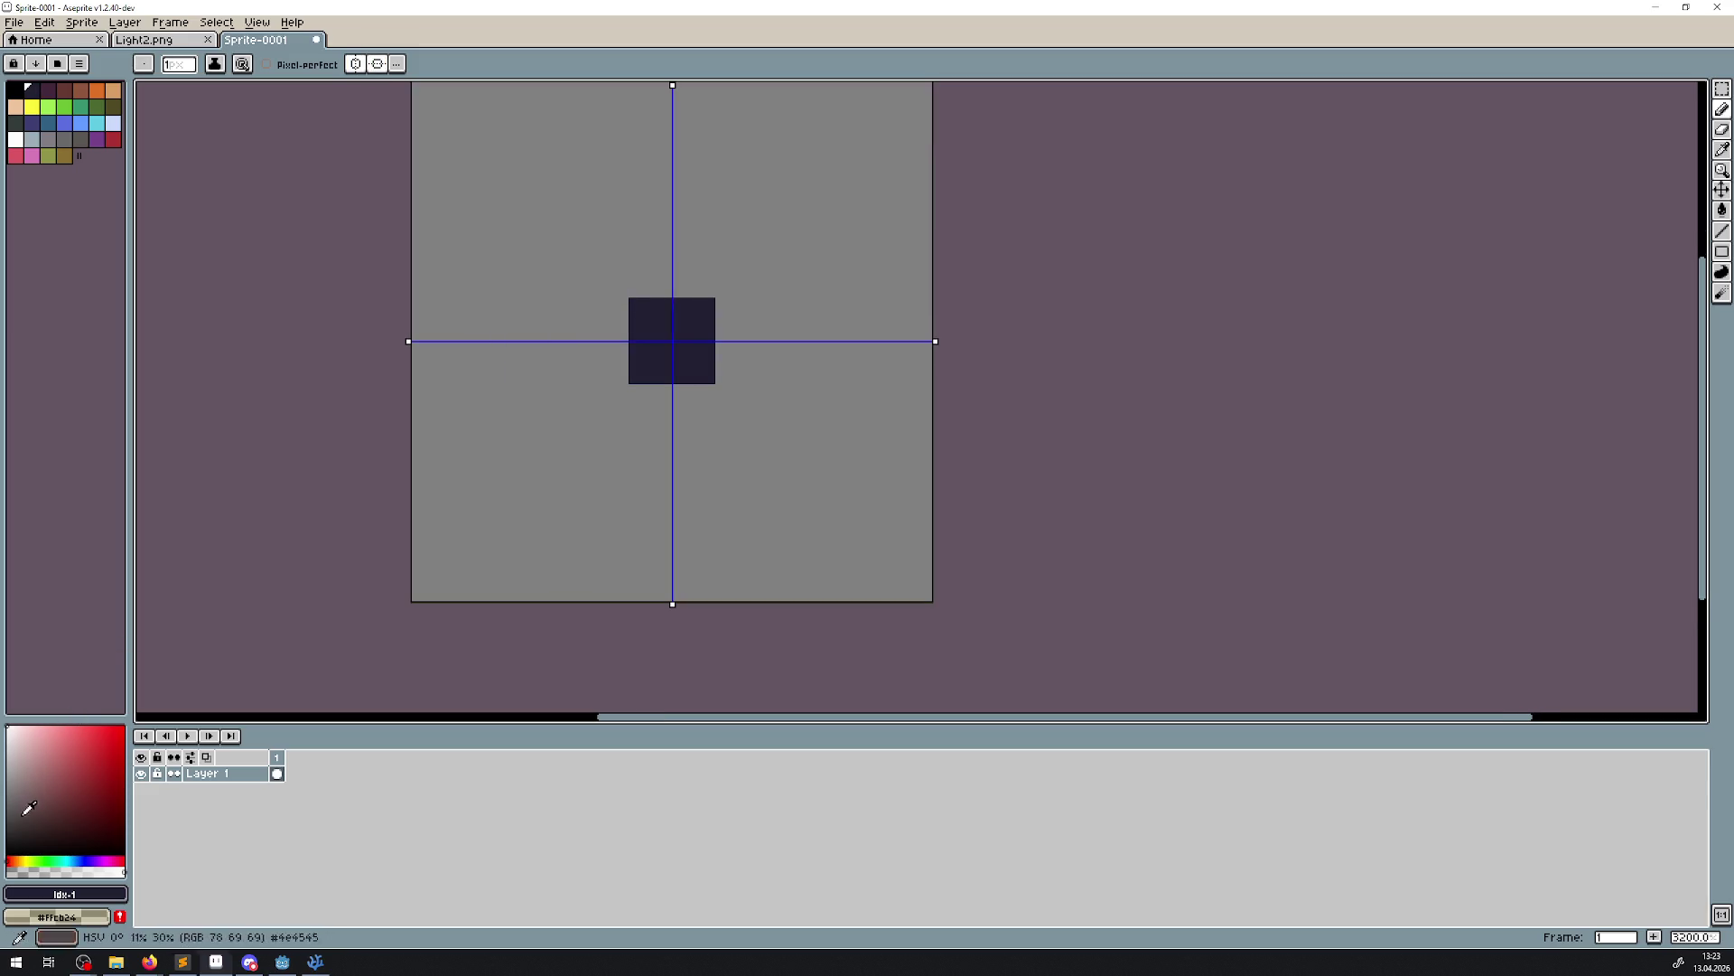
pyautogui.click(1722, 161)
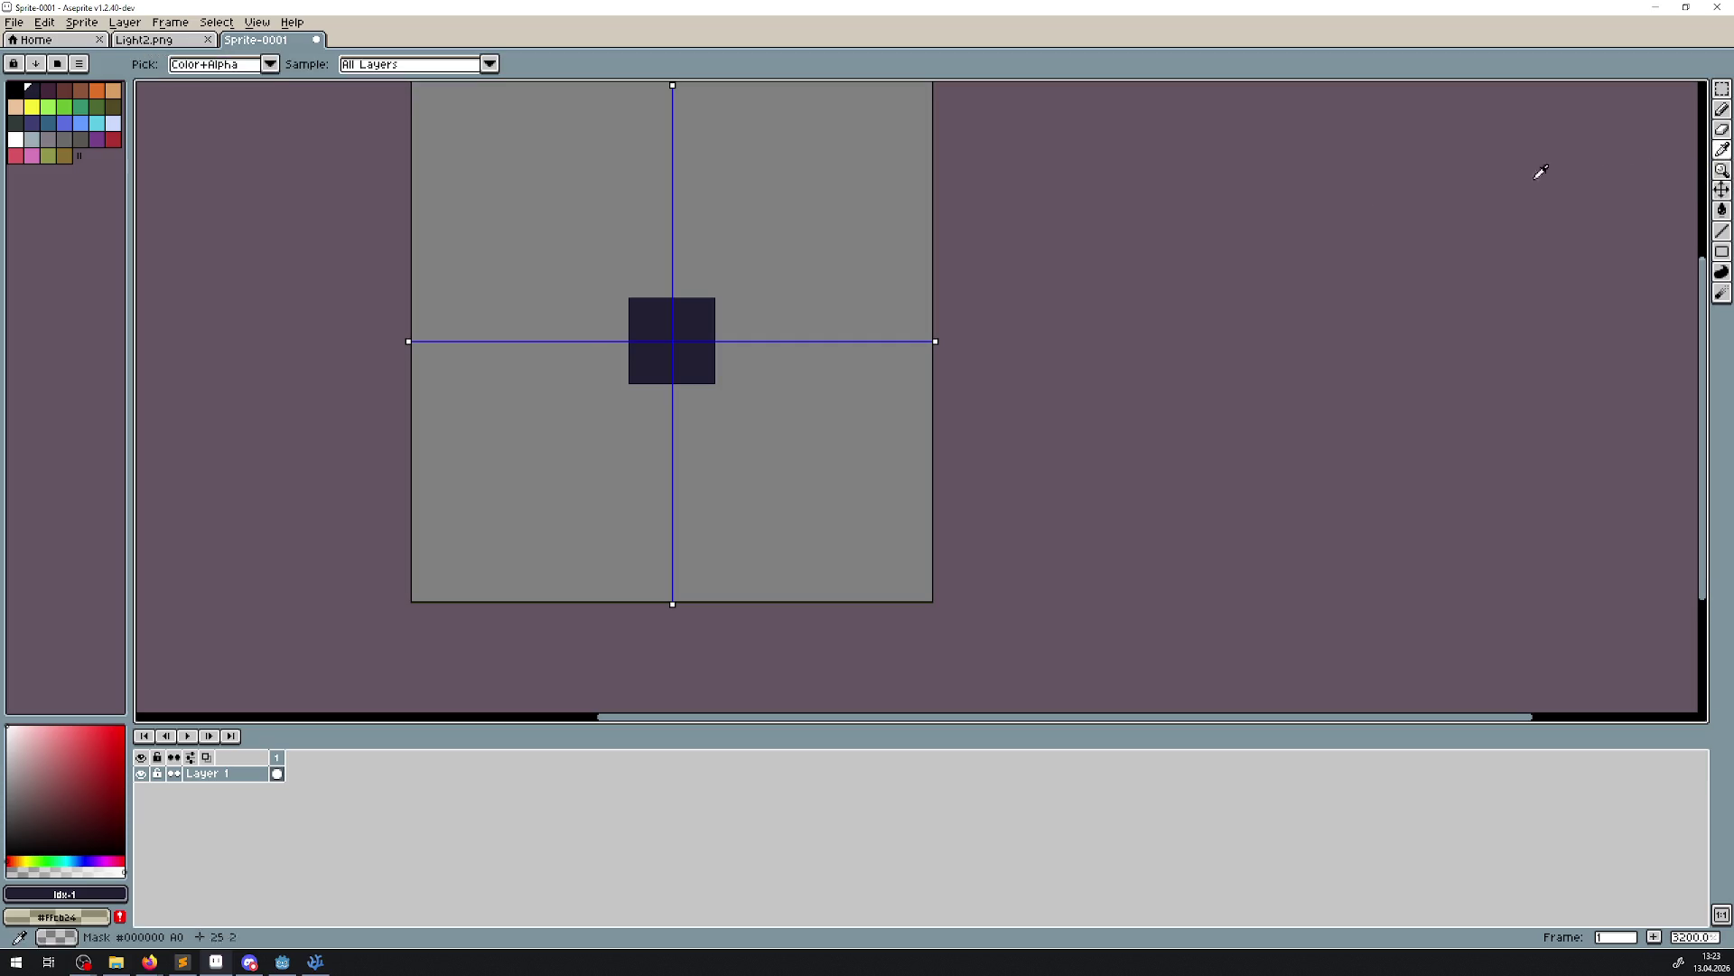
pyautogui.rightClick(638, 325)
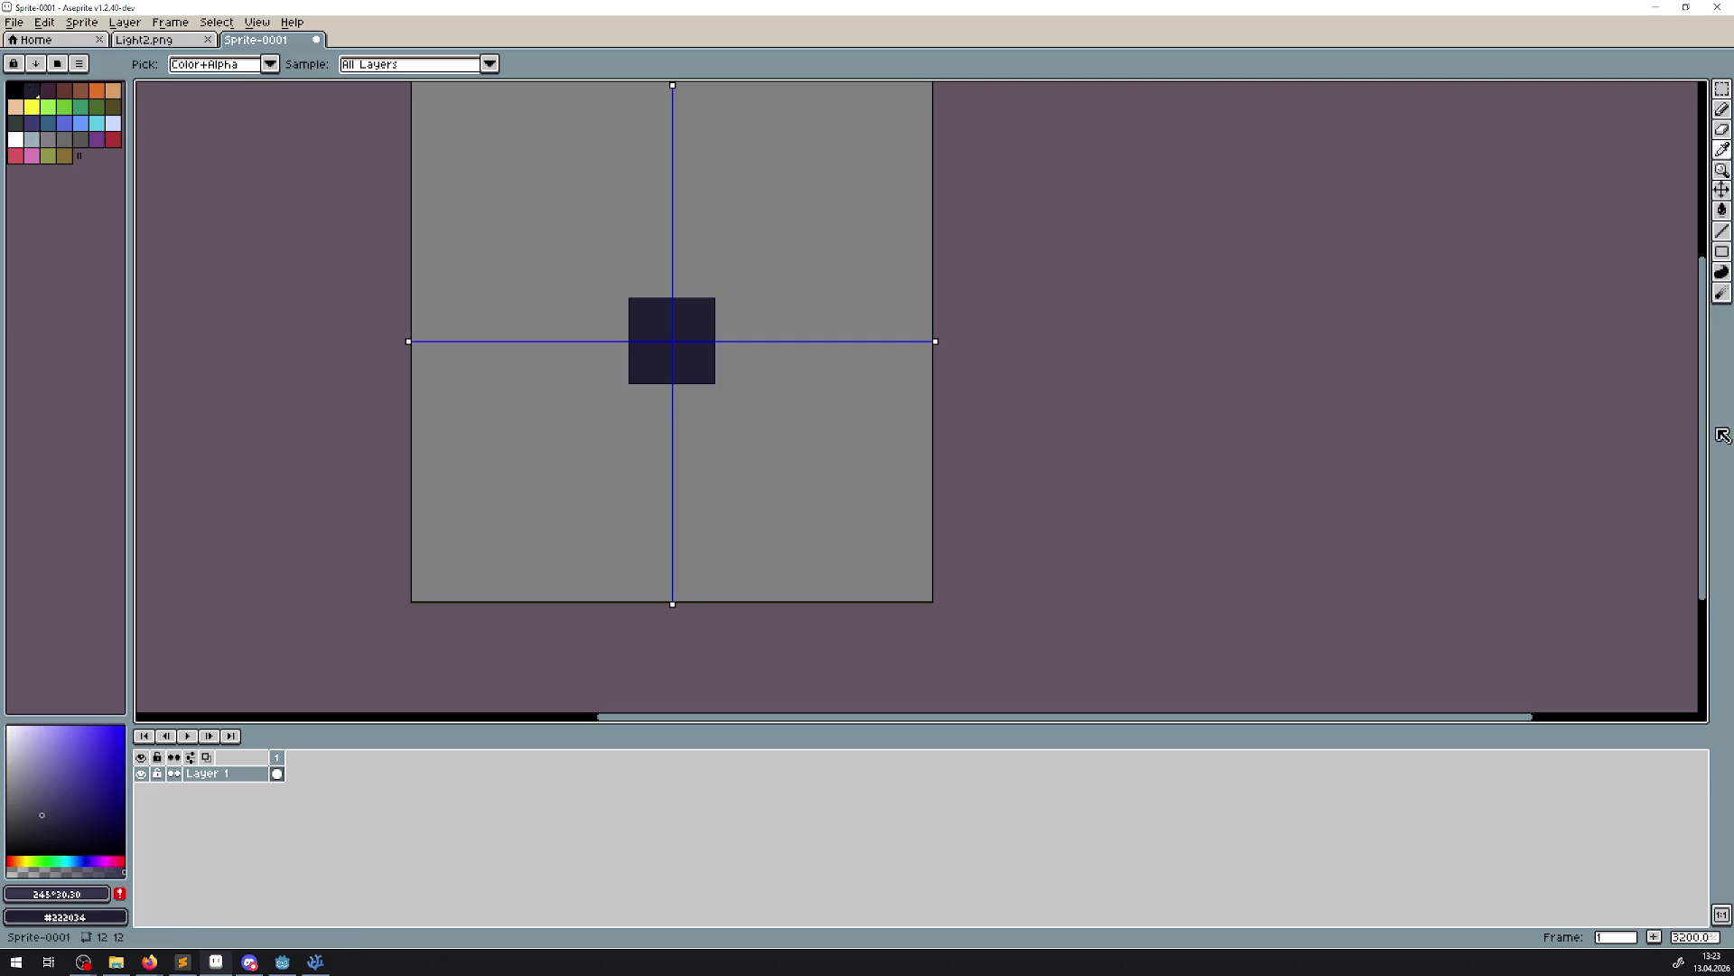
pyautogui.click(1722, 231)
pyautogui.click(607, 320)
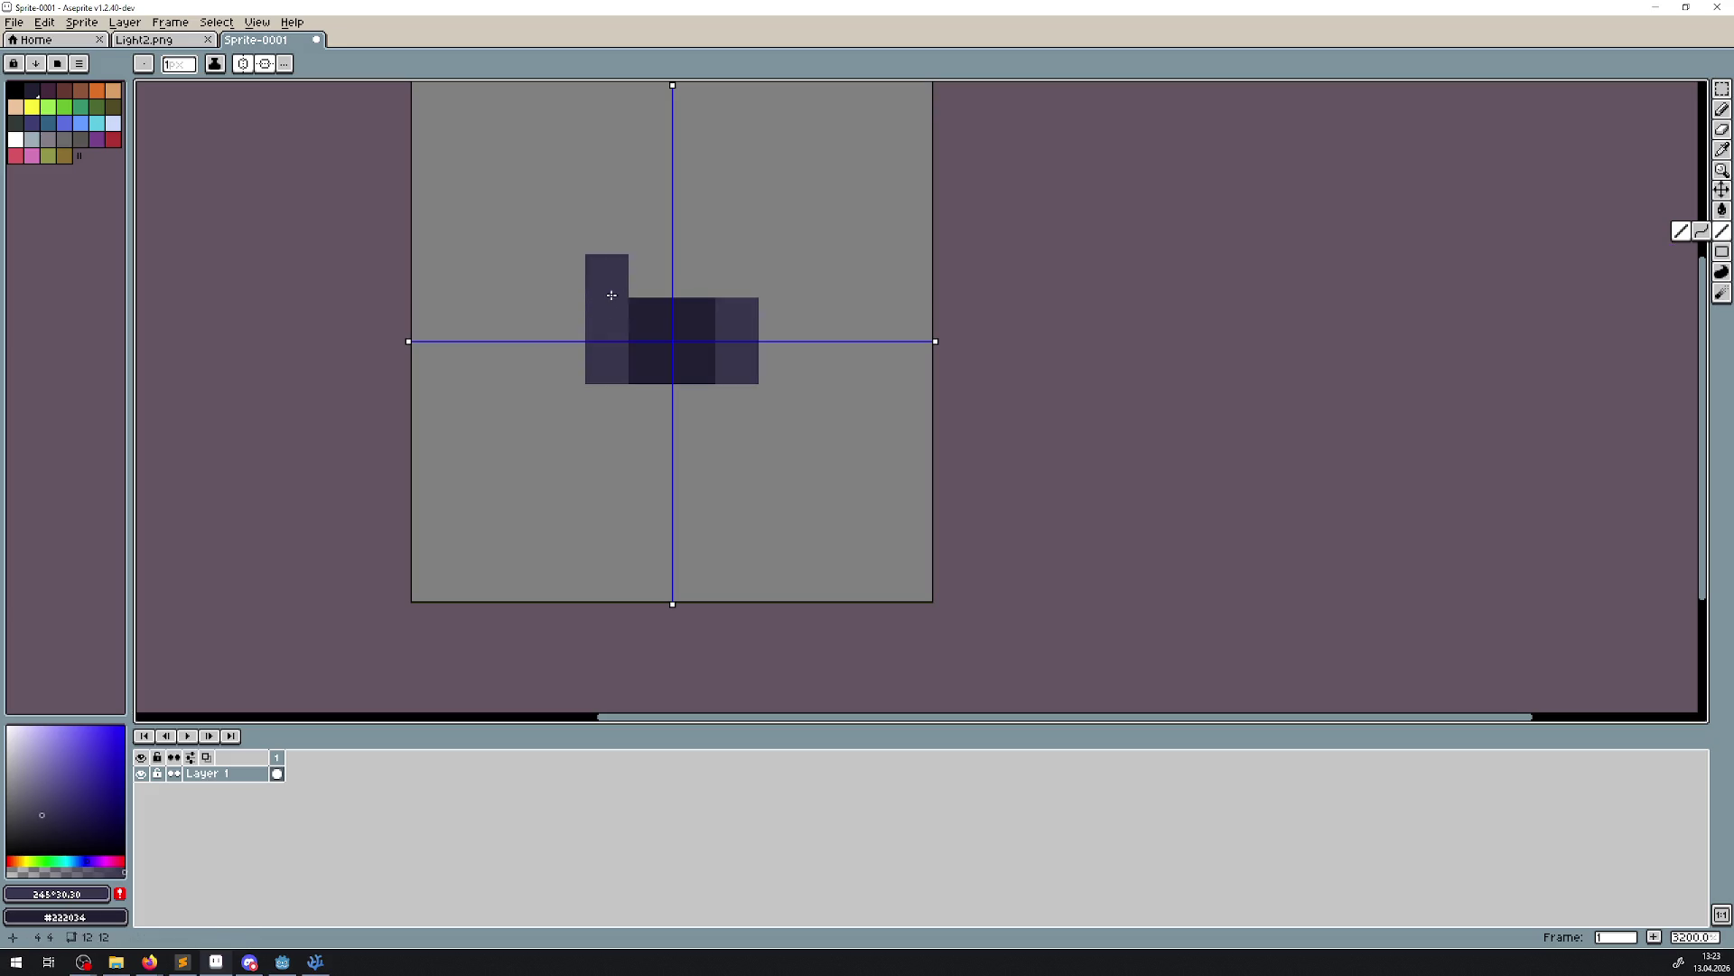
pyautogui.click(650, 276)
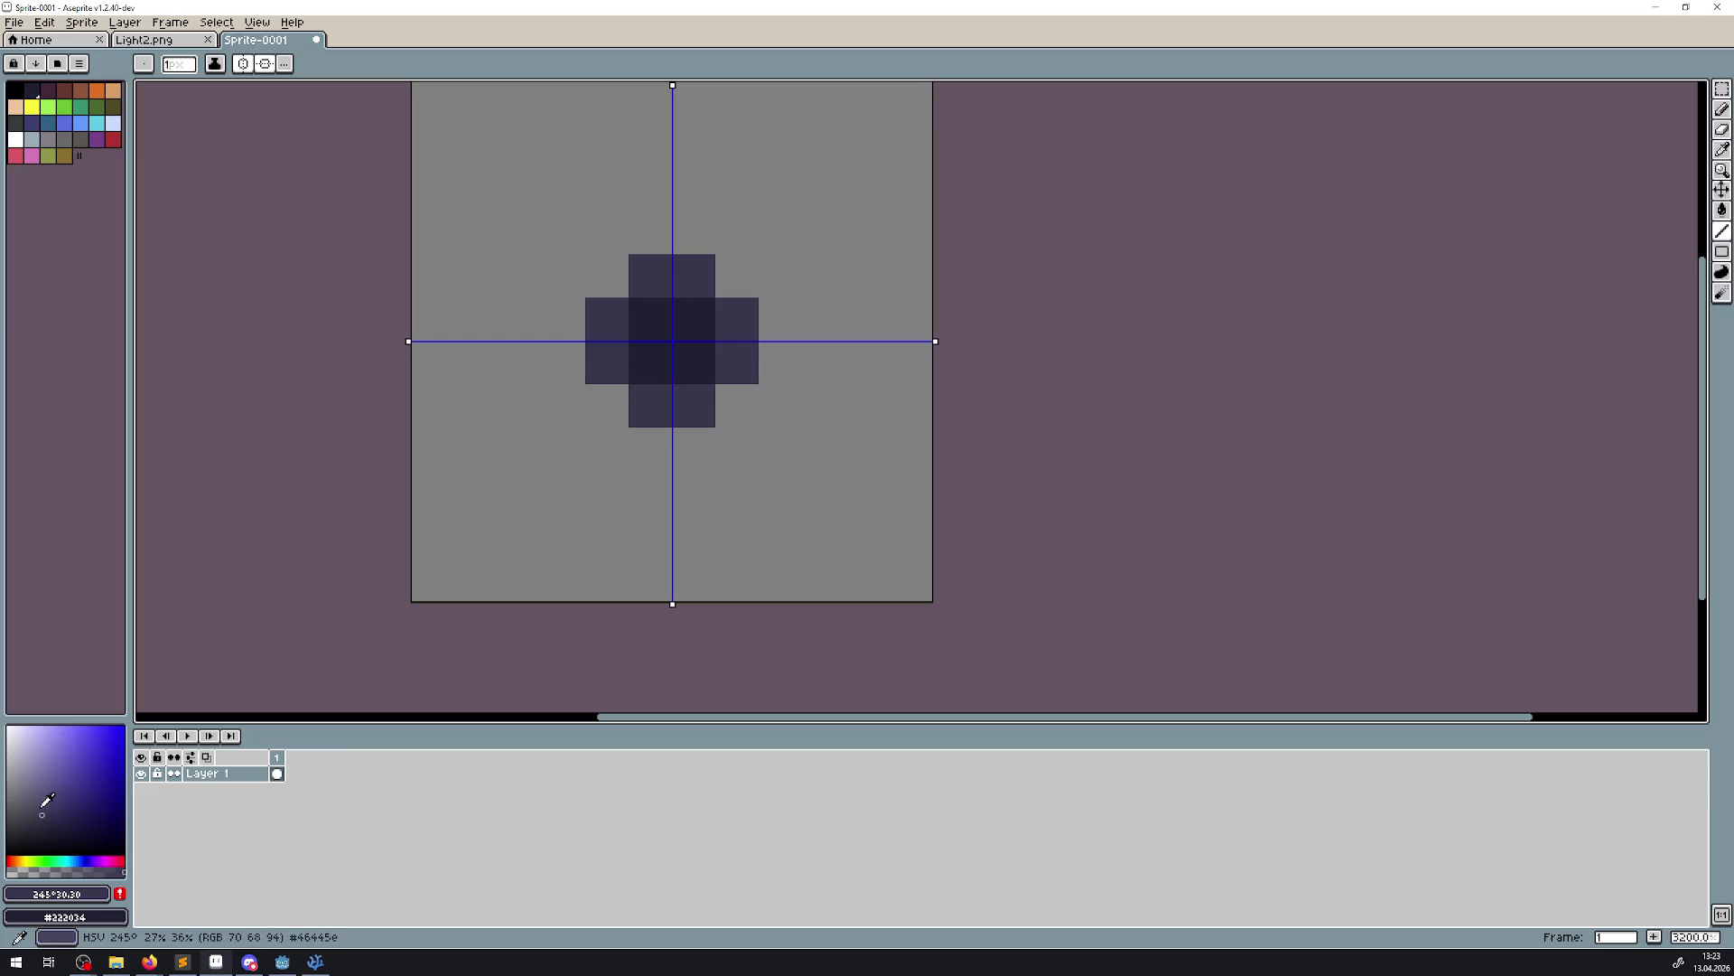
pyautogui.moveTo(563, 327); pyautogui.dragTo(667, 217)
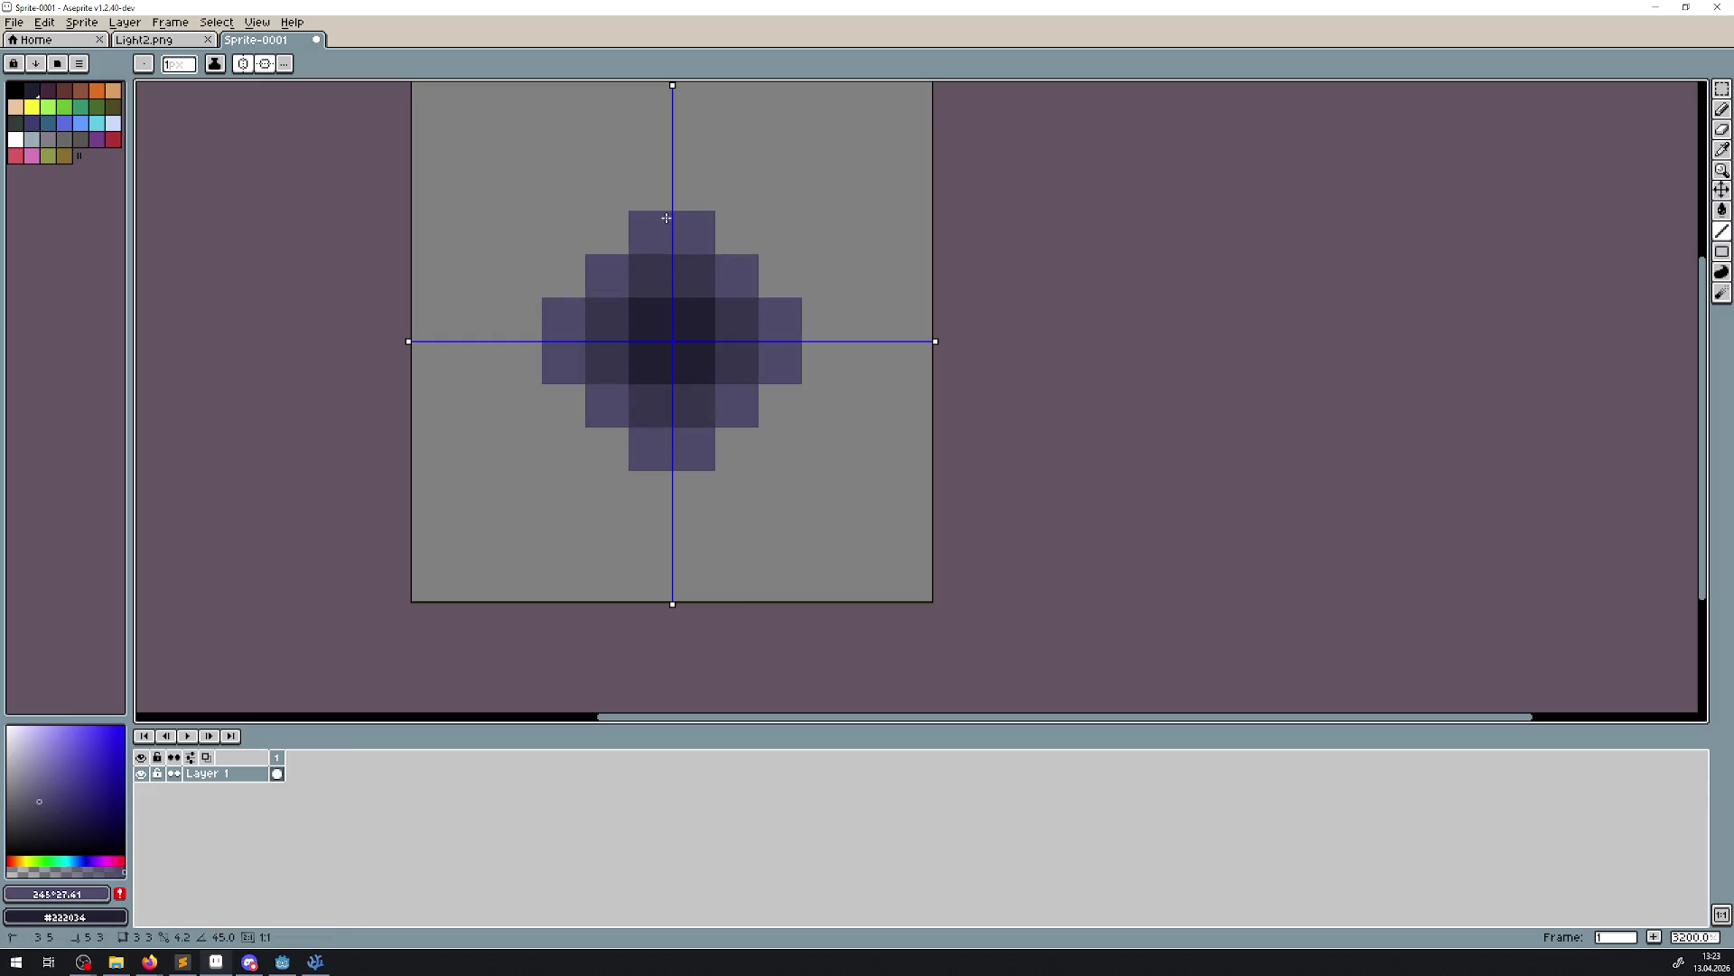
# Add progressively lighter blue and pale lavender rings out to the diamond's edges
pyautogui.click(30, 792)
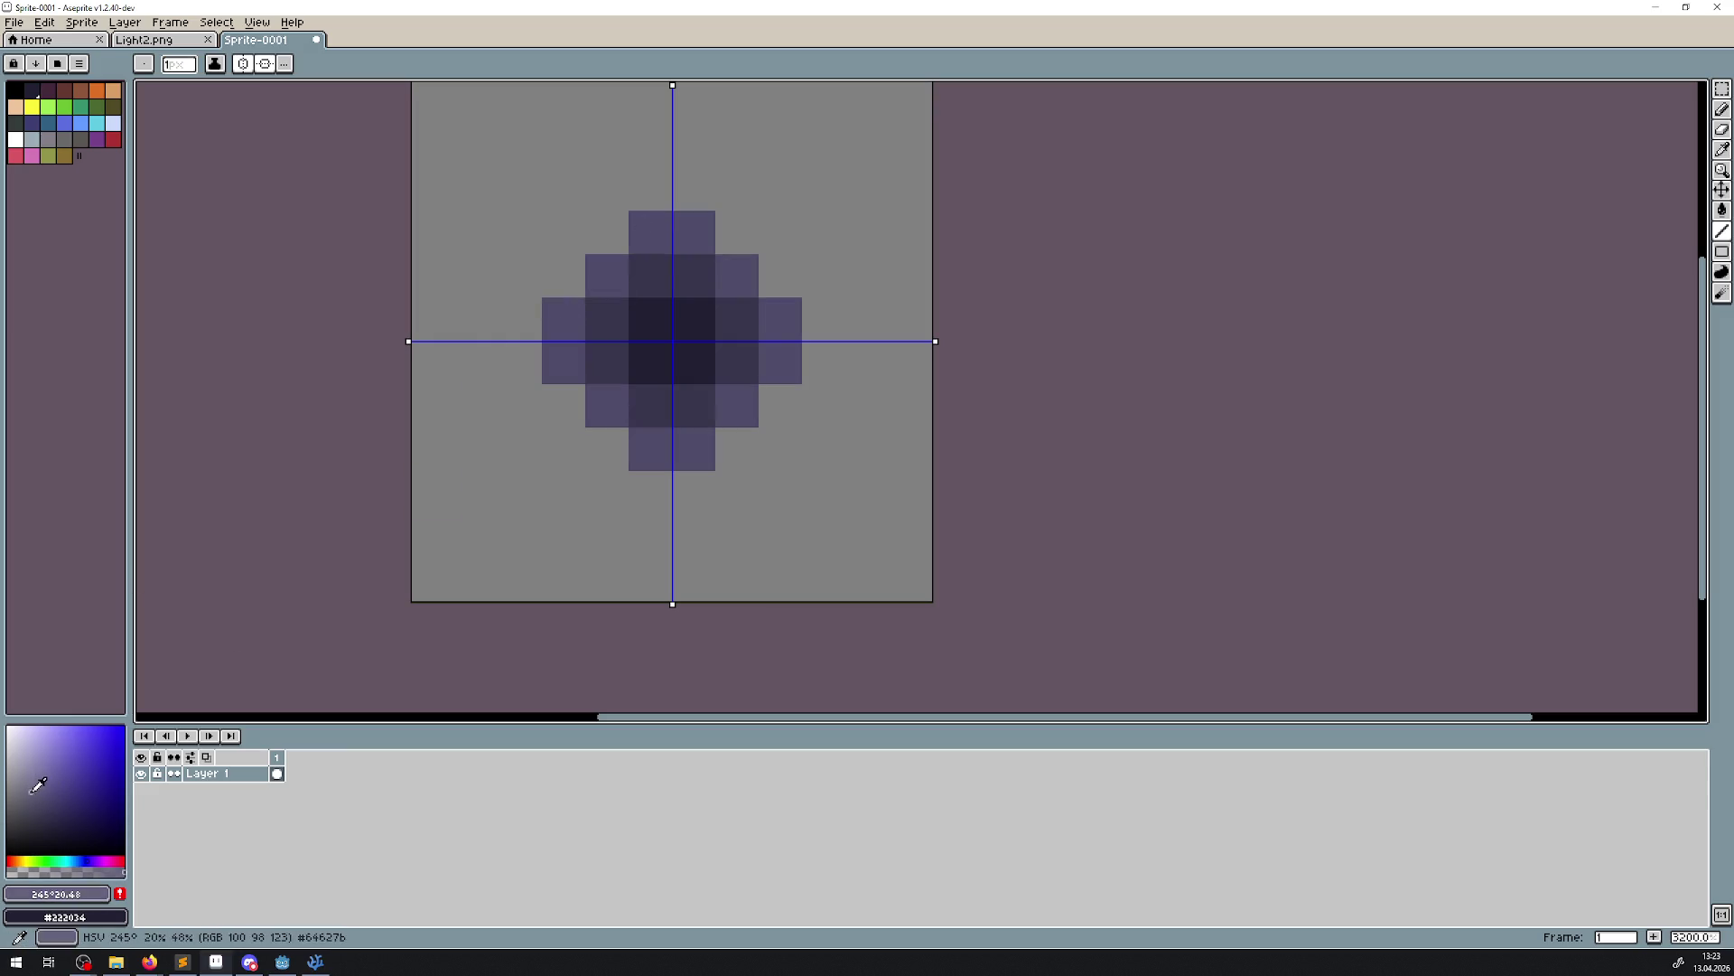
pyautogui.click(520, 363)
pyautogui.click(567, 272)
pyautogui.moveTo(585, 269); pyautogui.dragTo(650, 185)
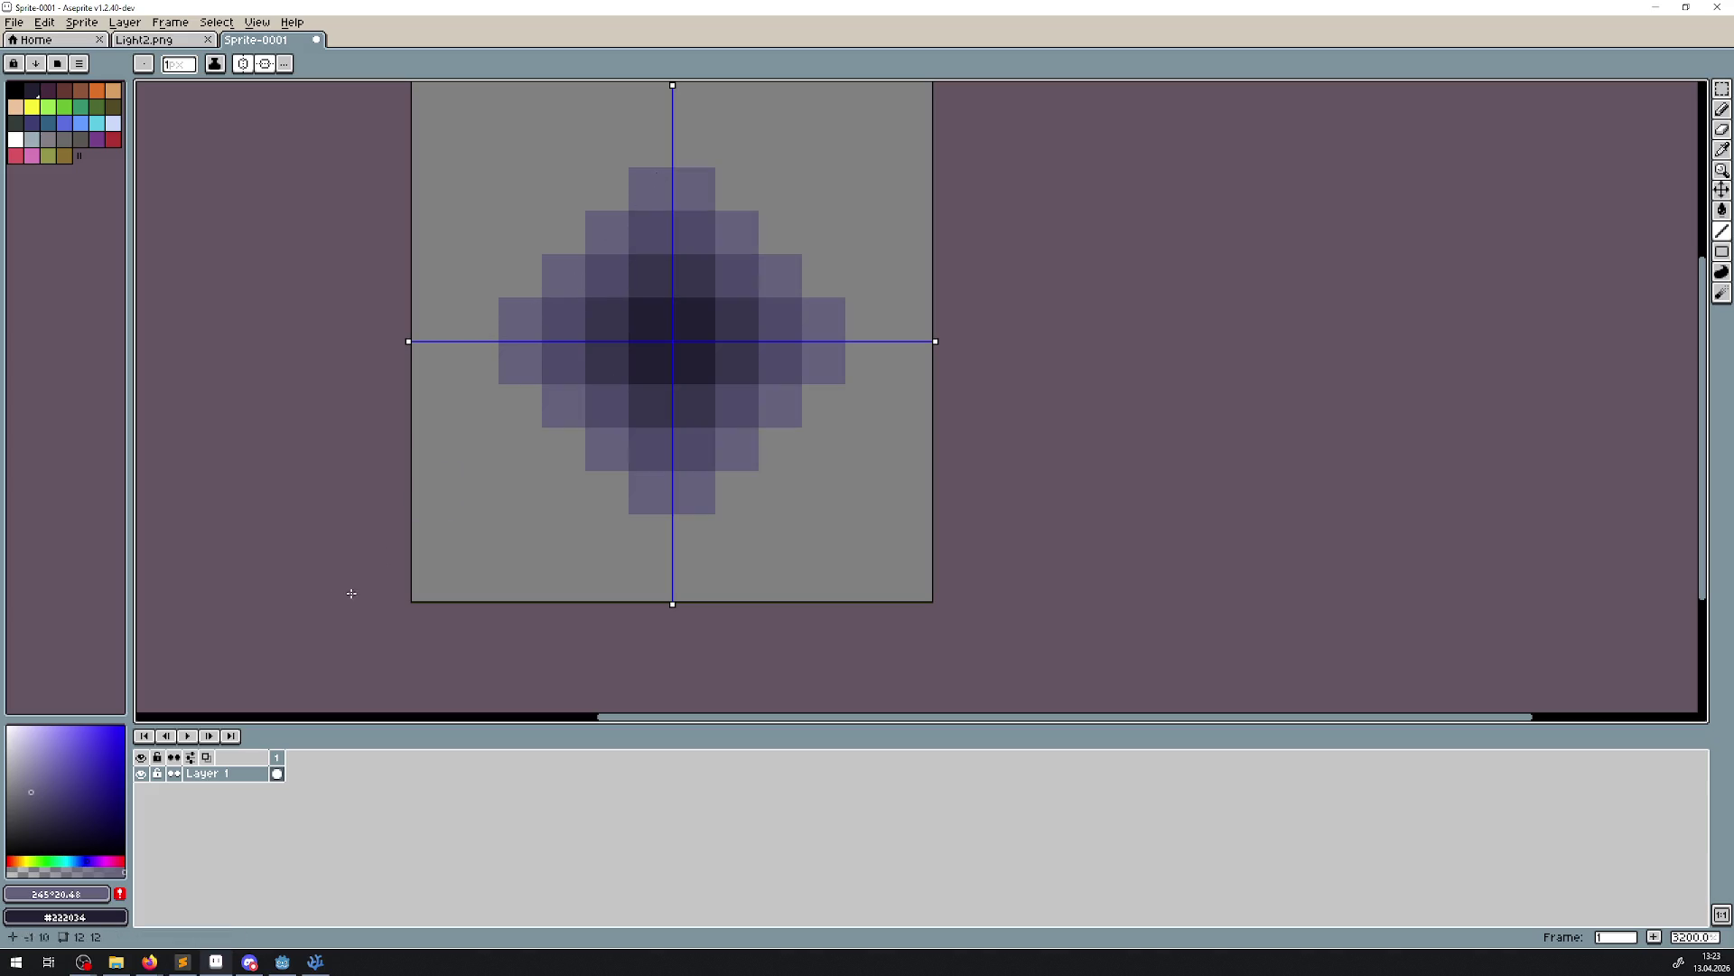
pyautogui.click(31, 777)
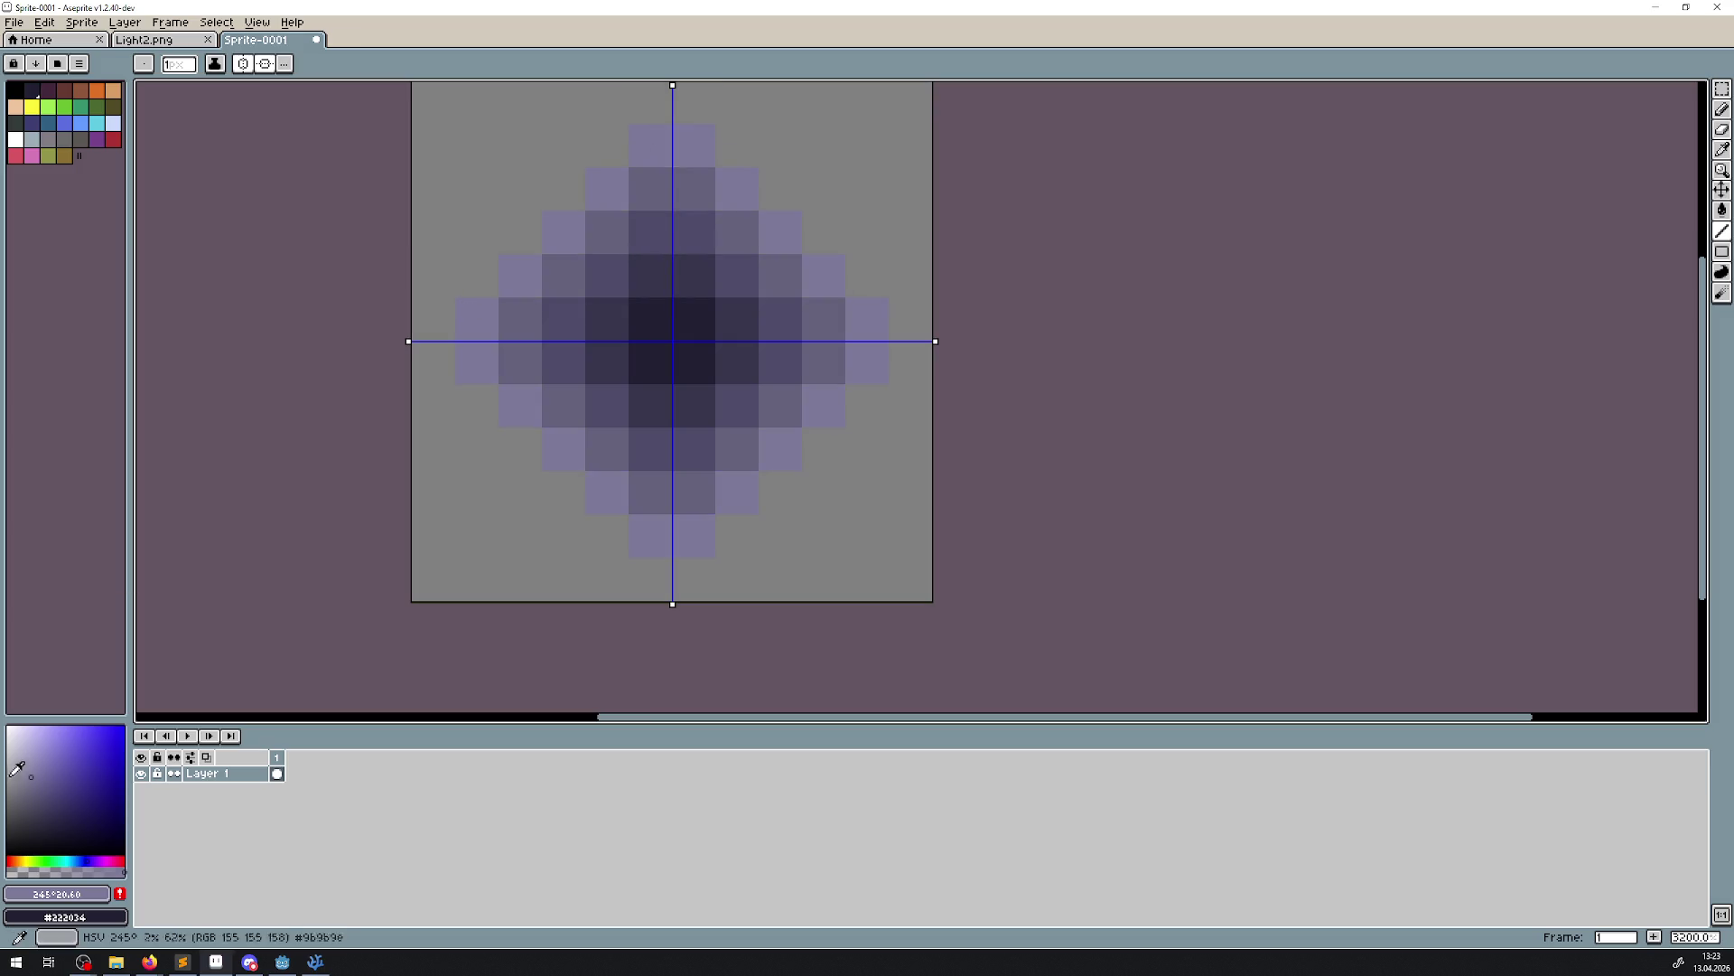
pyautogui.click(6, 824)
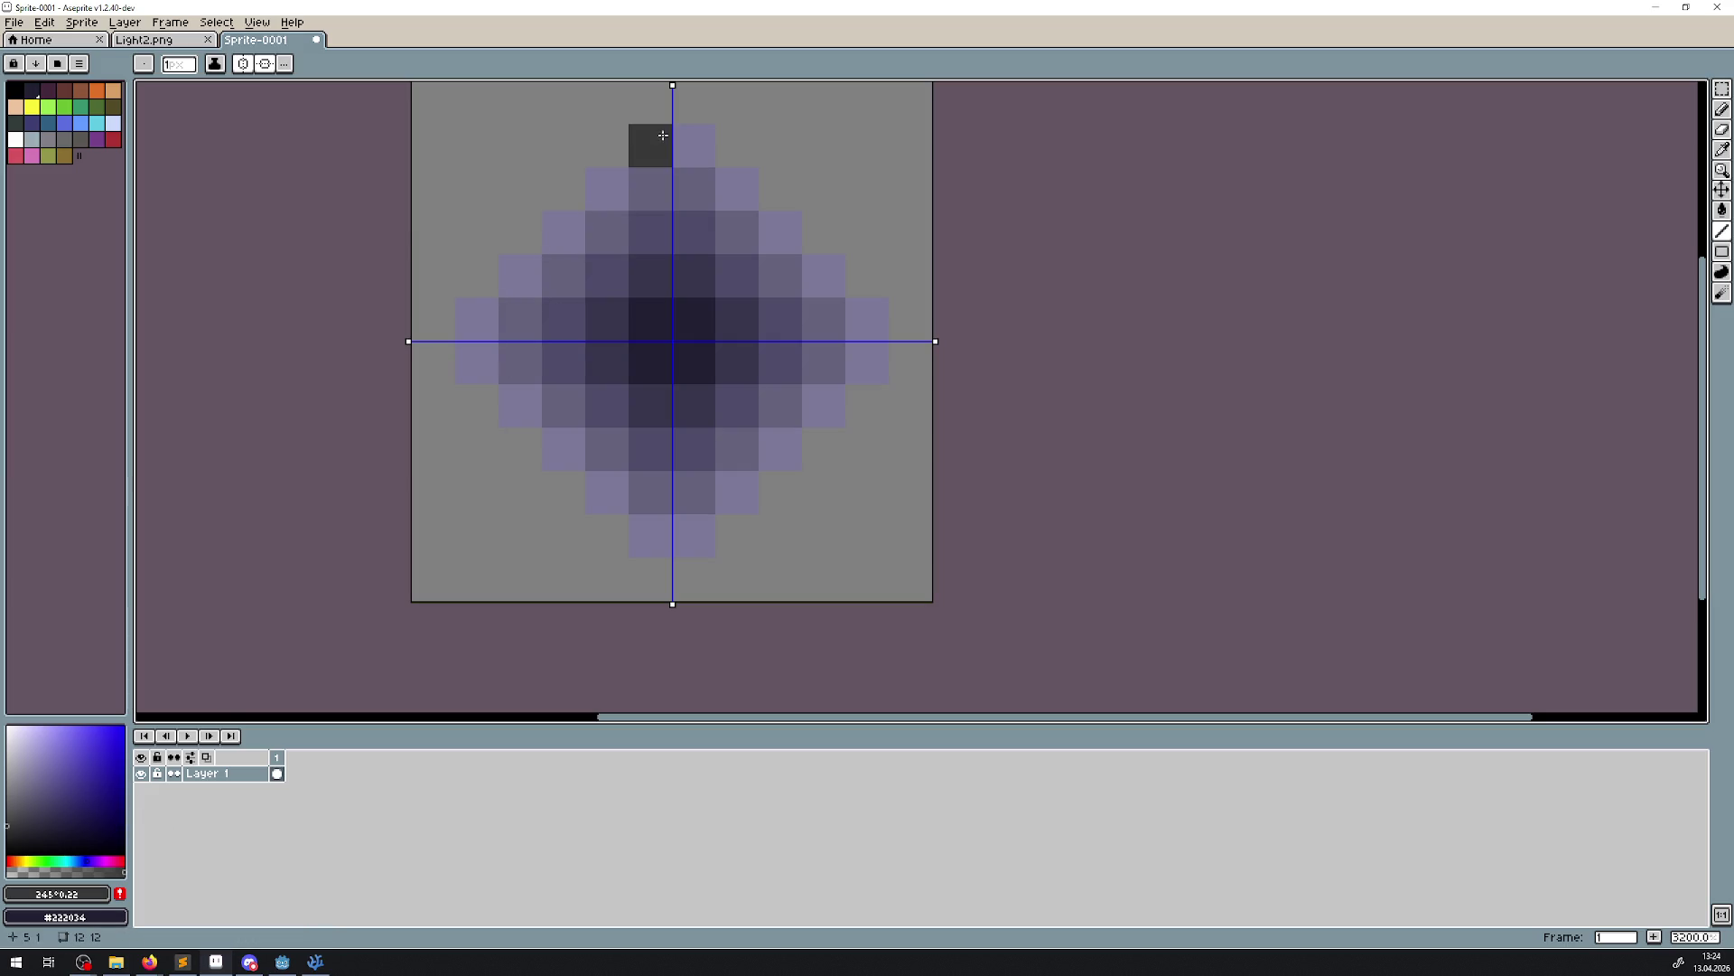
pyautogui.scroll(-4, 687, 443)
pyautogui.scroll(4, 673, 449)
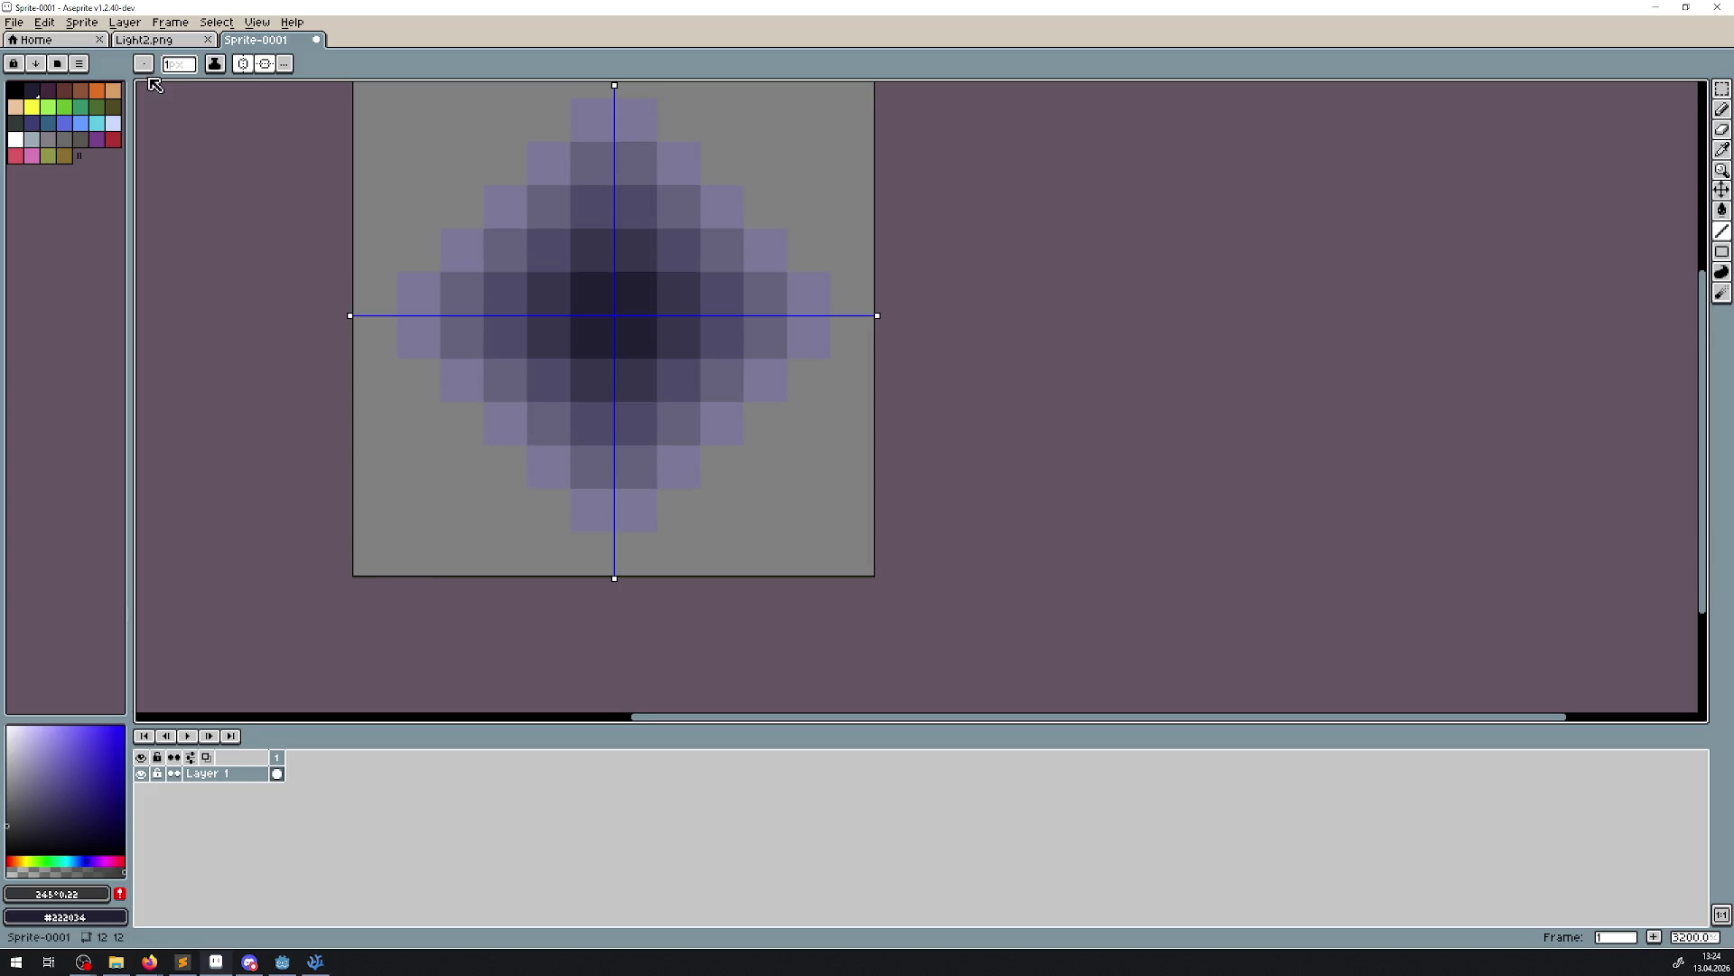
pyautogui.click(45, 24)
# Desaturate the diamond with Hue/Saturation and darken its lightness to -41
pyautogui.moveTo(156, 367)
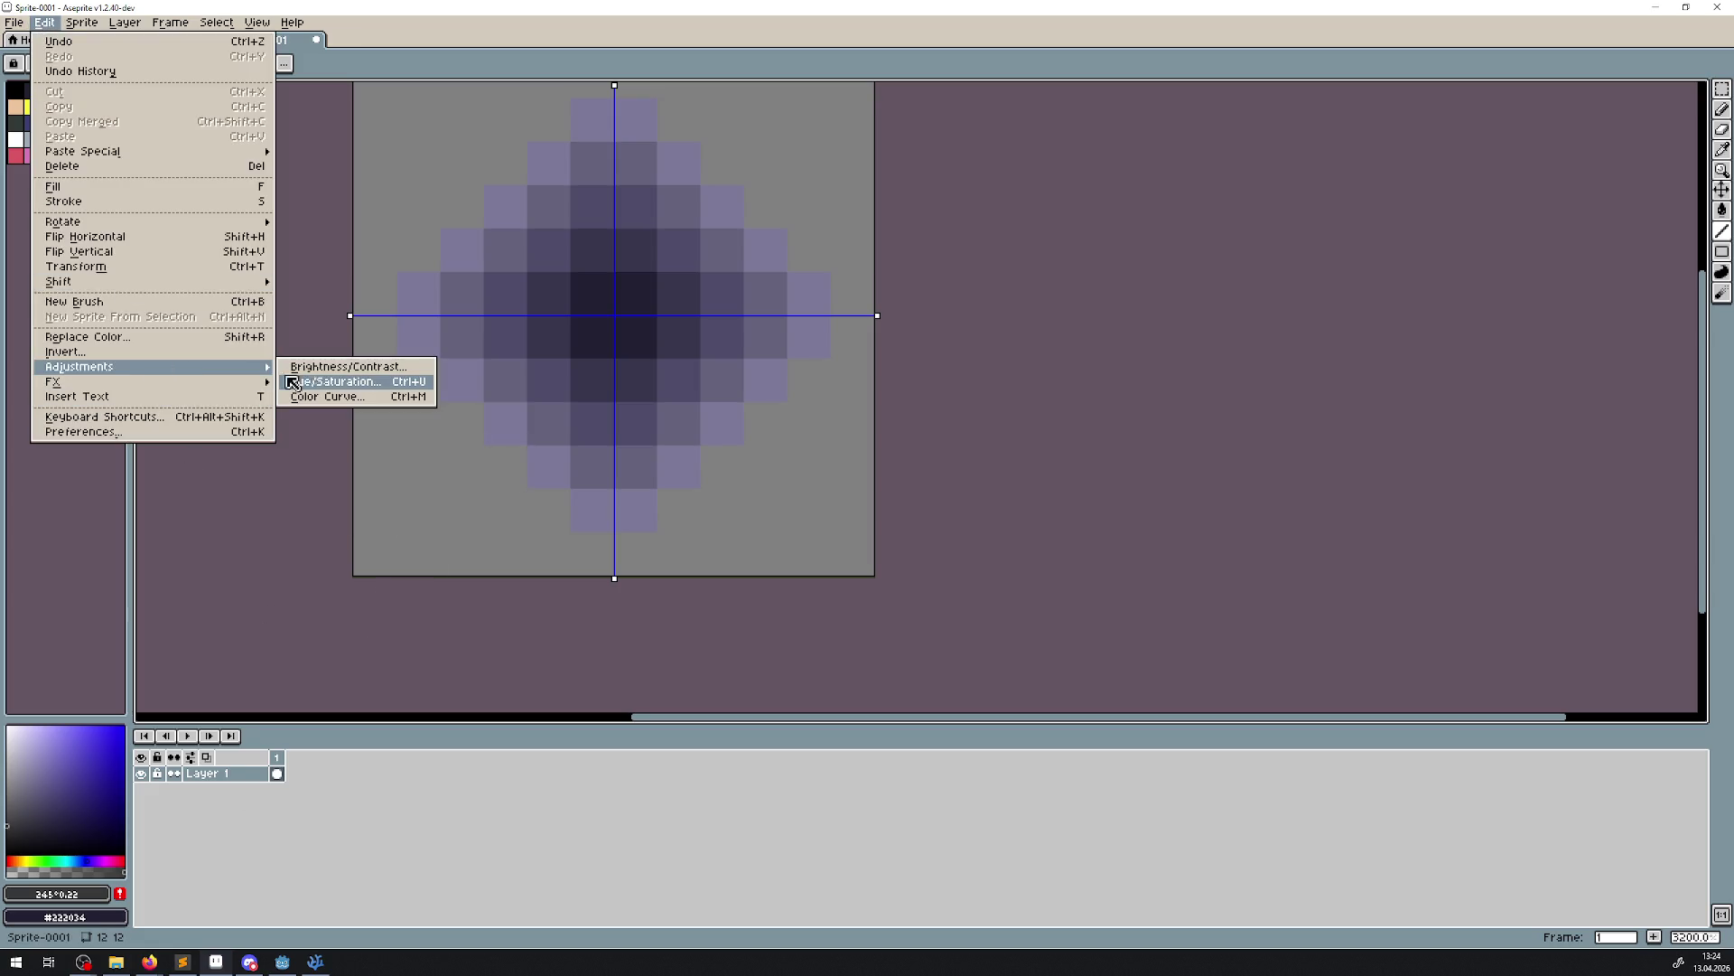
pyautogui.click(323, 383)
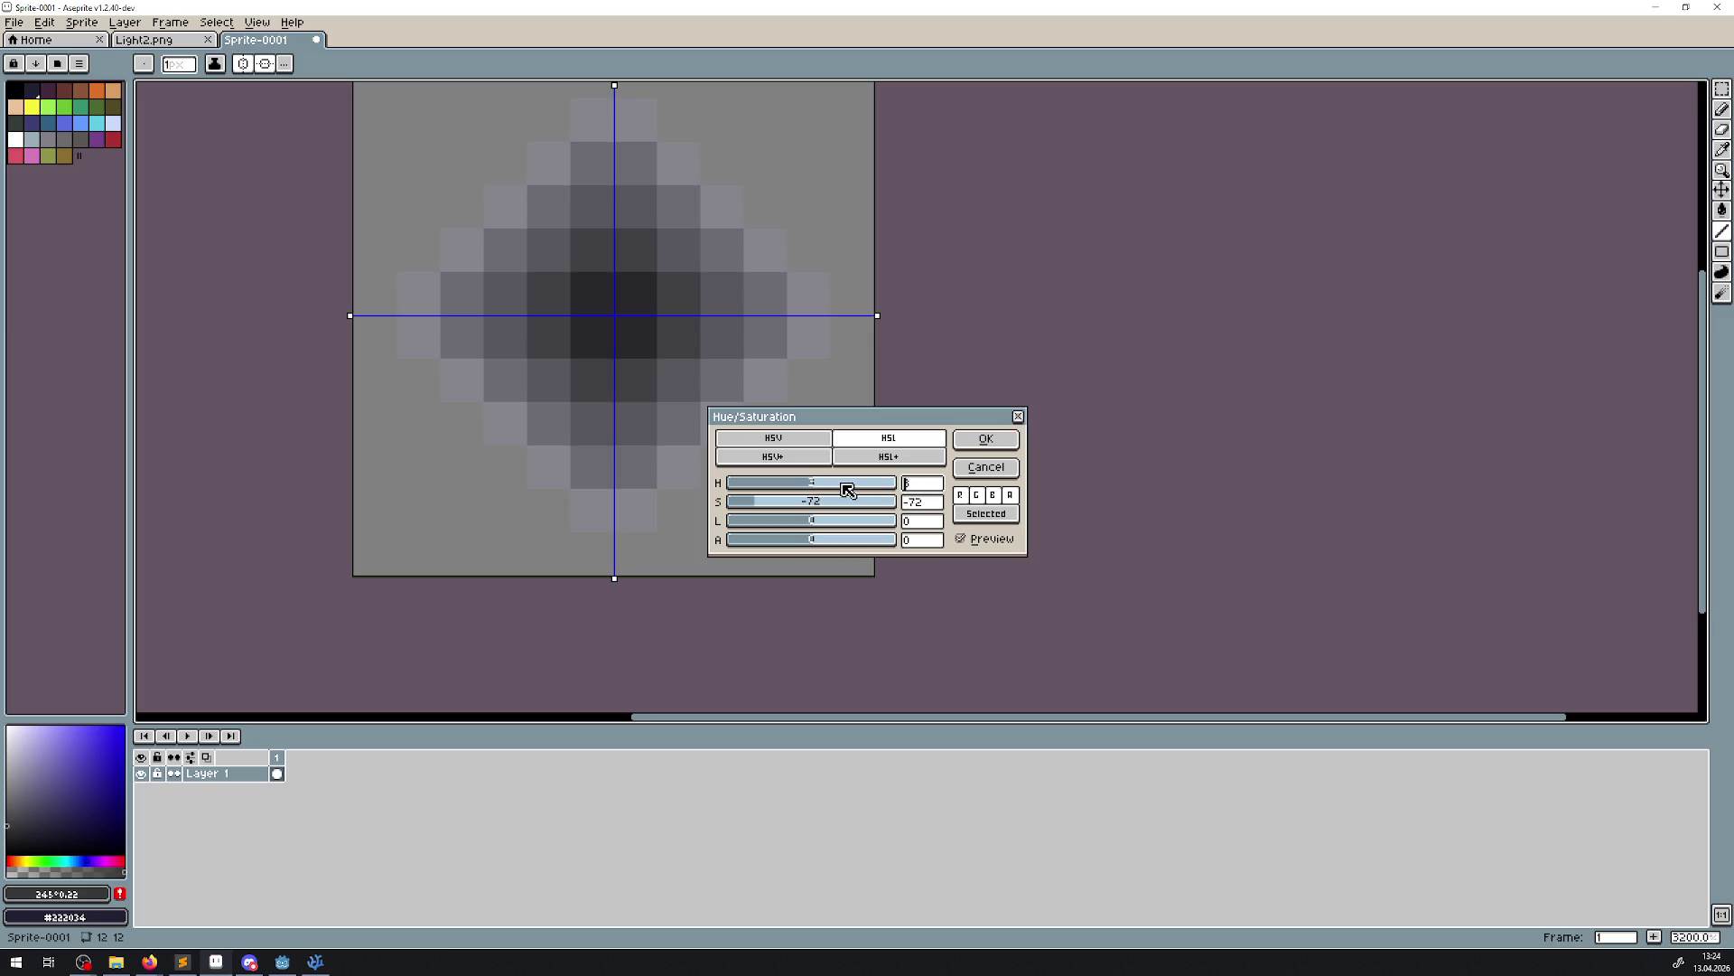
pyautogui.click(783, 522)
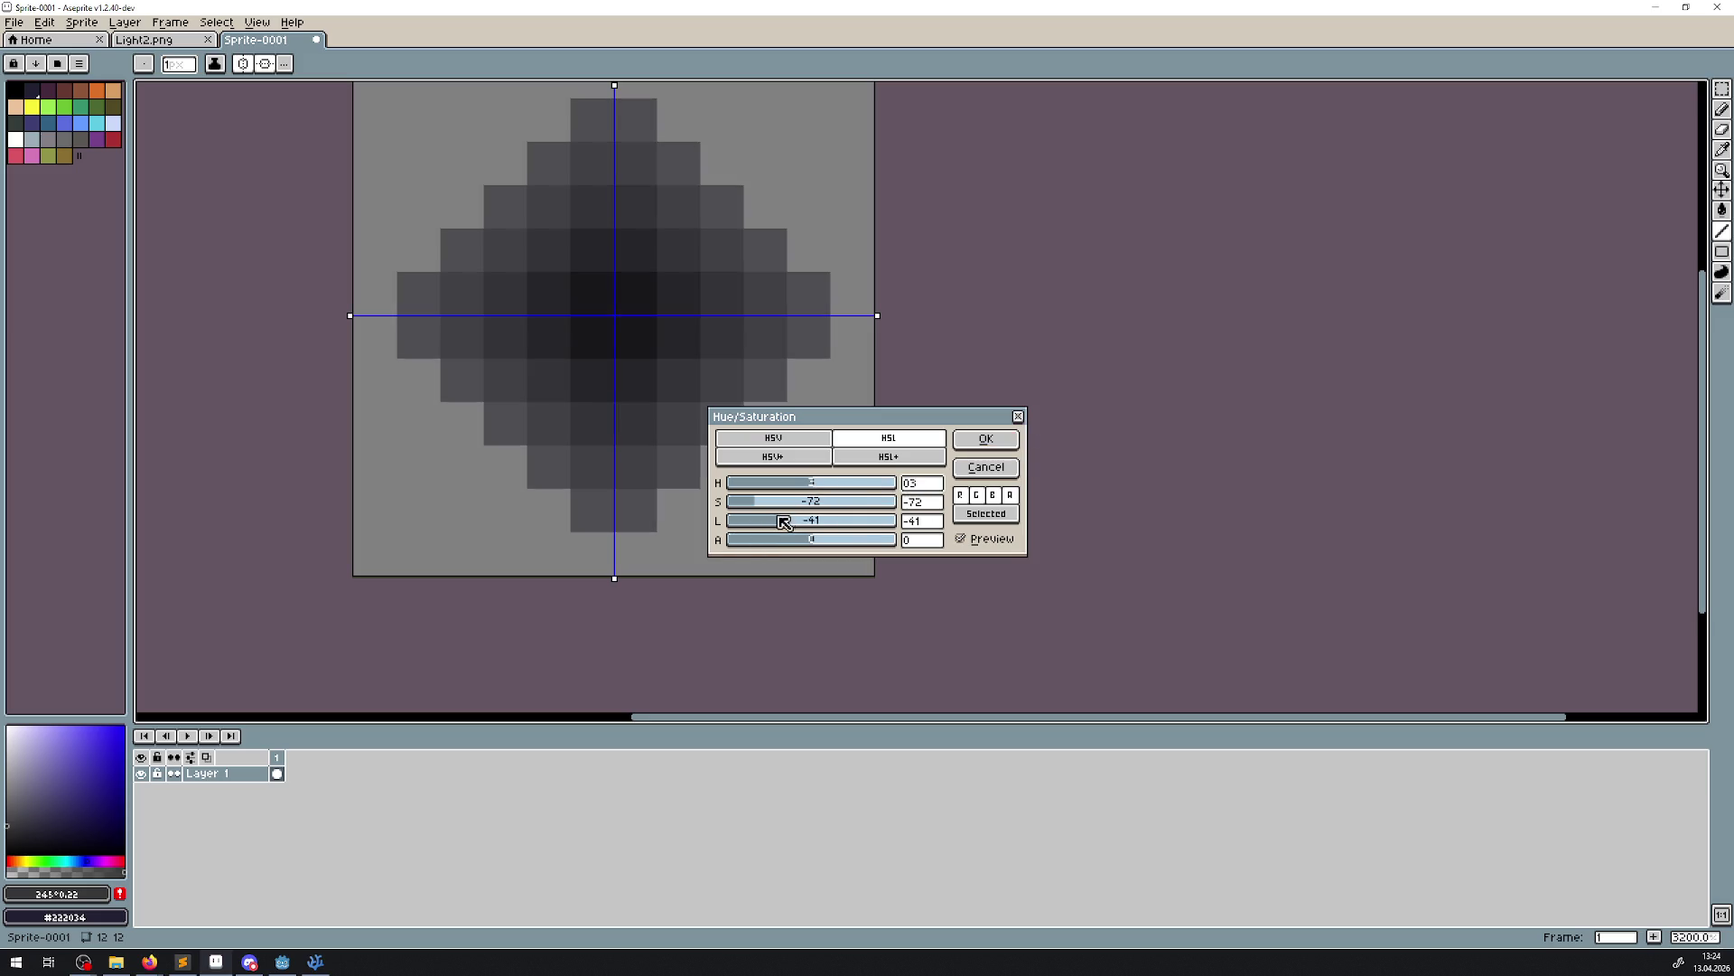
pyautogui.click(975, 447)
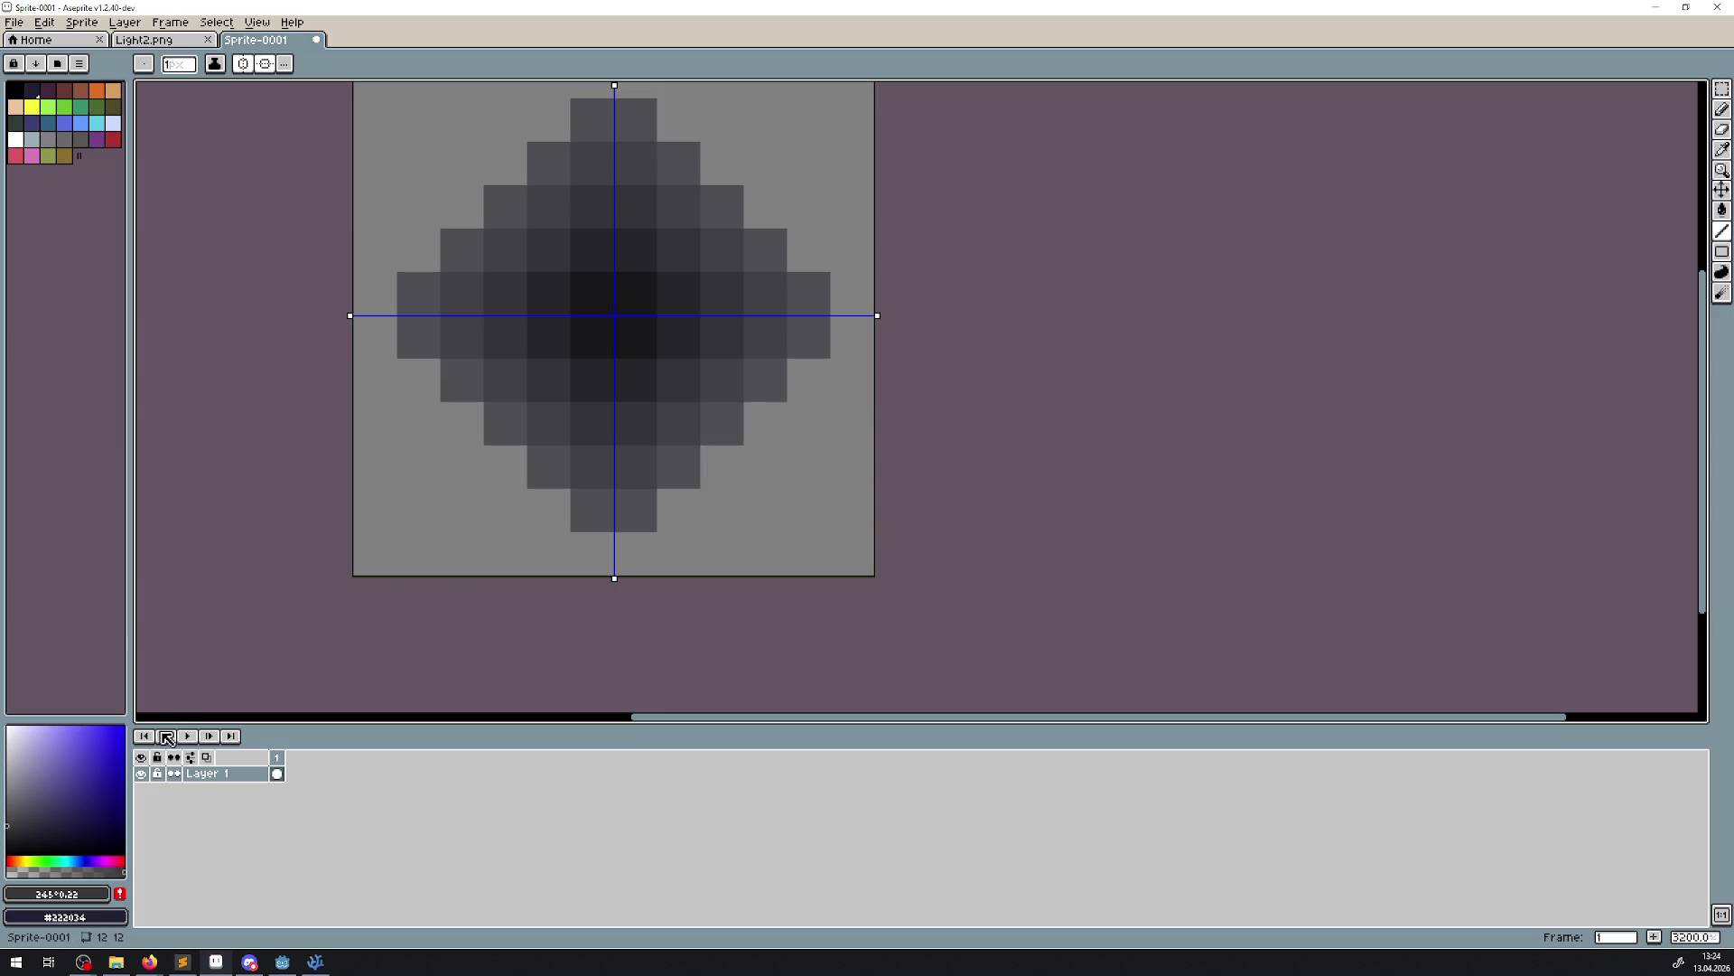
# Lower Layer 1's opacity so the grey shadow looks translucent
pyautogui.doubleClick(254, 775)
pyautogui.click(364, 418)
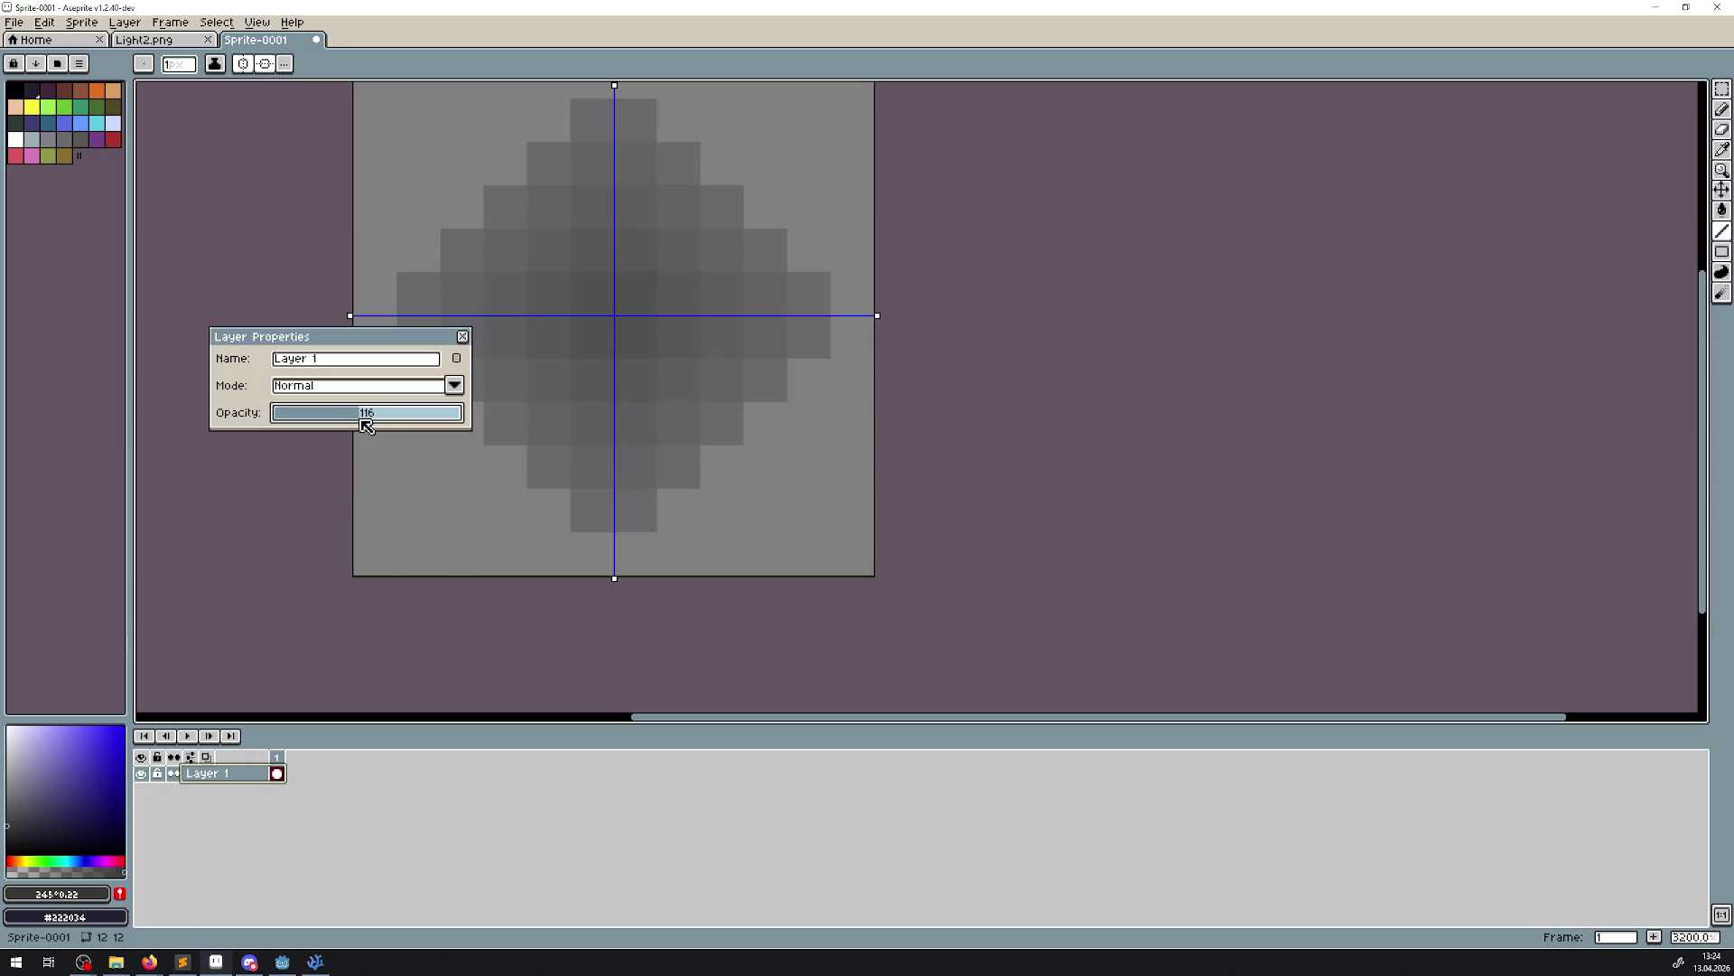
pyautogui.click(463, 336)
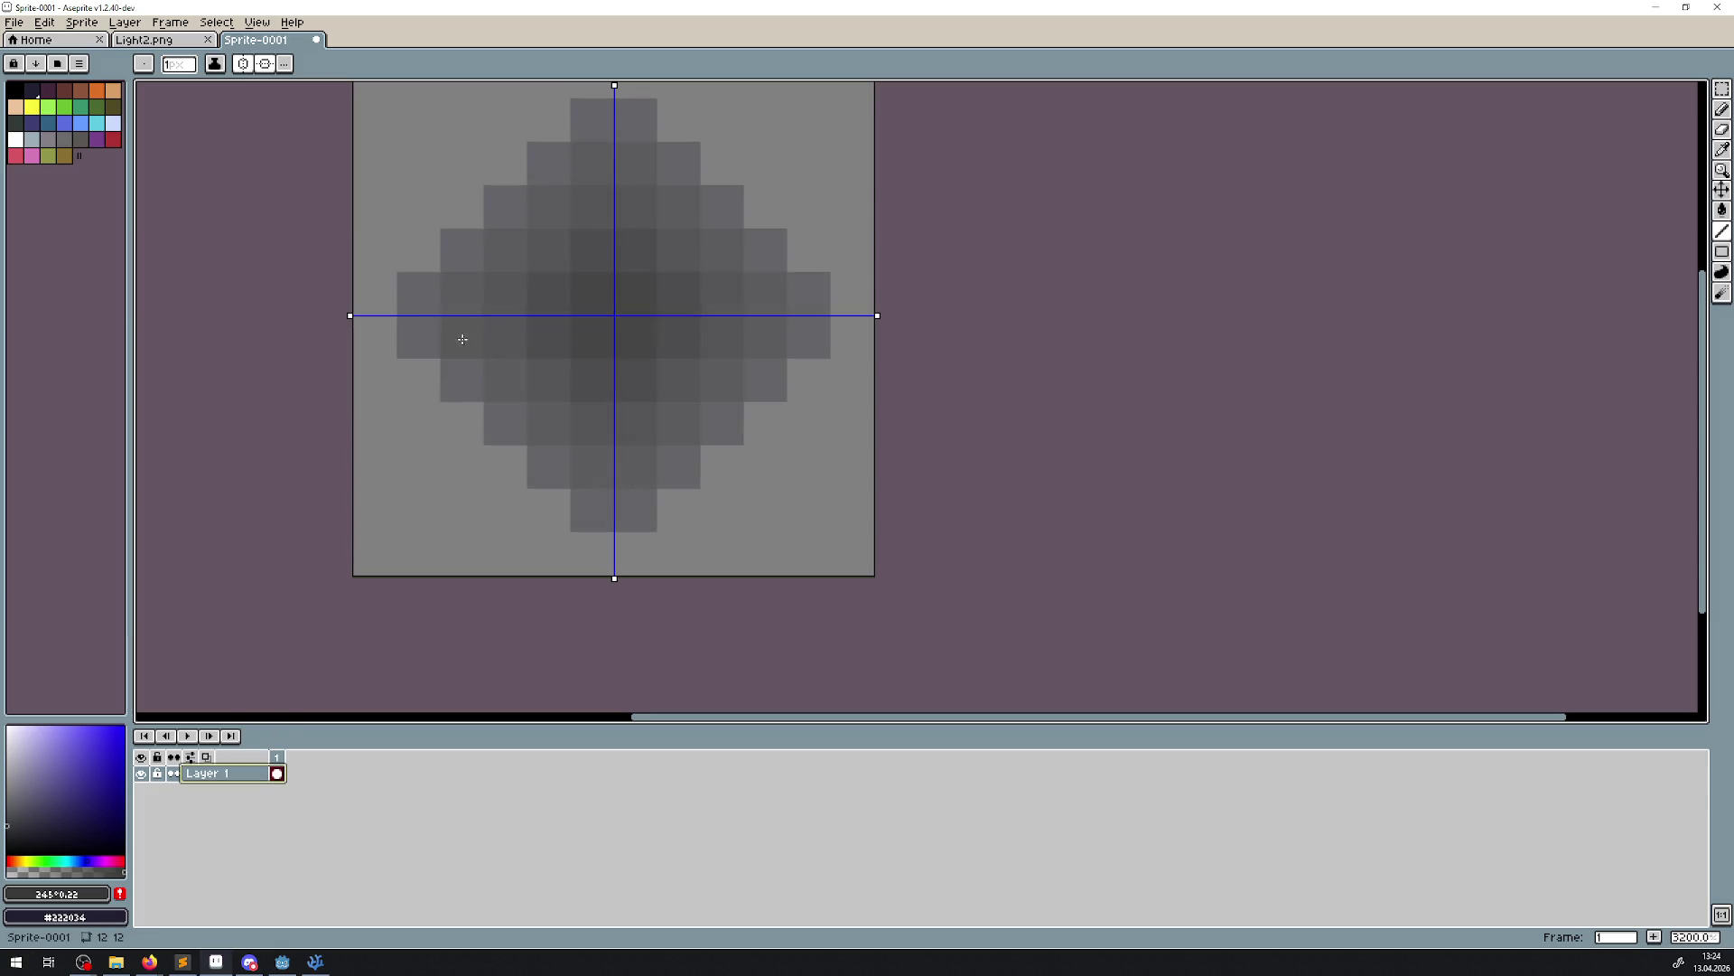
# Duplicate Layer 1 twice to darken the shadow, undoing a trial blur stroke
pyautogui.rightClick(254, 782)
pyautogui.click(279, 889)
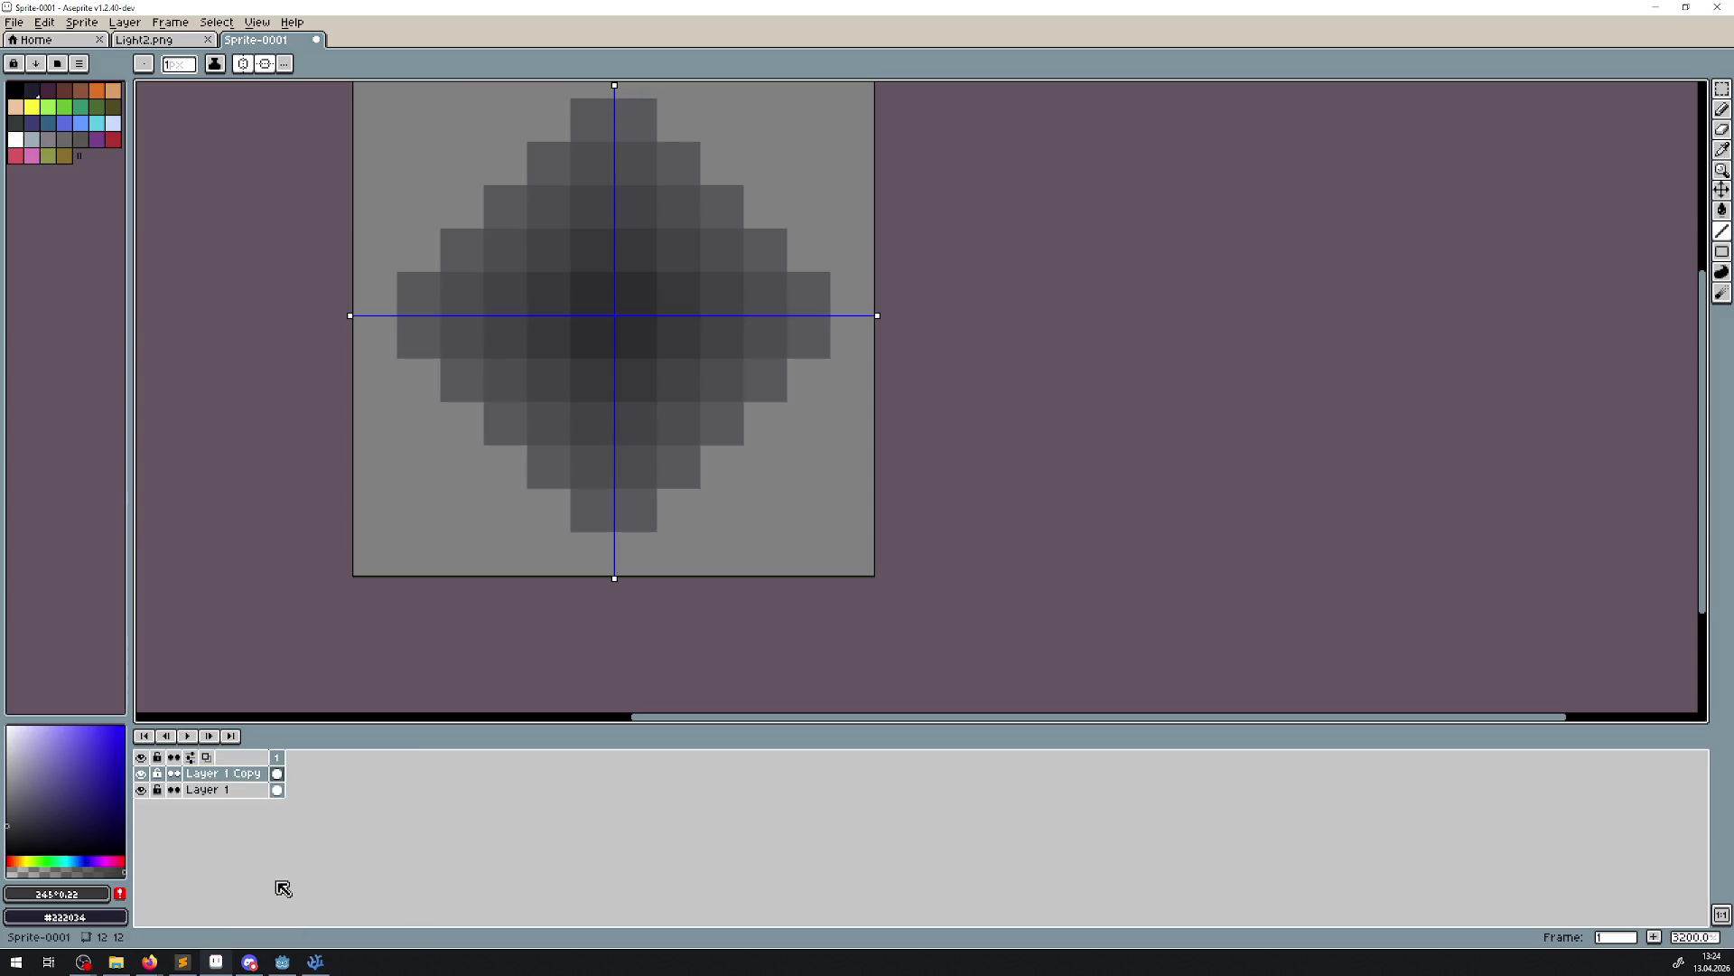
pyautogui.rightClick(249, 783)
pyautogui.click(293, 891)
pyautogui.press('3')
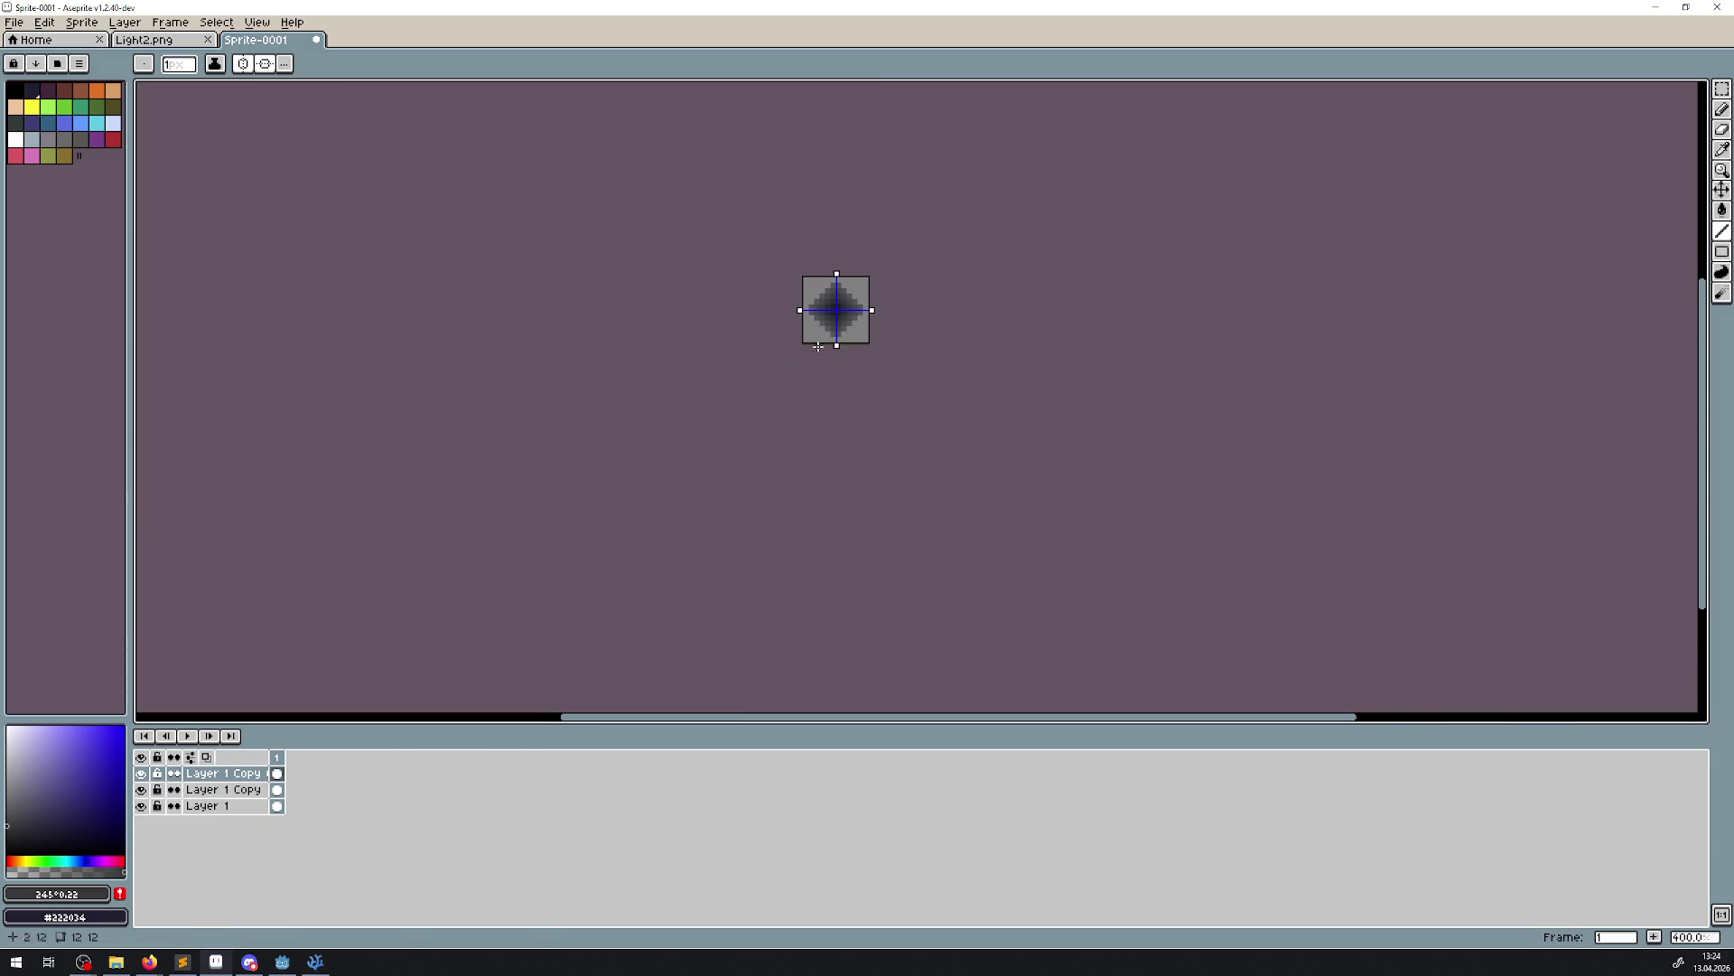
pyautogui.scroll(8, 854, 340)
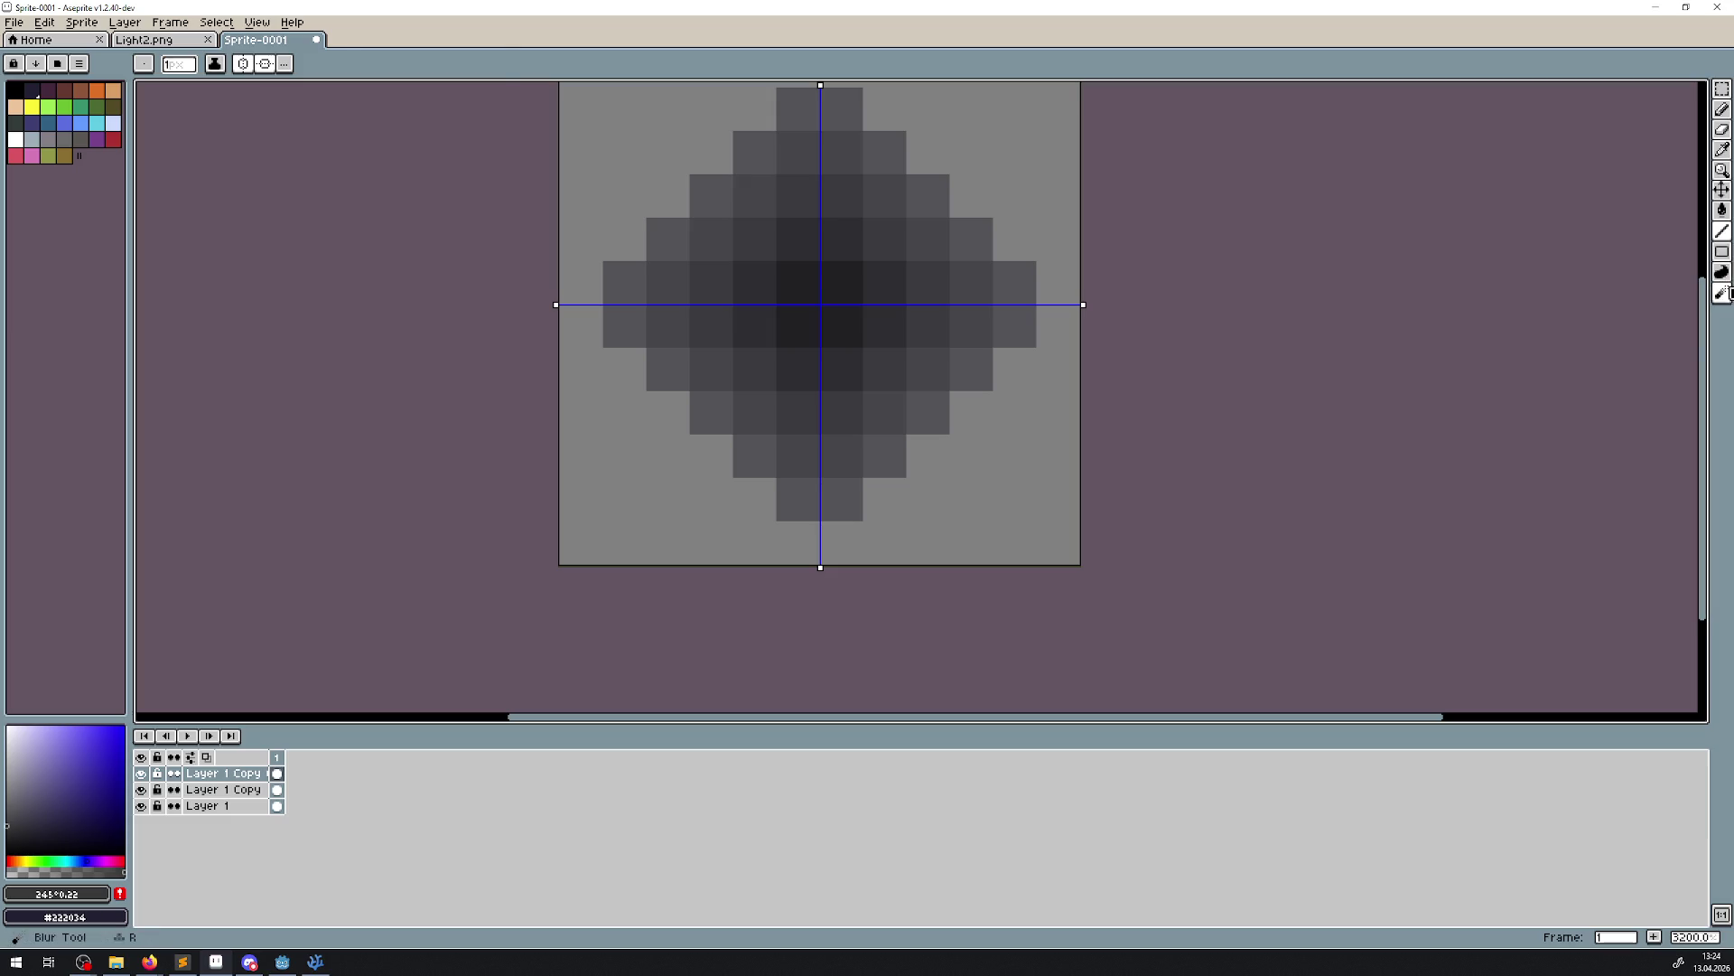
pyautogui.click(1723, 292)
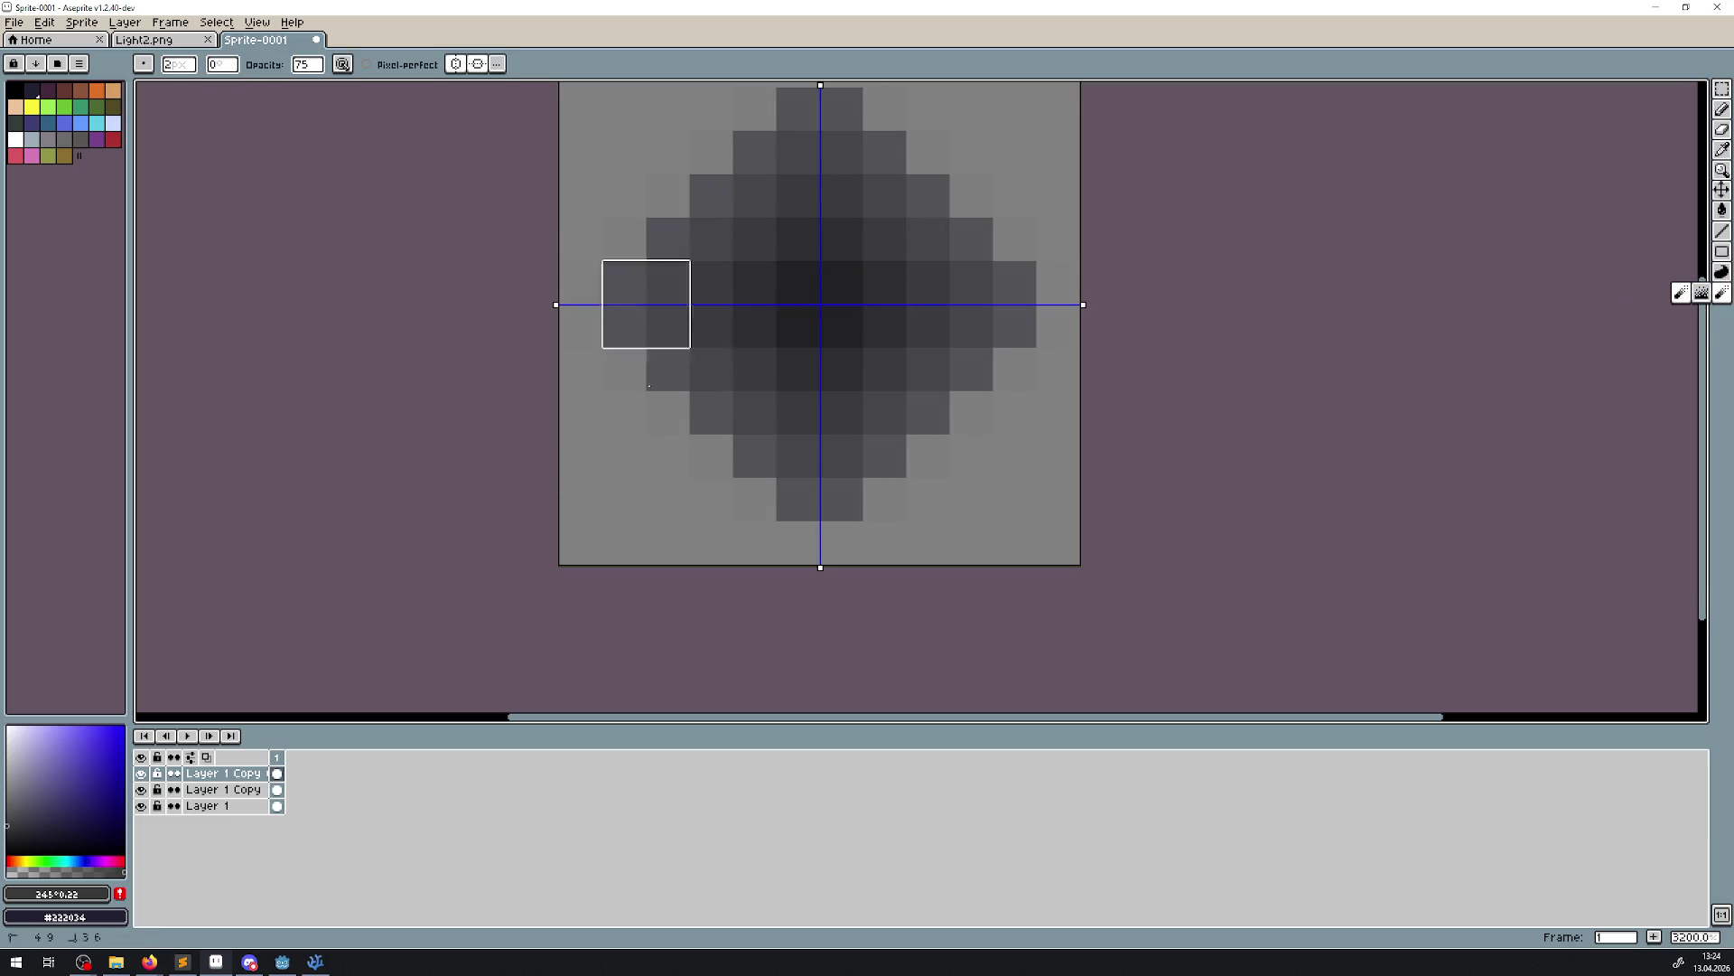
pyautogui.hotkey('ctrl', 'z')
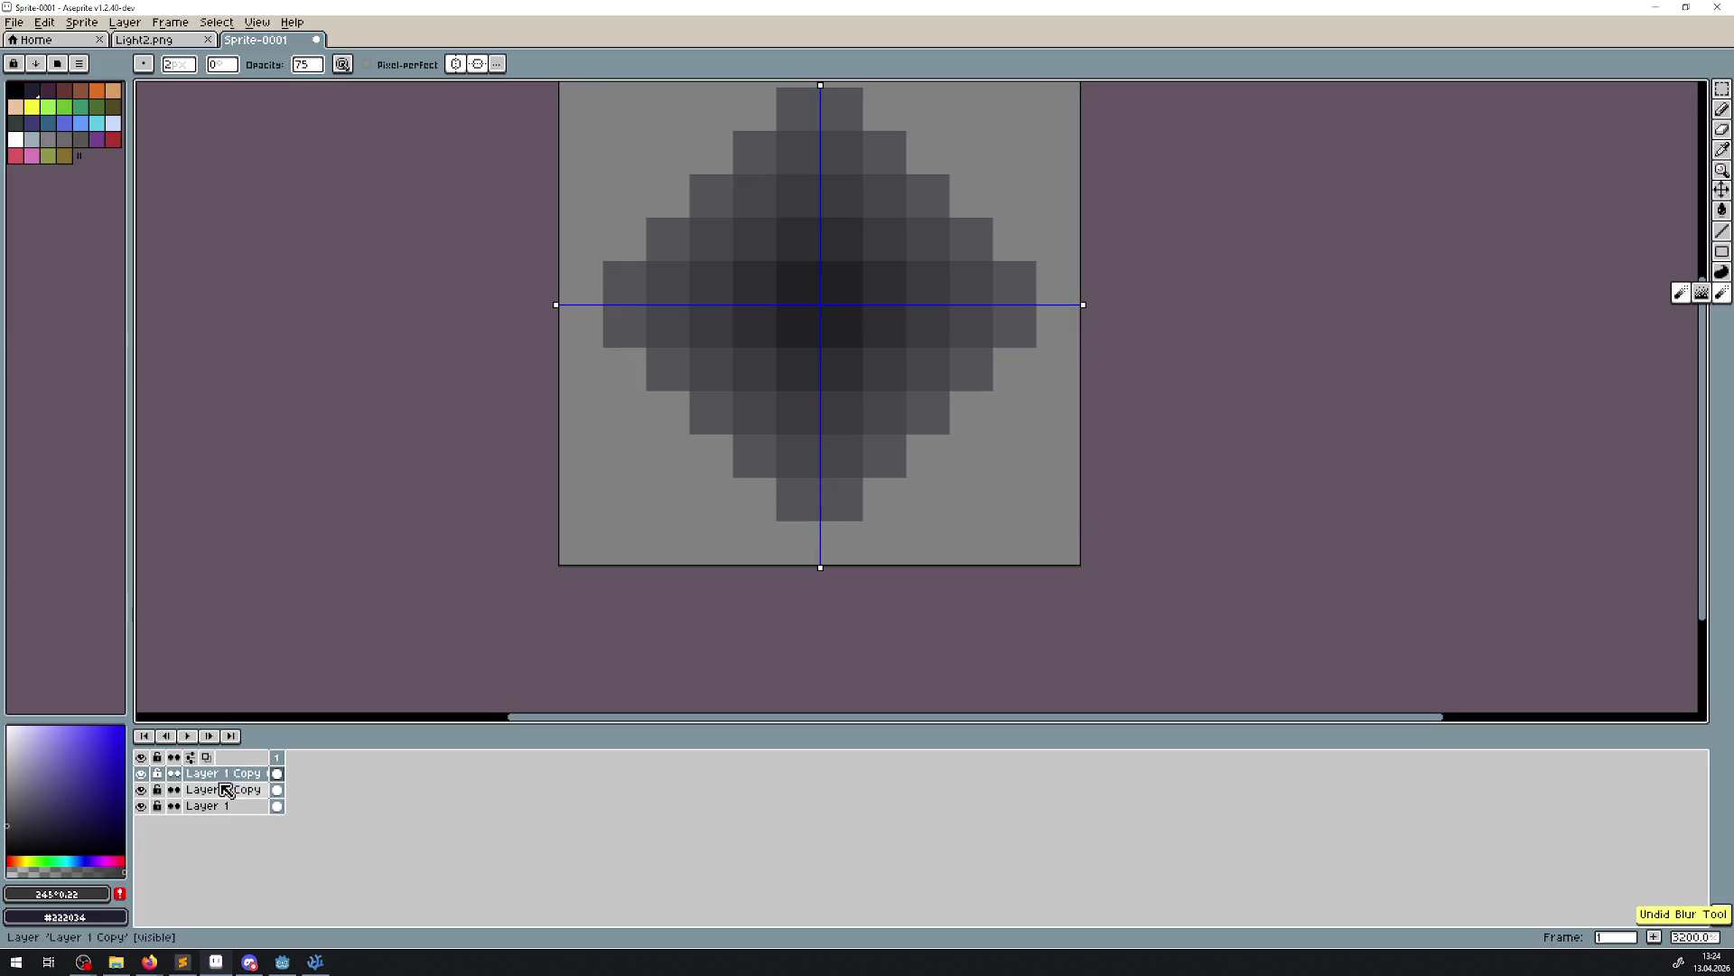
# Duplicate the top copy, then try flattening and merging layers, undoing each attempt
pyautogui.rightClick(221, 783)
pyautogui.click(258, 892)
pyautogui.rightClick(201, 770)
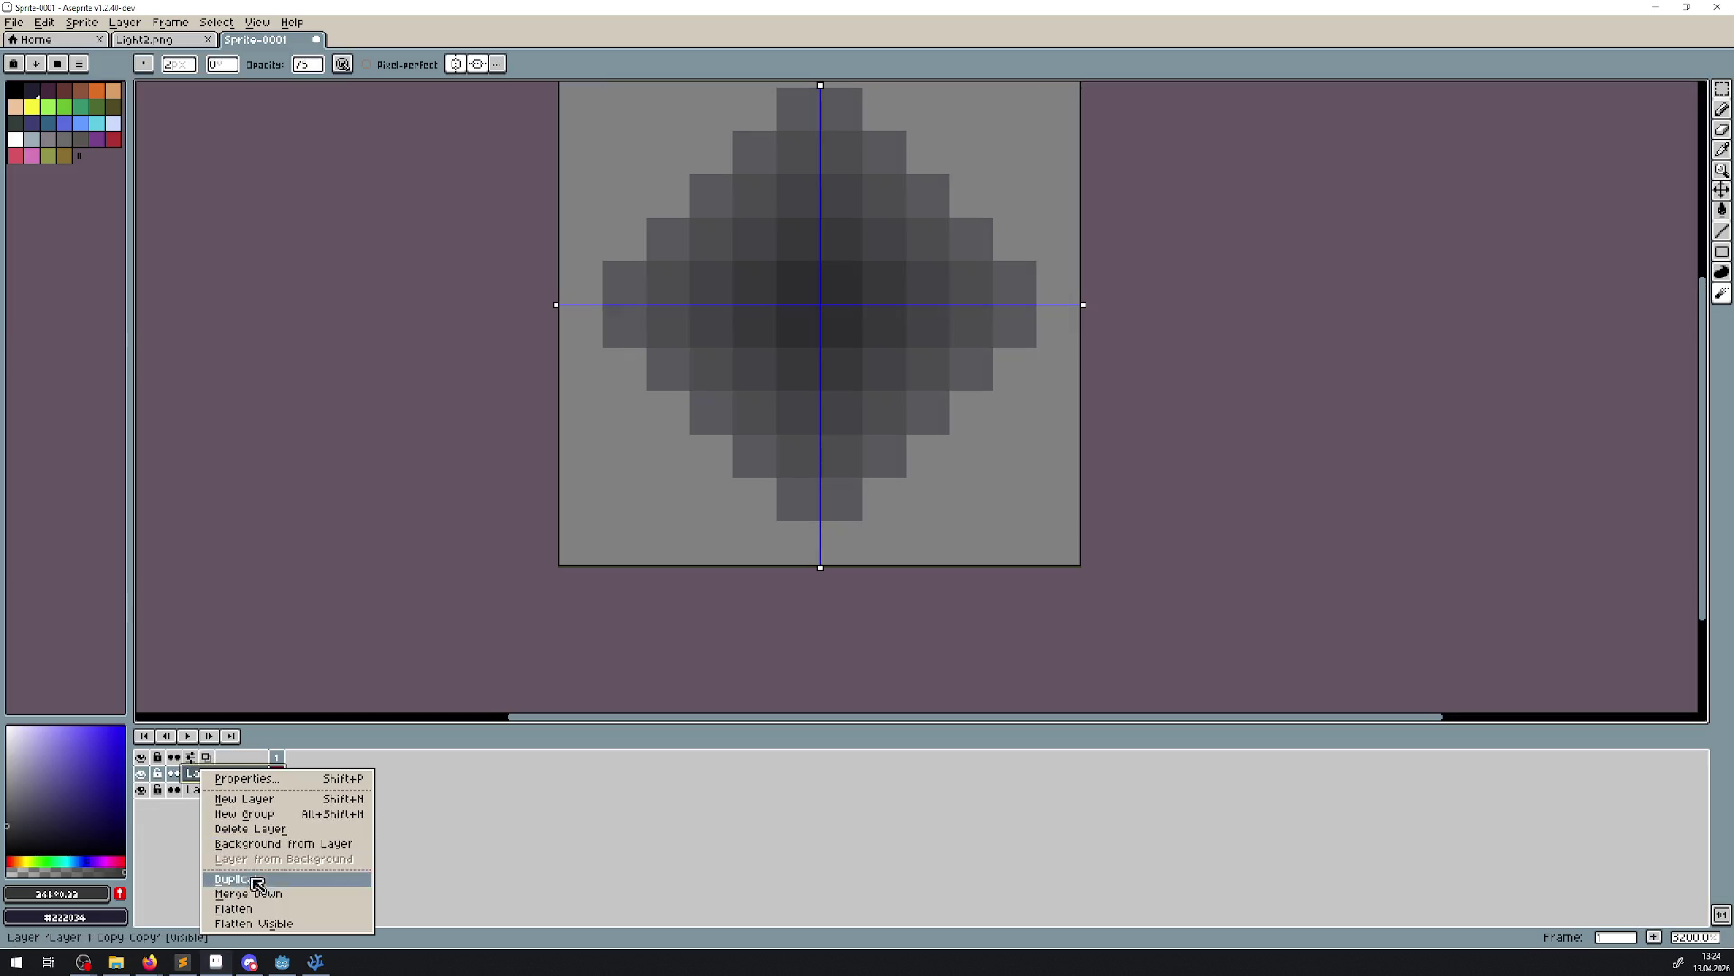
pyautogui.click(234, 908)
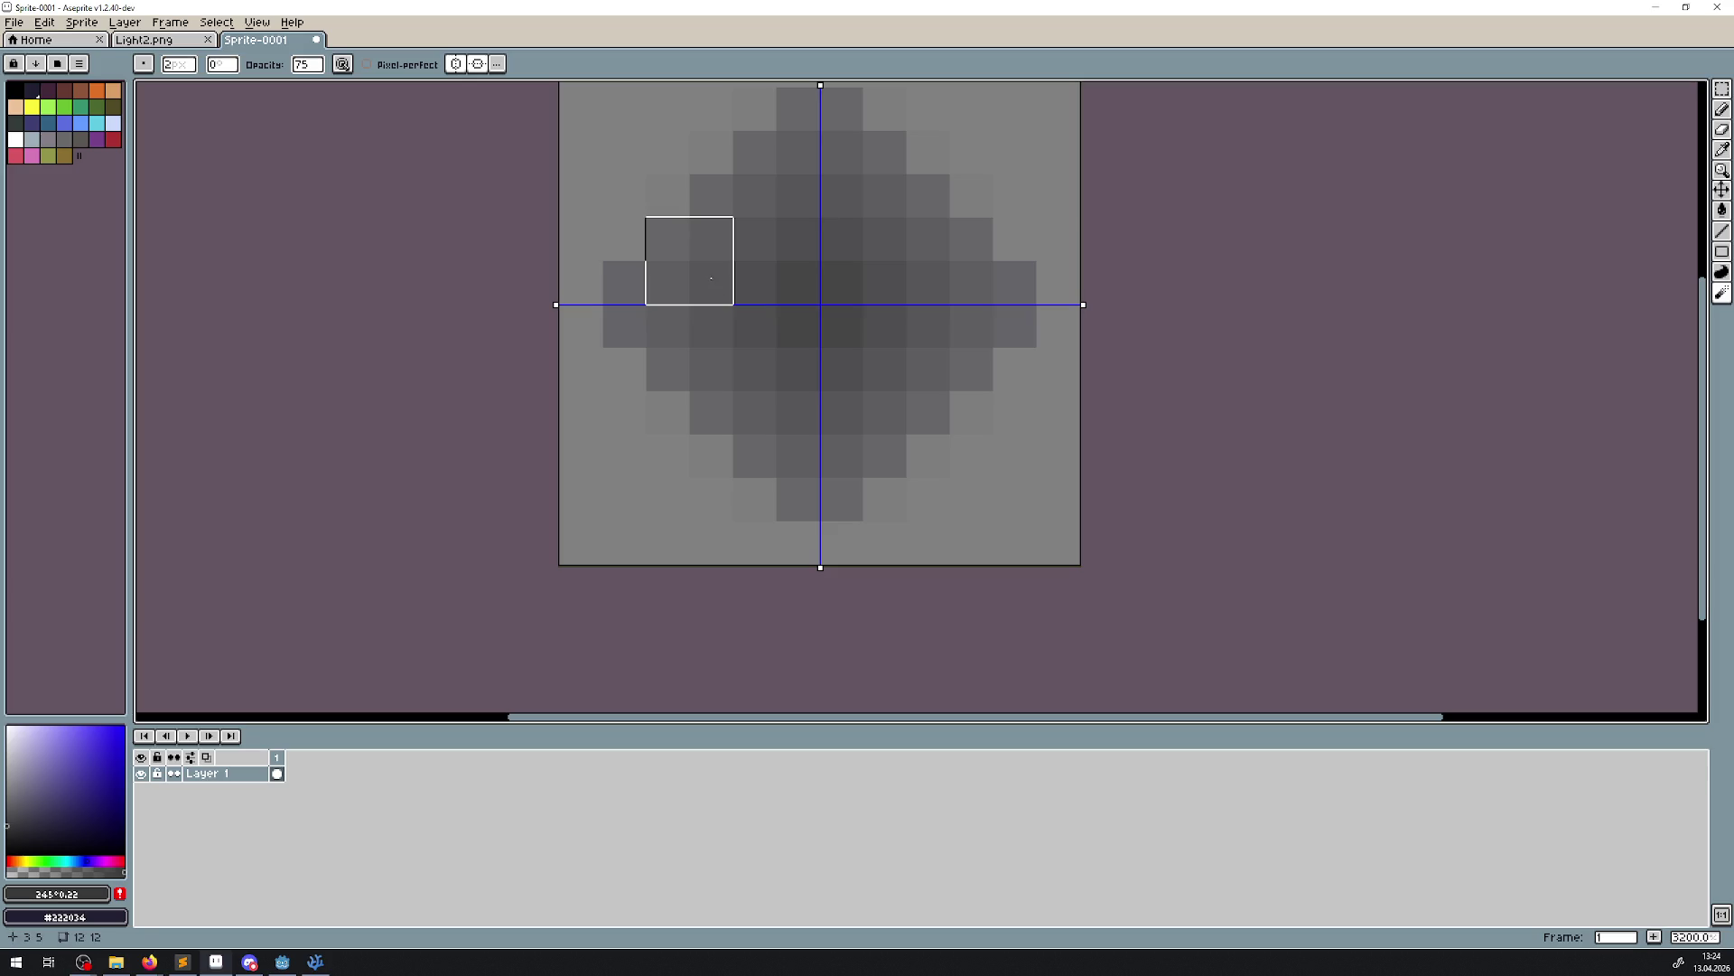
pyautogui.hotkey('ctrl', 'z')
pyautogui.hotkey('ctrl', 'z')
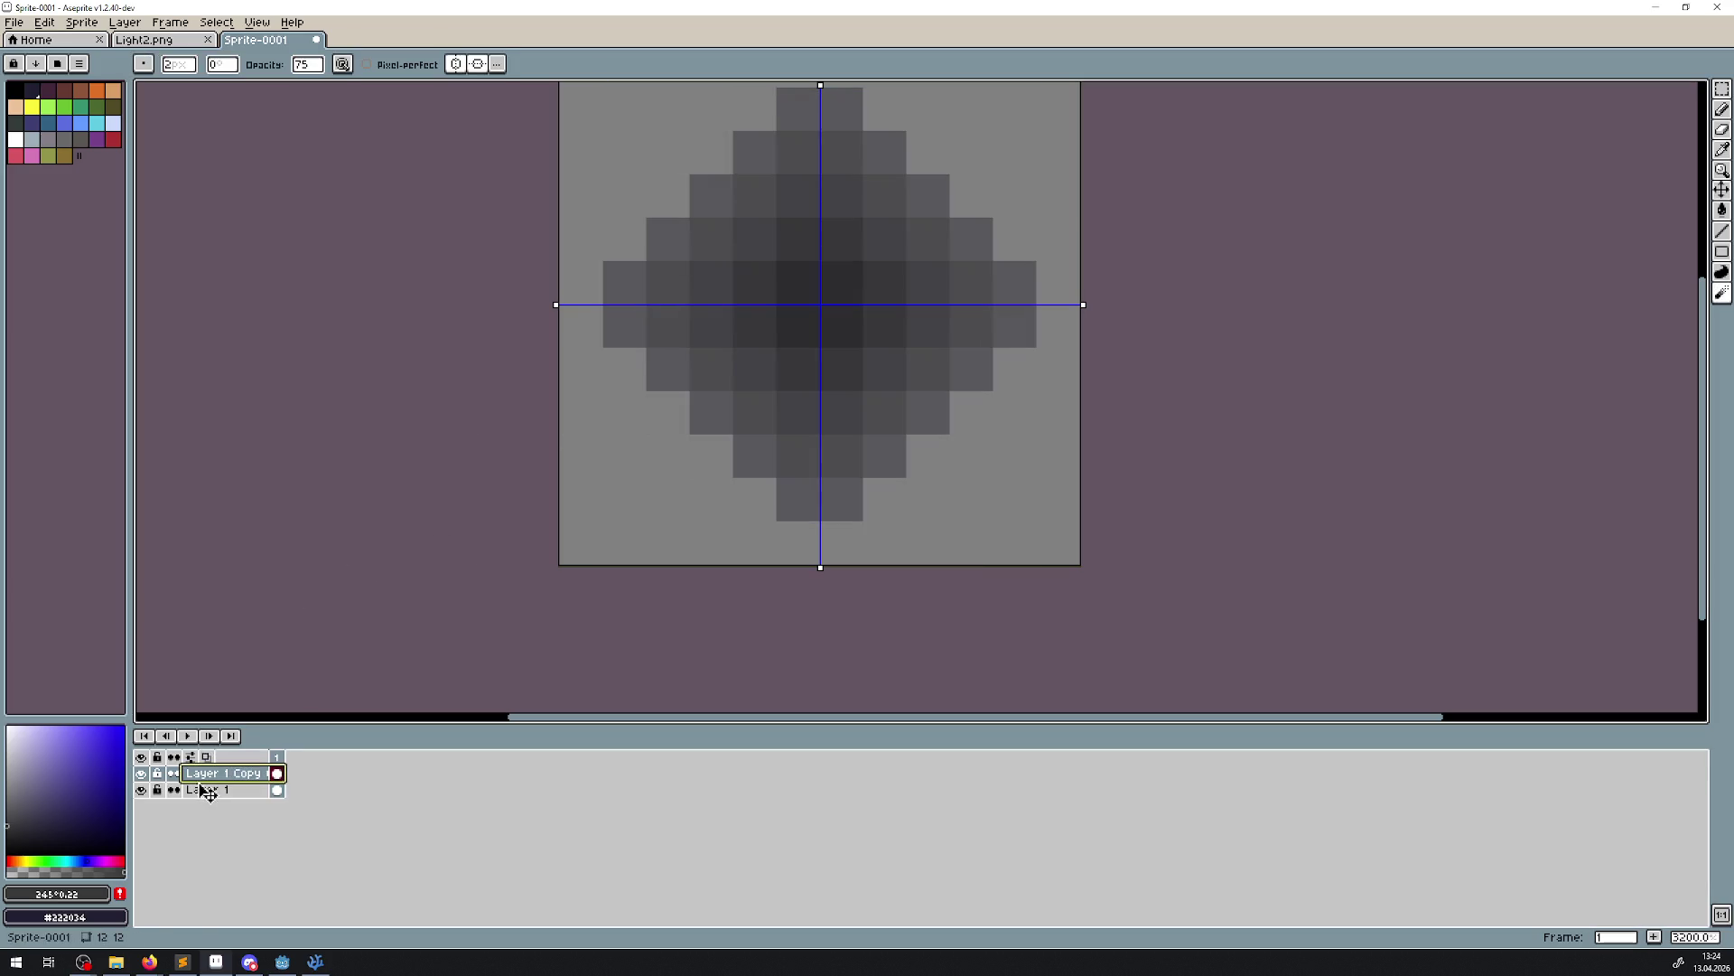
pyautogui.rightClick(208, 790)
pyautogui.click(263, 902)
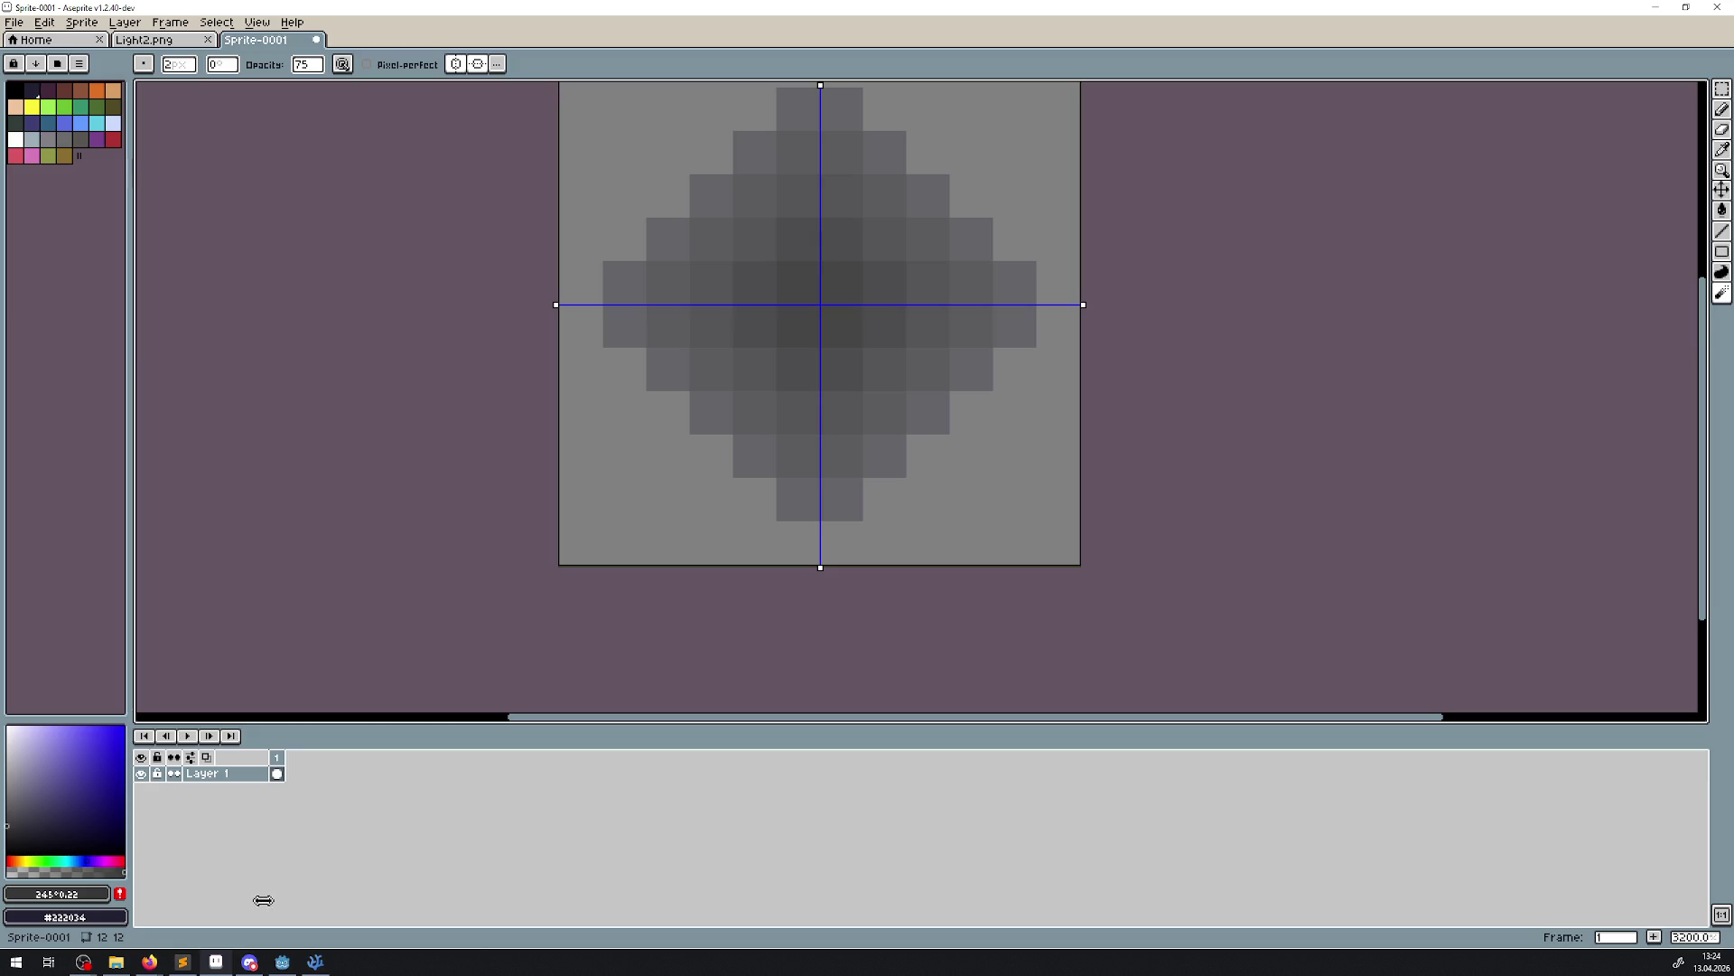
pyautogui.hotkey('ctrl', 'z')
pyautogui.hotkey('ctrl', 'z')
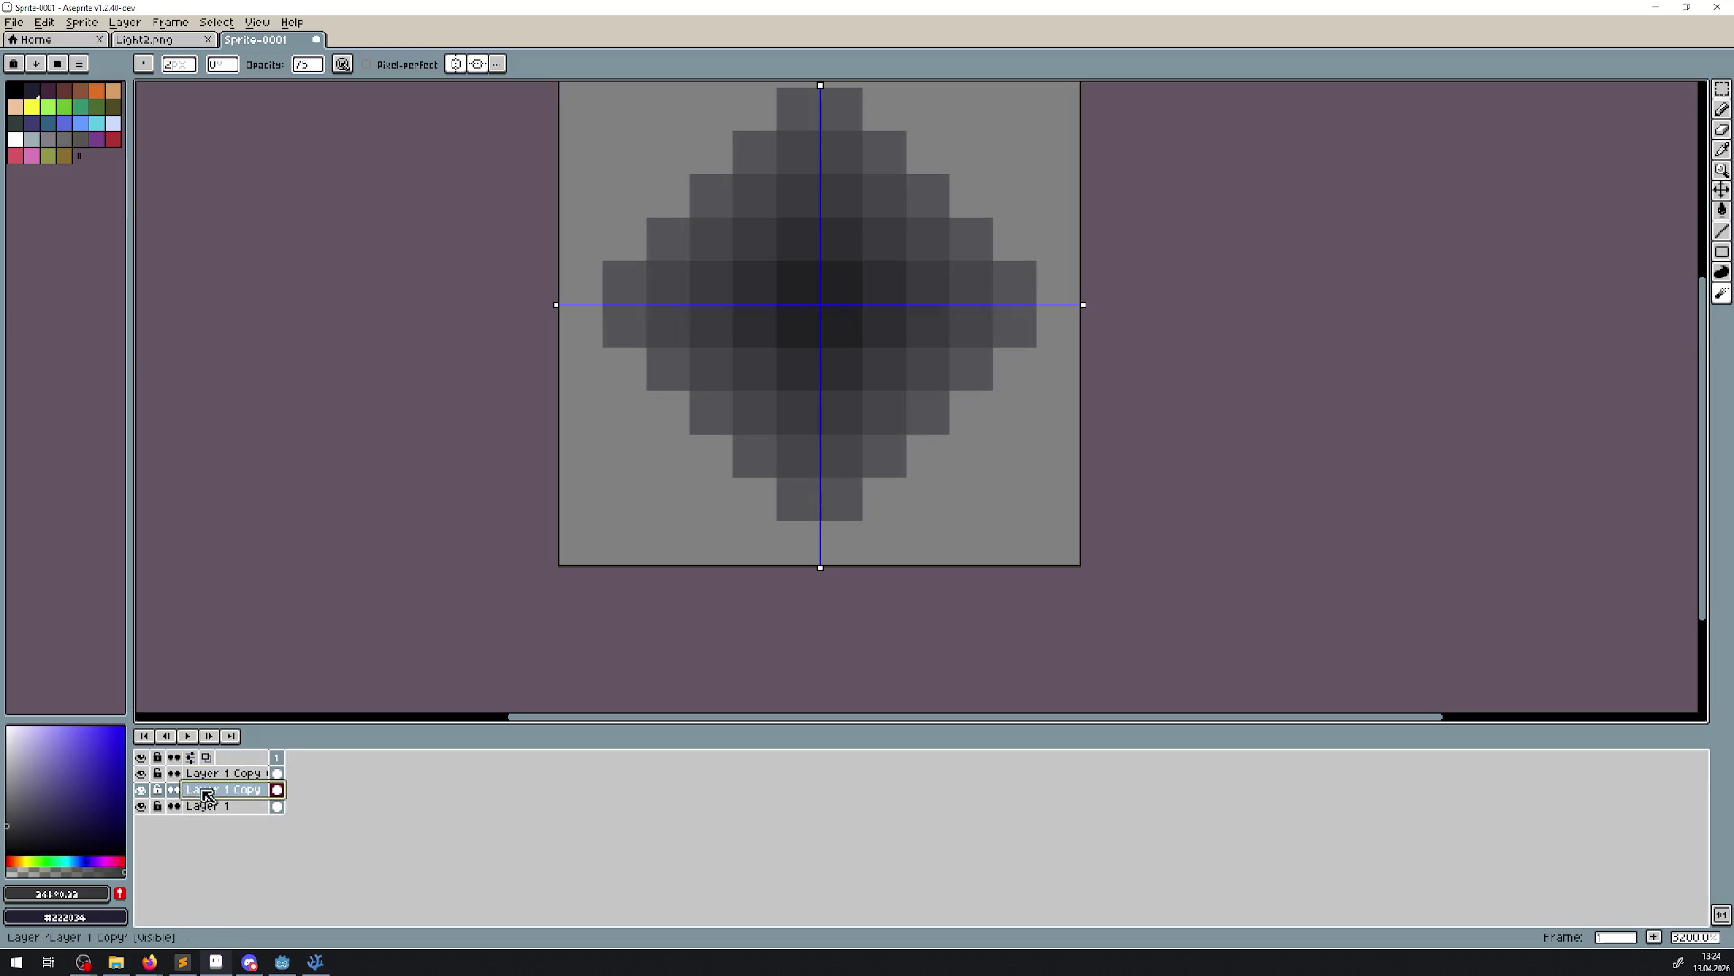
pyautogui.rightClick(213, 781)
pyautogui.click(263, 901)
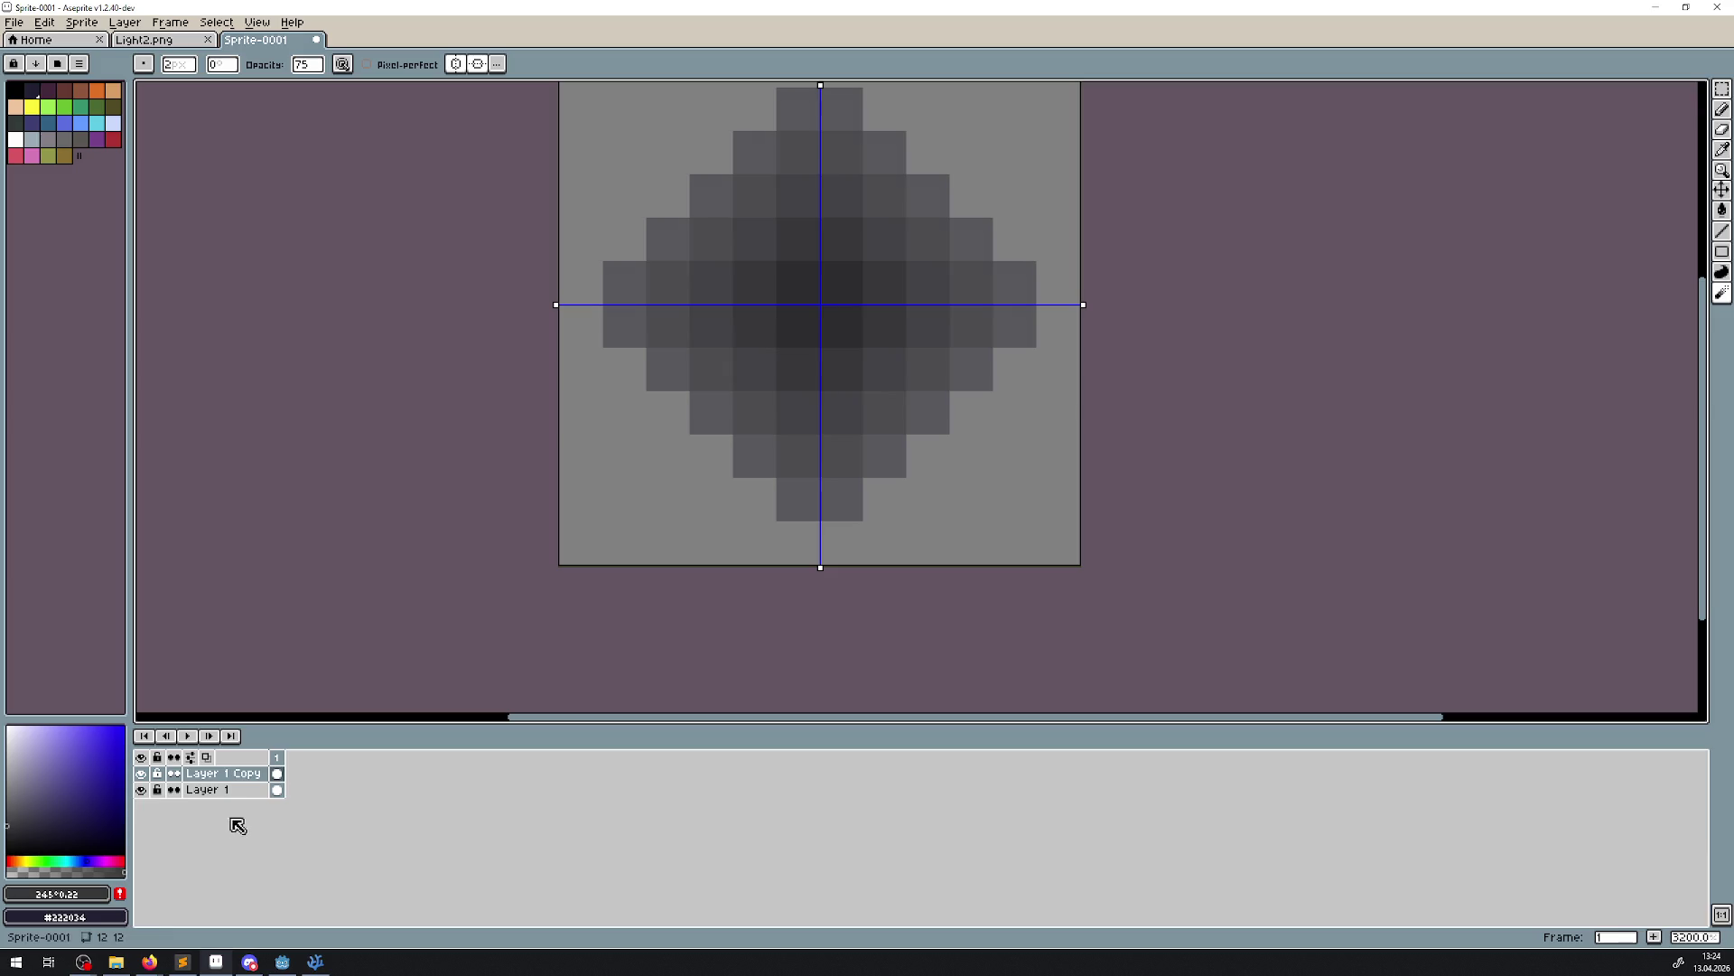
pyautogui.hotkey('ctrl', 'z')
pyautogui.hotkey('ctrl', 'z')
# Merge both copy layers down into Layer 1
pyautogui.doubleClick(195, 775)
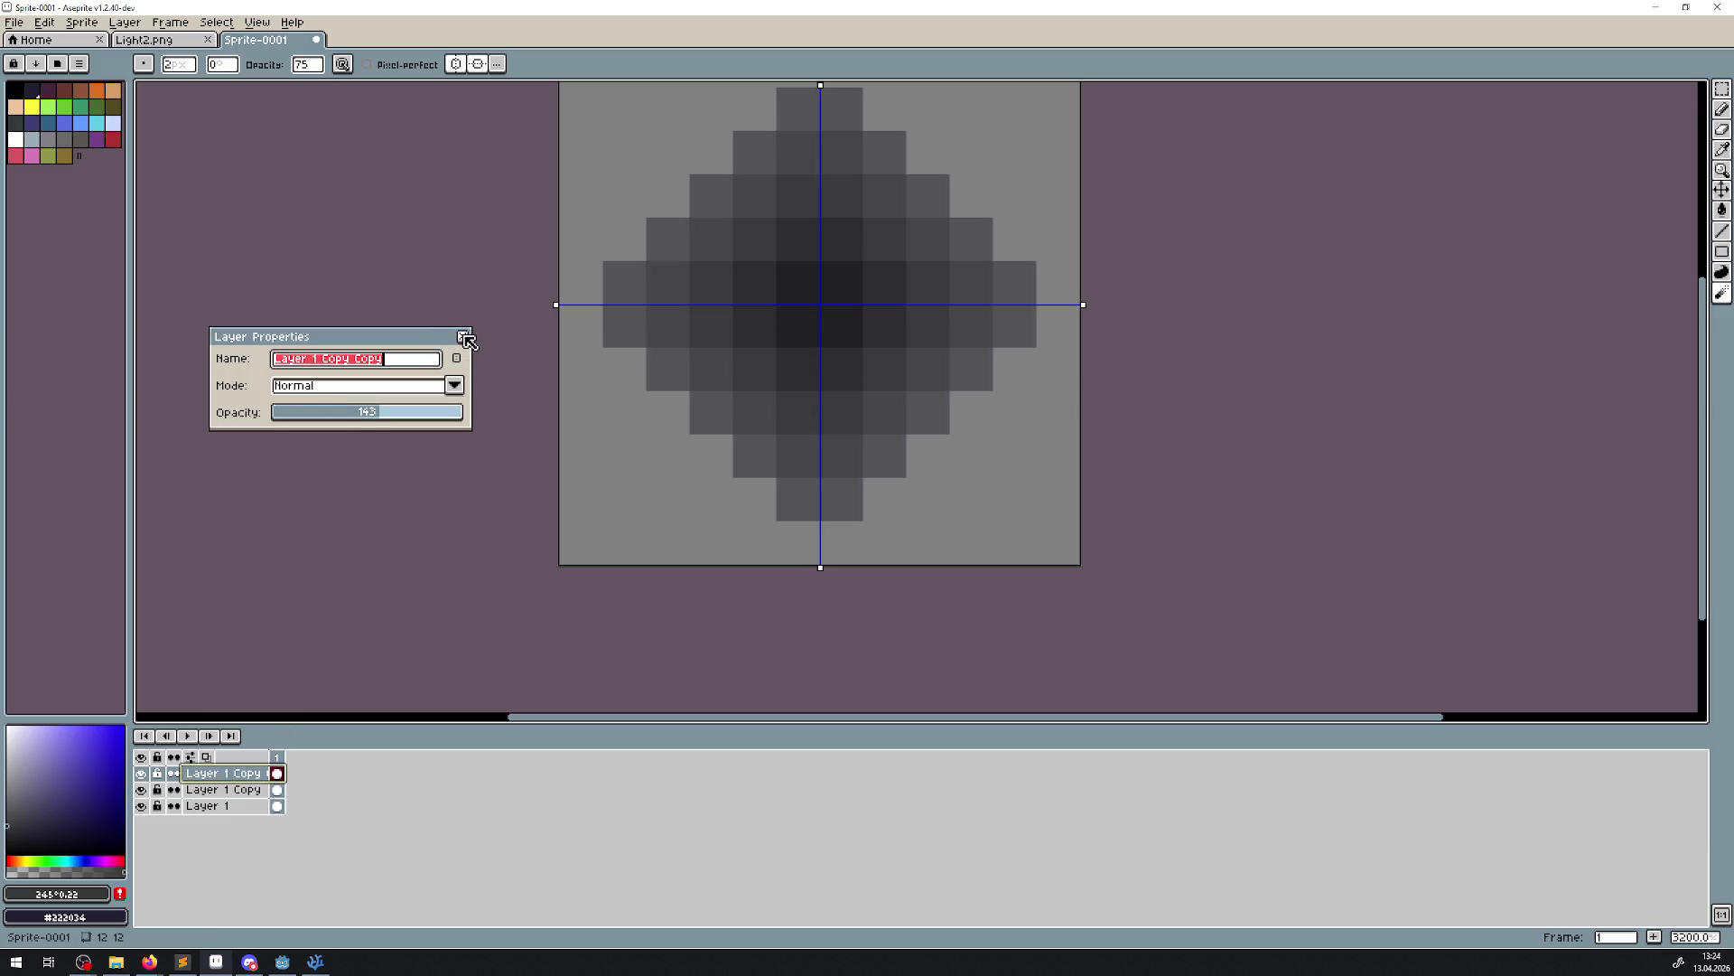
pyautogui.click(462, 336)
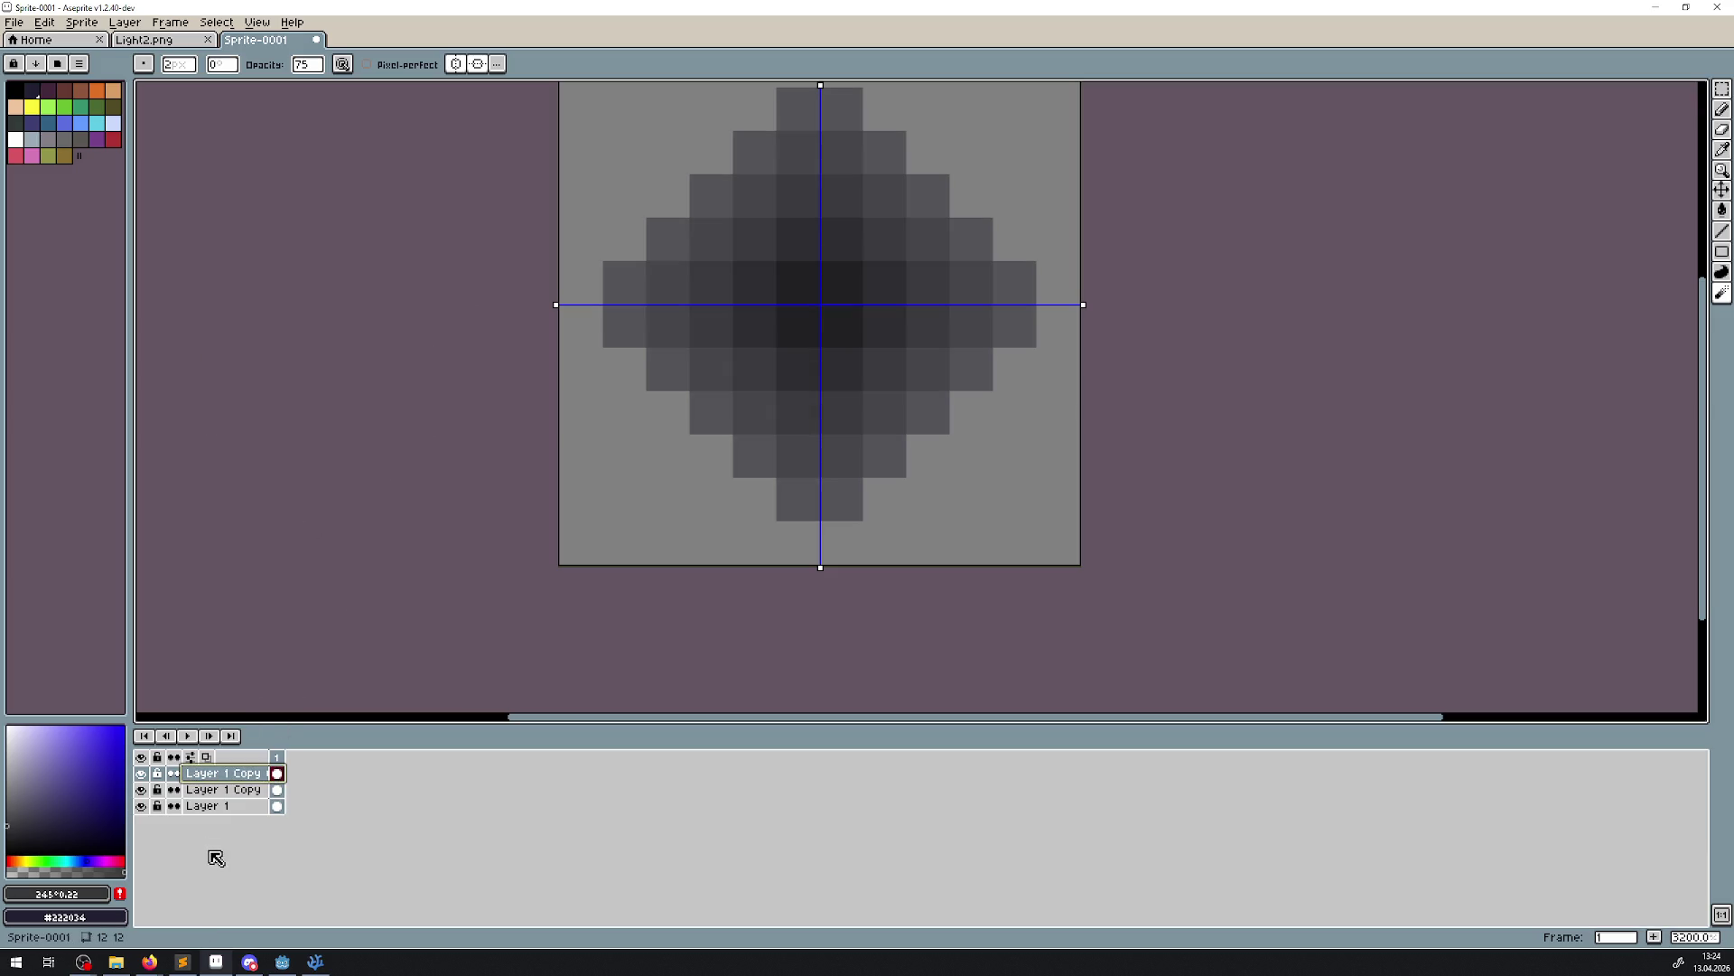
pyautogui.rightClick(226, 774)
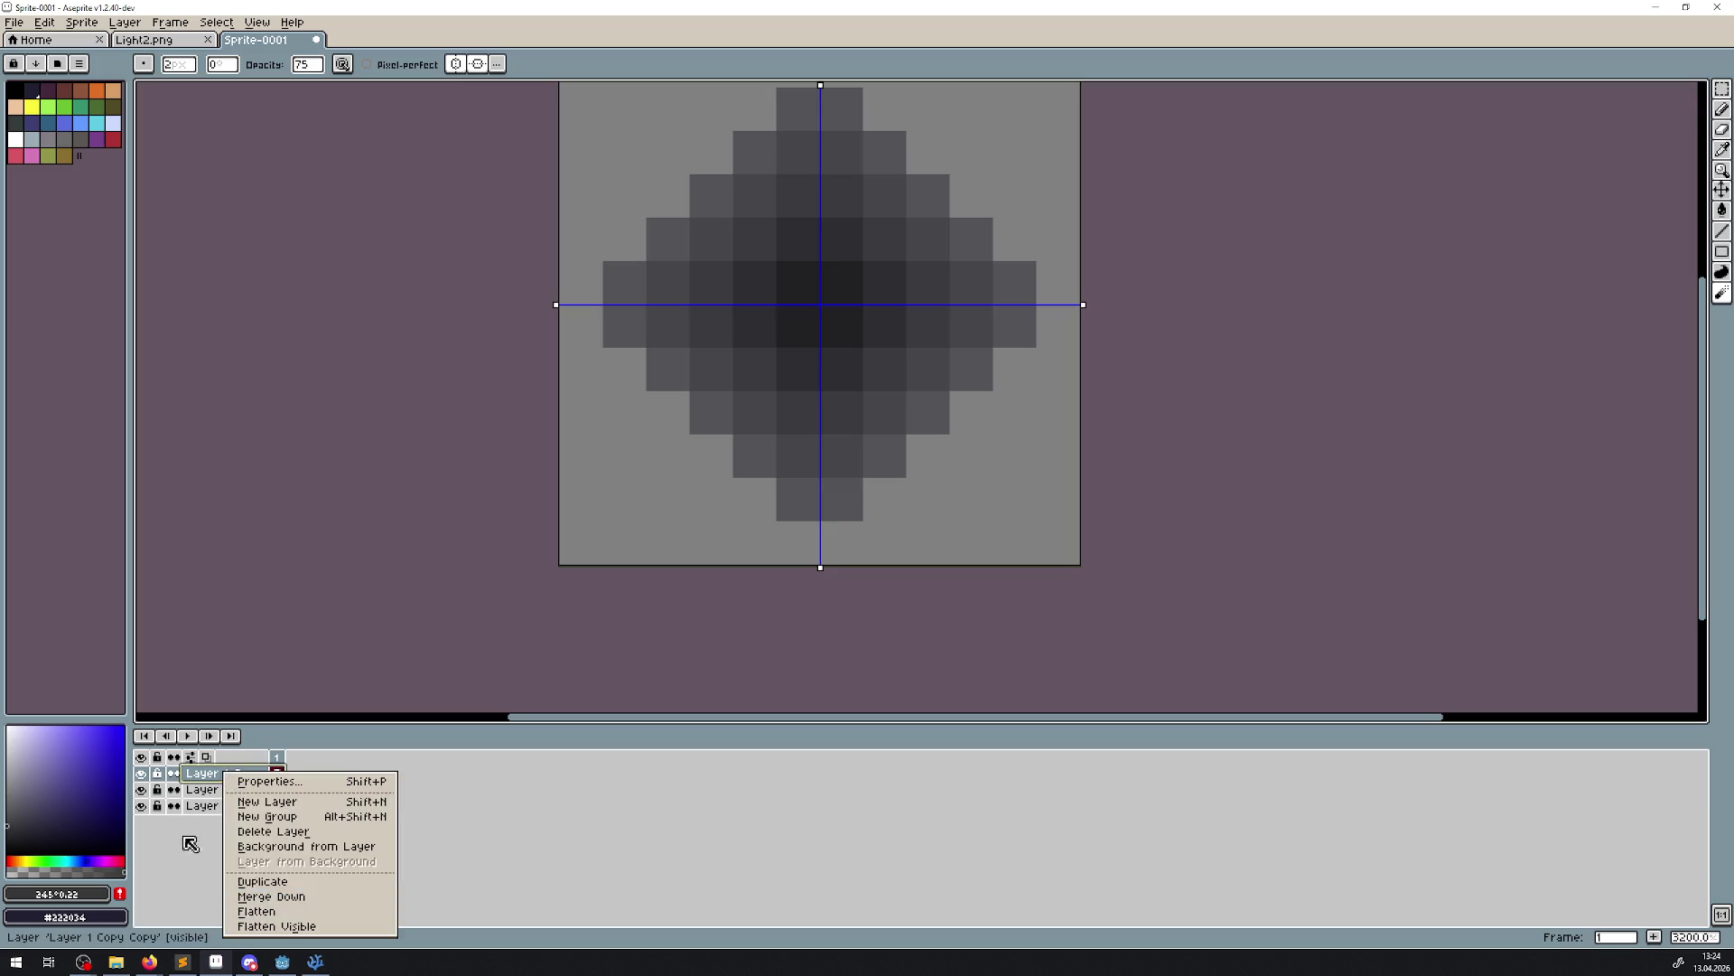
pyautogui.click(208, 788)
pyautogui.rightClick(206, 791)
pyautogui.click(266, 911)
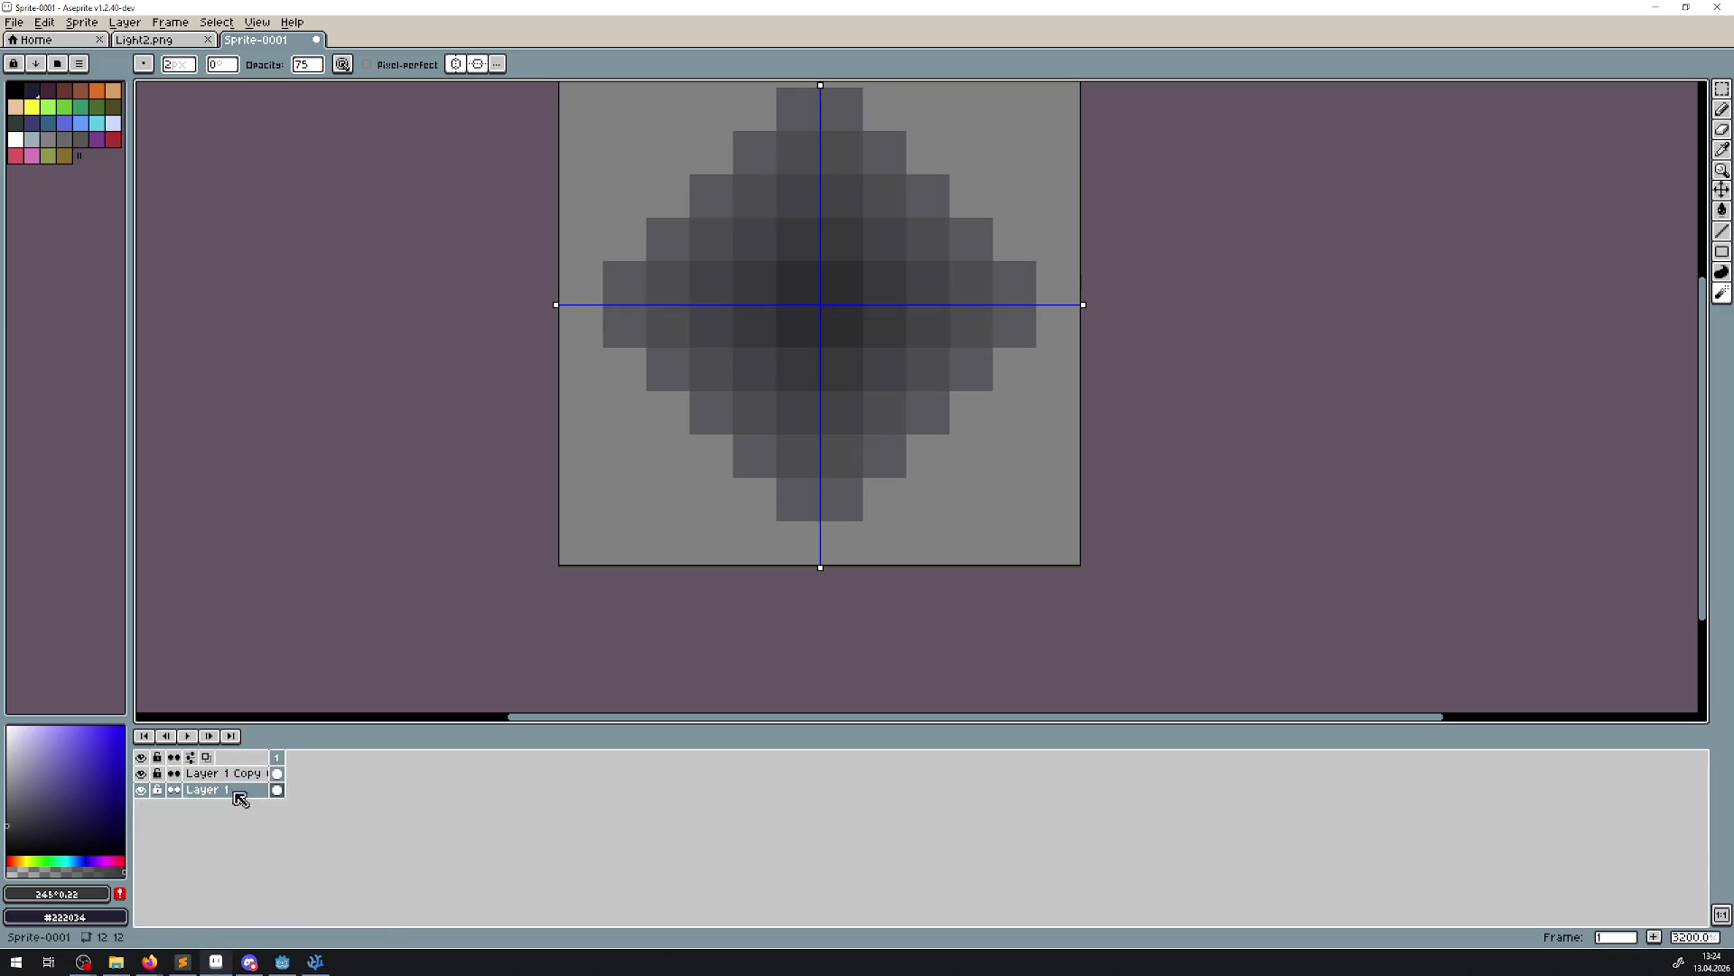
pyautogui.rightClick(239, 798)
pyautogui.click(287, 902)
# Duplicate Layer 1, merge the copy back down, and set the layer opacity to 213
pyautogui.rightClick(253, 782)
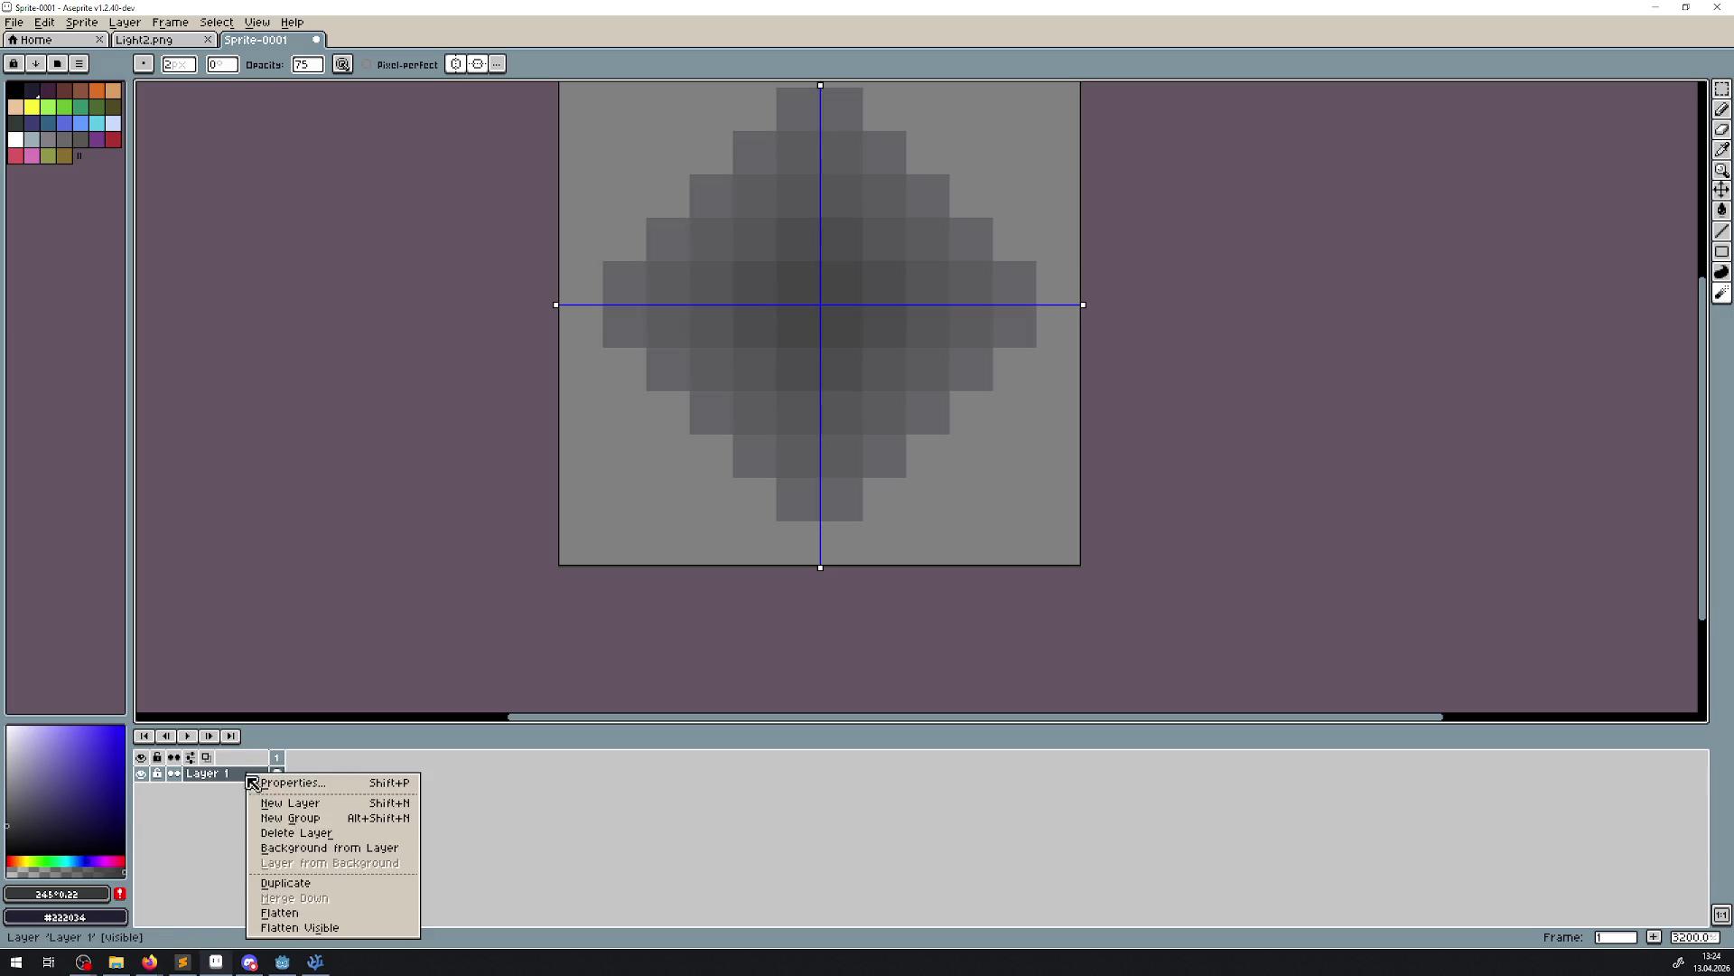
pyautogui.click(291, 885)
pyautogui.rightClick(237, 778)
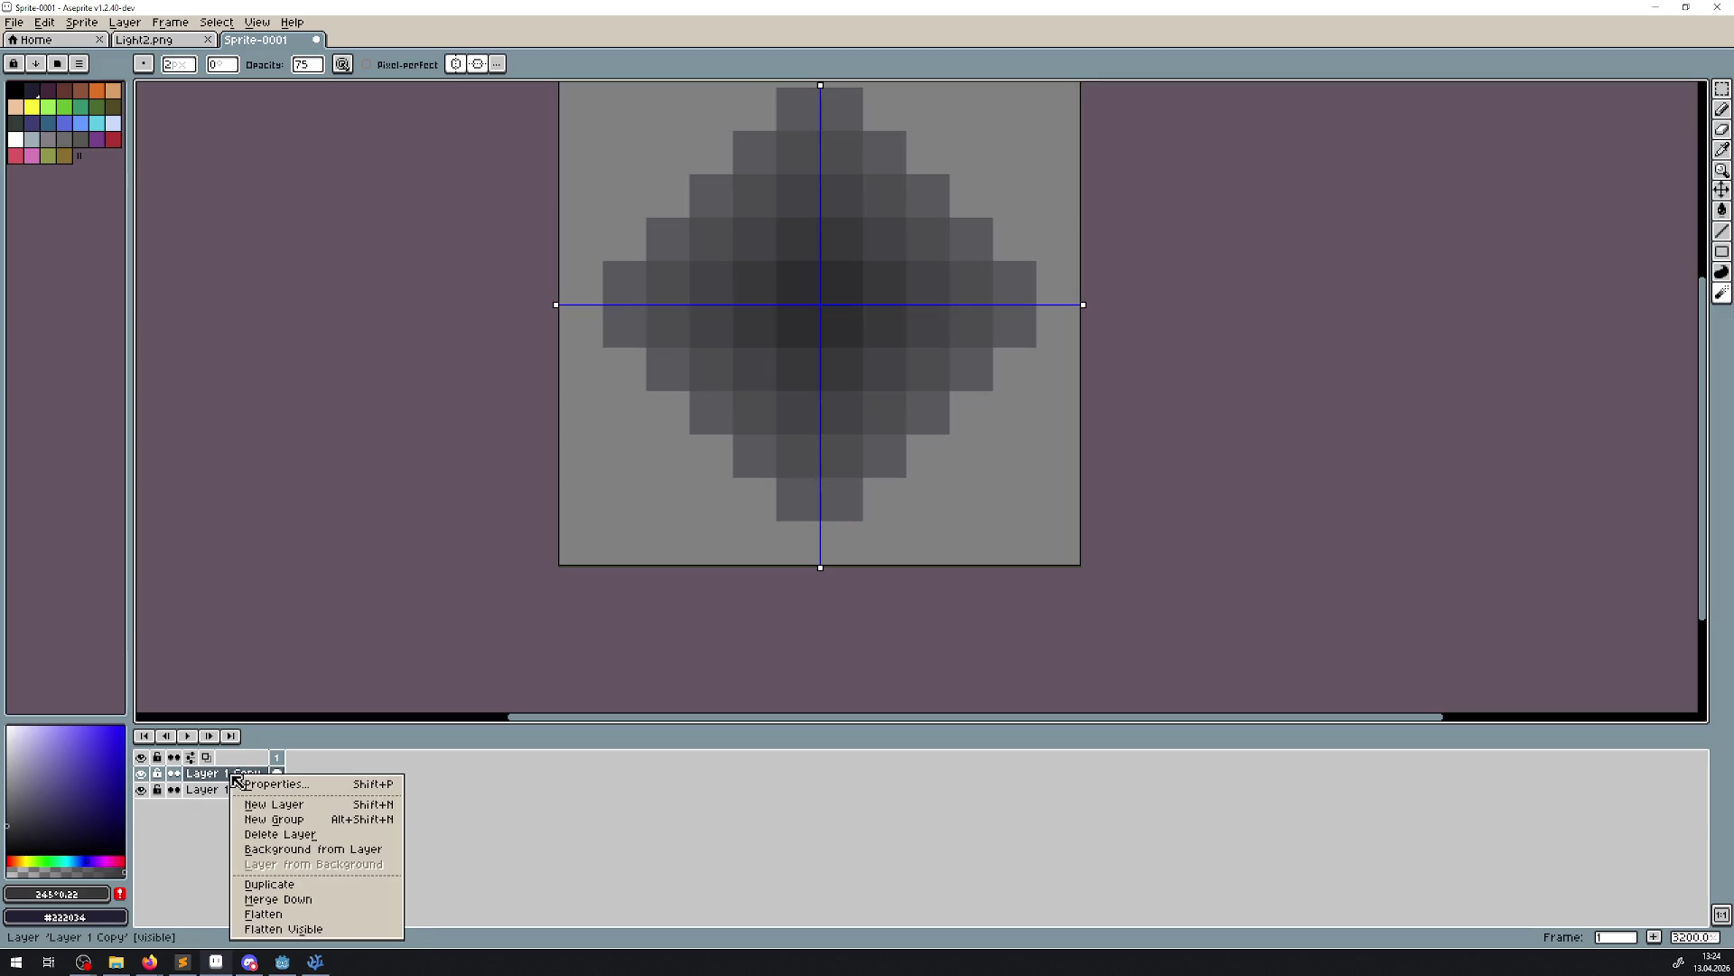
pyautogui.click(361, 900)
pyautogui.doubleClick(235, 774)
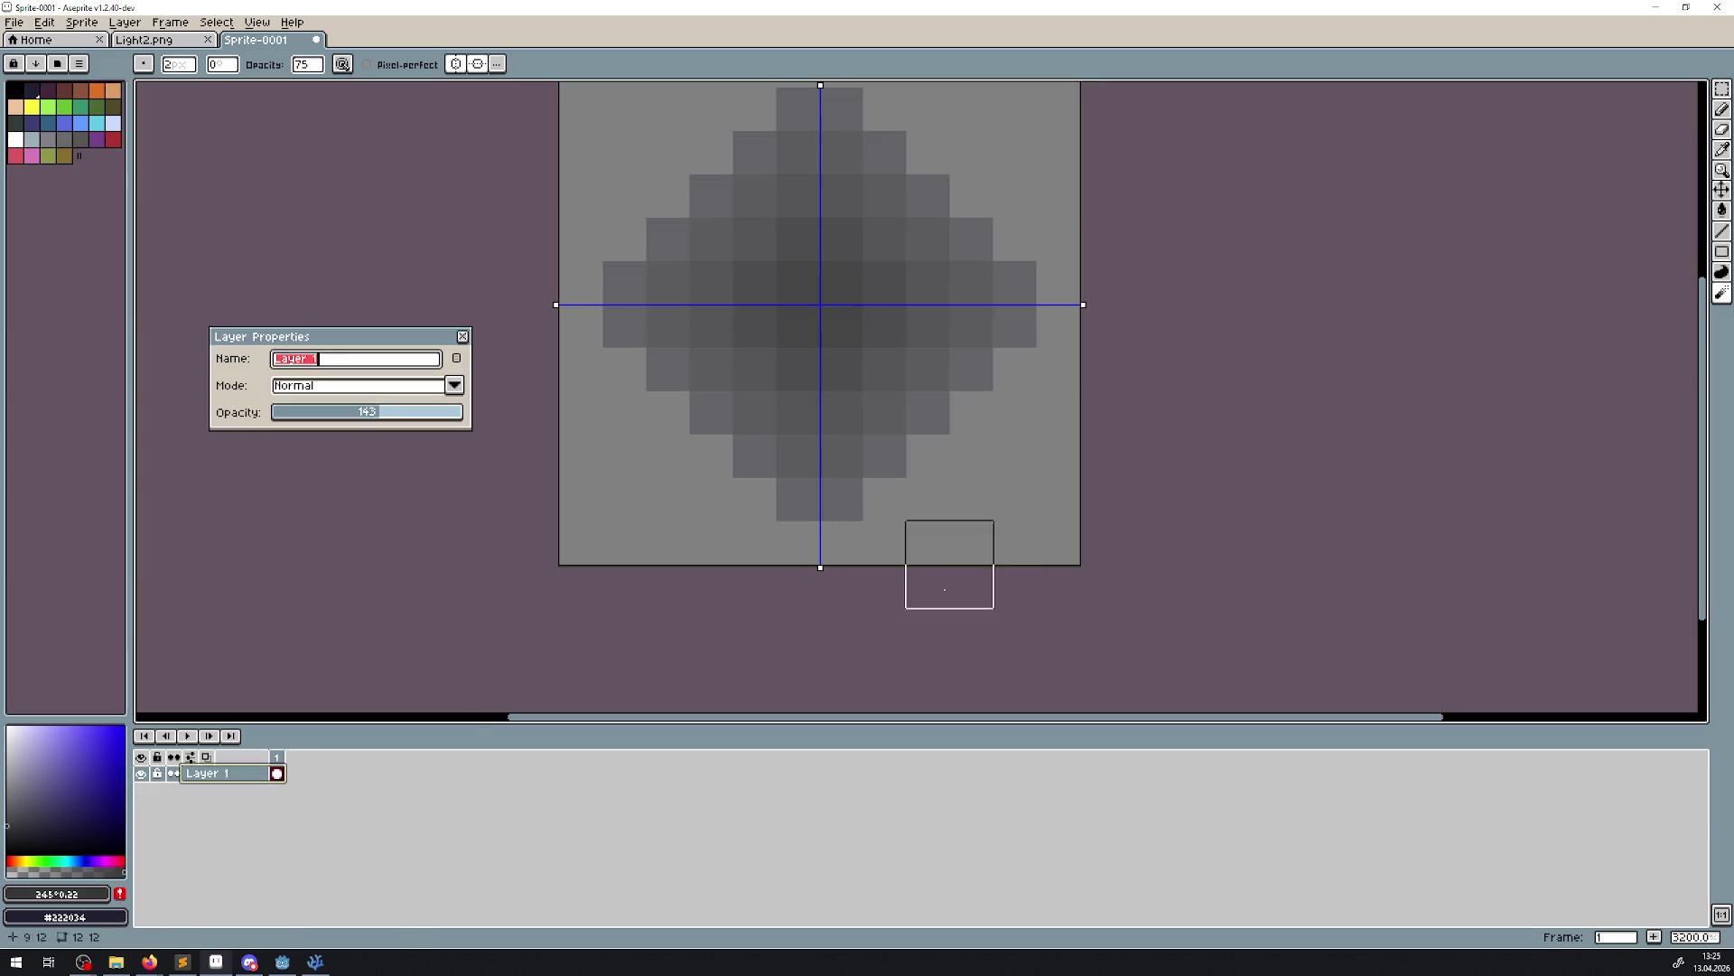
pyautogui.click(429, 413)
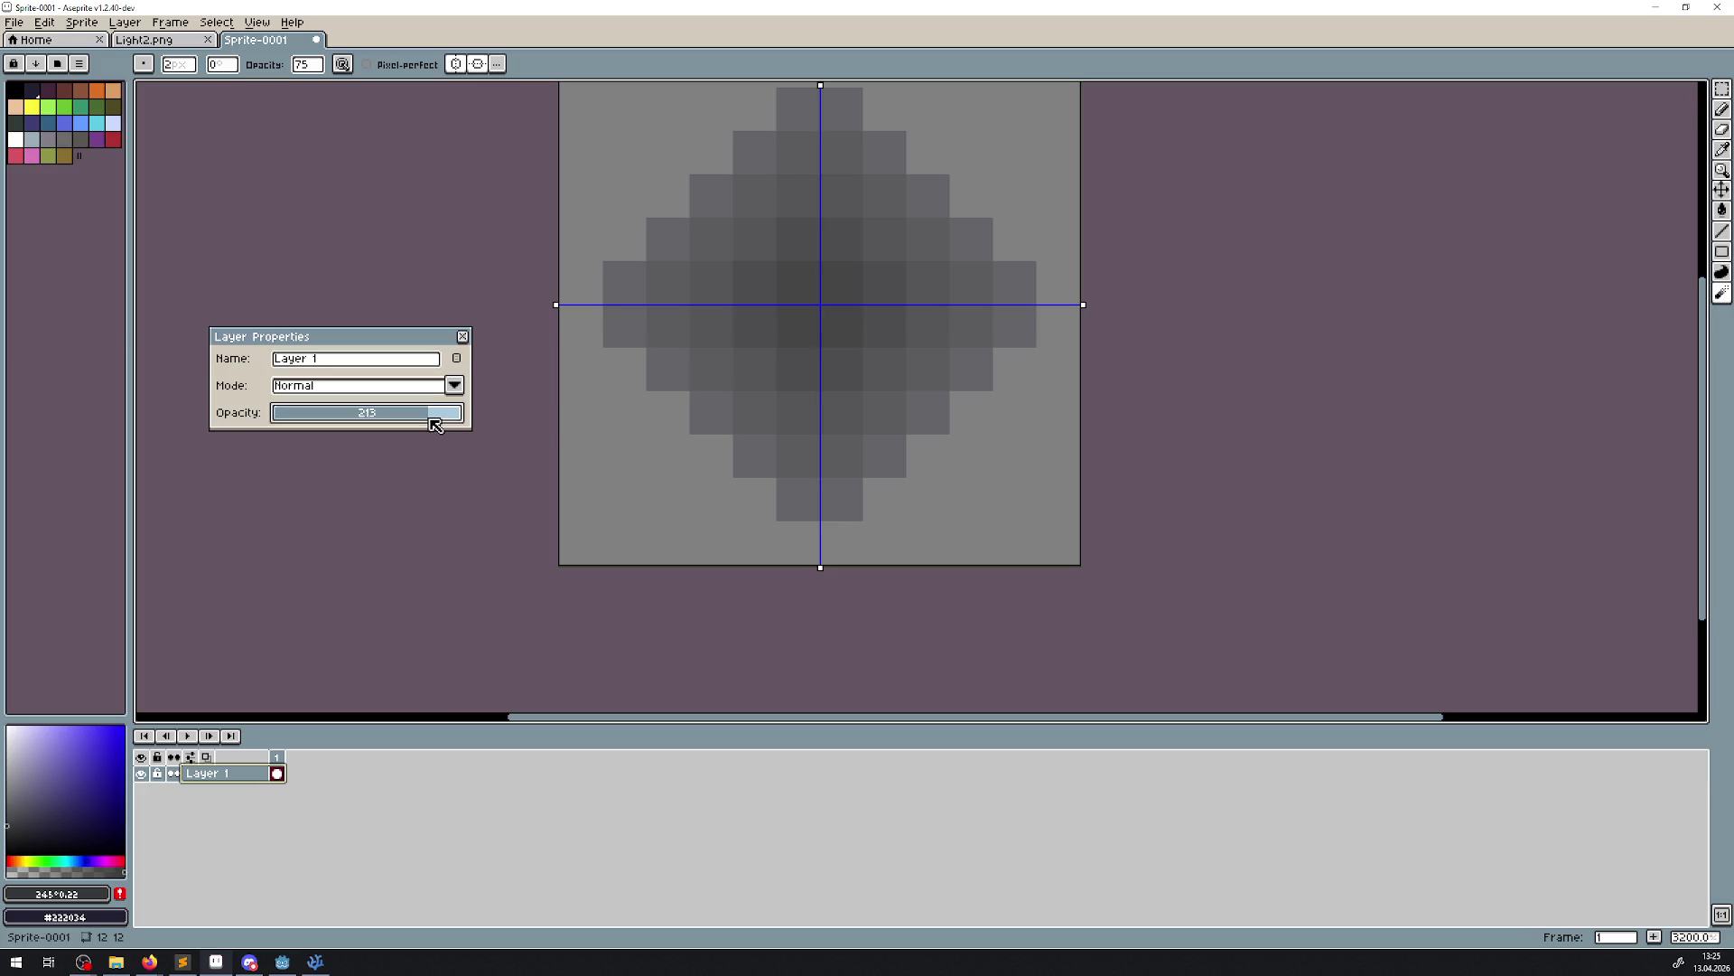
pyautogui.click(462, 337)
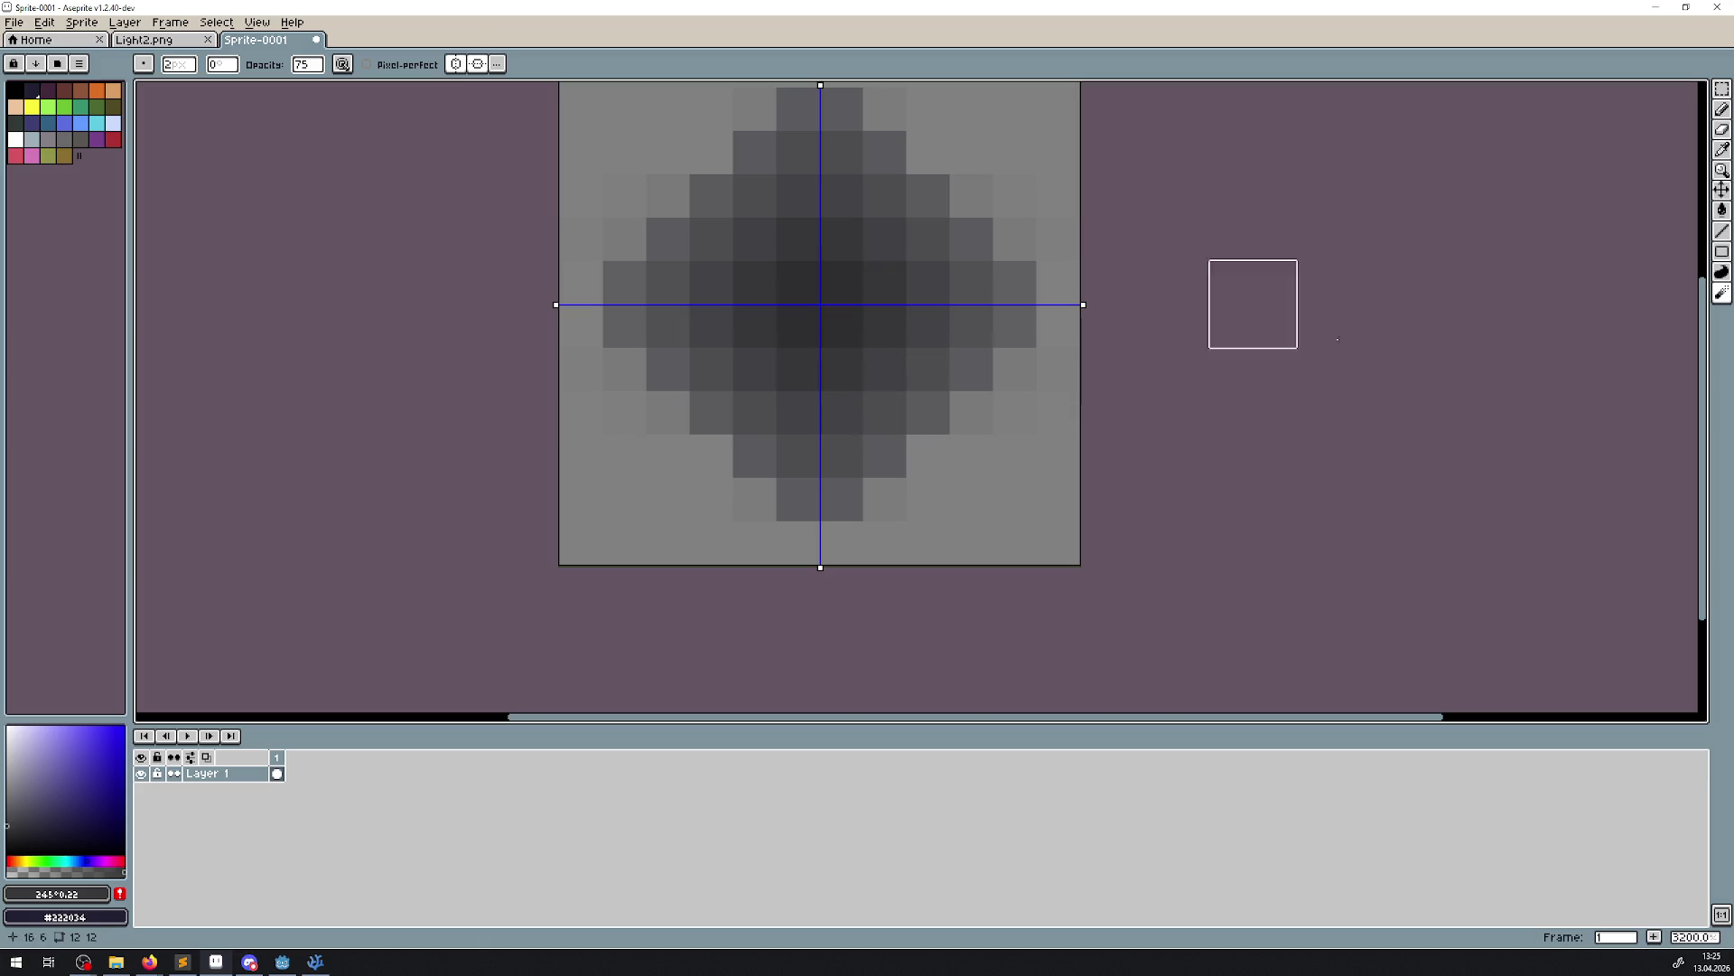
# Smear the diamond's shading with the Blur tool and turn off both symmetry axes
pyautogui.click(1691, 292)
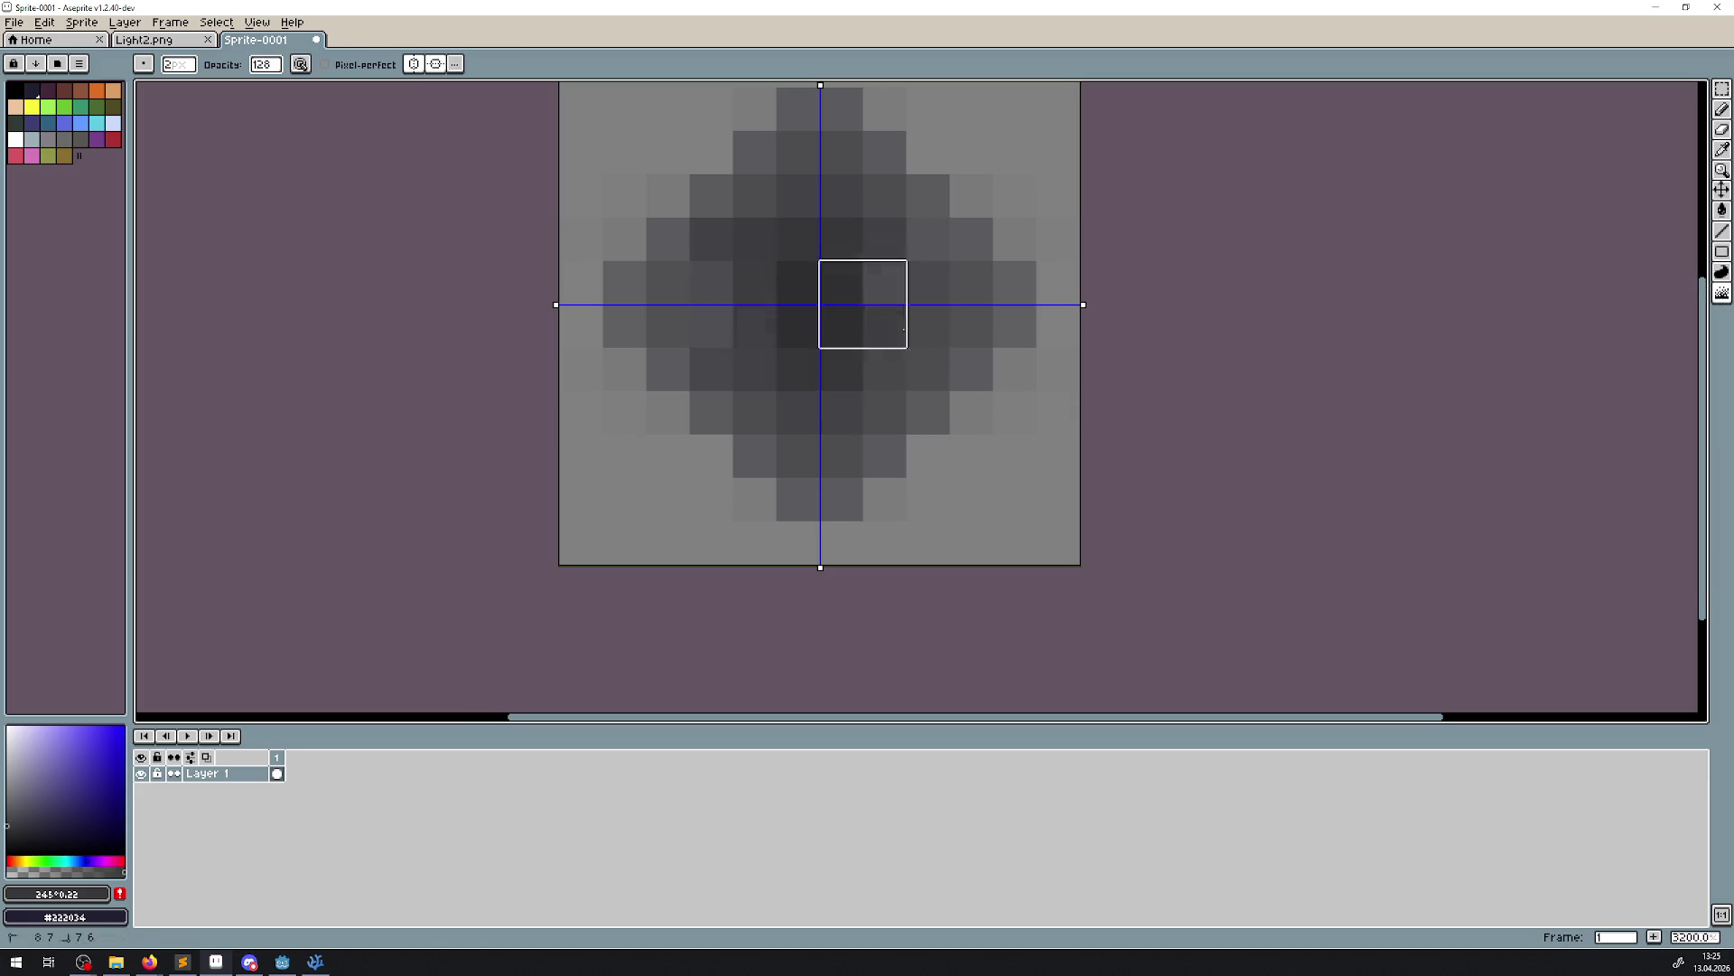
pyautogui.hotkey('ctrl', 'z')
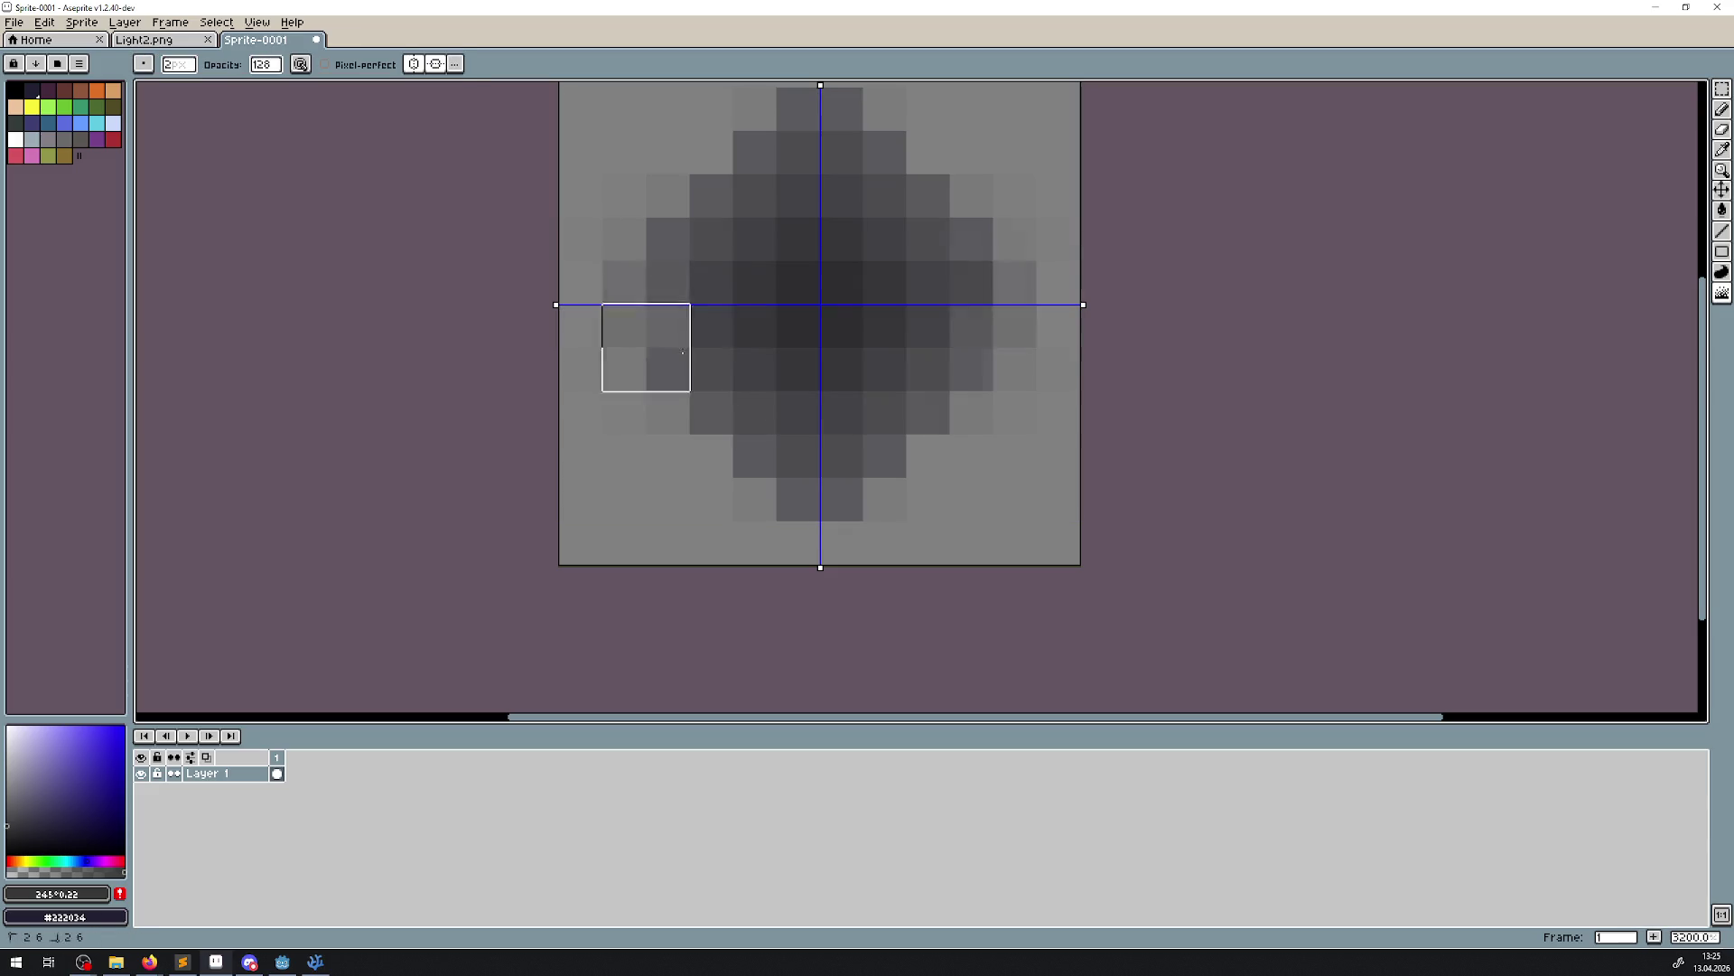
pyautogui.moveTo(683, 352)
pyautogui.mouseDown()
pyautogui.moveTo(813, 431)
pyautogui.moveTo(727, 389)
pyautogui.moveTo(813, 347)
pyautogui.moveTo(772, 391)
pyautogui.moveTo(813, 386)
pyautogui.moveTo(915, 469)
pyautogui.moveTo(880, 352)
pyautogui.moveTo(843, 383)
pyautogui.moveTo(821, 360)
pyautogui.moveTo(867, 368)
pyautogui.moveTo(829, 381)
pyautogui.moveTo(844, 469)
pyautogui.moveTo(883, 484)
pyautogui.mouseUp()
pyautogui.scroll(-3, 915, 470)
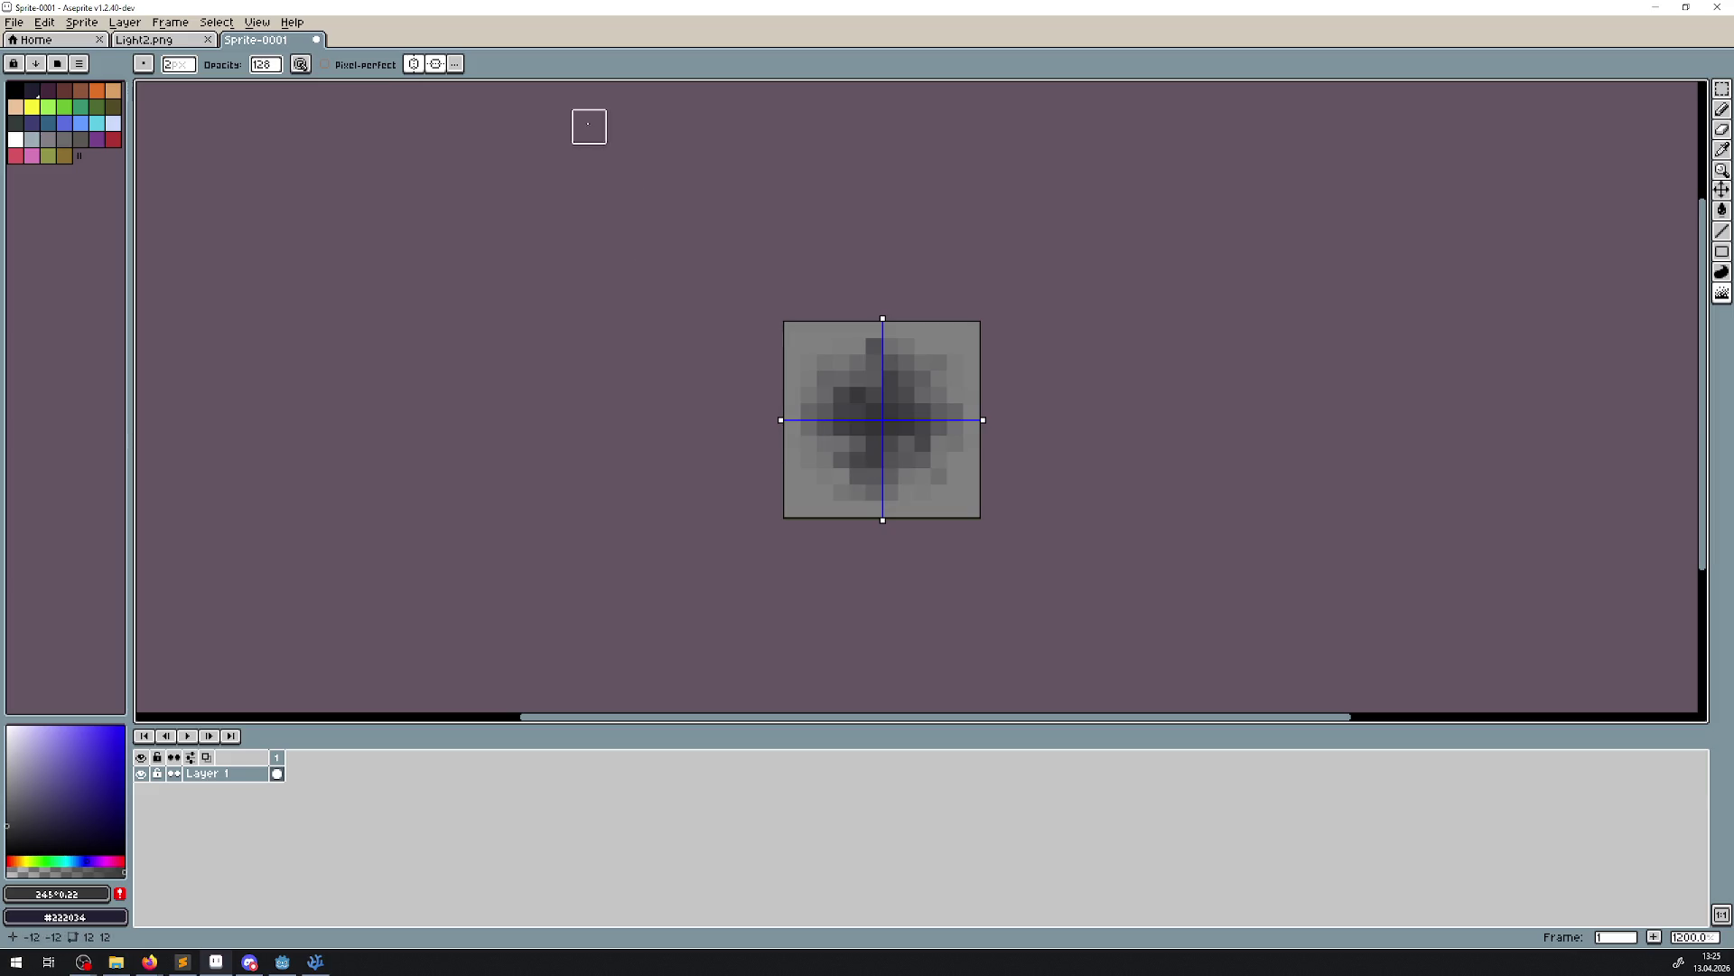
pyautogui.click(413, 63)
pyautogui.click(436, 63)
pyautogui.scroll(3, 832, 457)
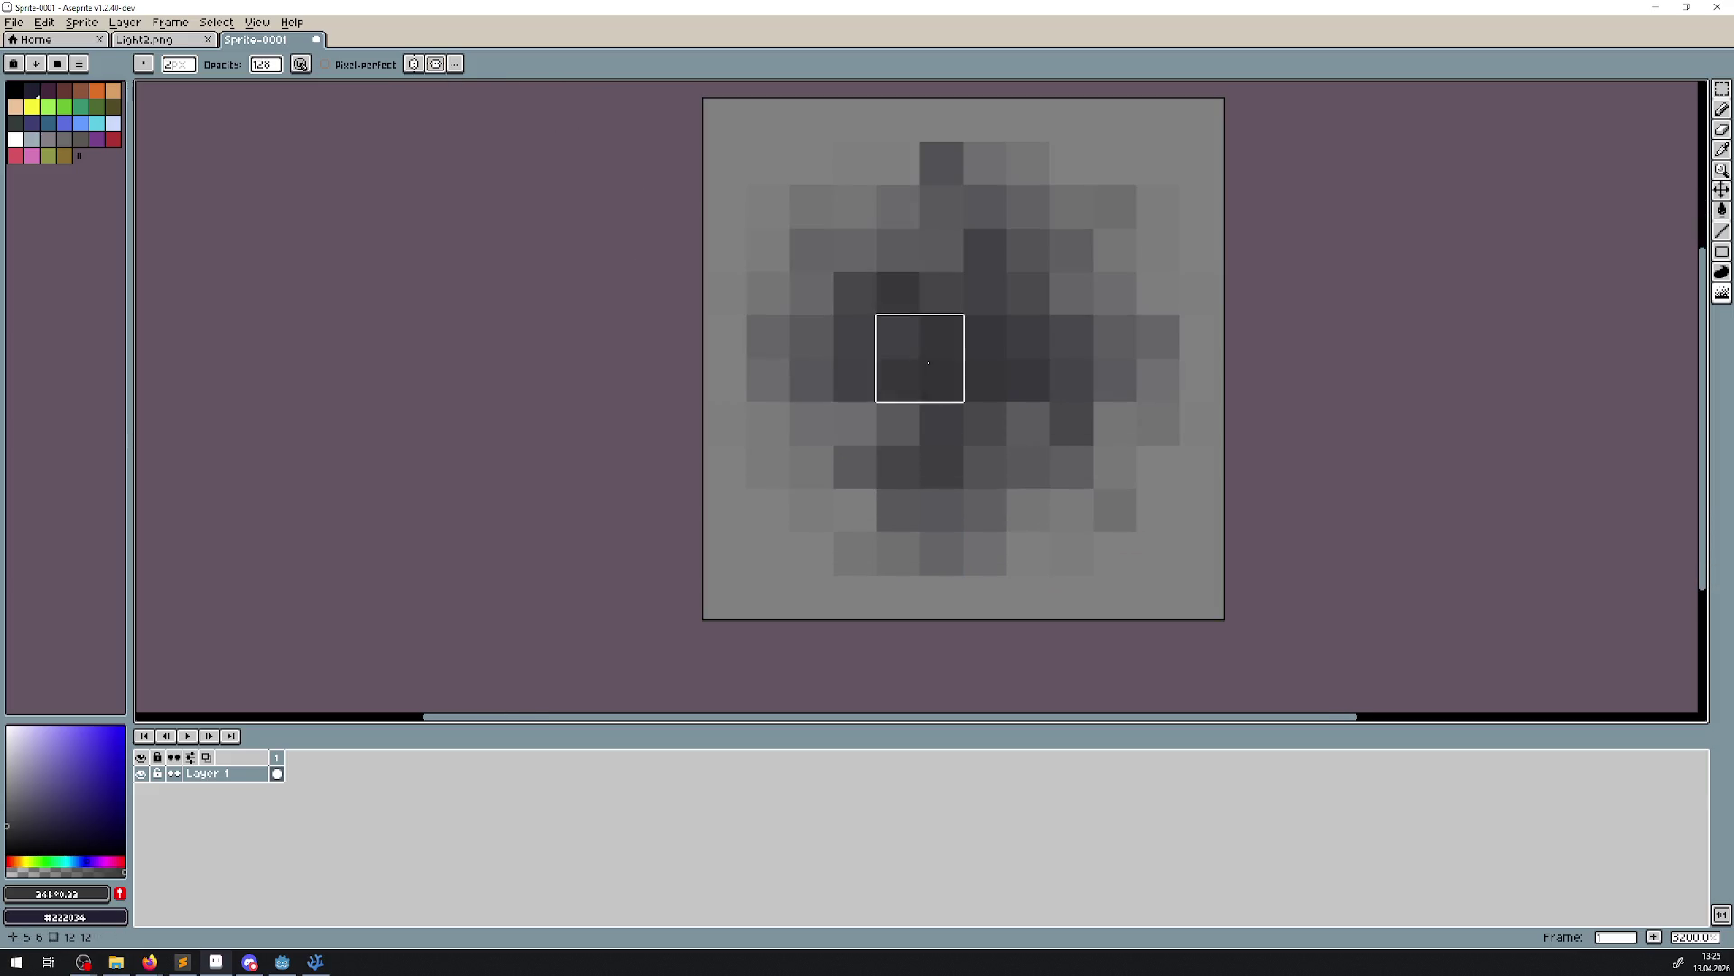
pyautogui.moveTo(922, 316)
pyautogui.mouseDown()
pyautogui.moveTo(880, 447)
pyautogui.moveTo(881, 533)
pyautogui.moveTo(1130, 457)
pyautogui.moveTo(956, 329)
pyautogui.moveTo(1132, 194)
pyautogui.moveTo(828, 327)
pyautogui.mouseUp()
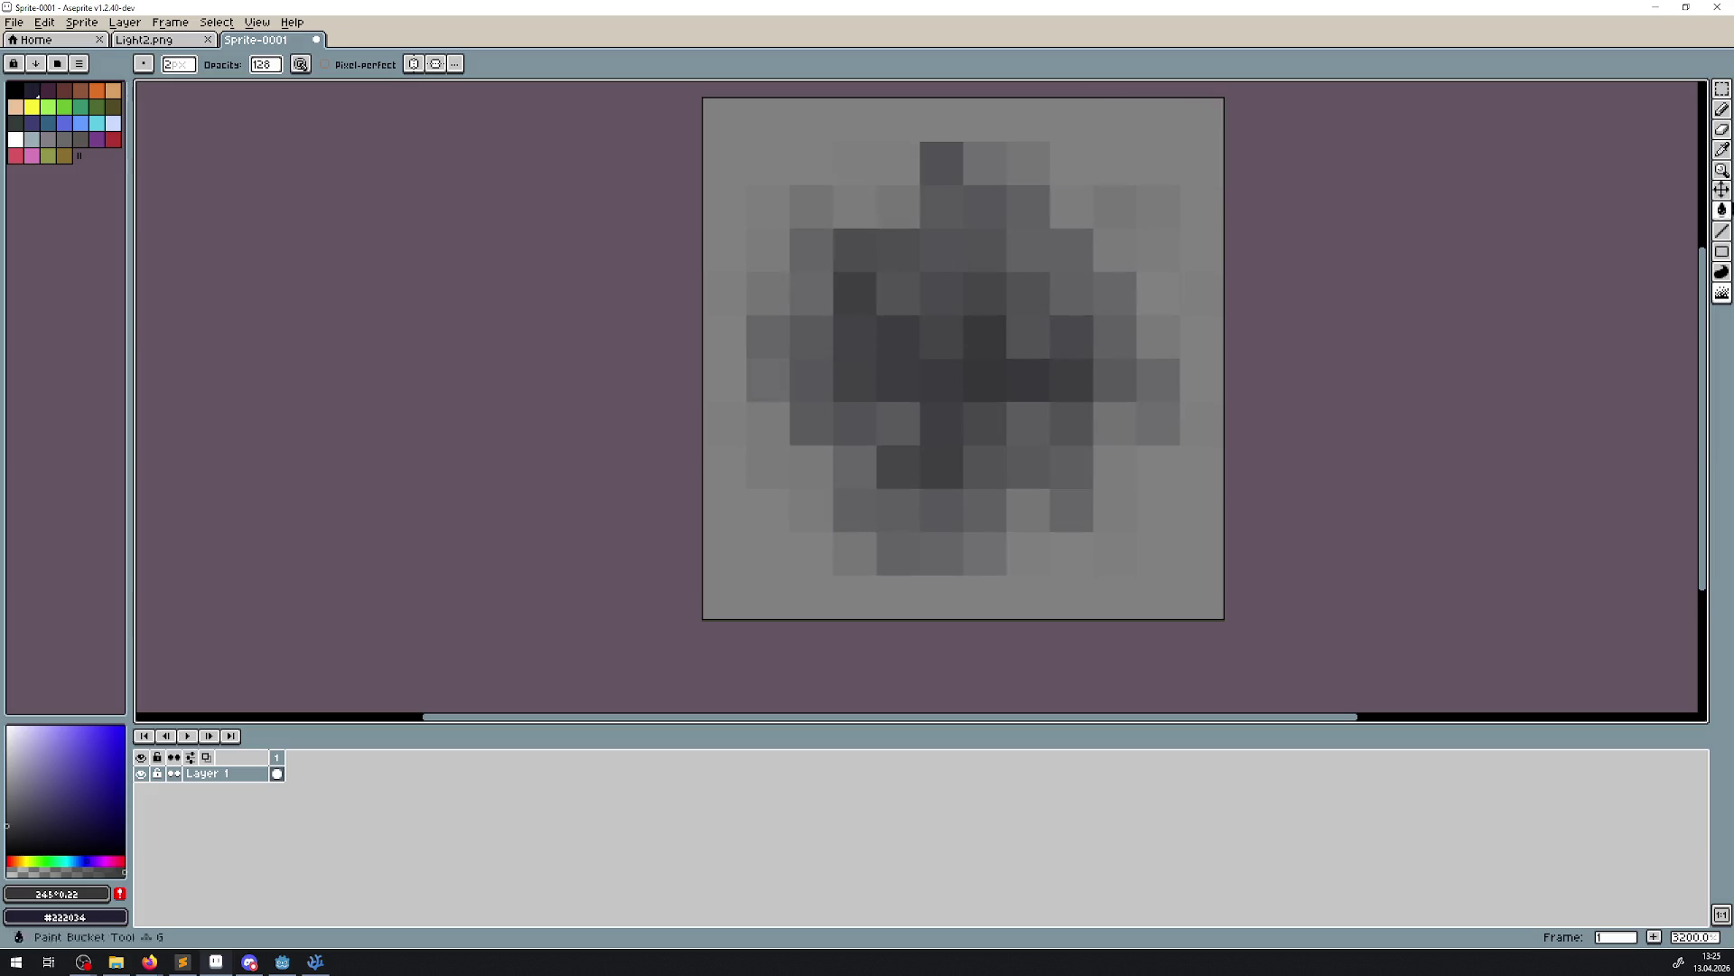
# Draw a black line through the centre and blur it into an irregular dark core
pyautogui.click(1721, 231)
pyautogui.click(87, 872)
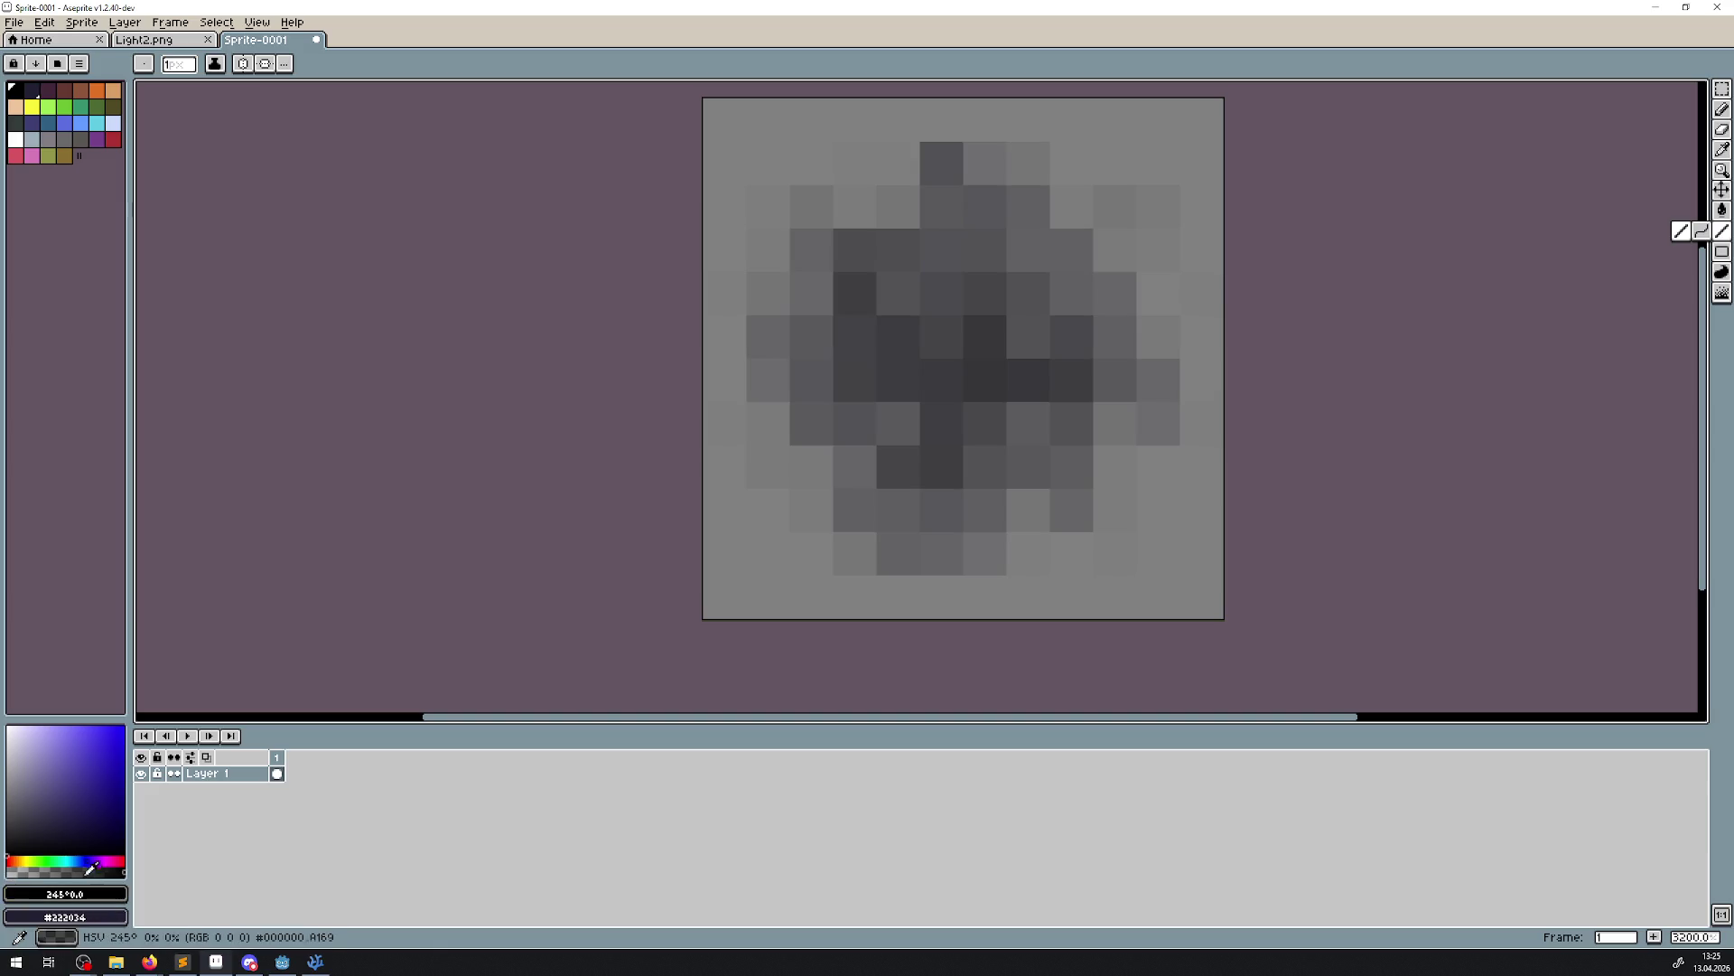
pyautogui.scroll(2, 988, 460)
pyautogui.moveTo(854, 423)
pyautogui.mouseDown()
pyautogui.moveTo(987, 461)
pyautogui.moveTo(948, 220)
pyautogui.moveTo(966, 196)
pyautogui.moveTo(1018, 314)
pyautogui.moveTo(964, 244)
pyautogui.moveTo(913, 298)
pyautogui.moveTo(1048, 356)
pyautogui.moveTo(886, 380)
pyautogui.moveTo(1039, 289)
pyautogui.mouseUp()
pyautogui.click(1722, 292)
pyautogui.moveTo(871, 339); pyautogui.dragTo(909, 469)
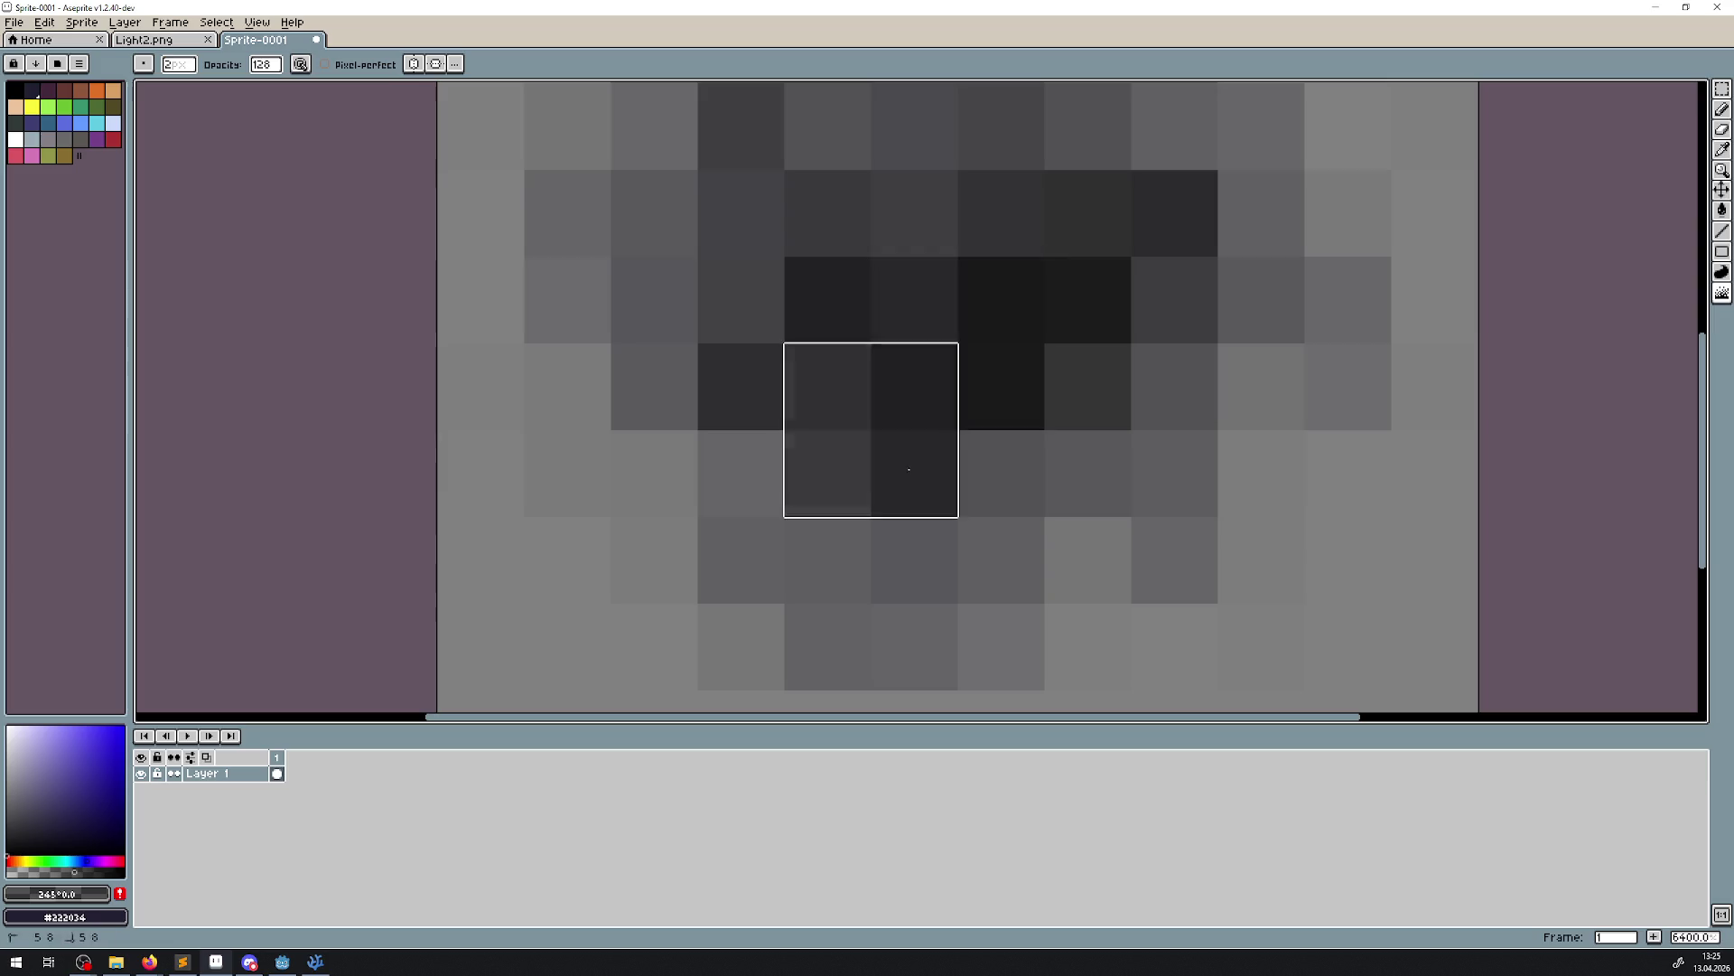
# Recentre the small sprite in the view and start saving it as a new file
pyautogui.scroll(-5, 1258, 340)
pyautogui.scroll(3, 1258, 368)
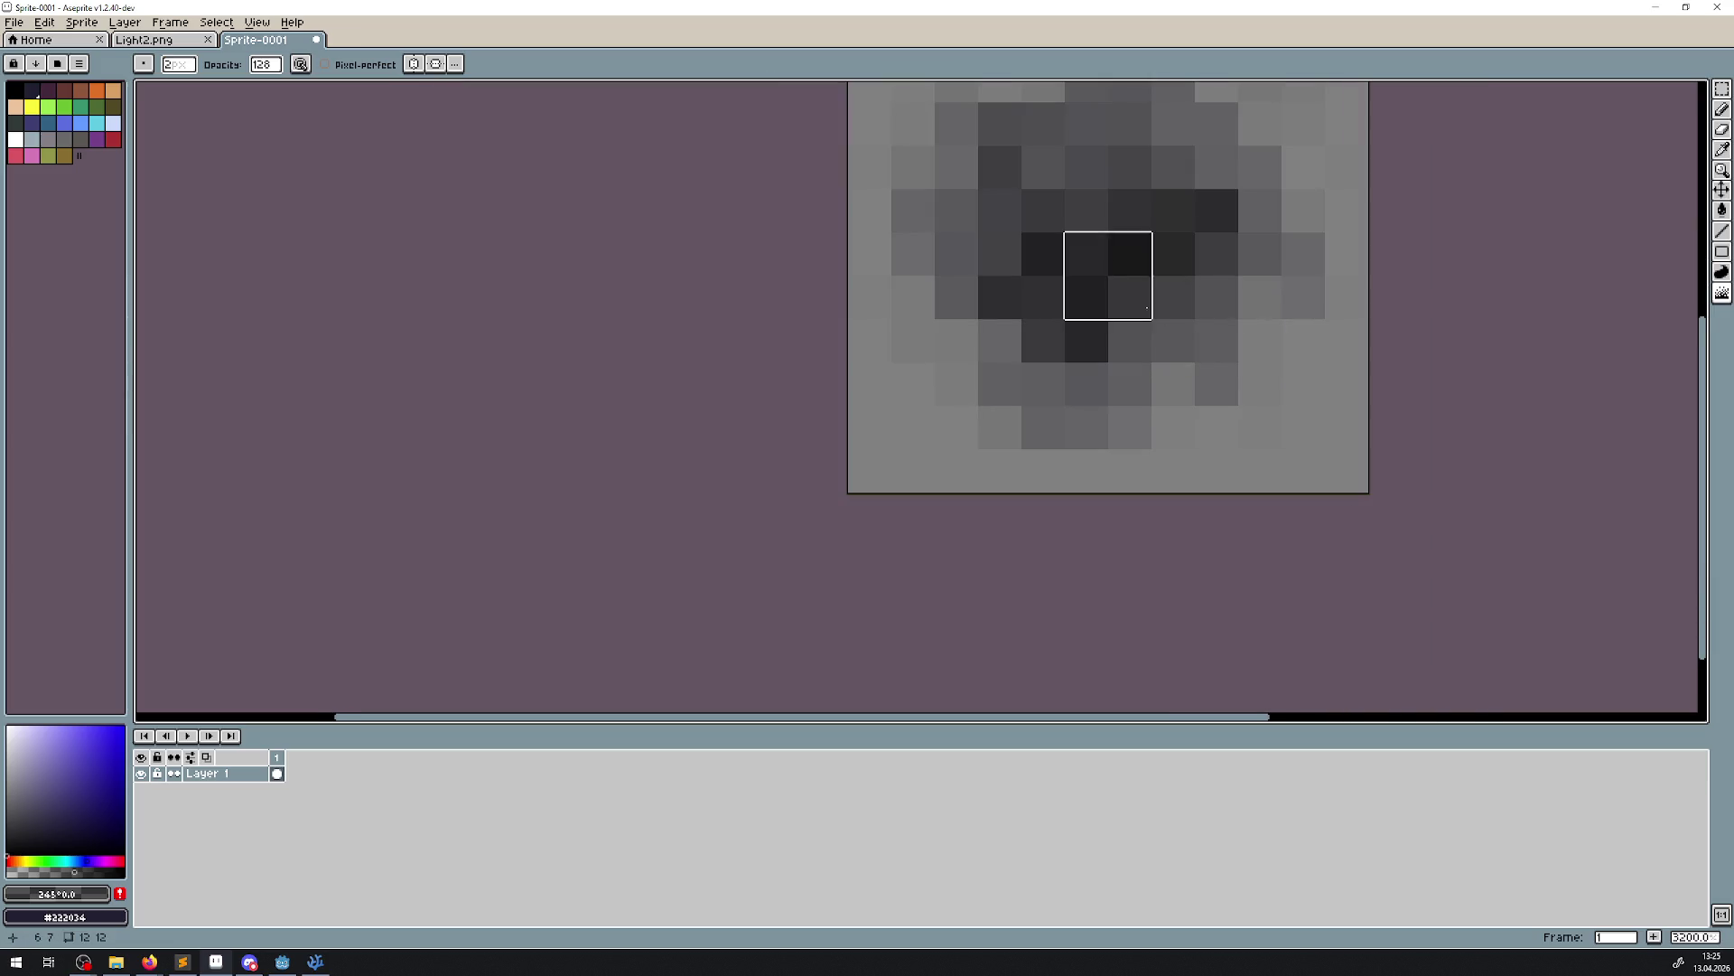
pyautogui.scroll(-5, 1147, 308)
pyautogui.moveTo(1242, 319); pyautogui.dragTo(870, 414)
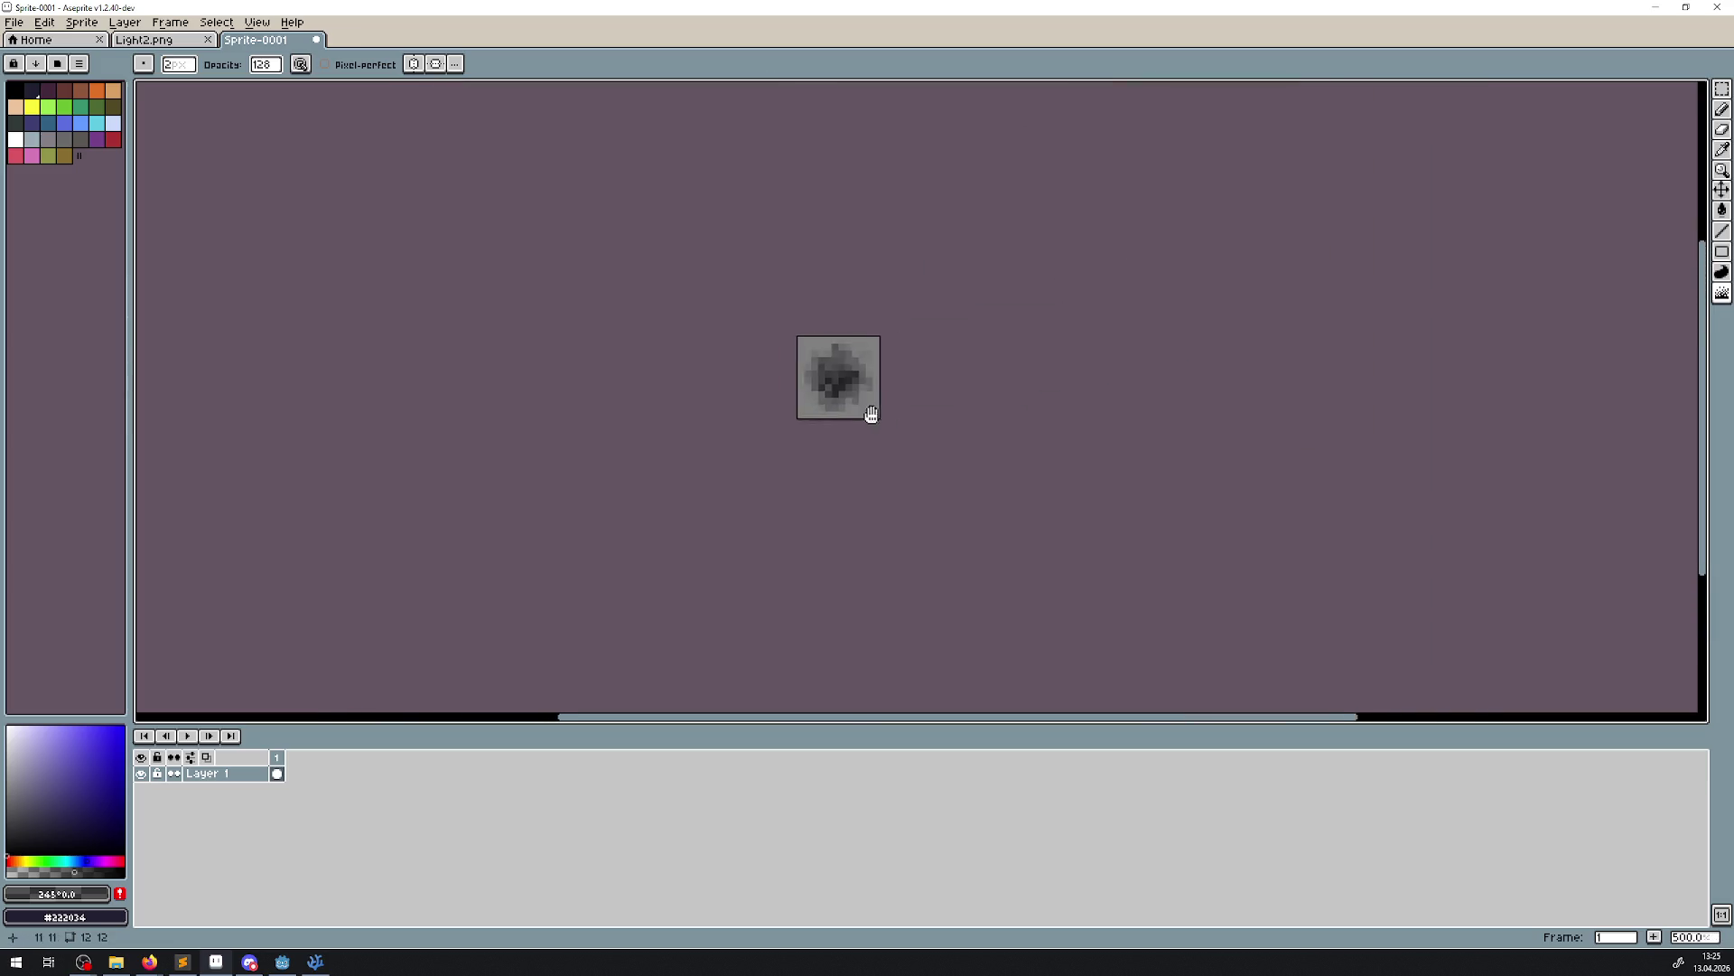
pyautogui.scroll(7, 796, 347)
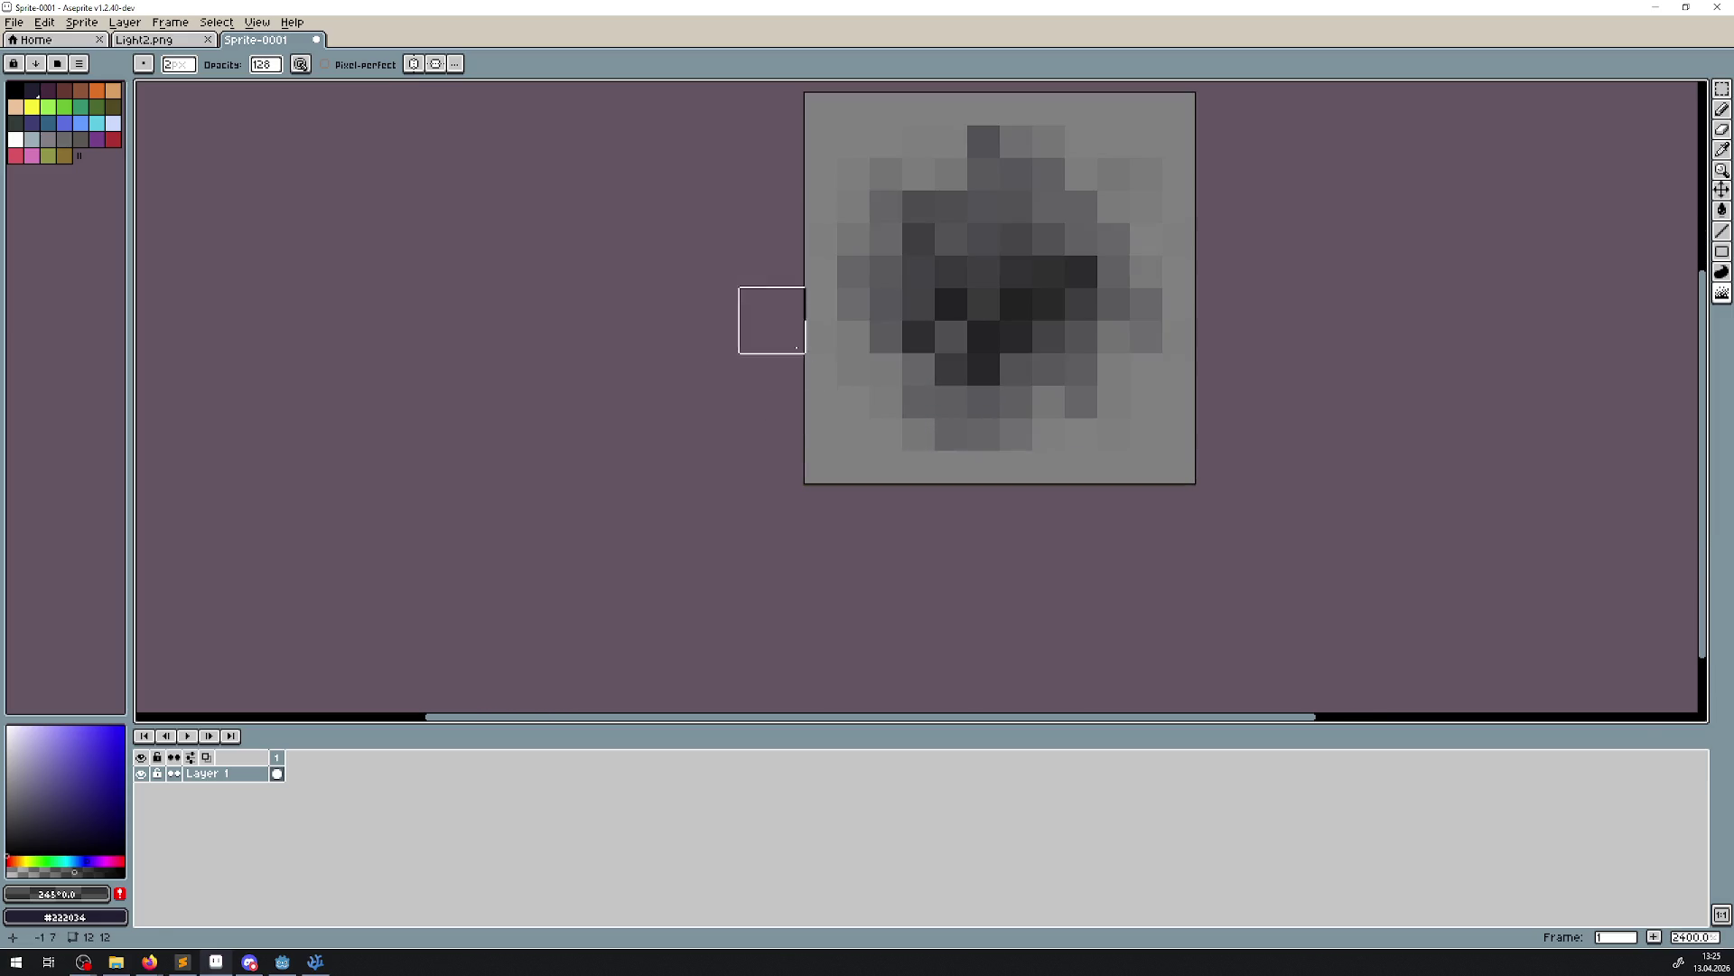
pyautogui.hotkey('ctrl', 's')
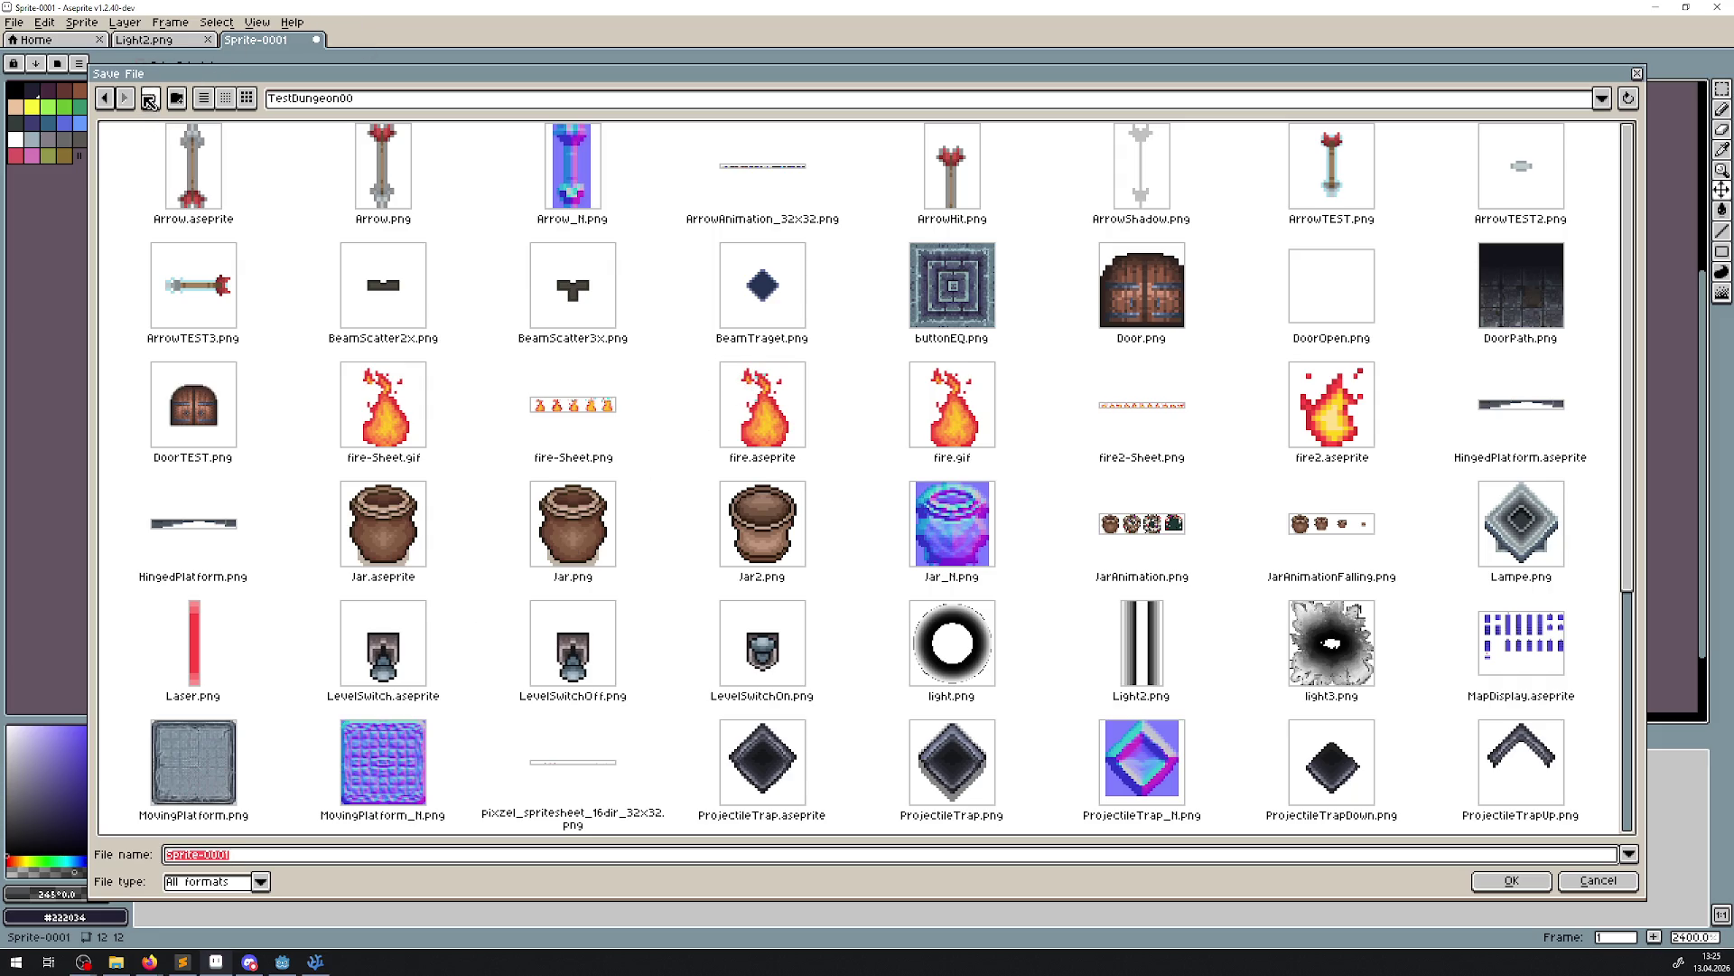
# Save the burn mark as LaserBurn.png in the Assets folder with png file type
pyautogui.click(150, 100)
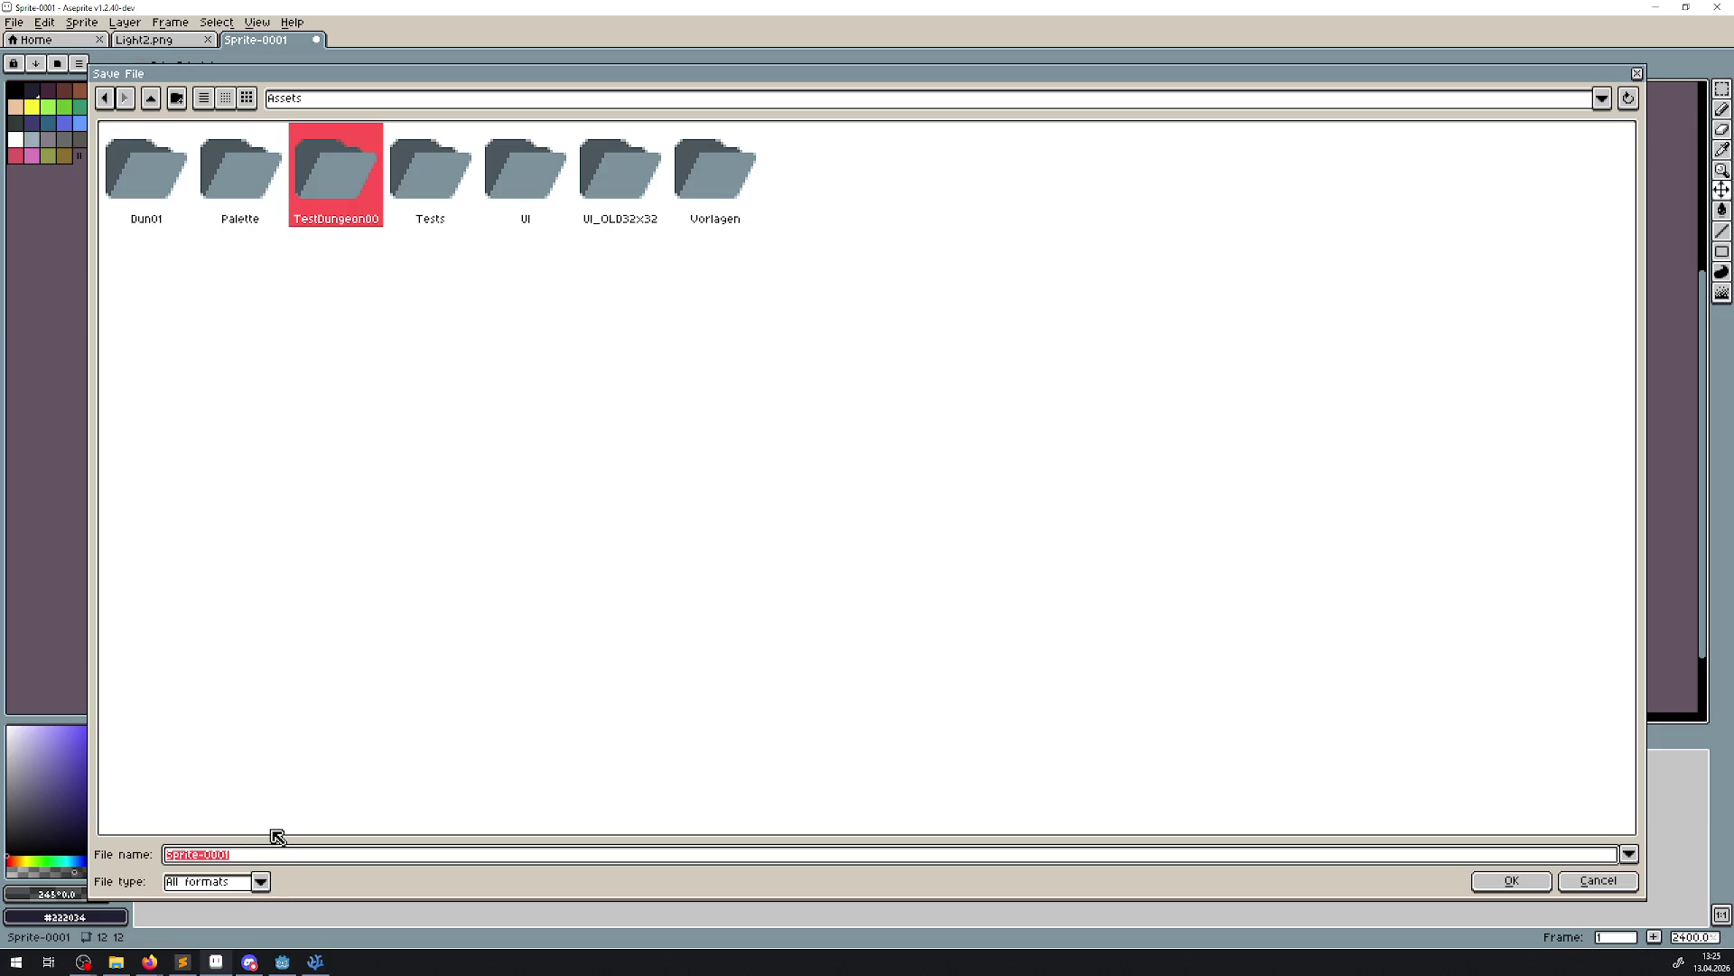
pyautogui.write('LaserBurn')
pyautogui.click(261, 882)
pyautogui.click(193, 824)
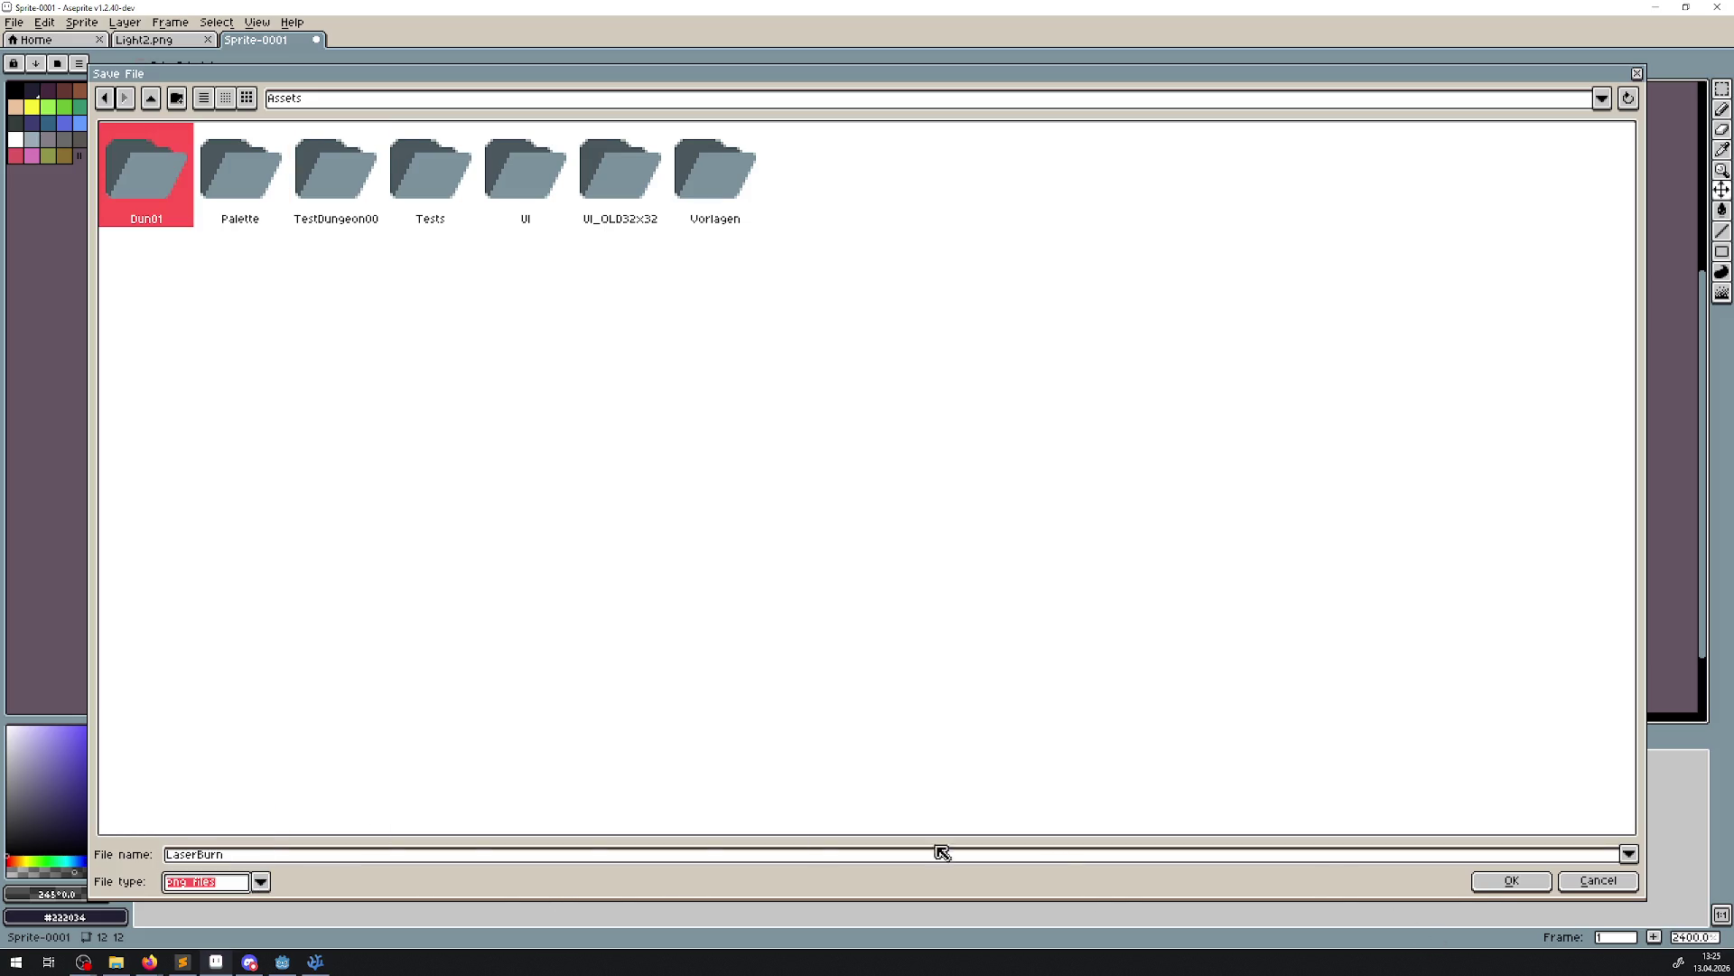
pyautogui.click(1502, 882)
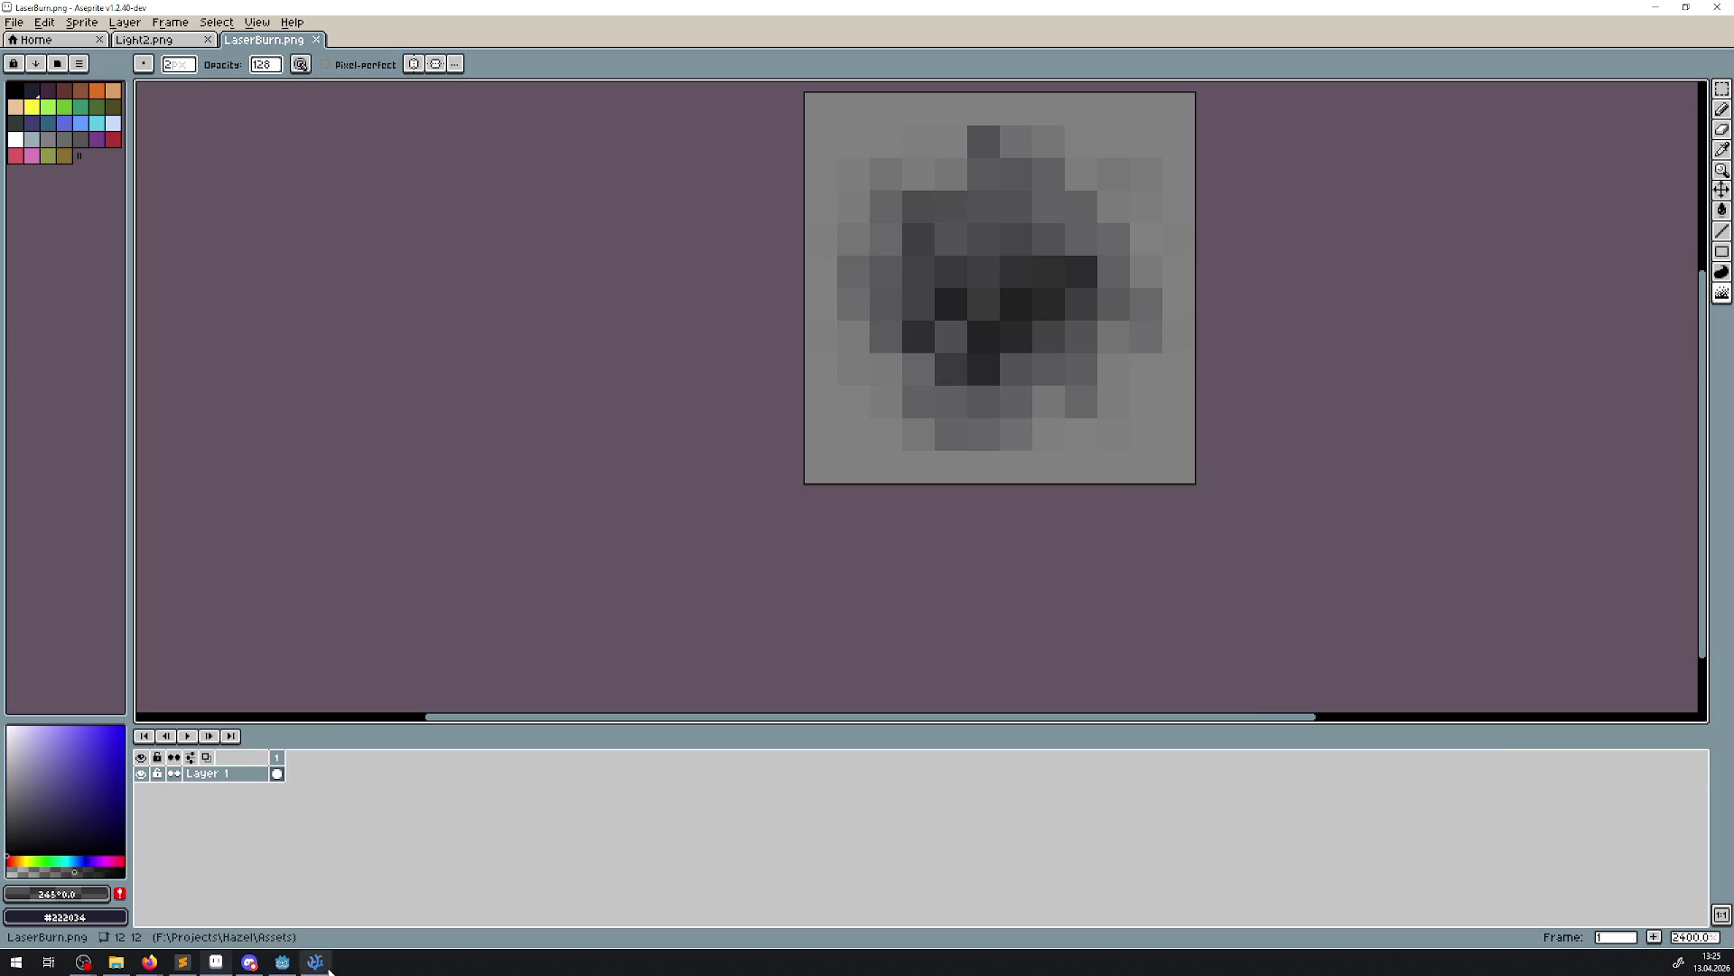
pyautogui.click(284, 963)
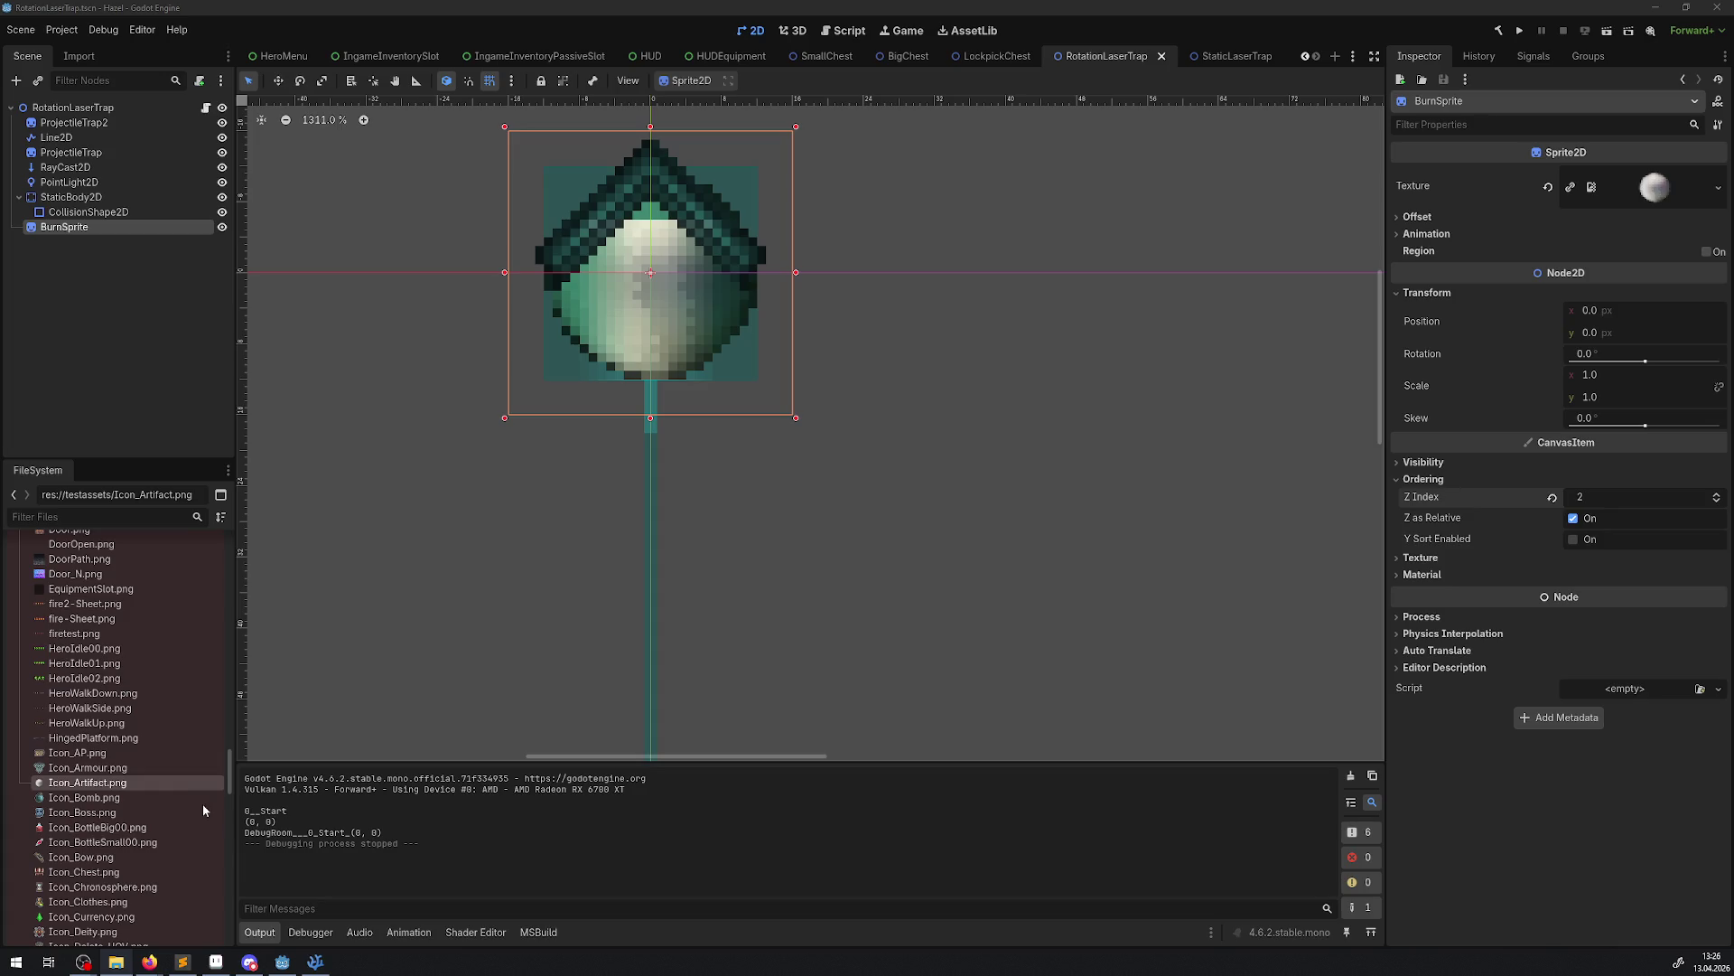
# Filter the FileSystem for 'burn', assign LaserBurn.png to BurnSprite's Texture, and save the scene
pyautogui.click(51, 517)
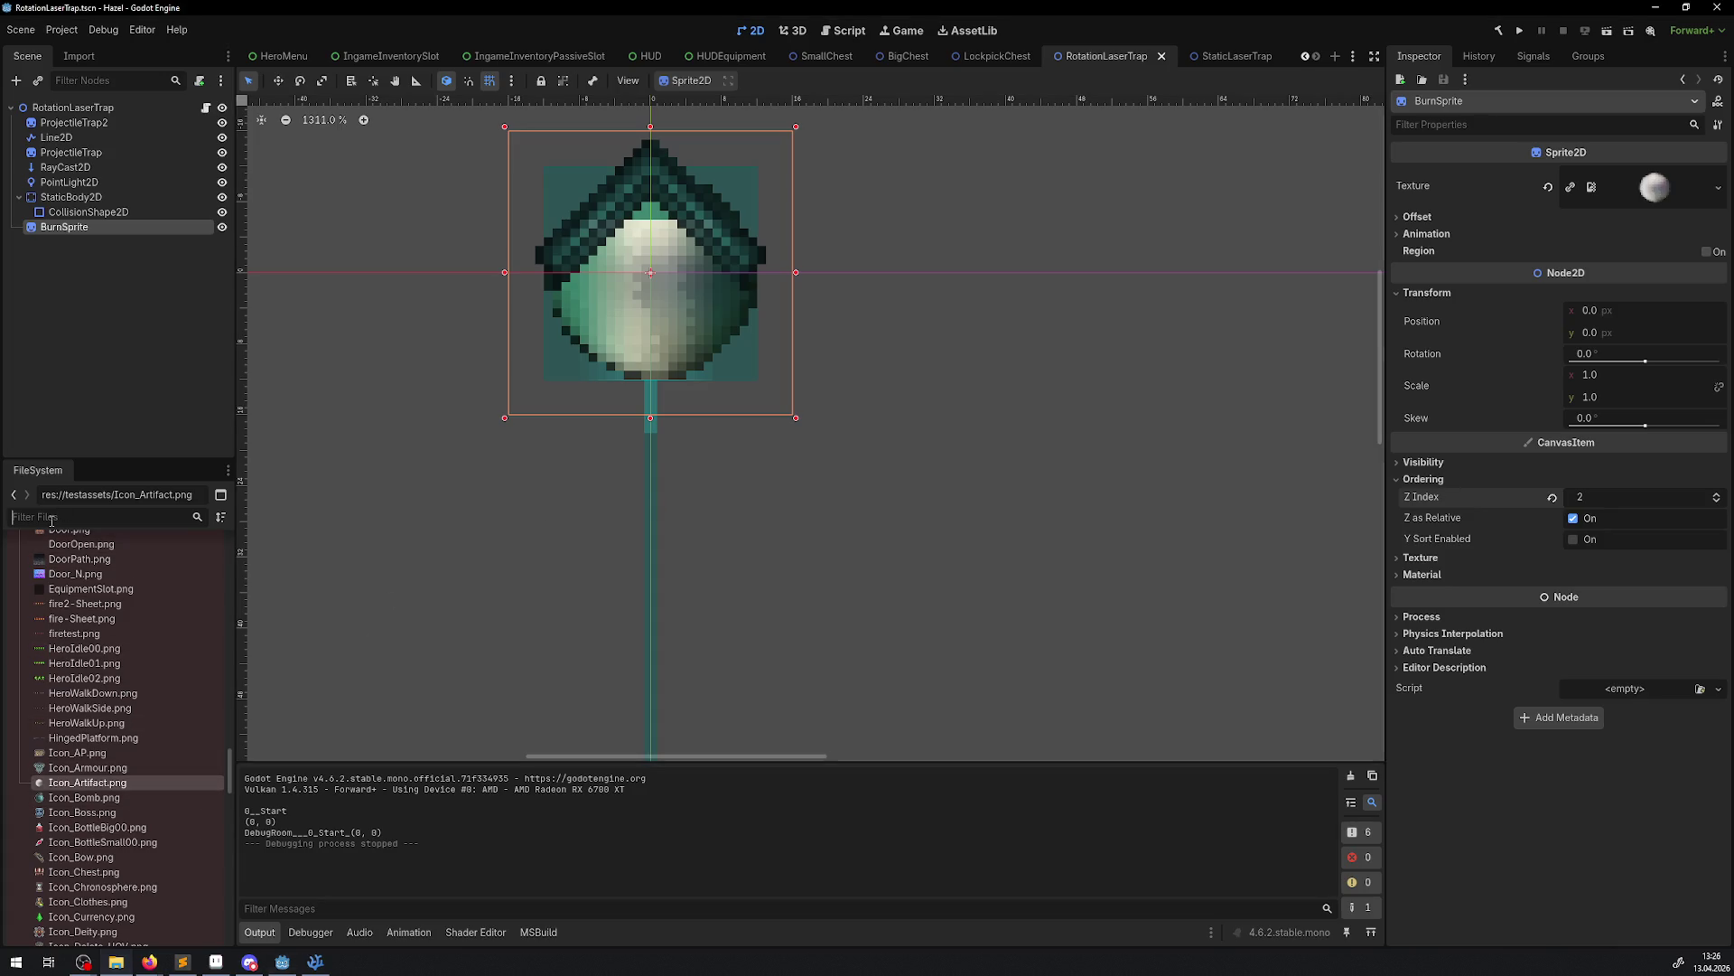
pyautogui.write('burn')
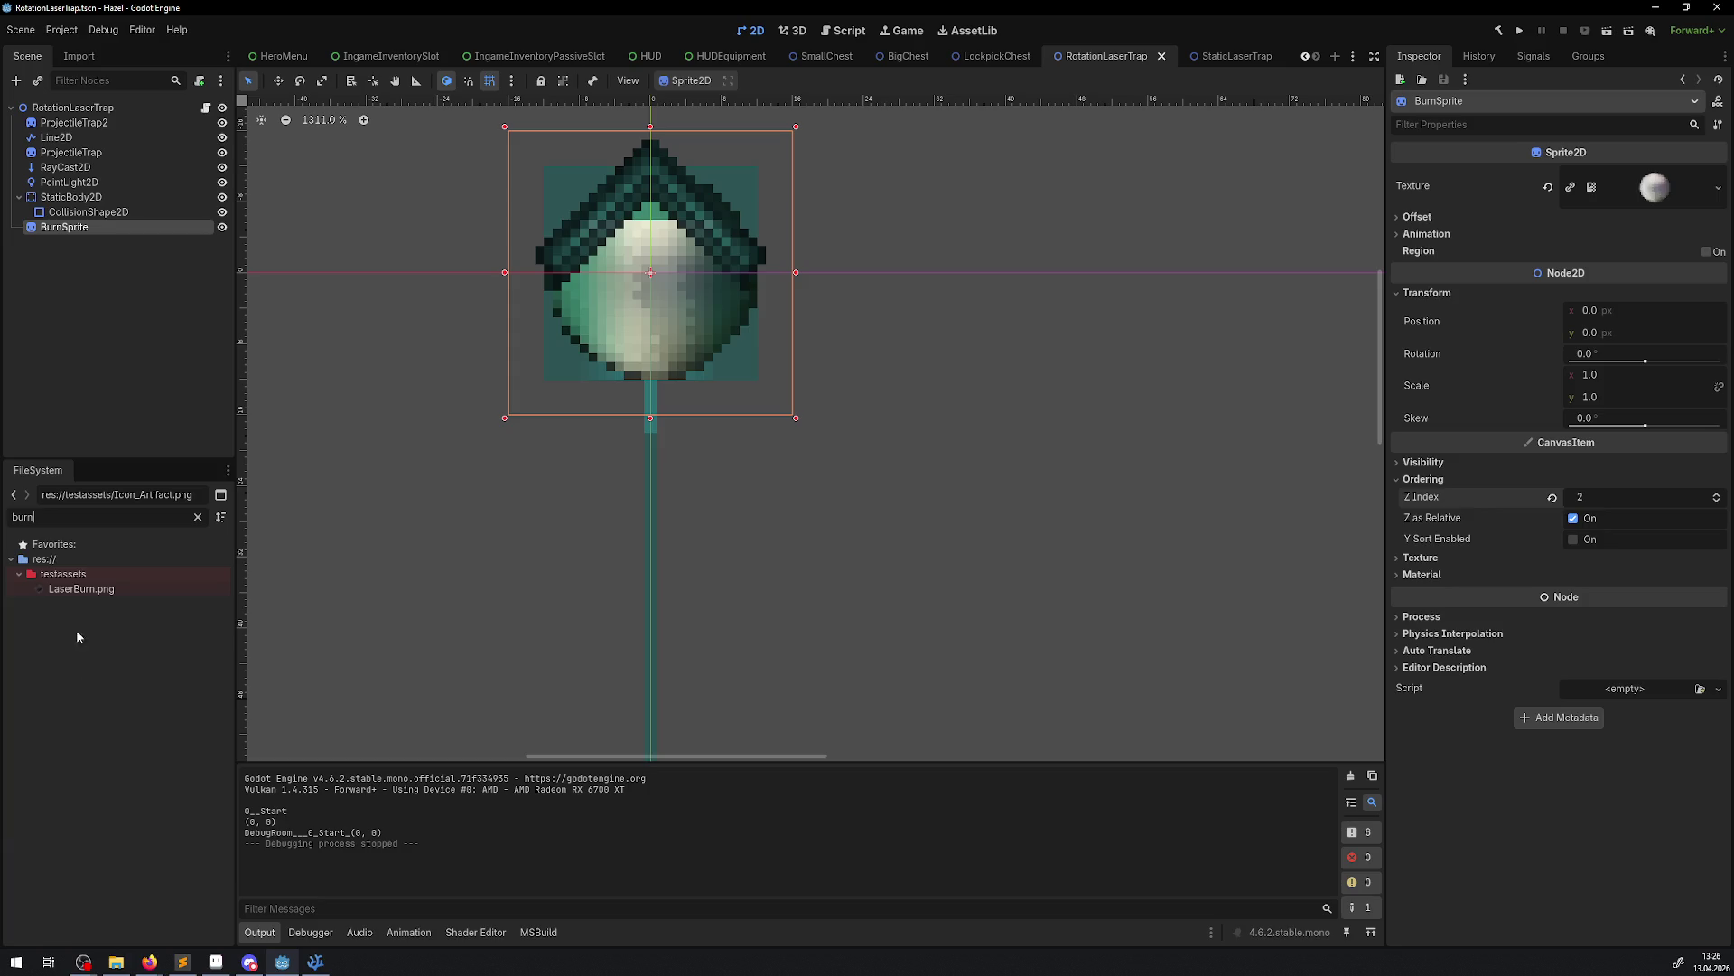
pyautogui.moveTo(83, 589)
pyautogui.mouseDown()
pyautogui.moveTo(1677, 180)
pyautogui.moveTo(1644, 200)
pyautogui.mouseUp()
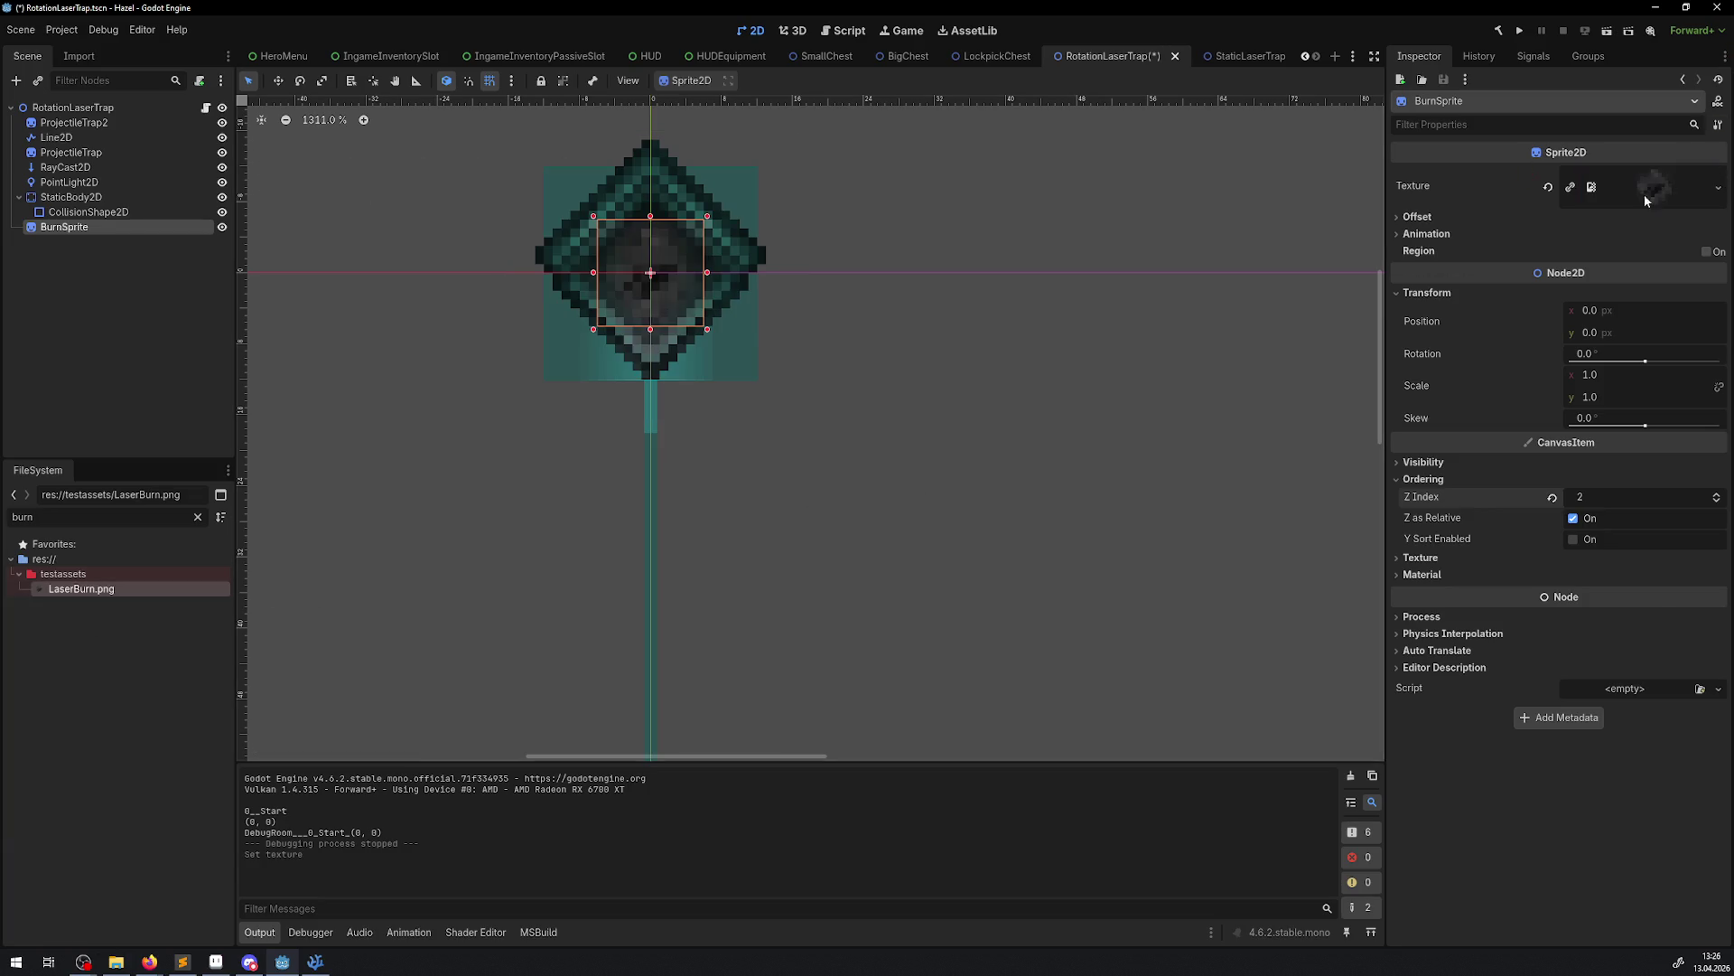
pyautogui.hotkey('ctrl', 's')
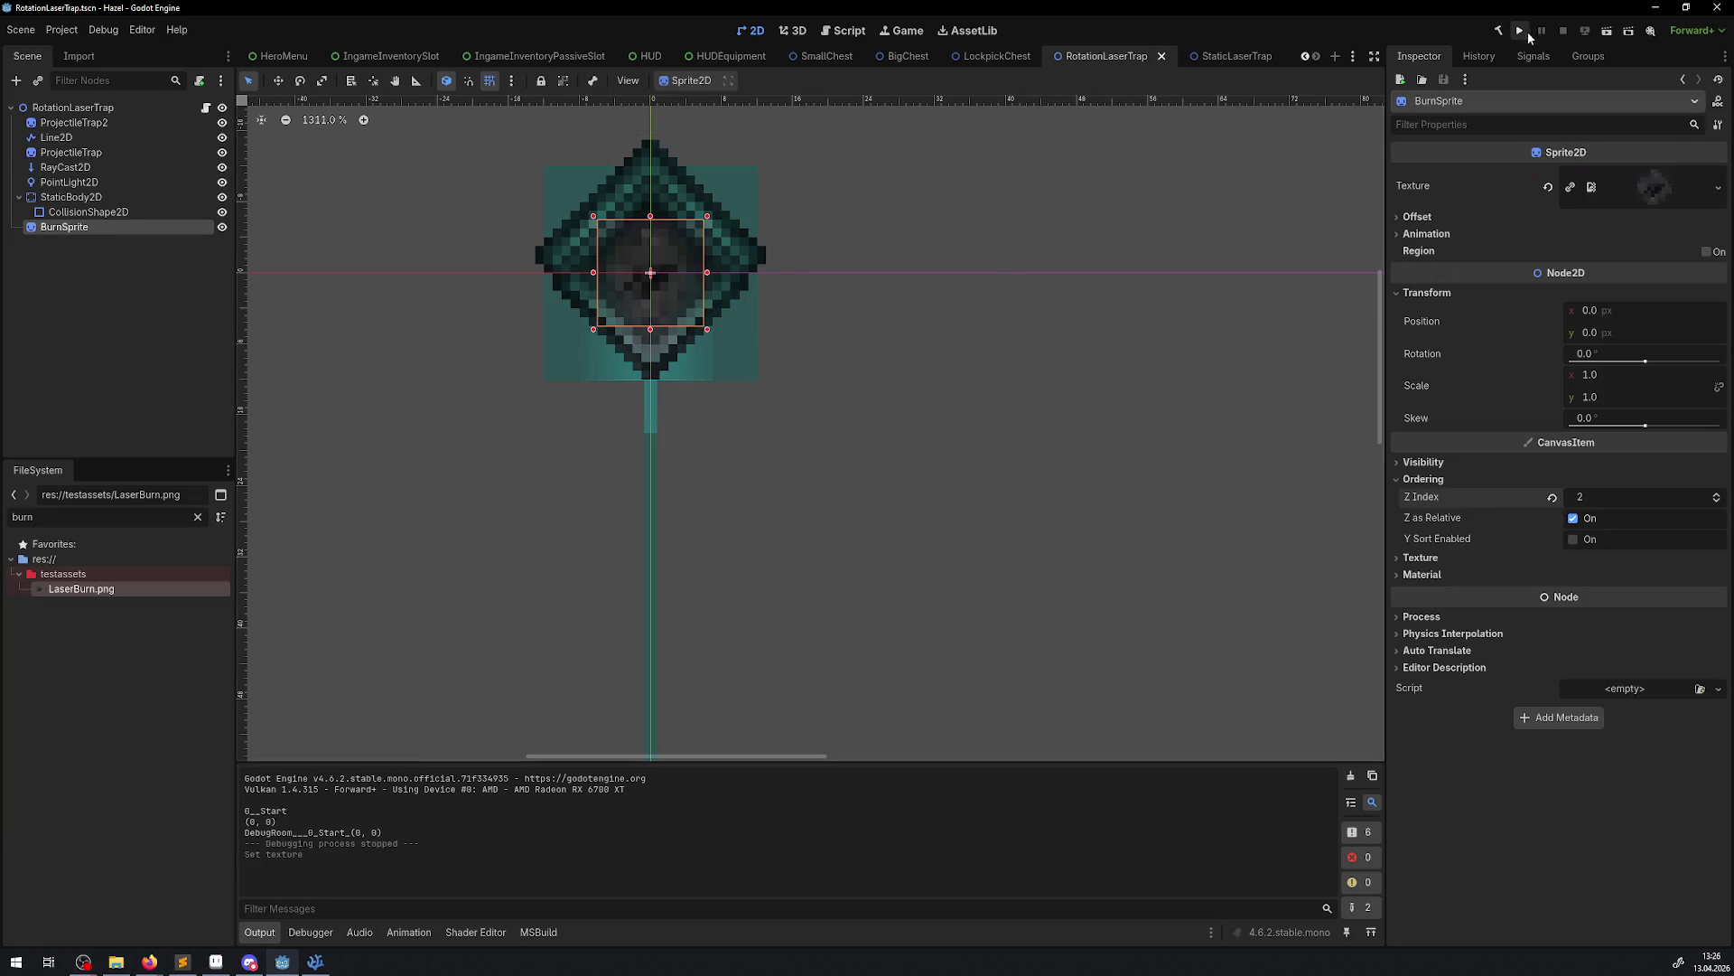
# Run the project and walk the hero through the rotating laser
pyautogui.click(1523, 33)
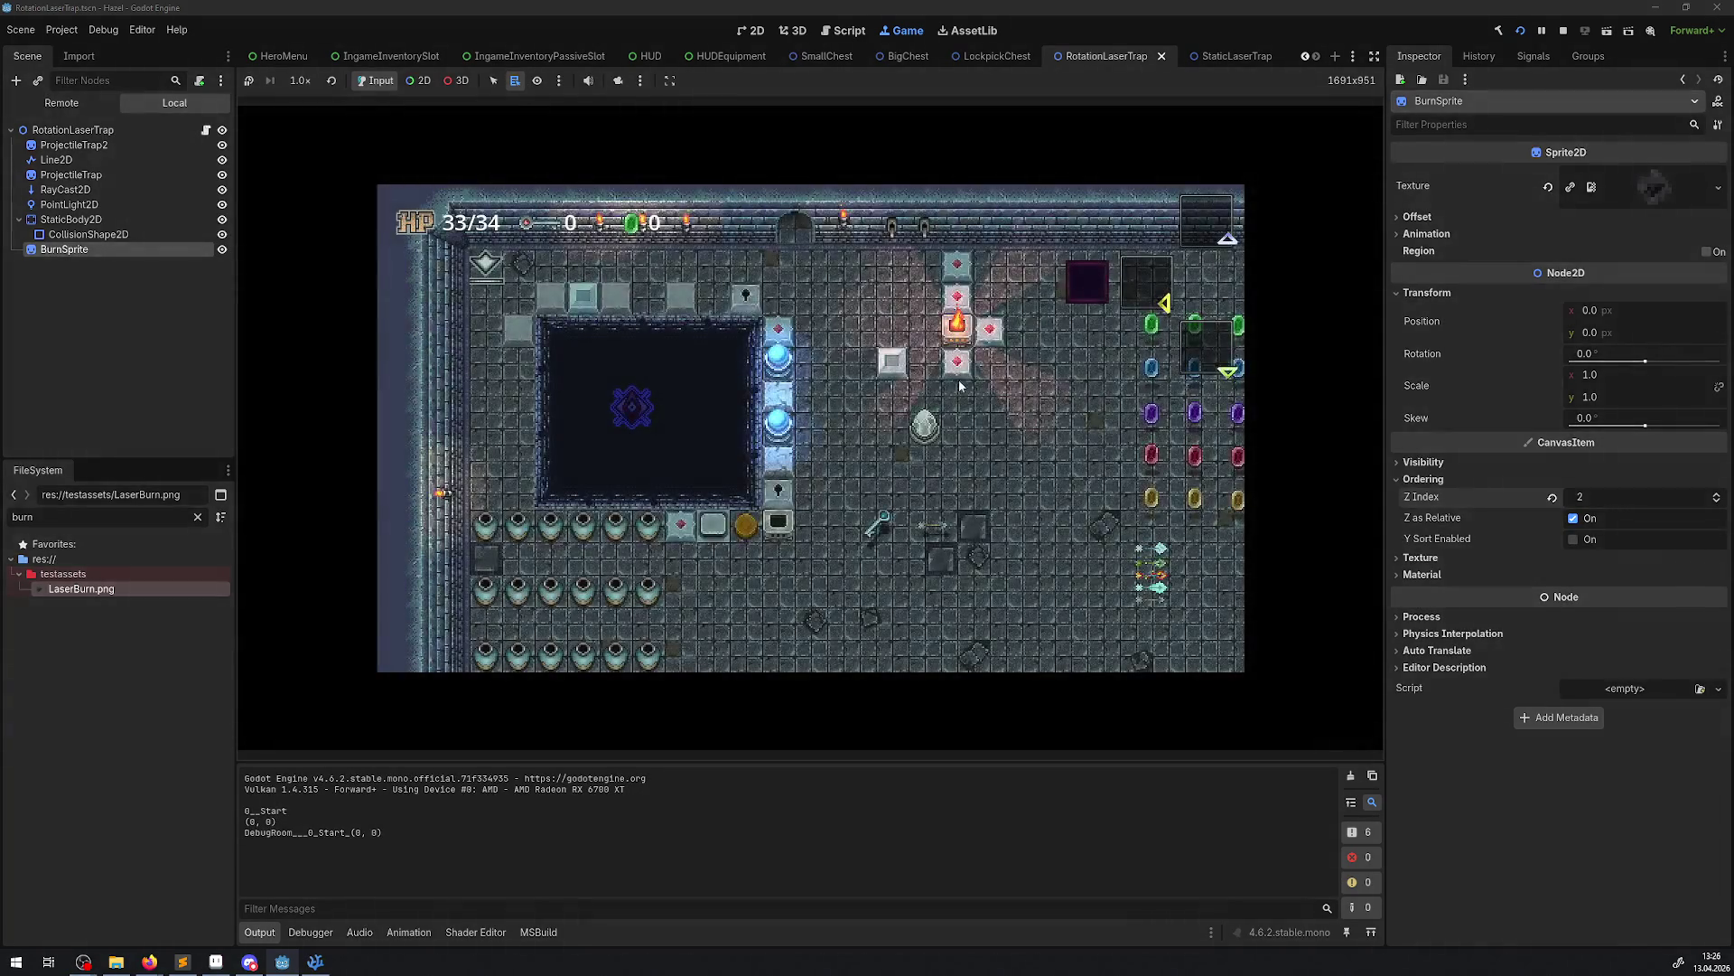
pyautogui.press('Down')
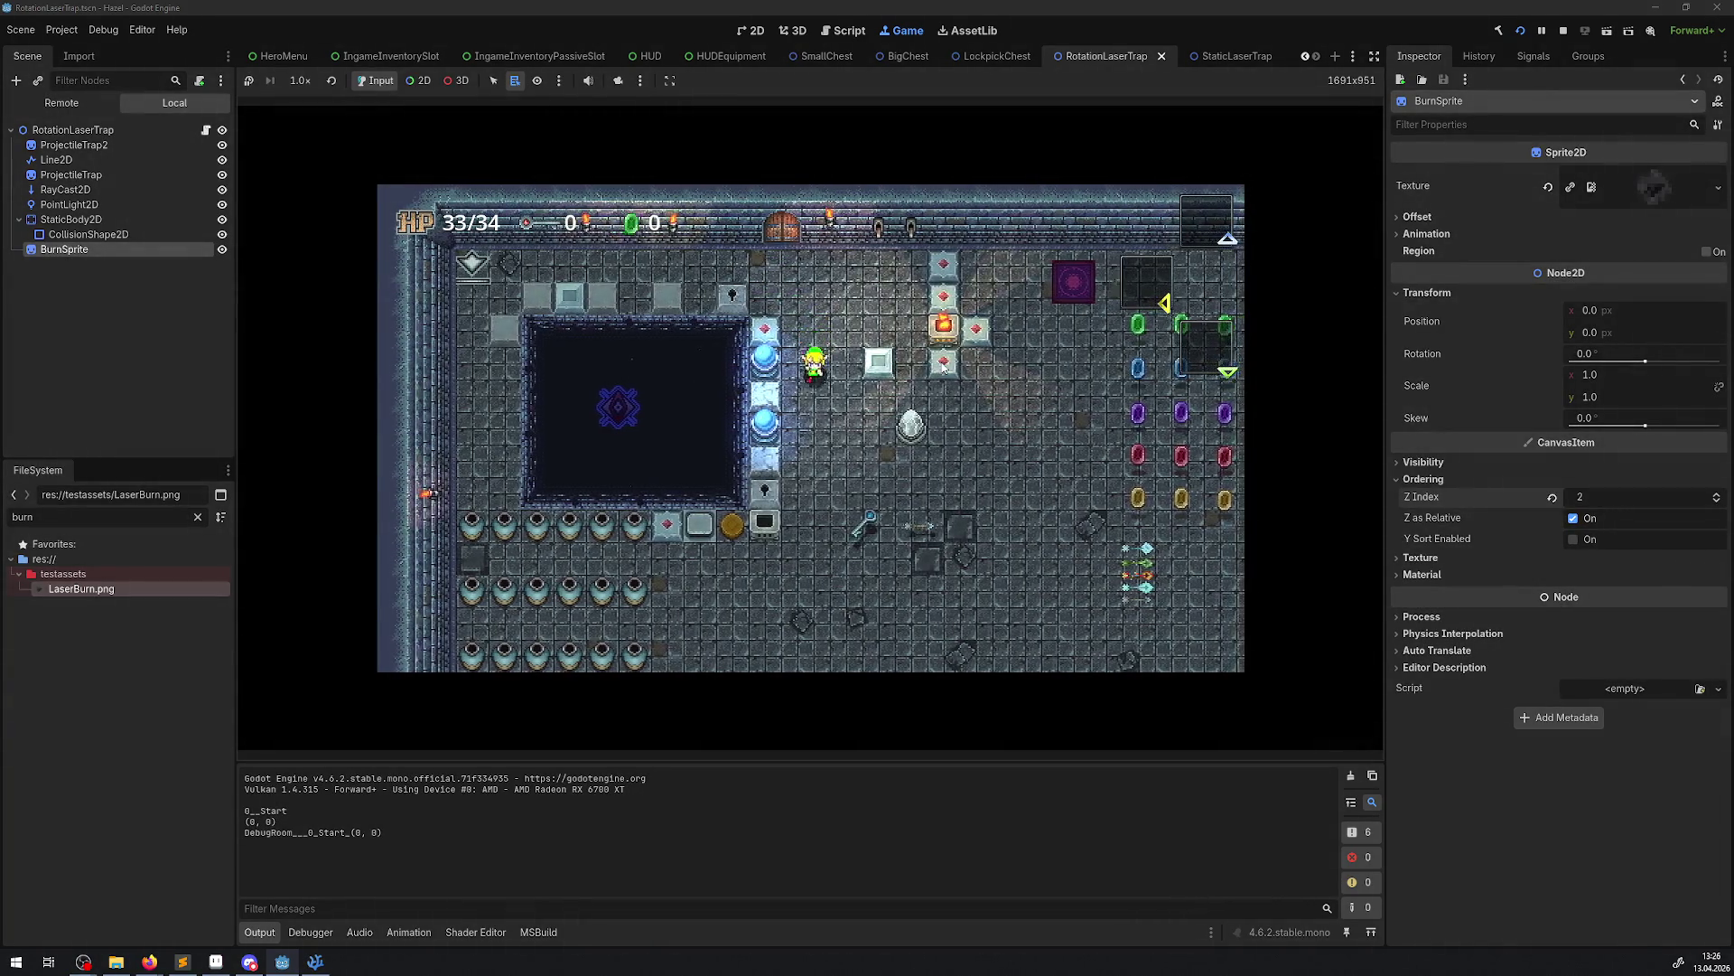
pyautogui.press('Down')
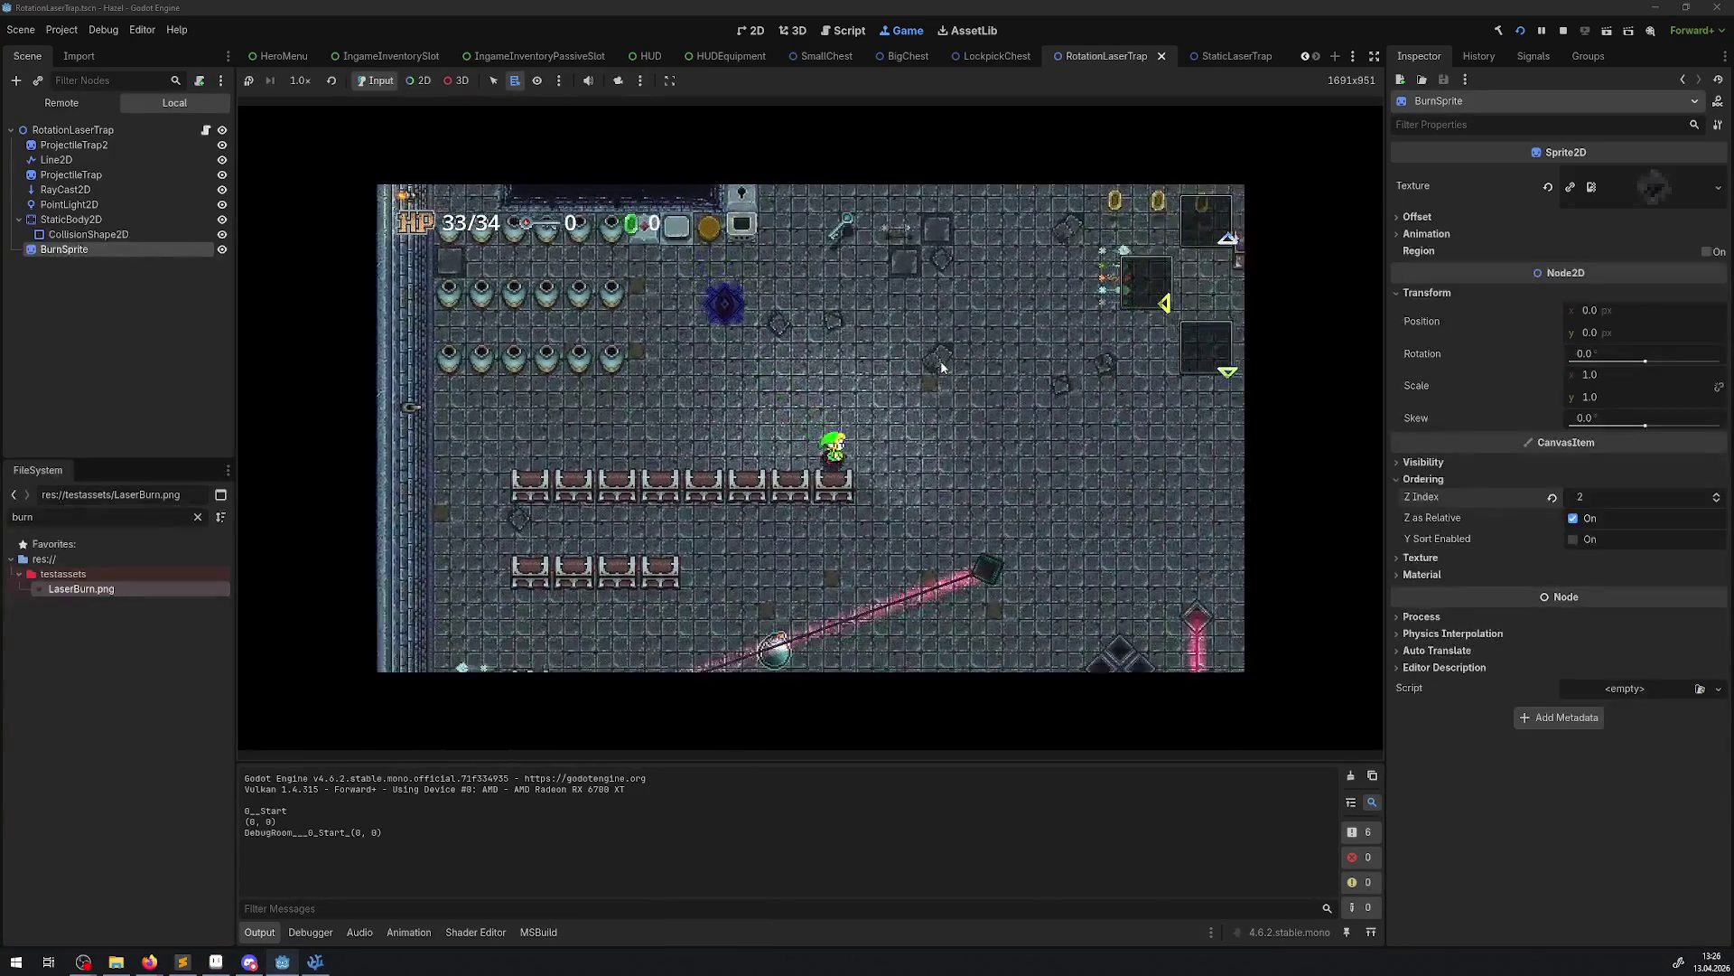
pyautogui.press('Left')
pyautogui.press('Right')
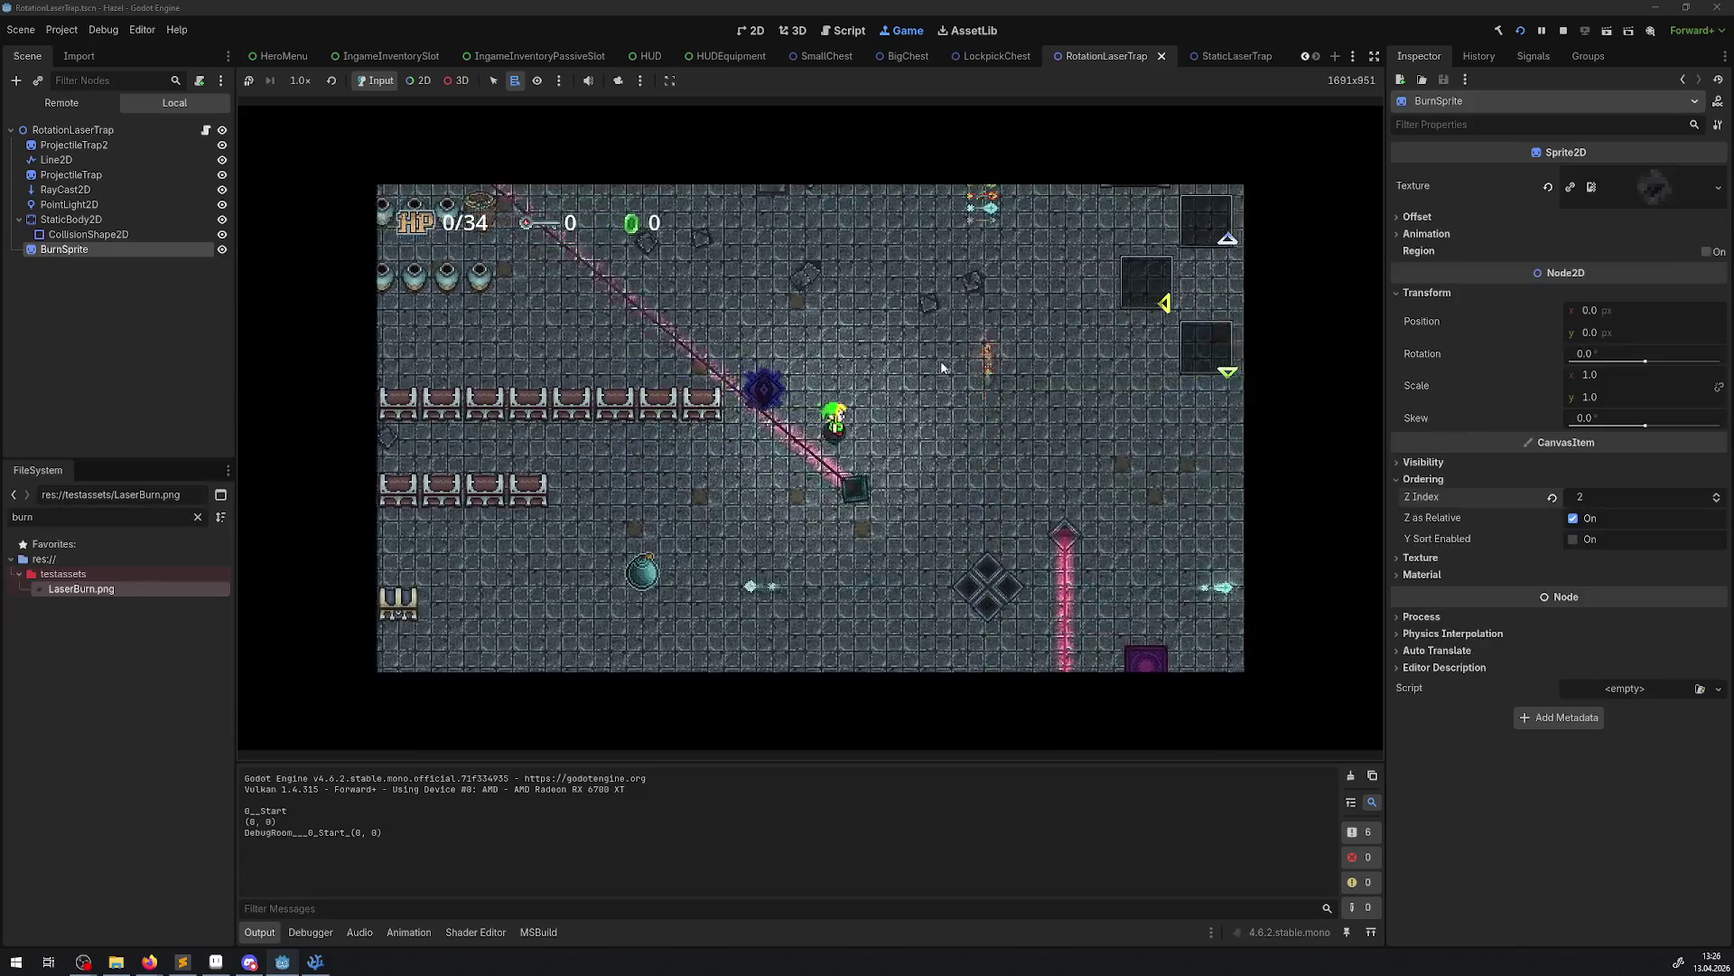
pyautogui.press('Left')
pyautogui.press('Up')
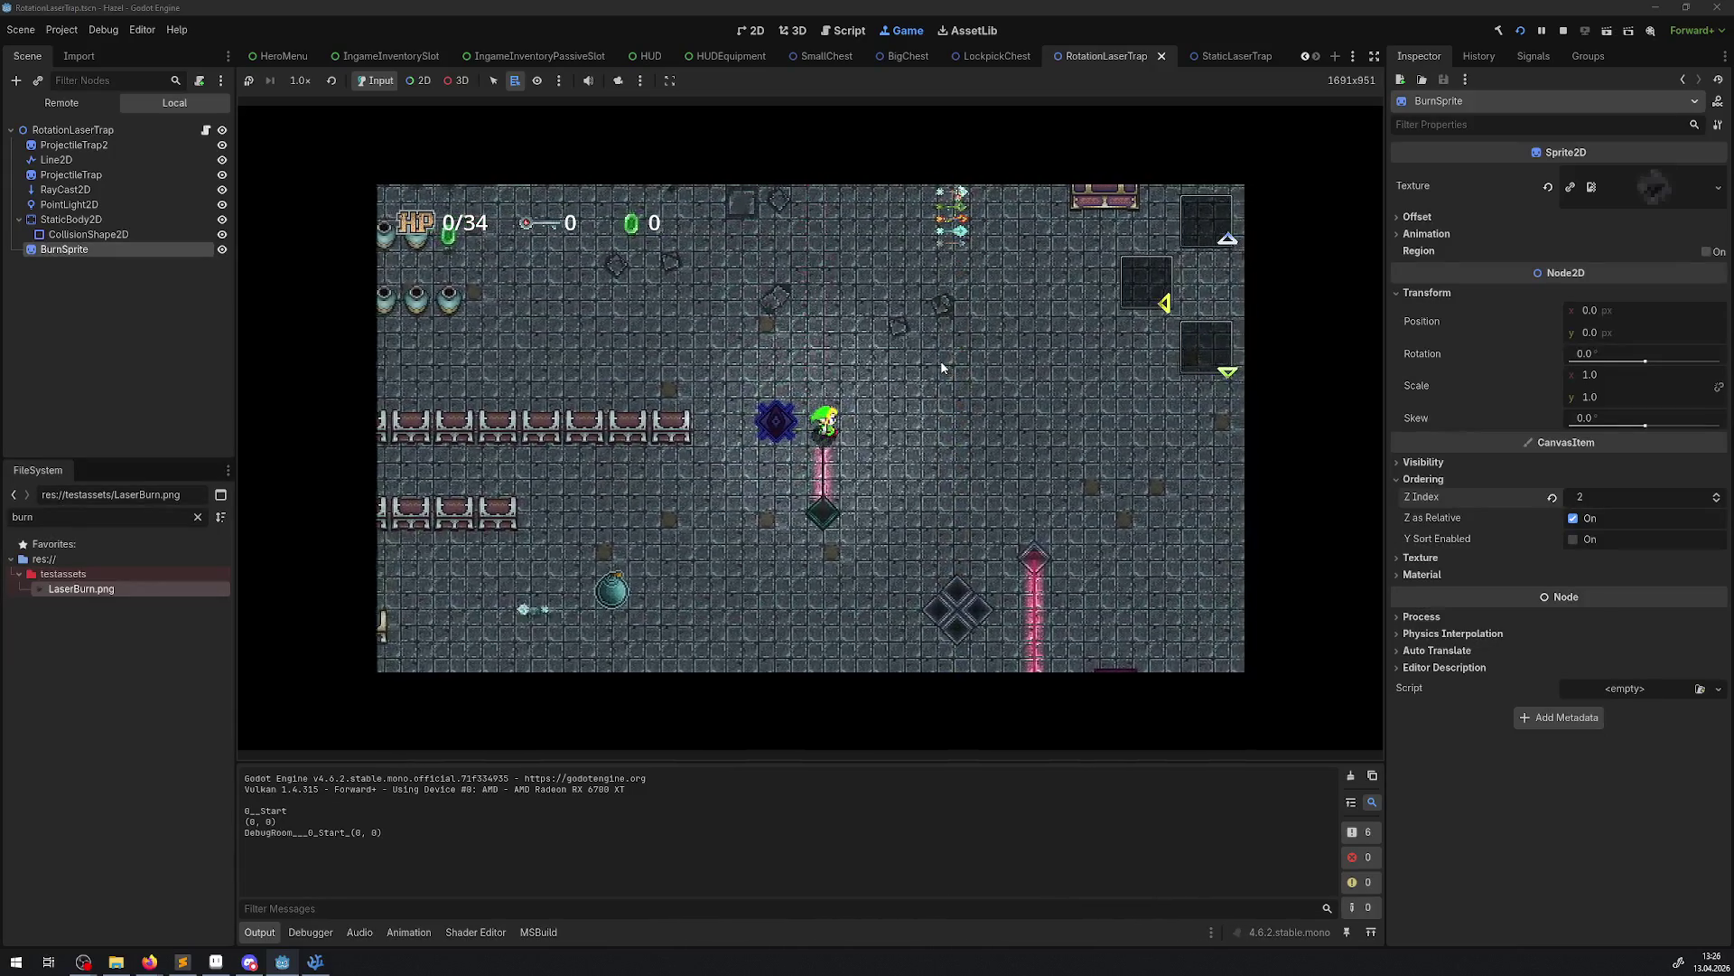
pyautogui.press('Right')
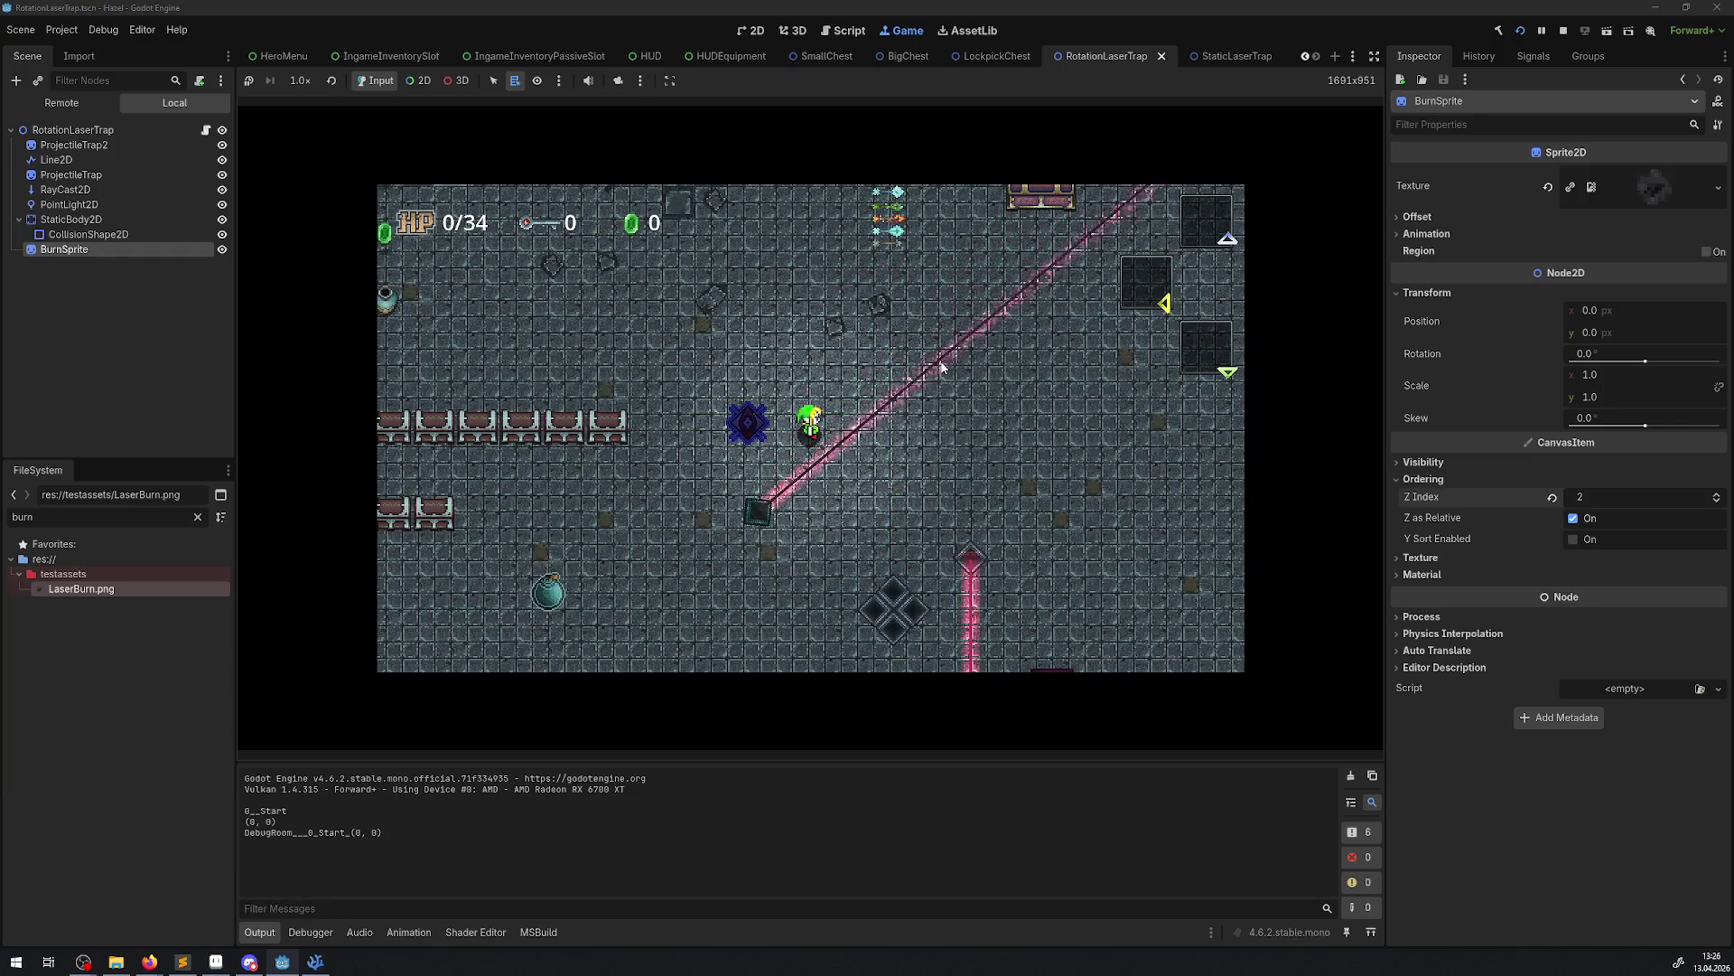
pyautogui.press('Down')
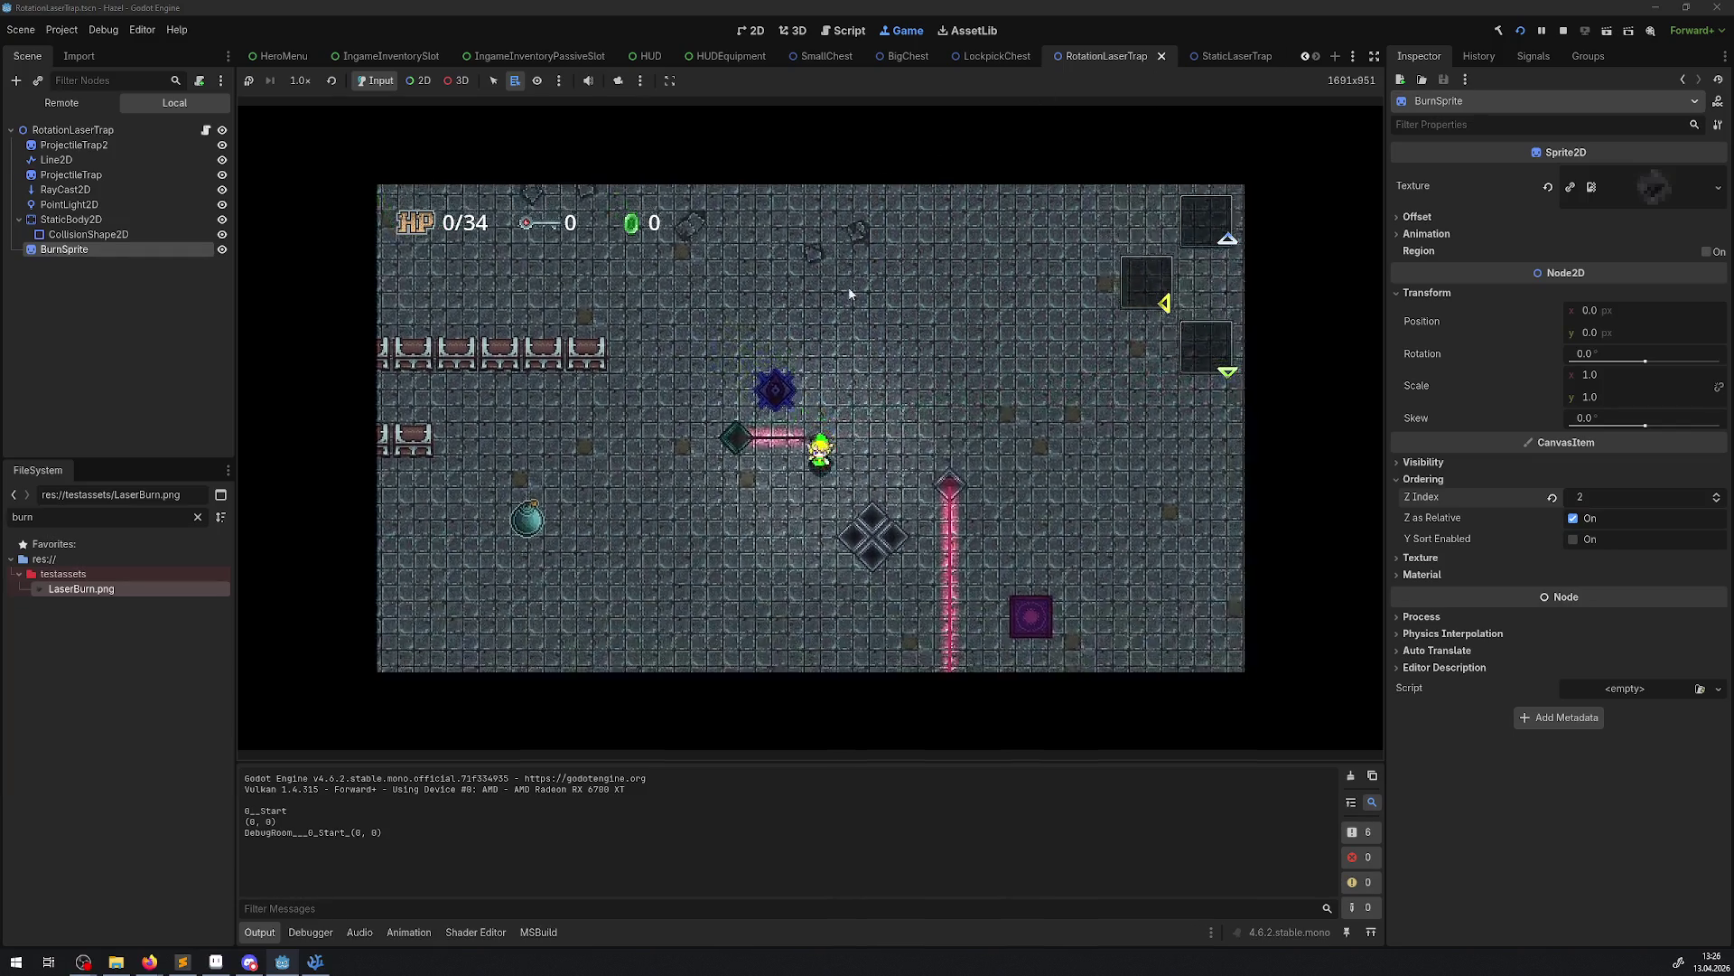
pyautogui.press('Left')
pyautogui.press('Up')
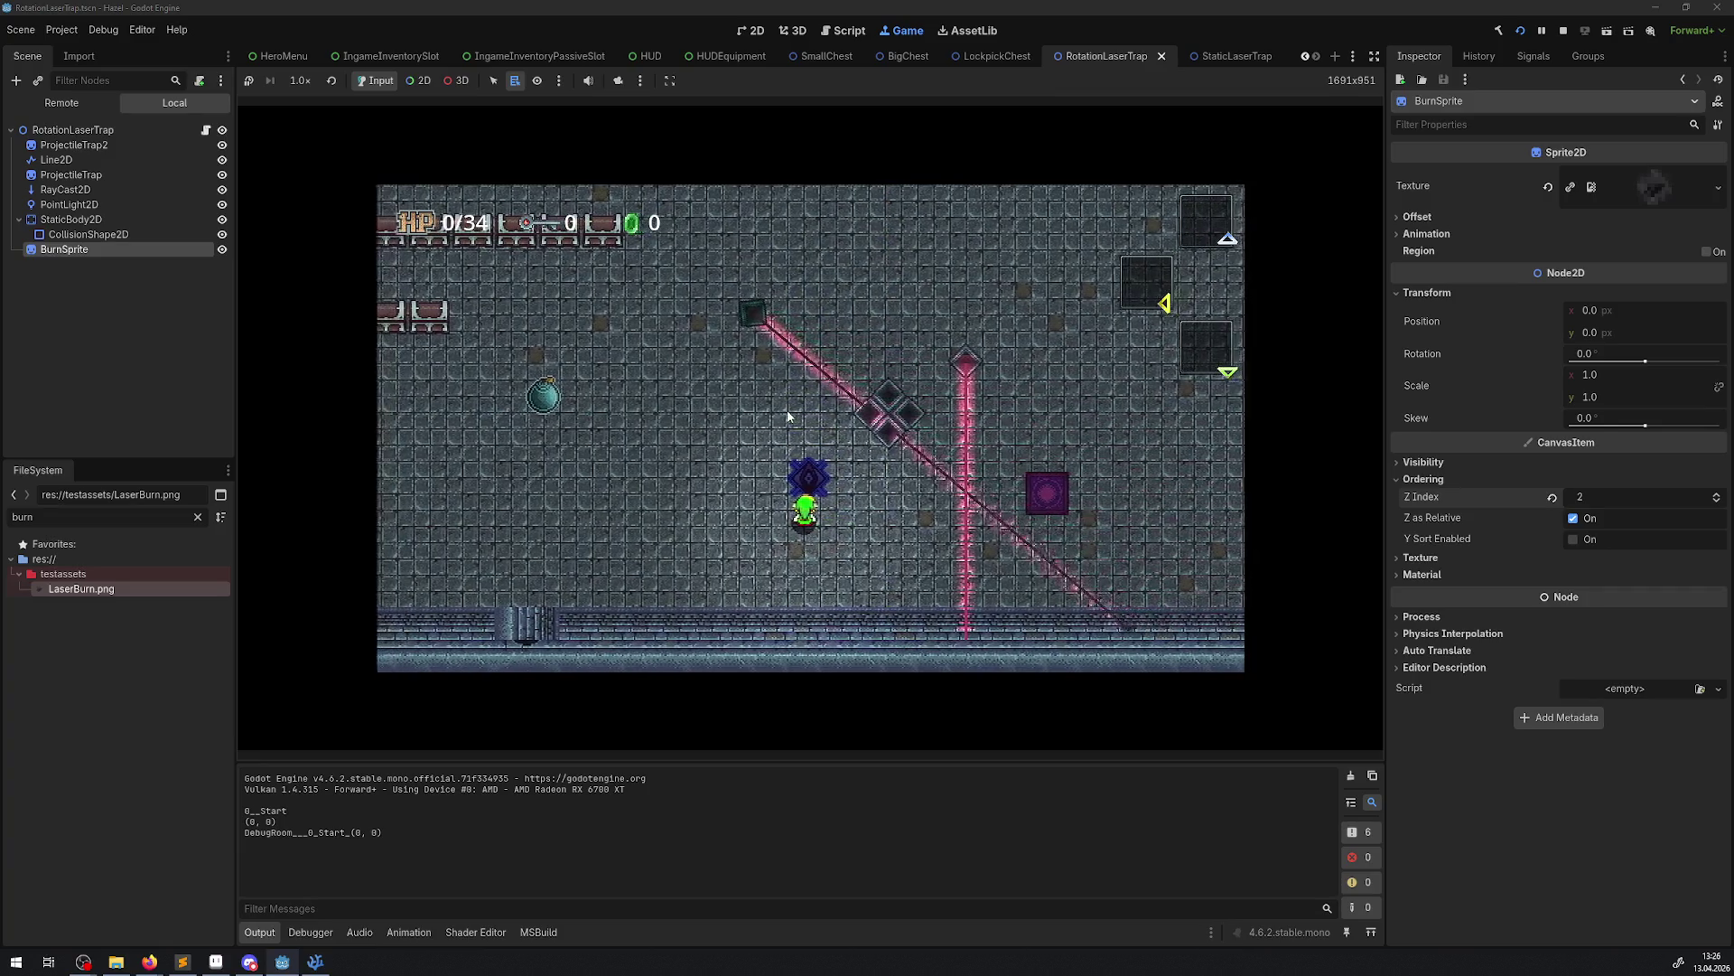
# Pause the game, enlarge the embedded view, and stretch BurnSprite's Scale y
pyautogui.click(1547, 32)
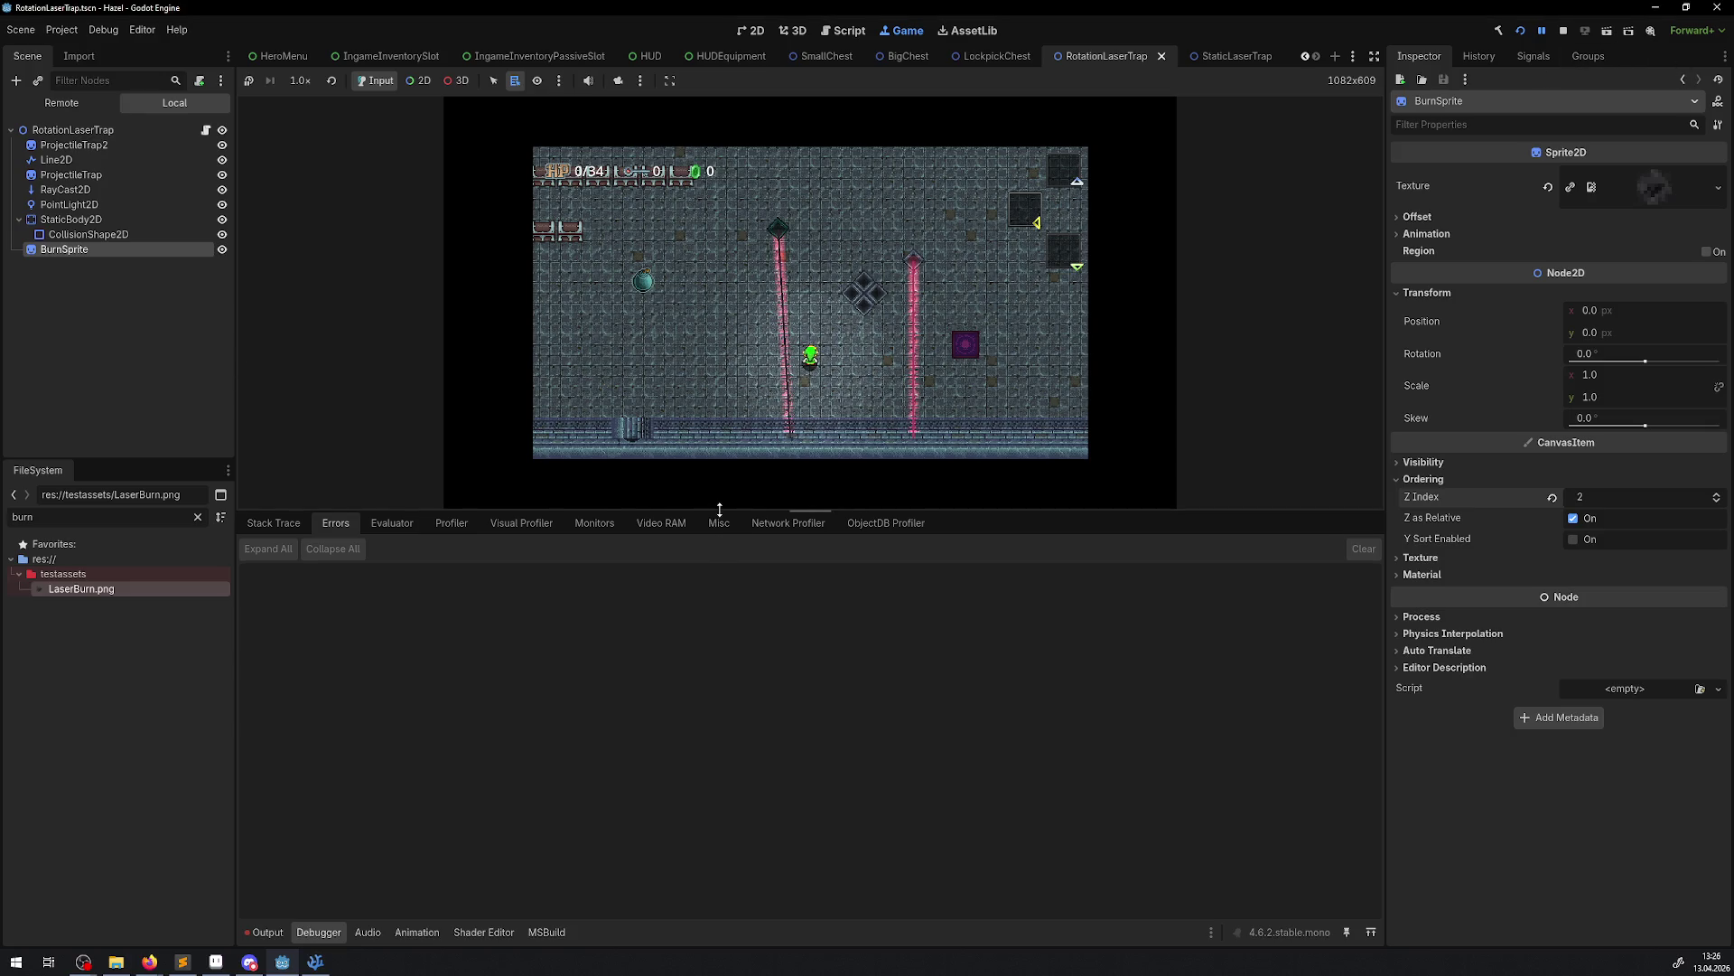
pyautogui.moveTo(810, 510); pyautogui.dragTo(808, 863)
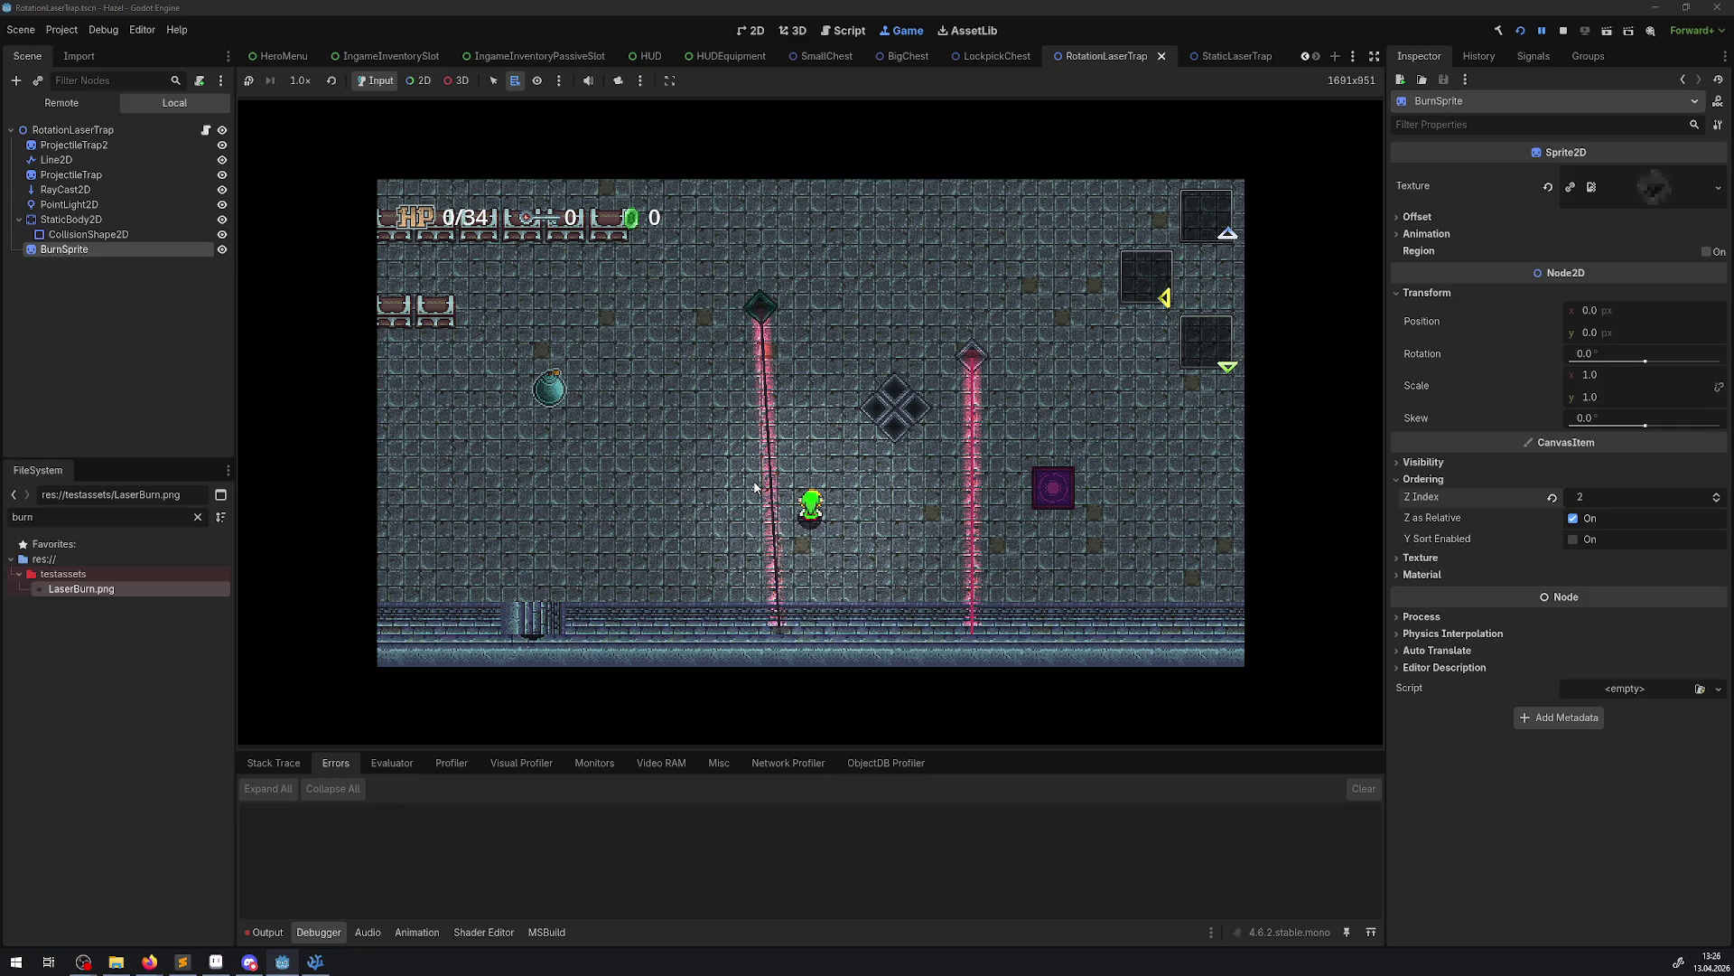
pyautogui.click(99, 103)
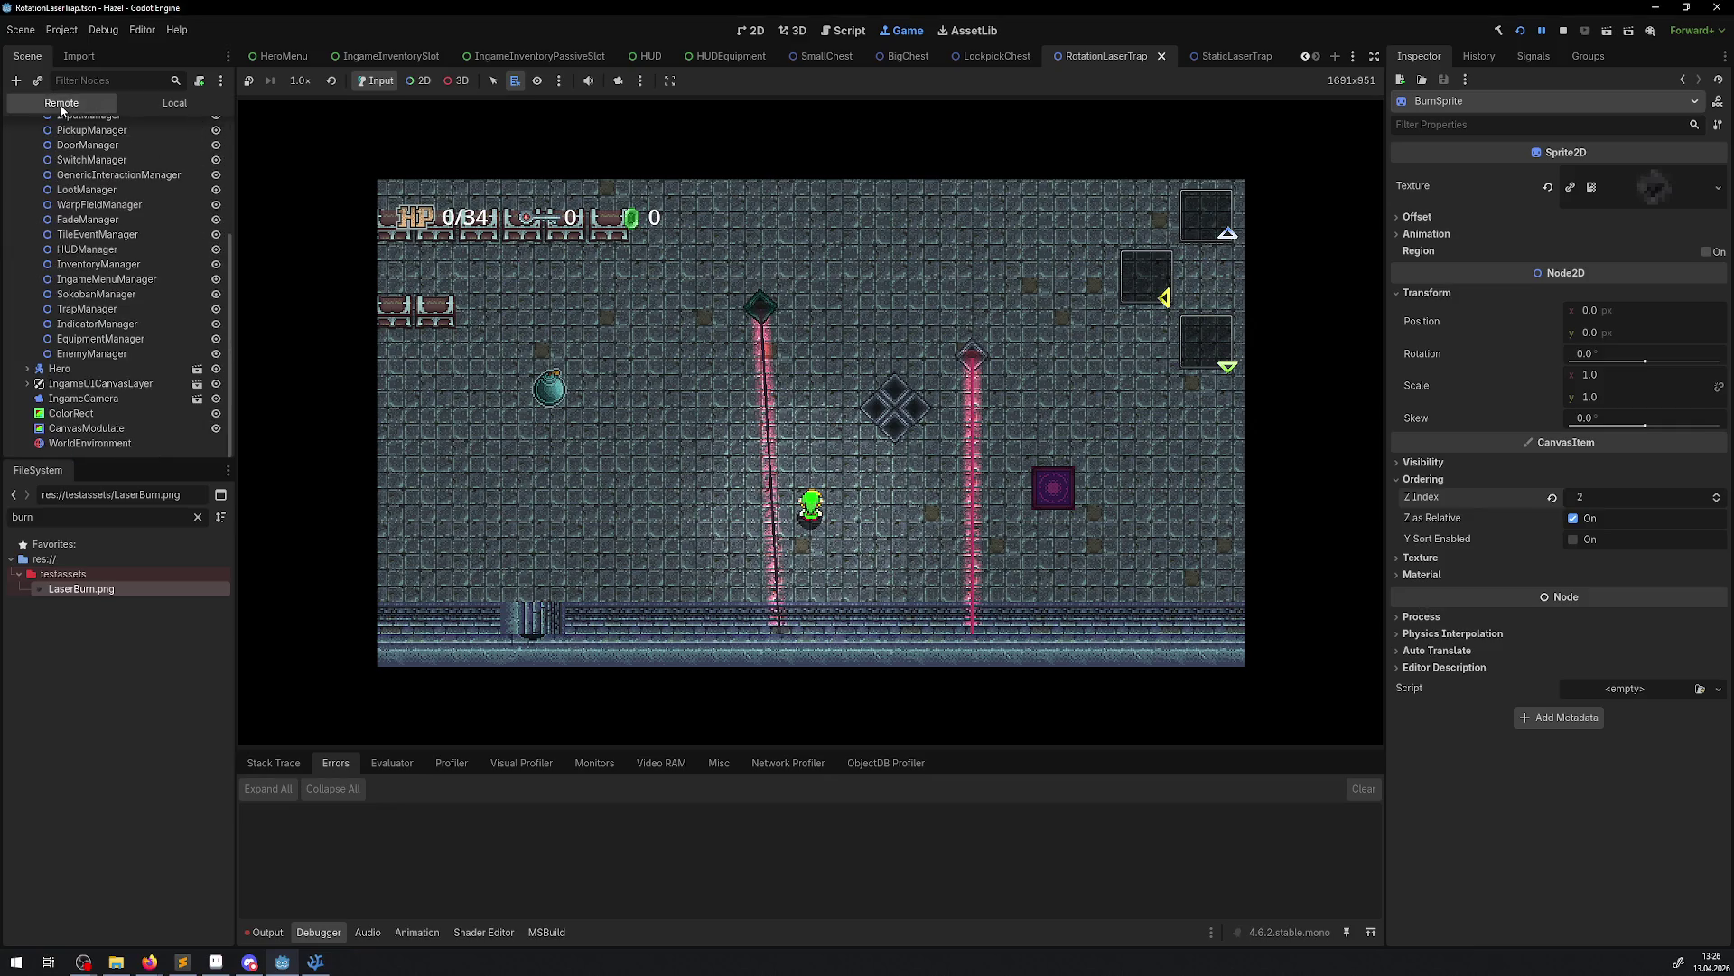
pyautogui.click(143, 105)
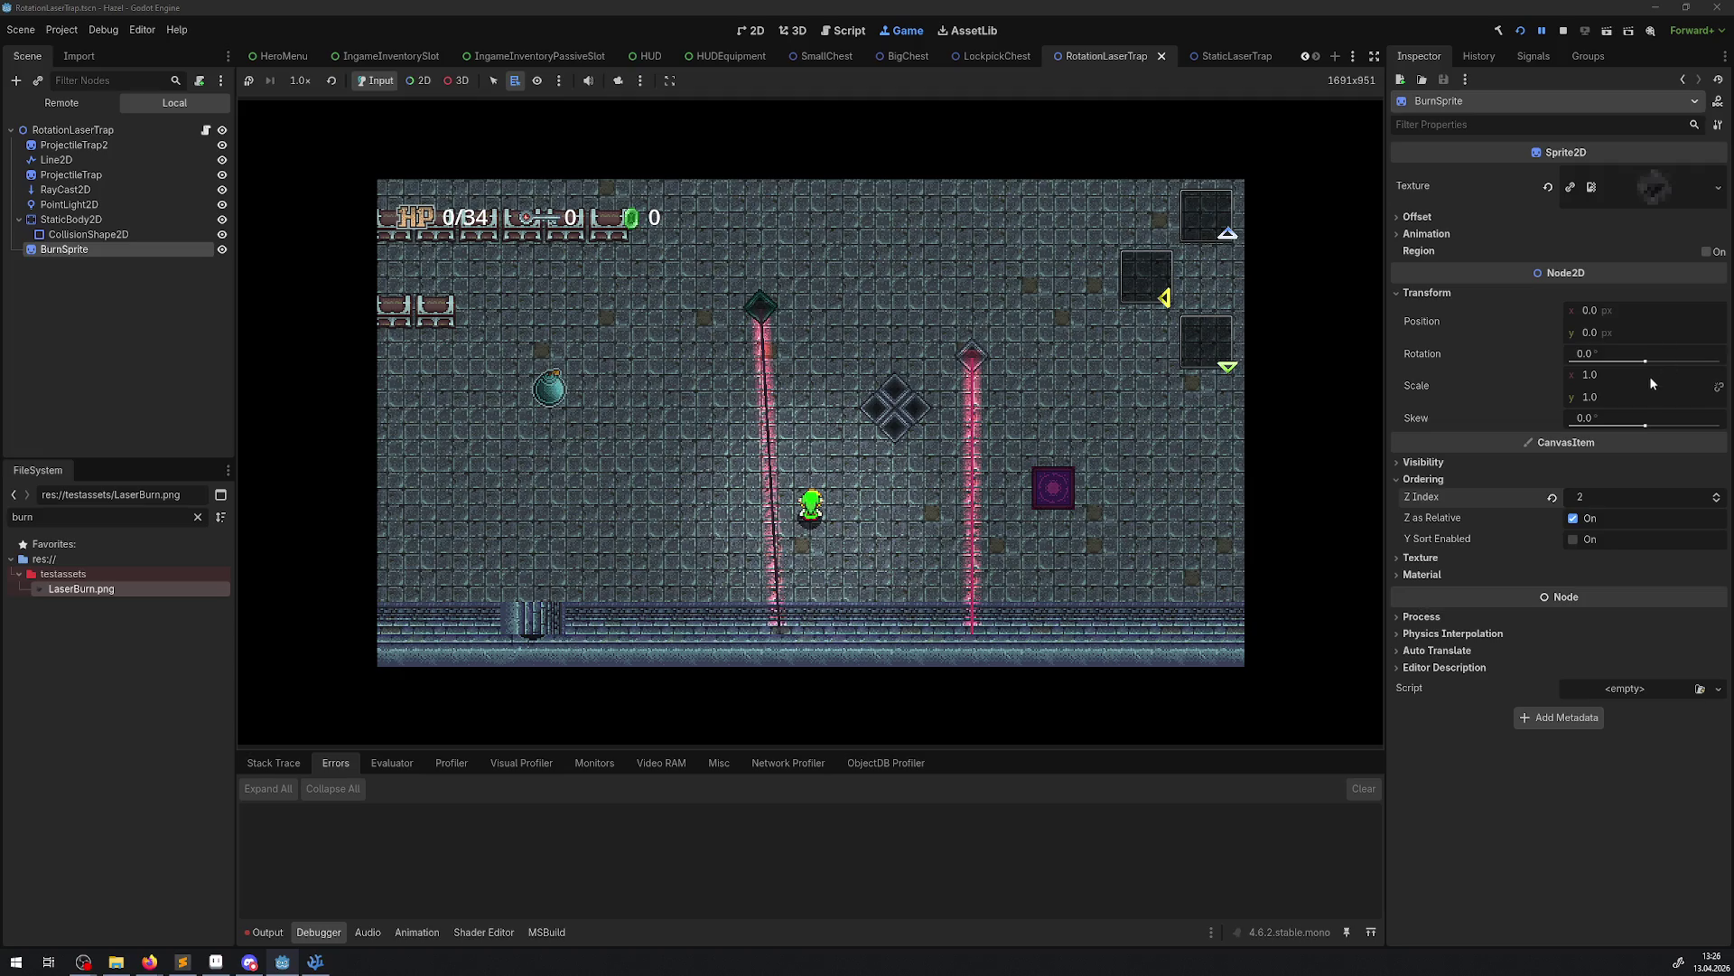
pyautogui.moveTo(1607, 394)
pyautogui.mouseDown()
pyautogui.moveTo(1680, 394)
pyautogui.moveTo(1590, 394)
pyautogui.mouseUp()
pyautogui.click(1606, 394)
pyautogui.write('2')
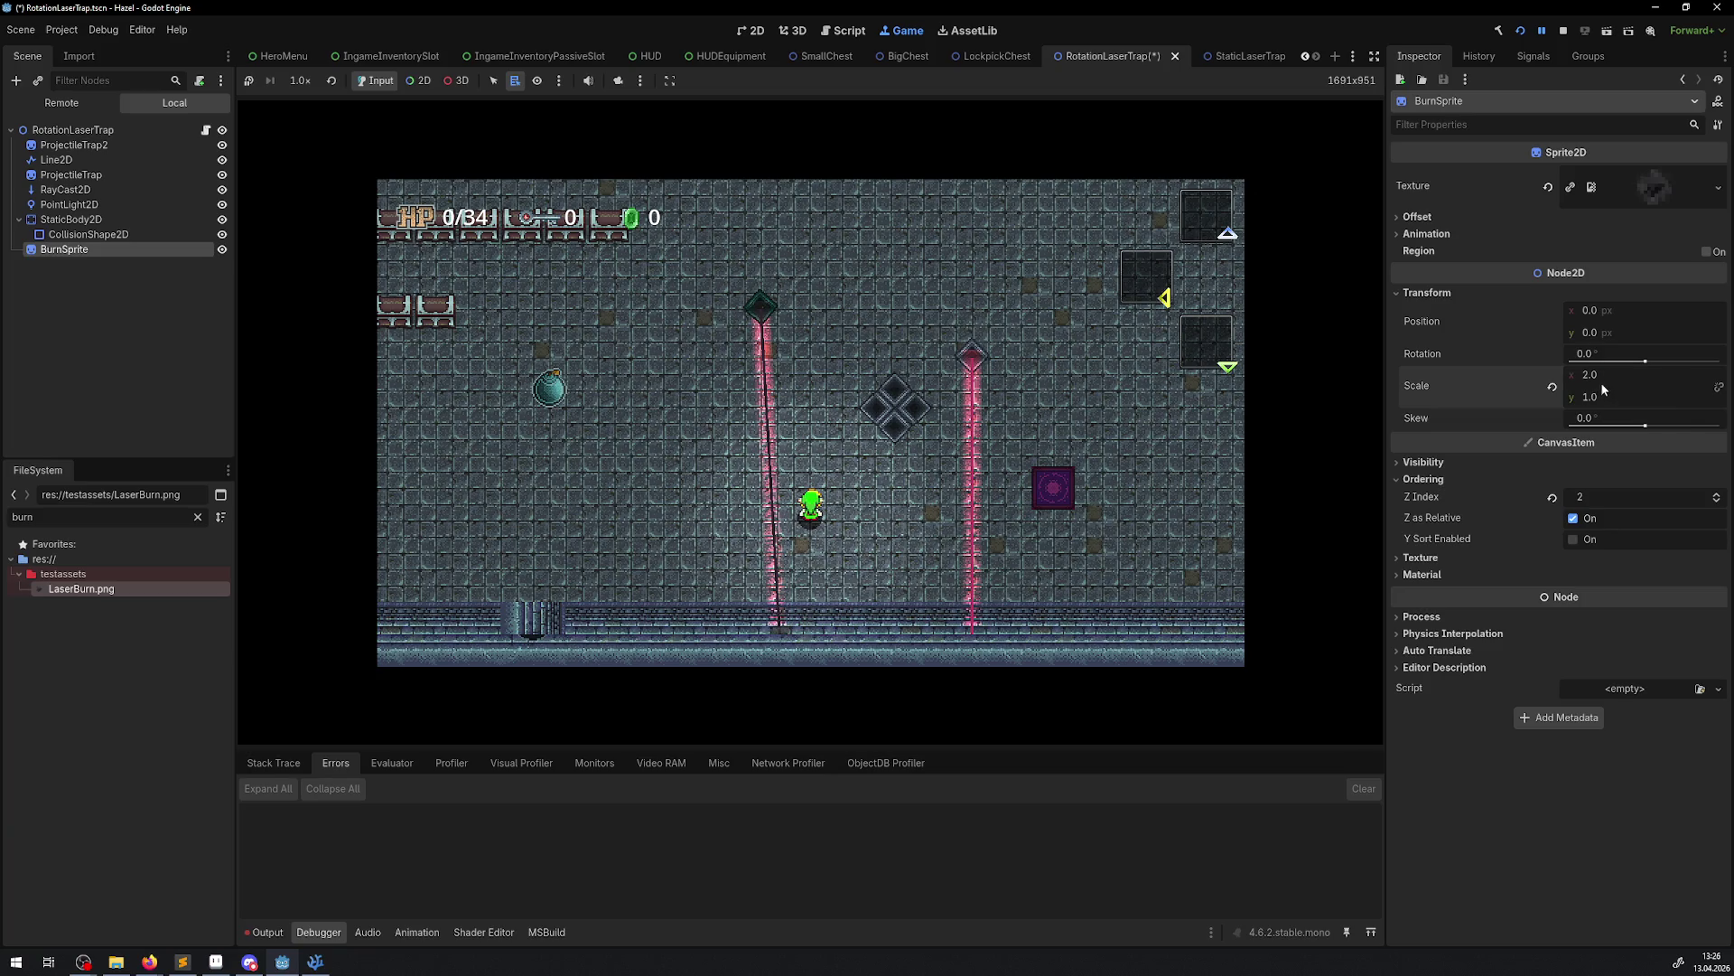
# Enter 33 for BurnSprite's Scale x, then reset it back to 1
pyautogui.click(1600, 379)
pyautogui.write('33')
pyautogui.press('Return')
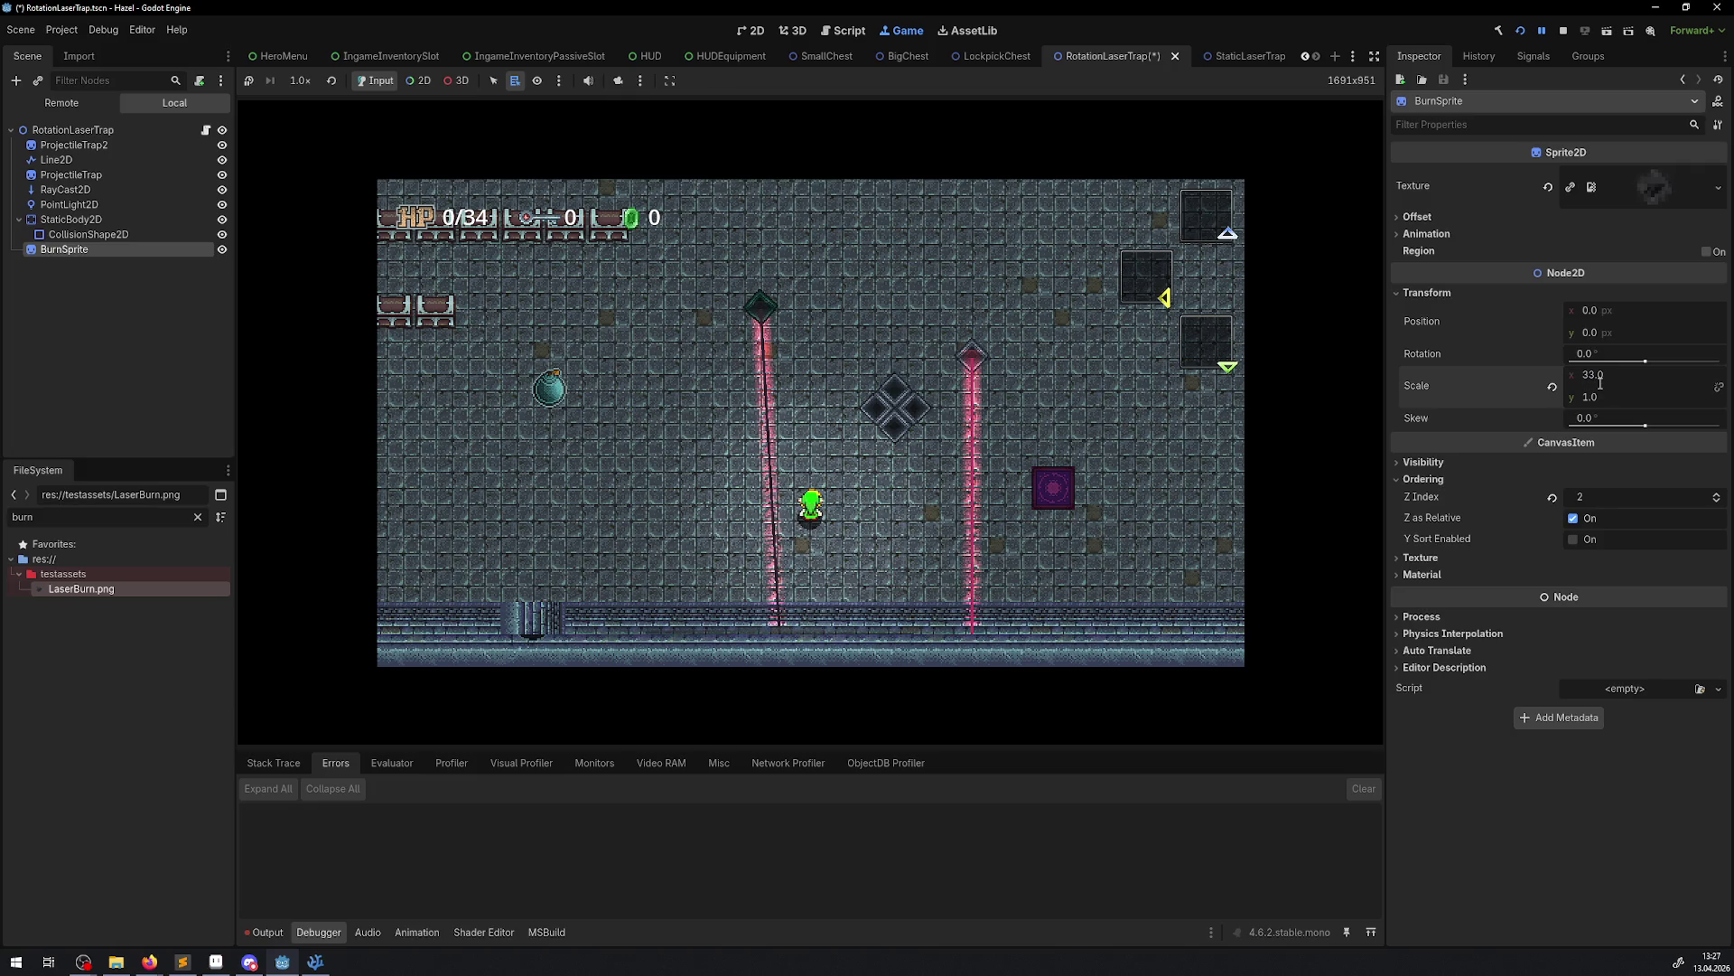
pyautogui.press('Return')
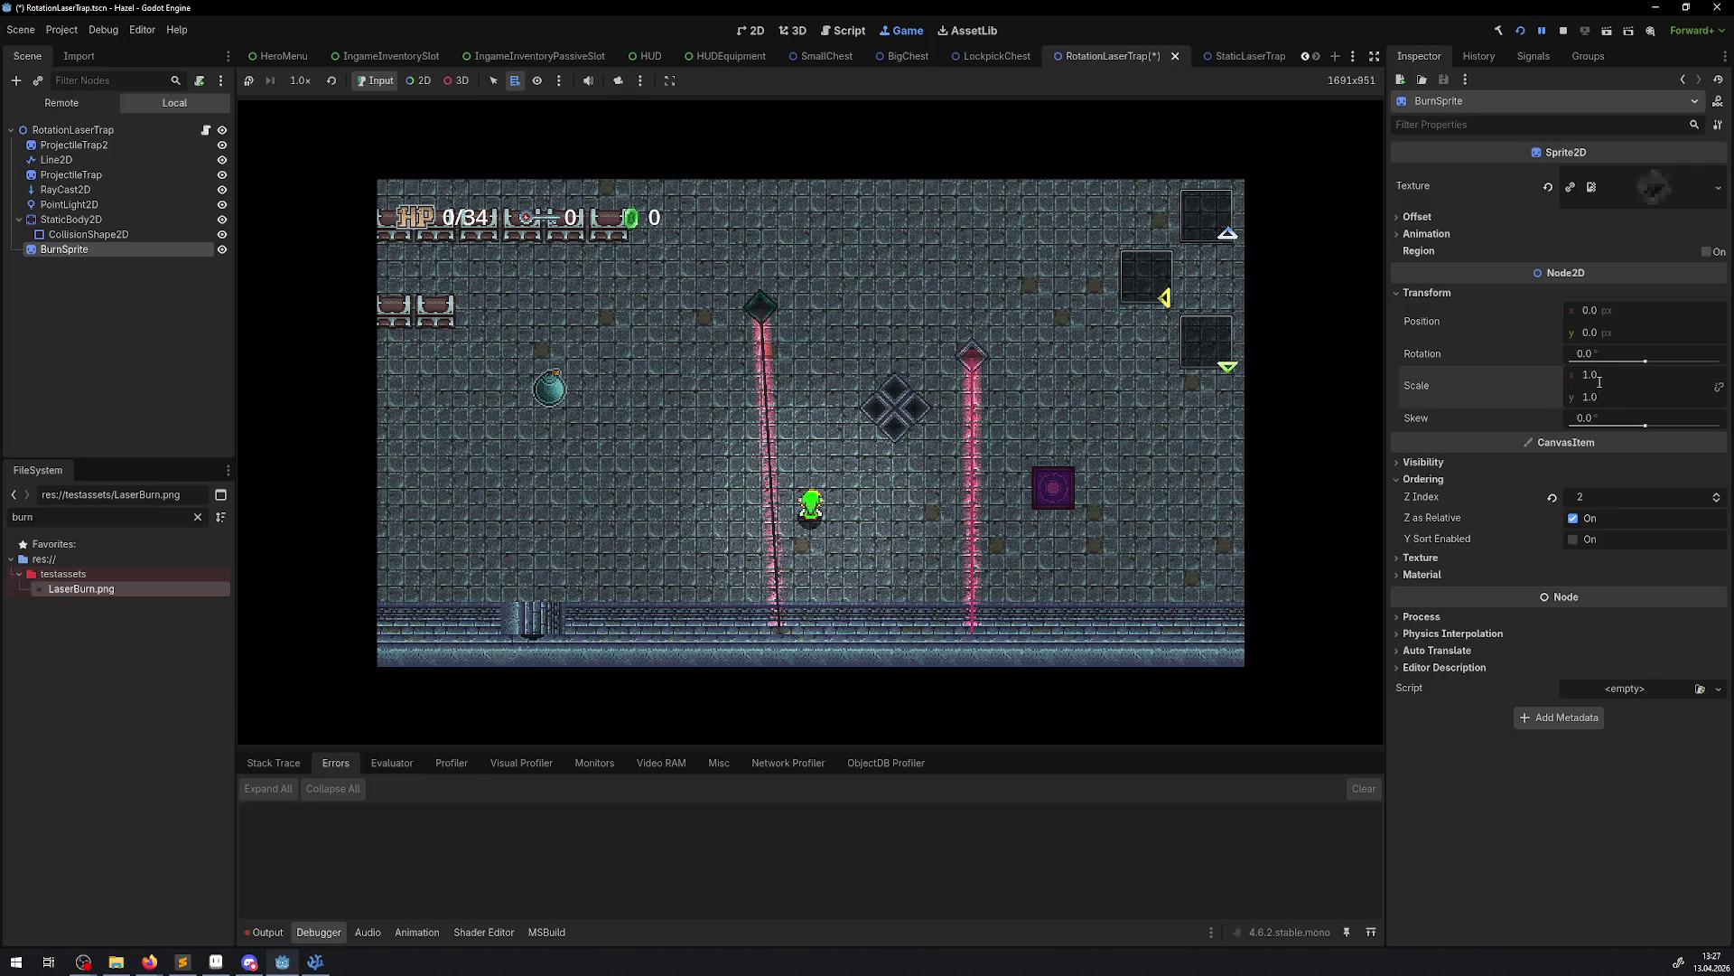
# Expand BurnSprite's Visibility and Animation sections, briefly checking Texture and Offset
pyautogui.click(1421, 557)
pyautogui.click(1420, 558)
pyautogui.click(1424, 462)
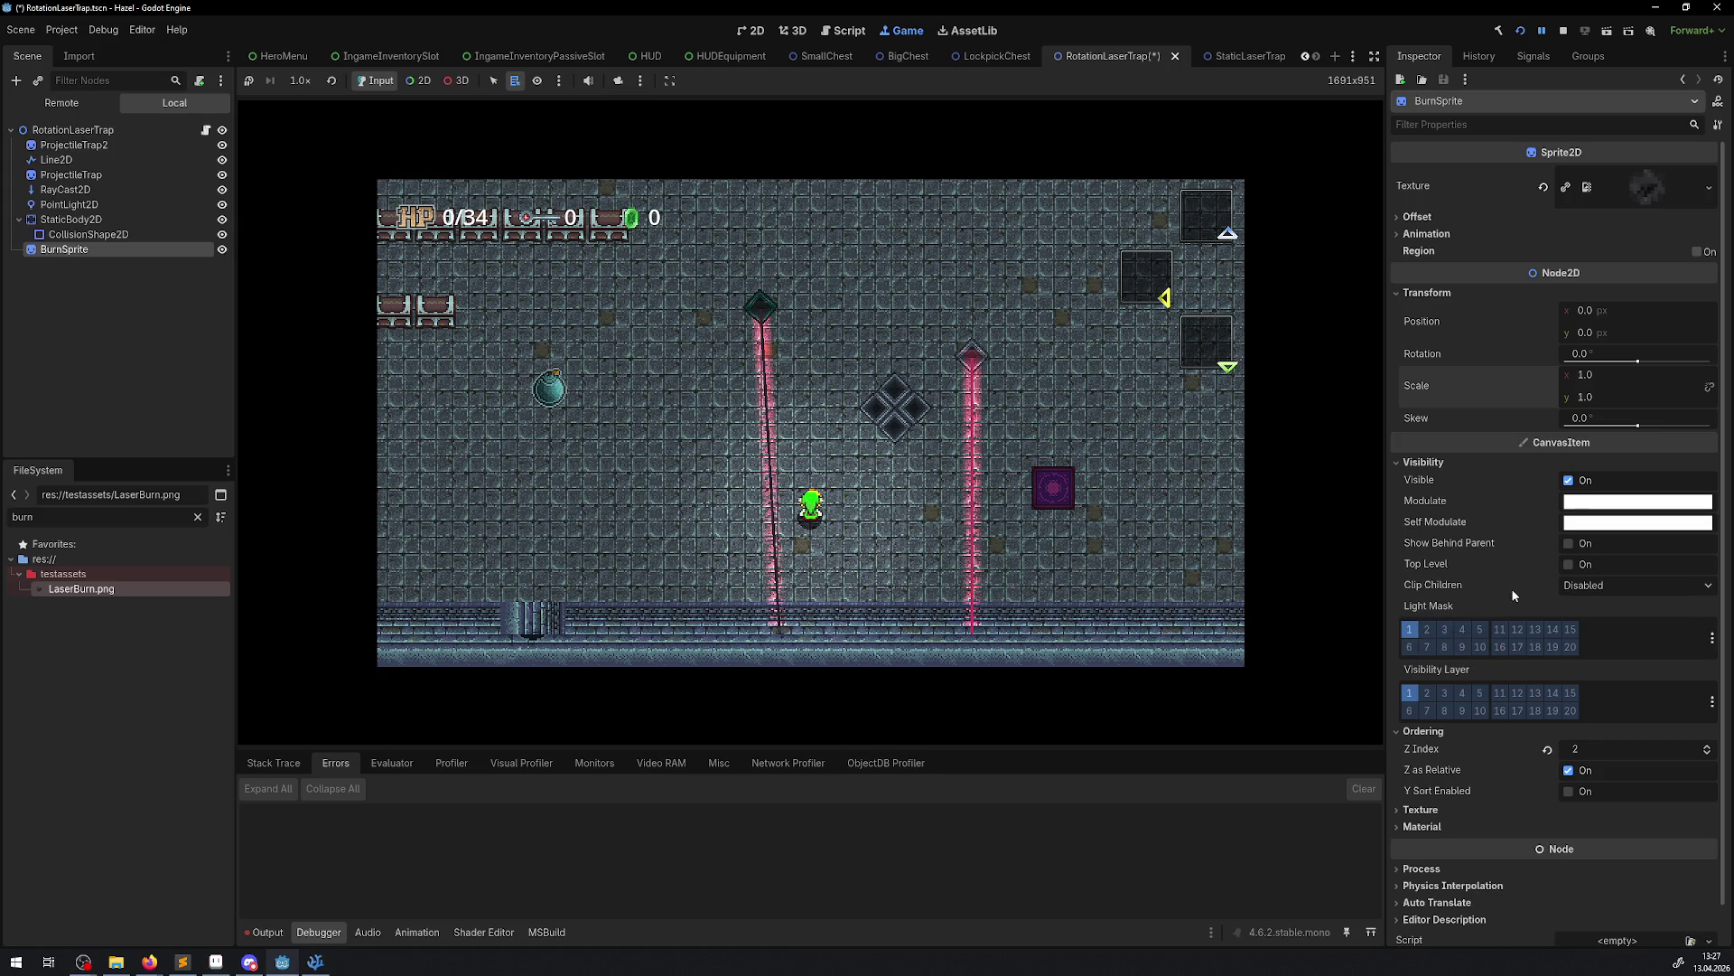
pyautogui.click(1428, 233)
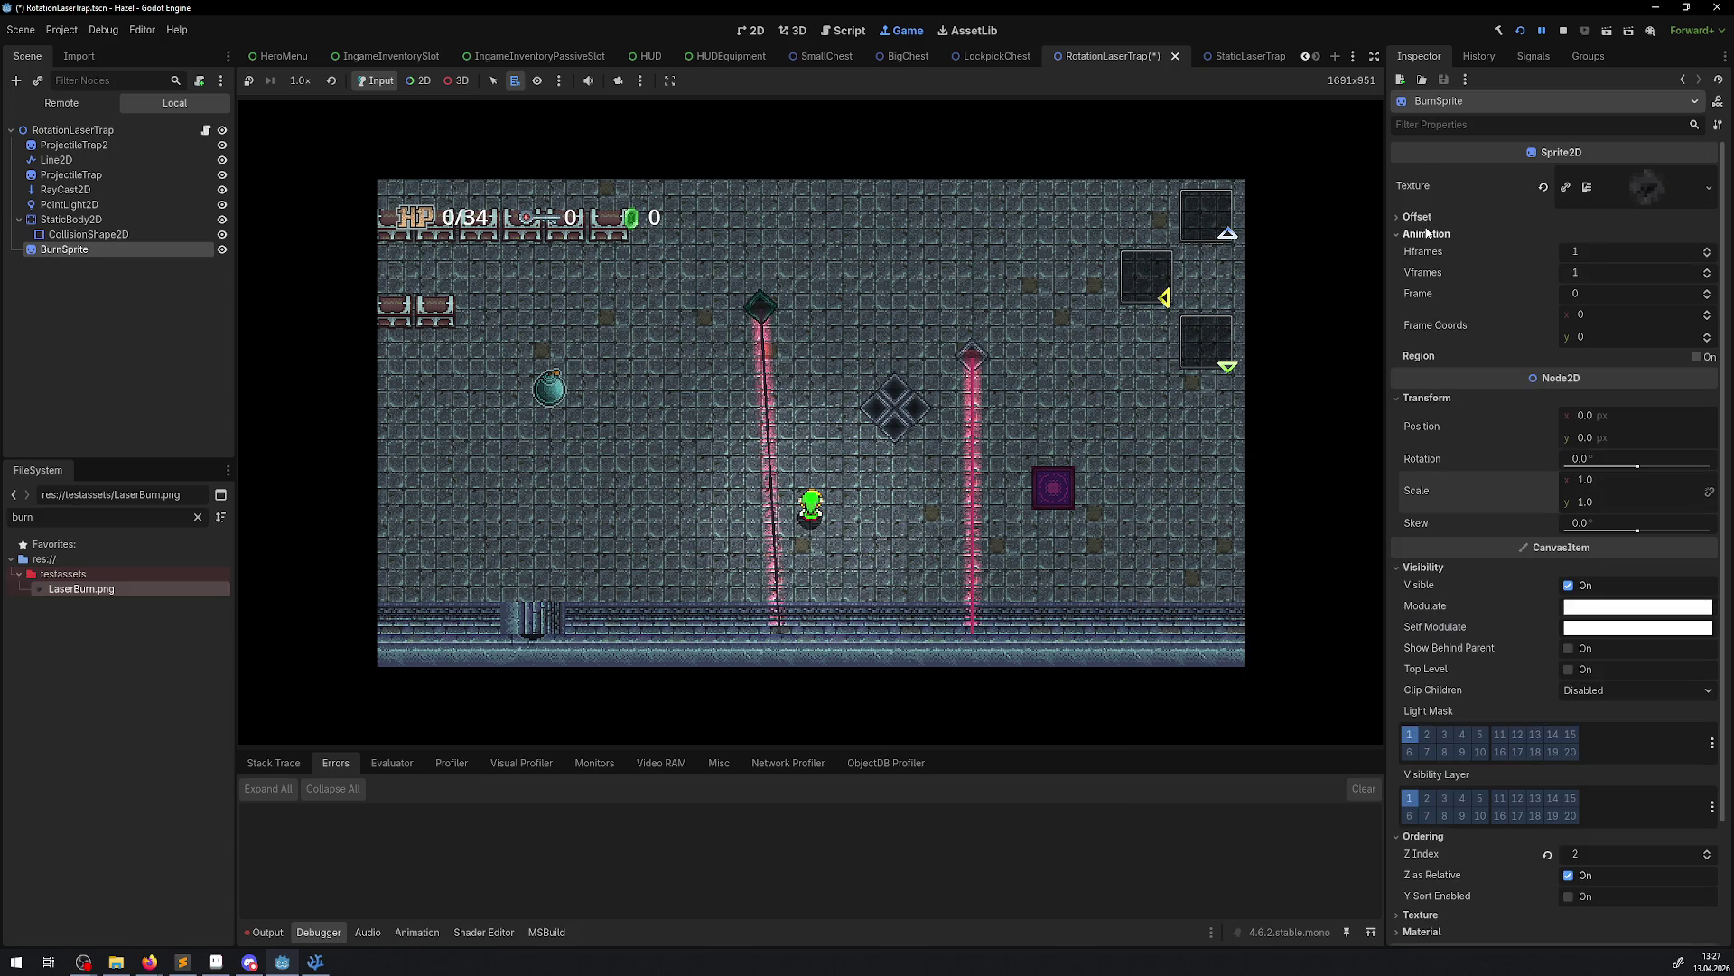
pyautogui.moveTo(1408, 251)
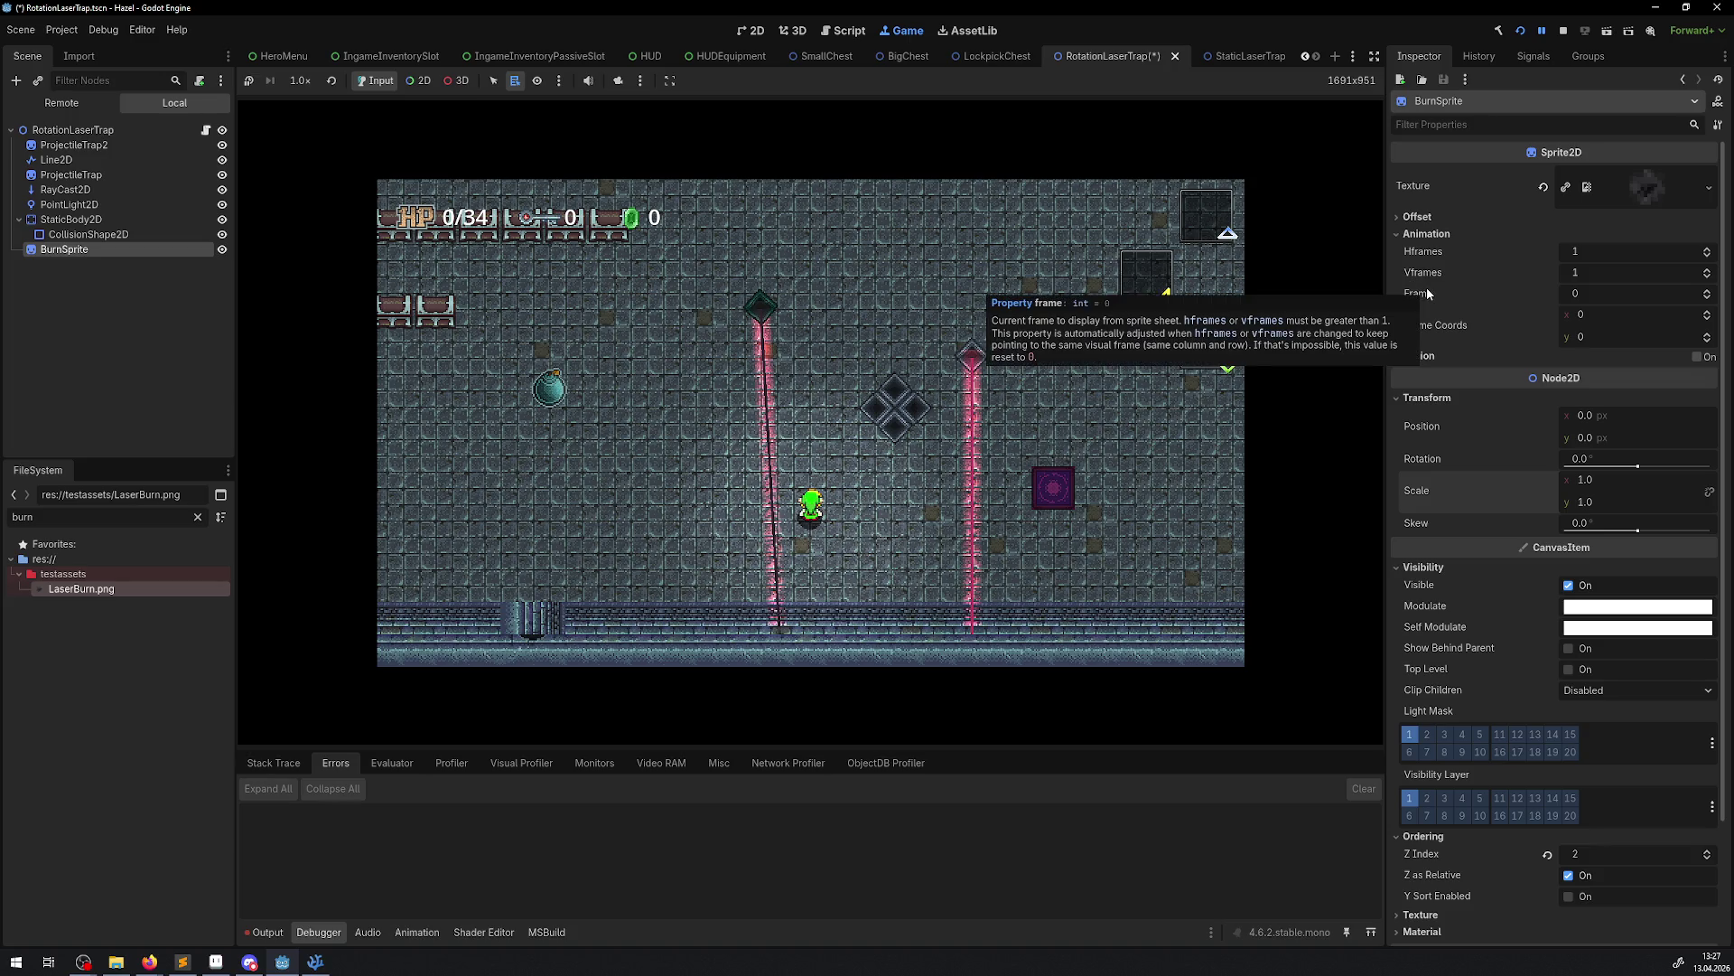
pyautogui.click(1417, 219)
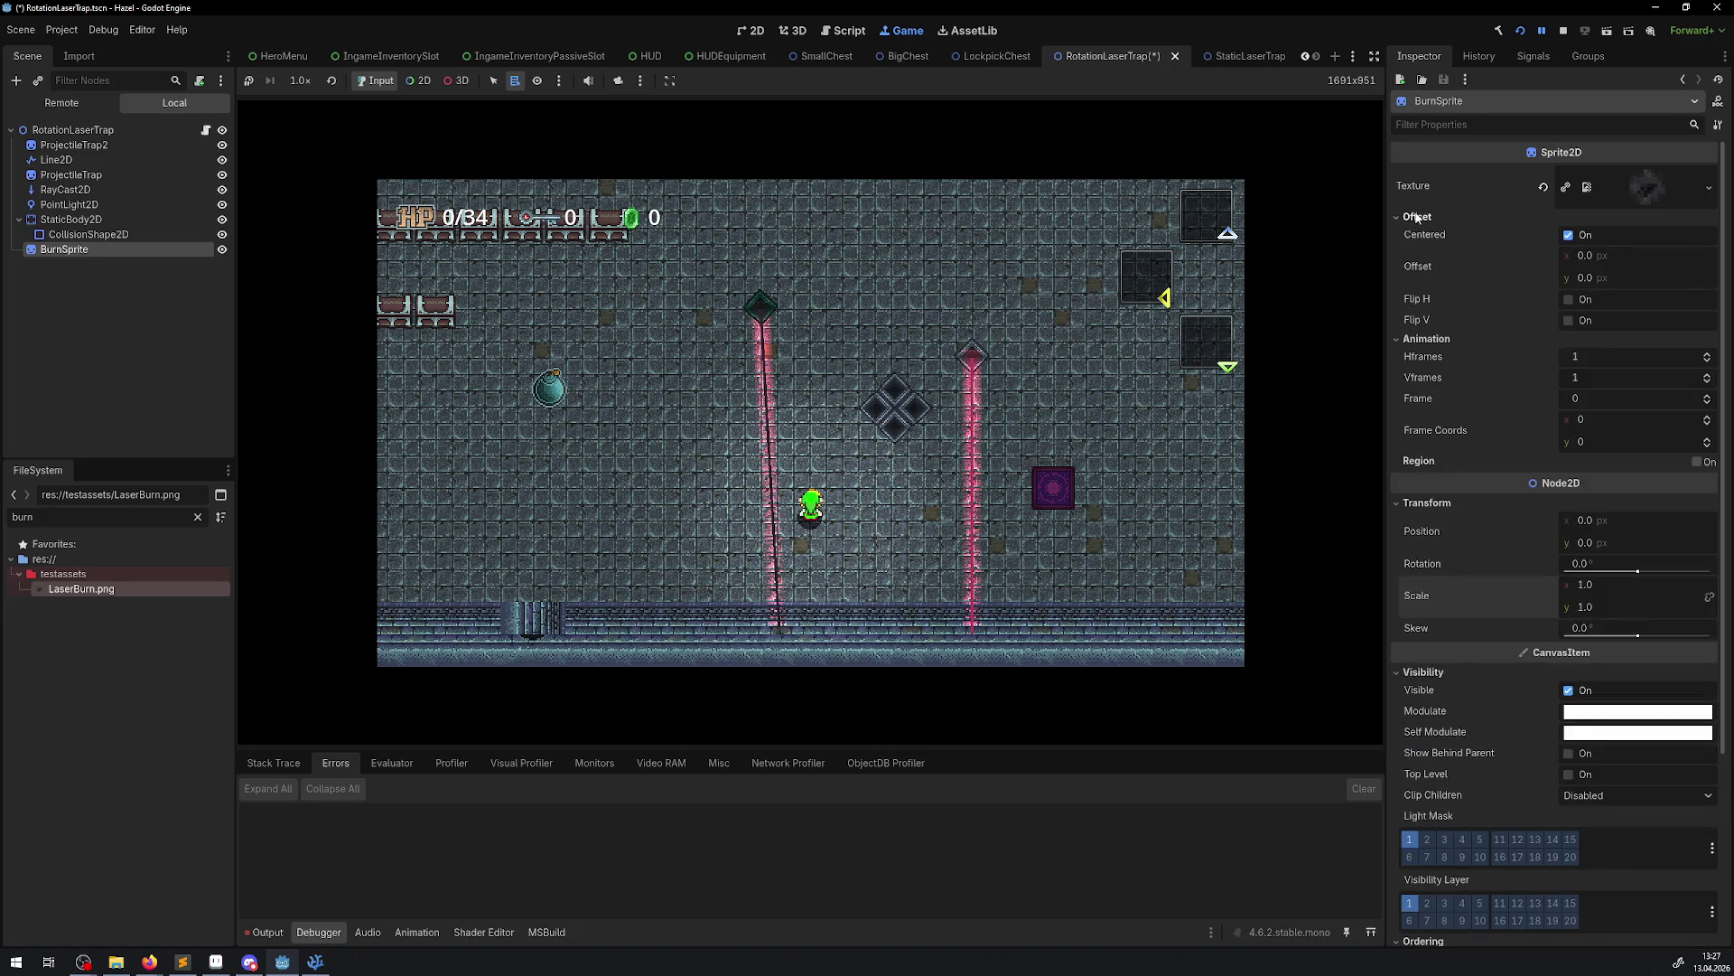
pyautogui.click(1416, 218)
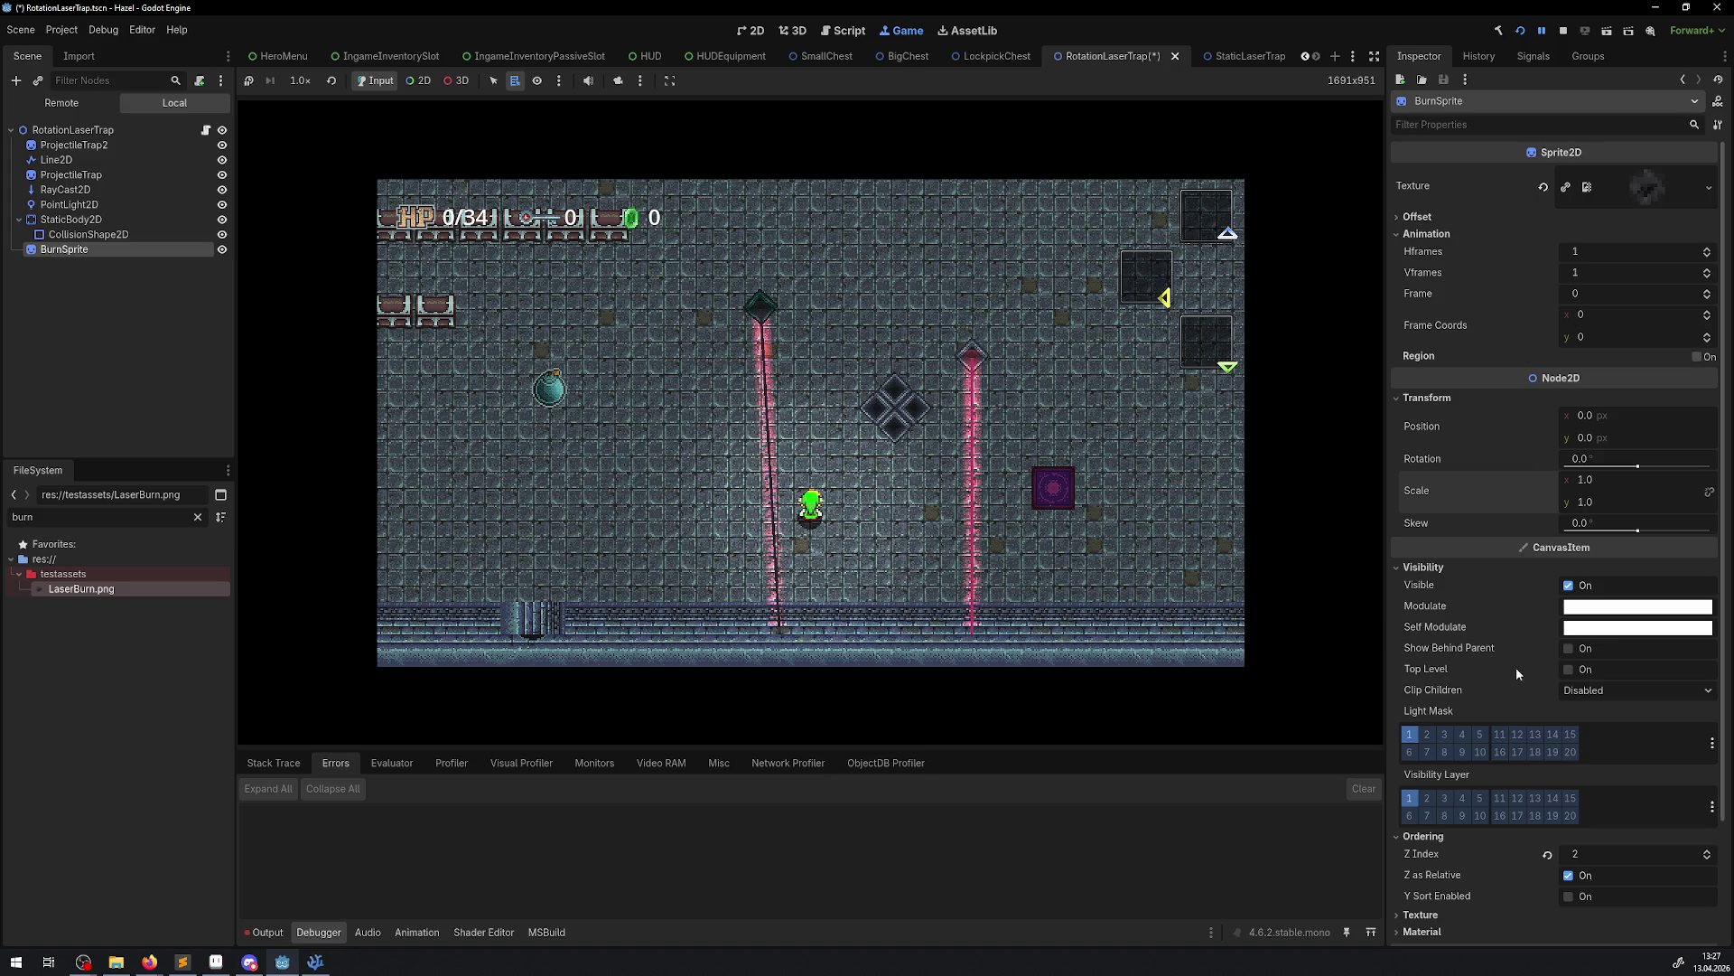
pyautogui.click(1024, 560)
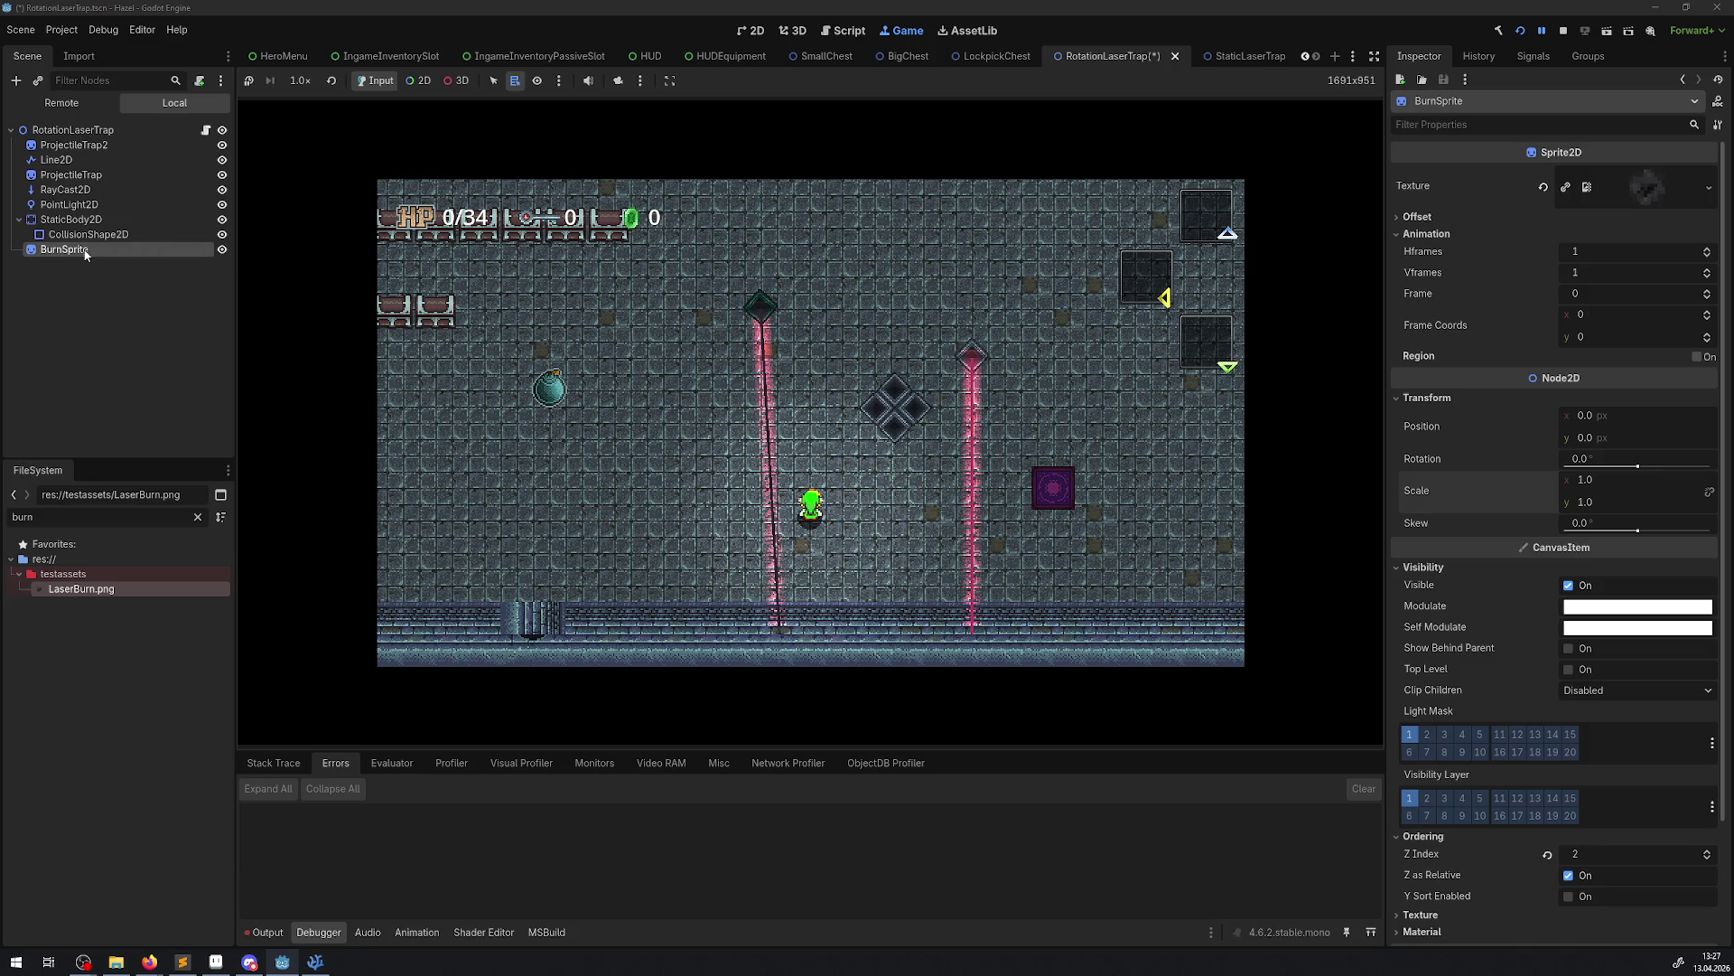
# Inspect PointLight2D's Ordering (Z Index 2) and Transform settings, toggling the game pause off and on
pyautogui.click(69, 204)
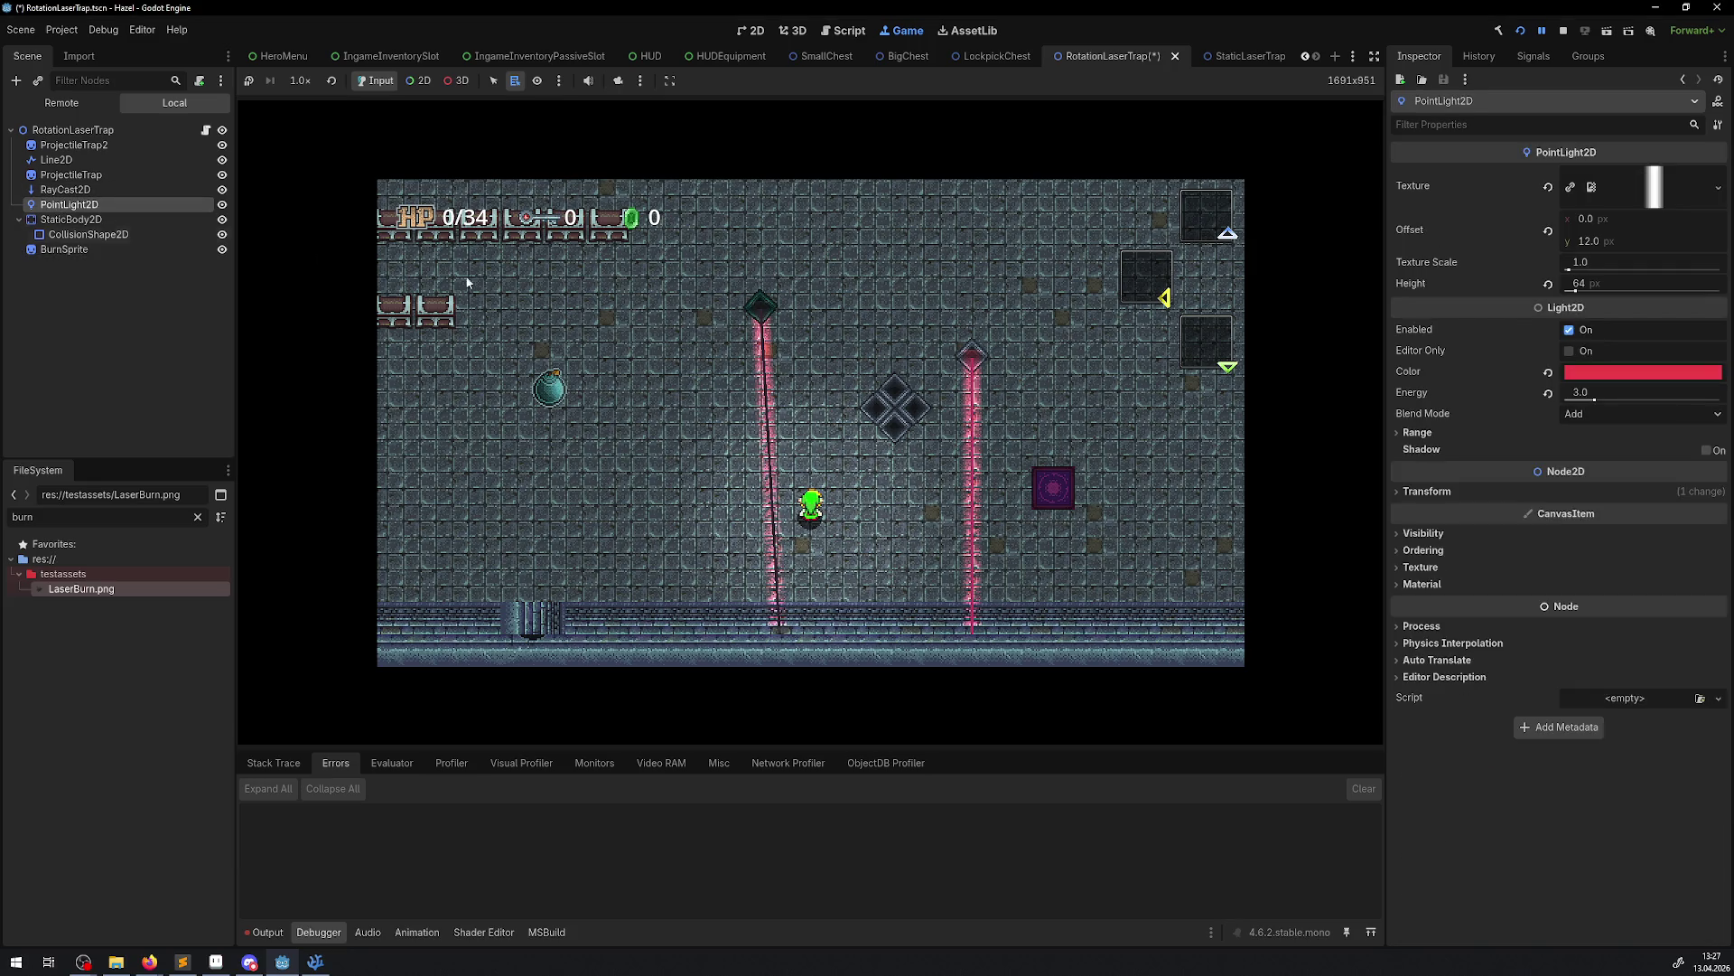
pyautogui.click(1423, 550)
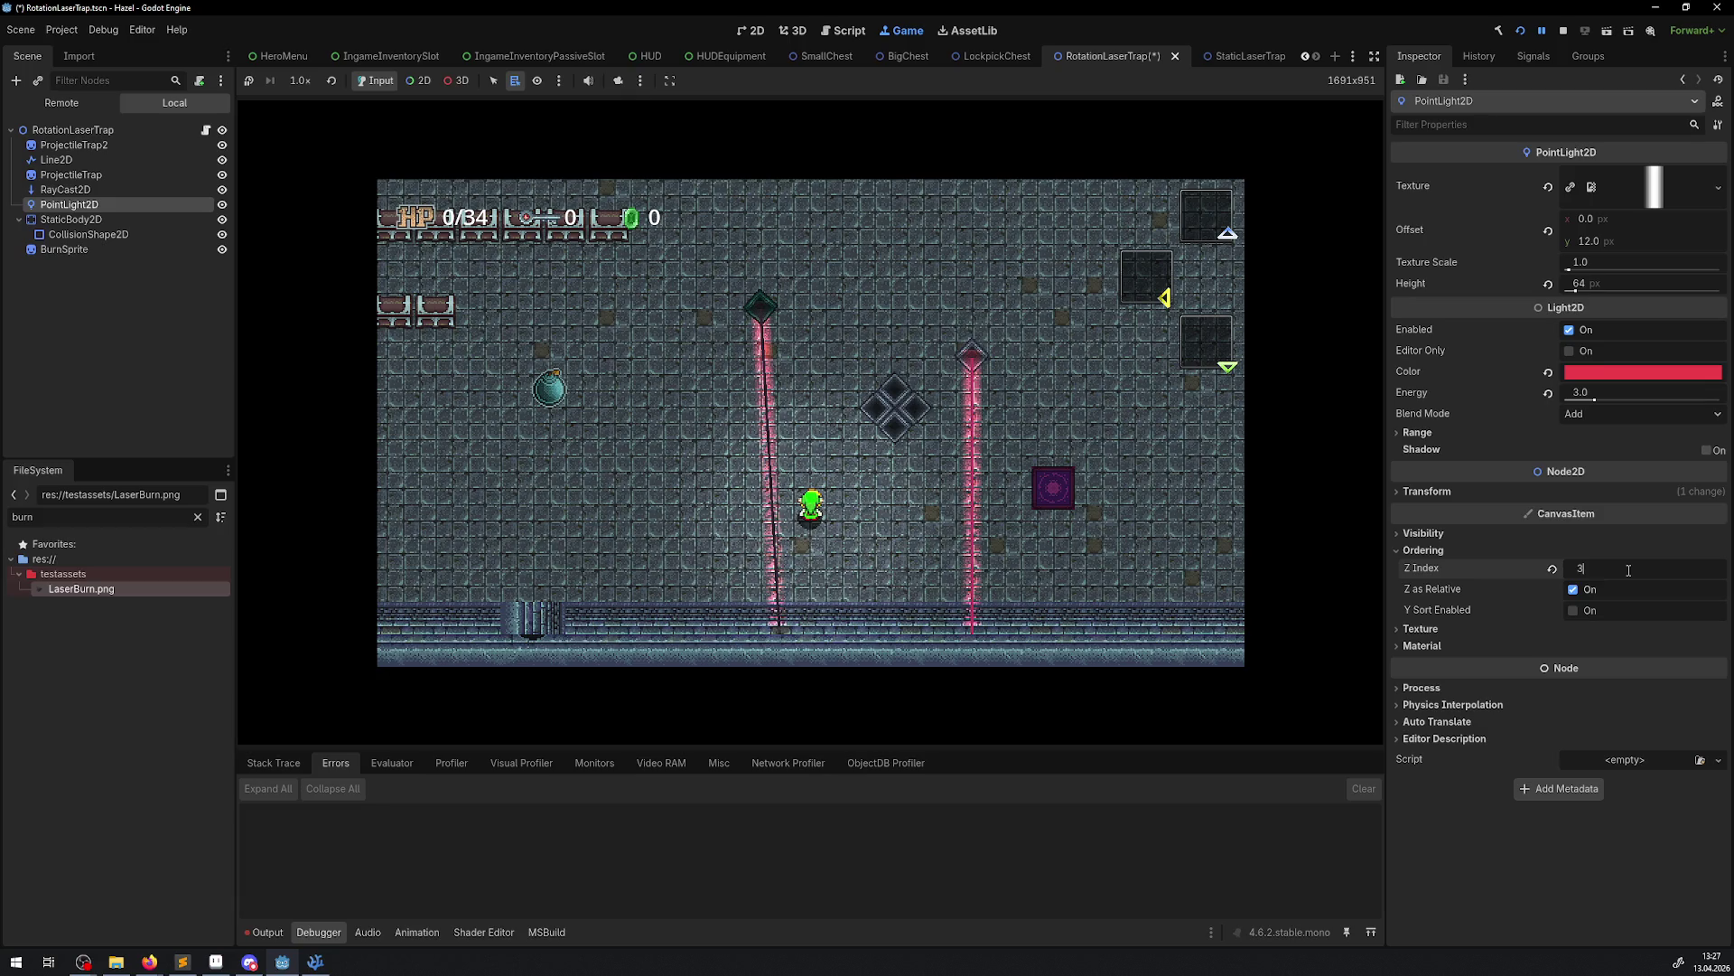
pyautogui.click(1542, 33)
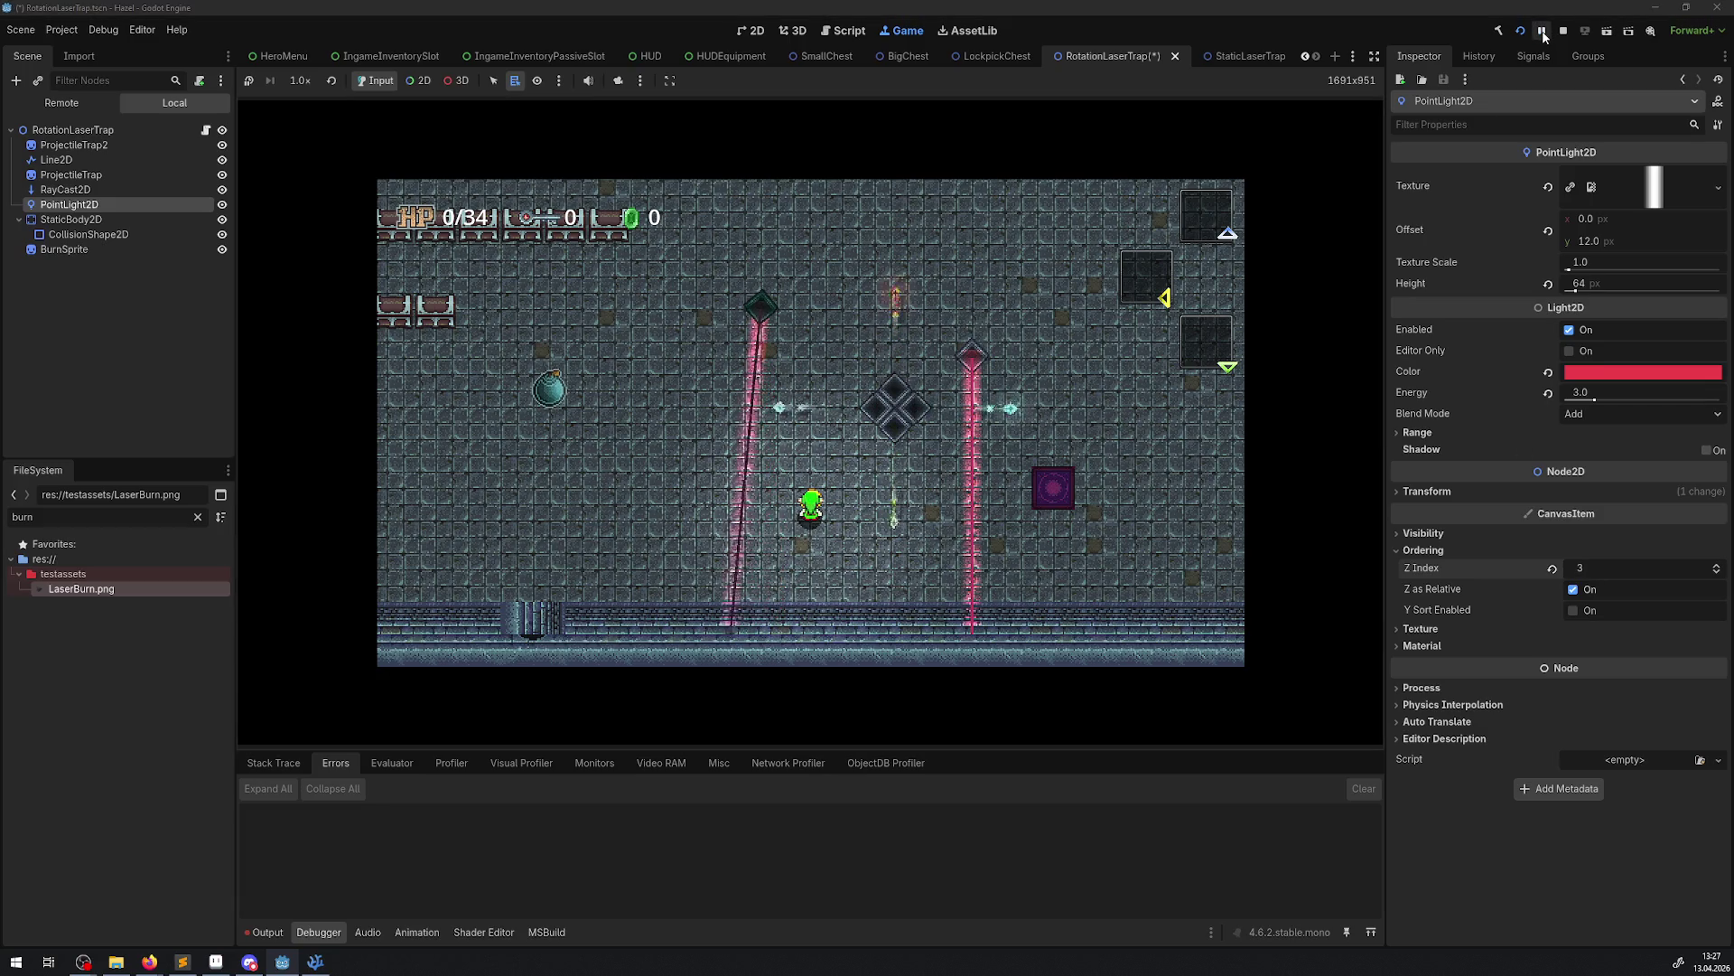
pyautogui.click(1542, 33)
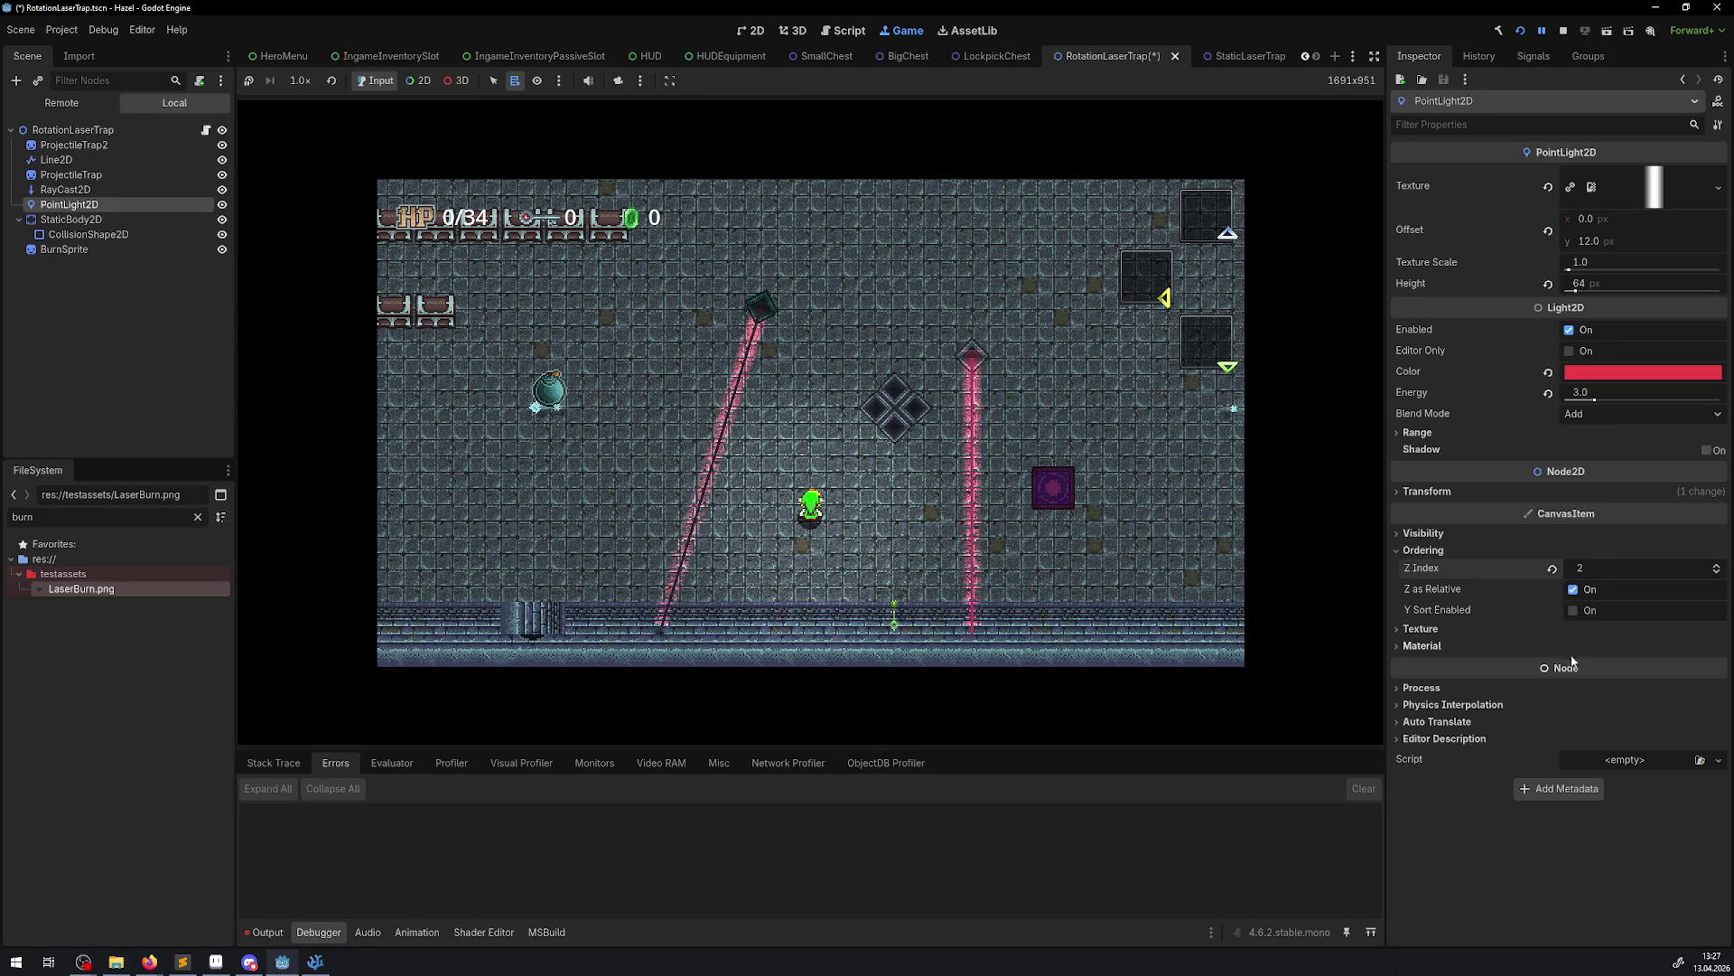
pyautogui.click(793, 570)
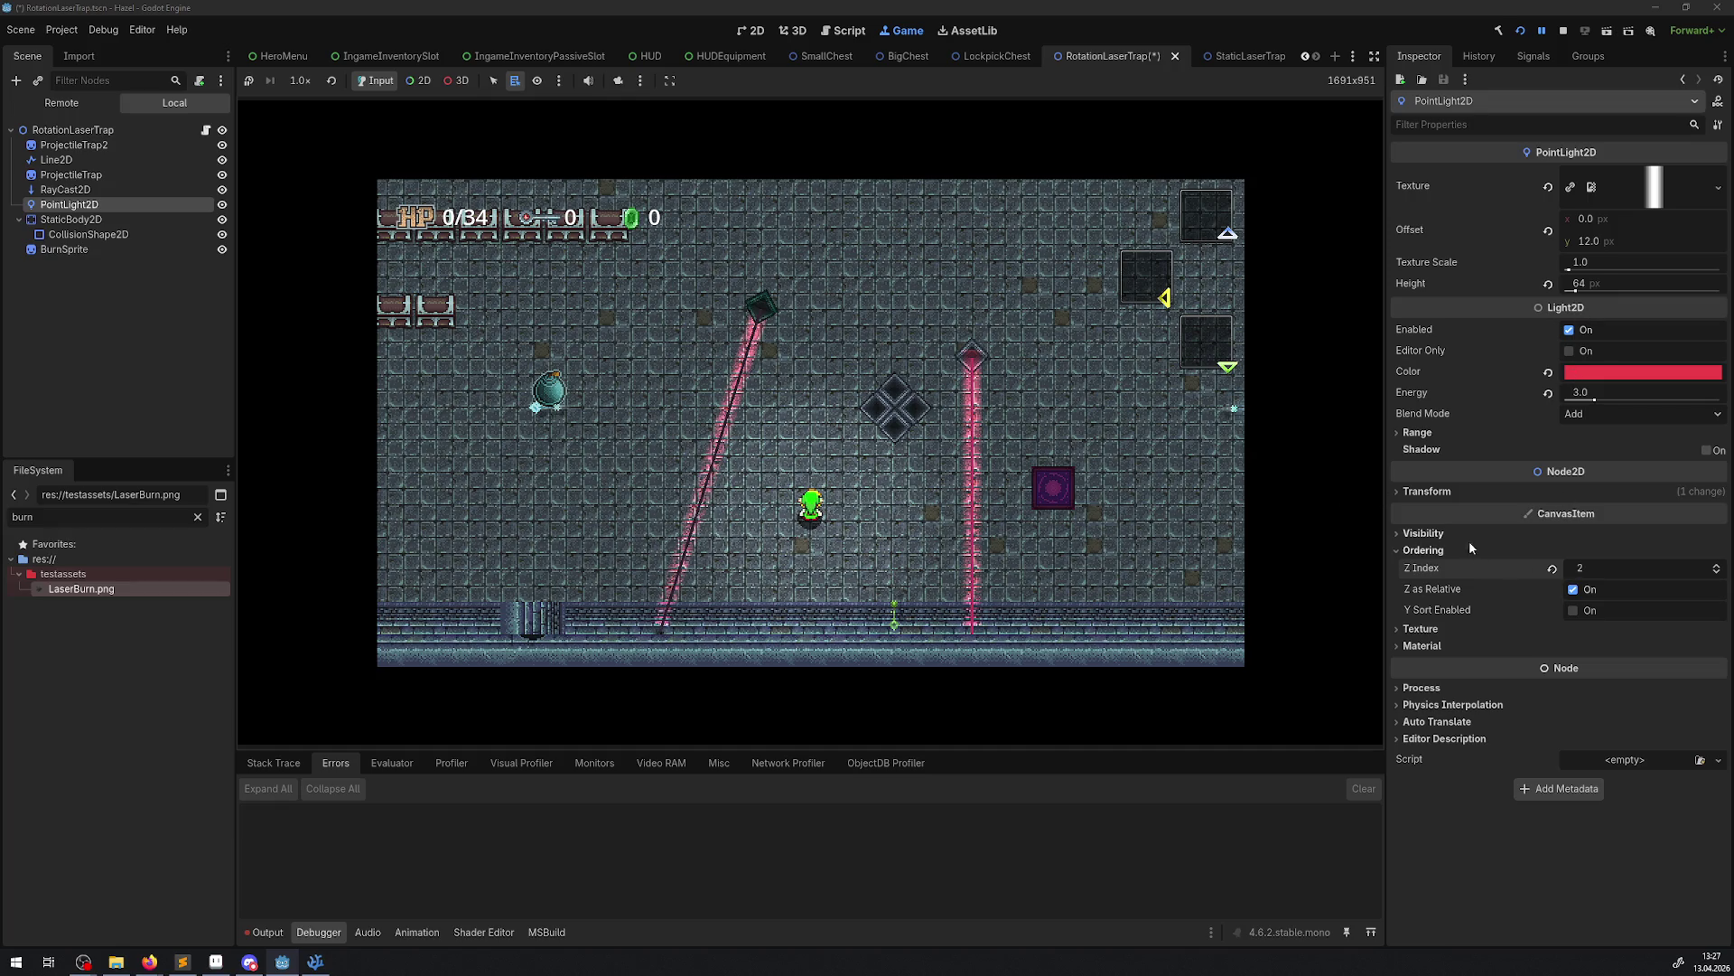
pyautogui.click(1427, 492)
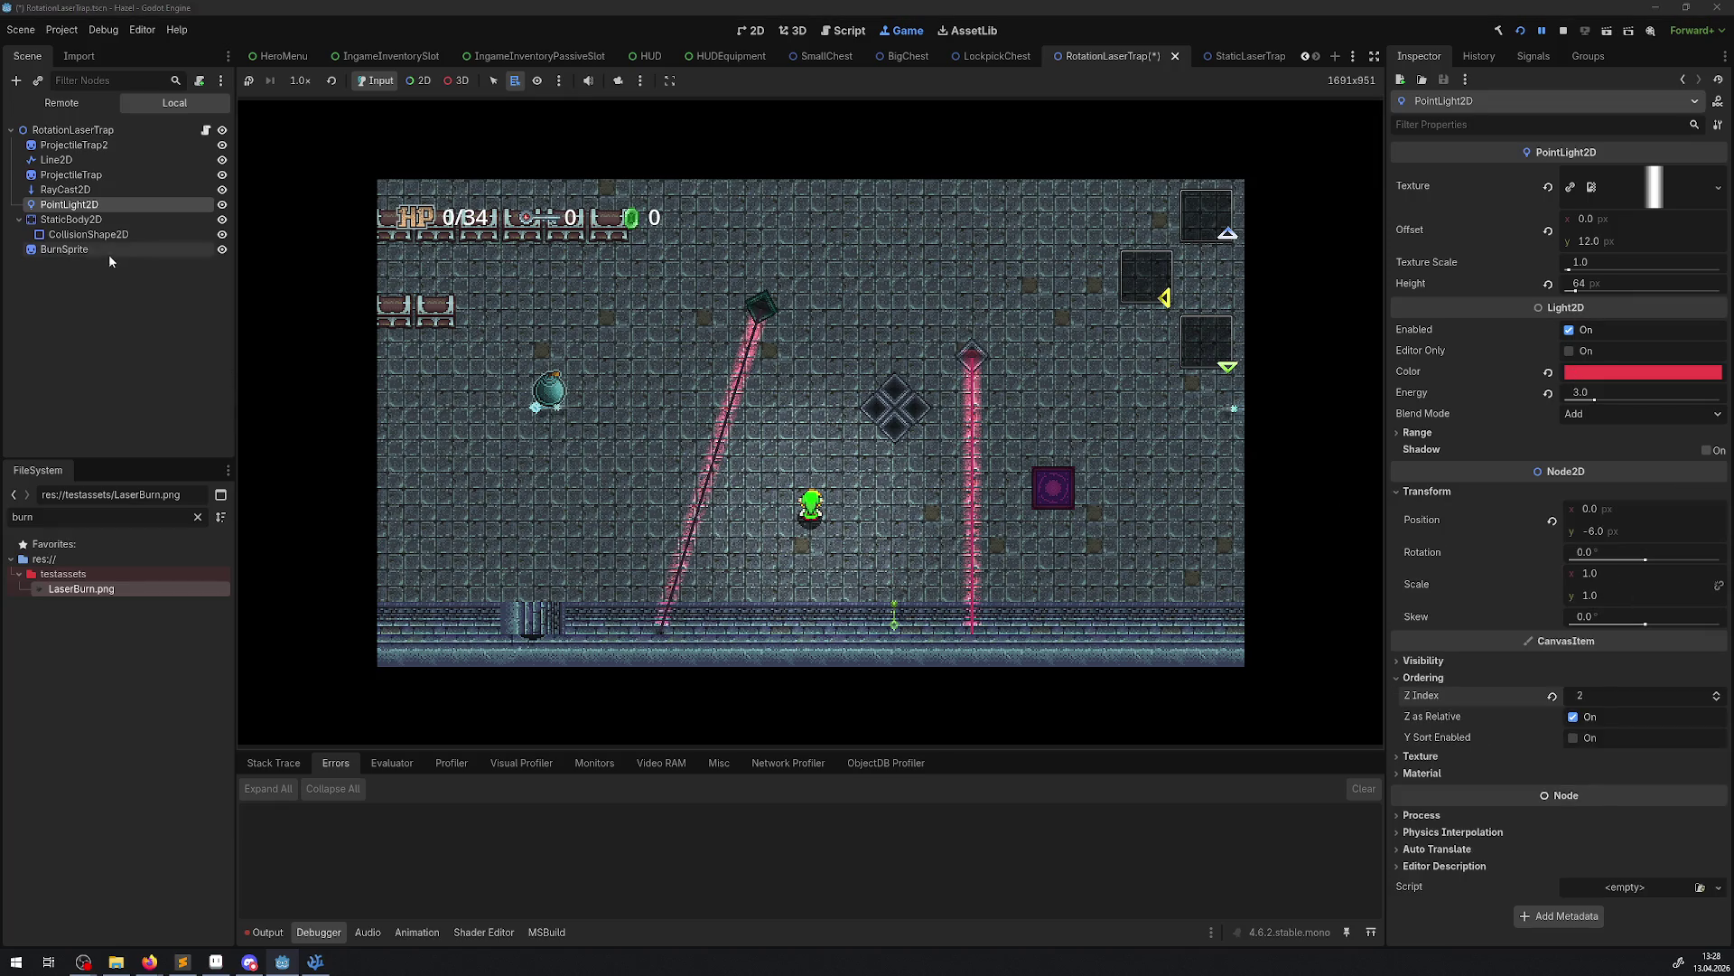
pyautogui.click(62, 103)
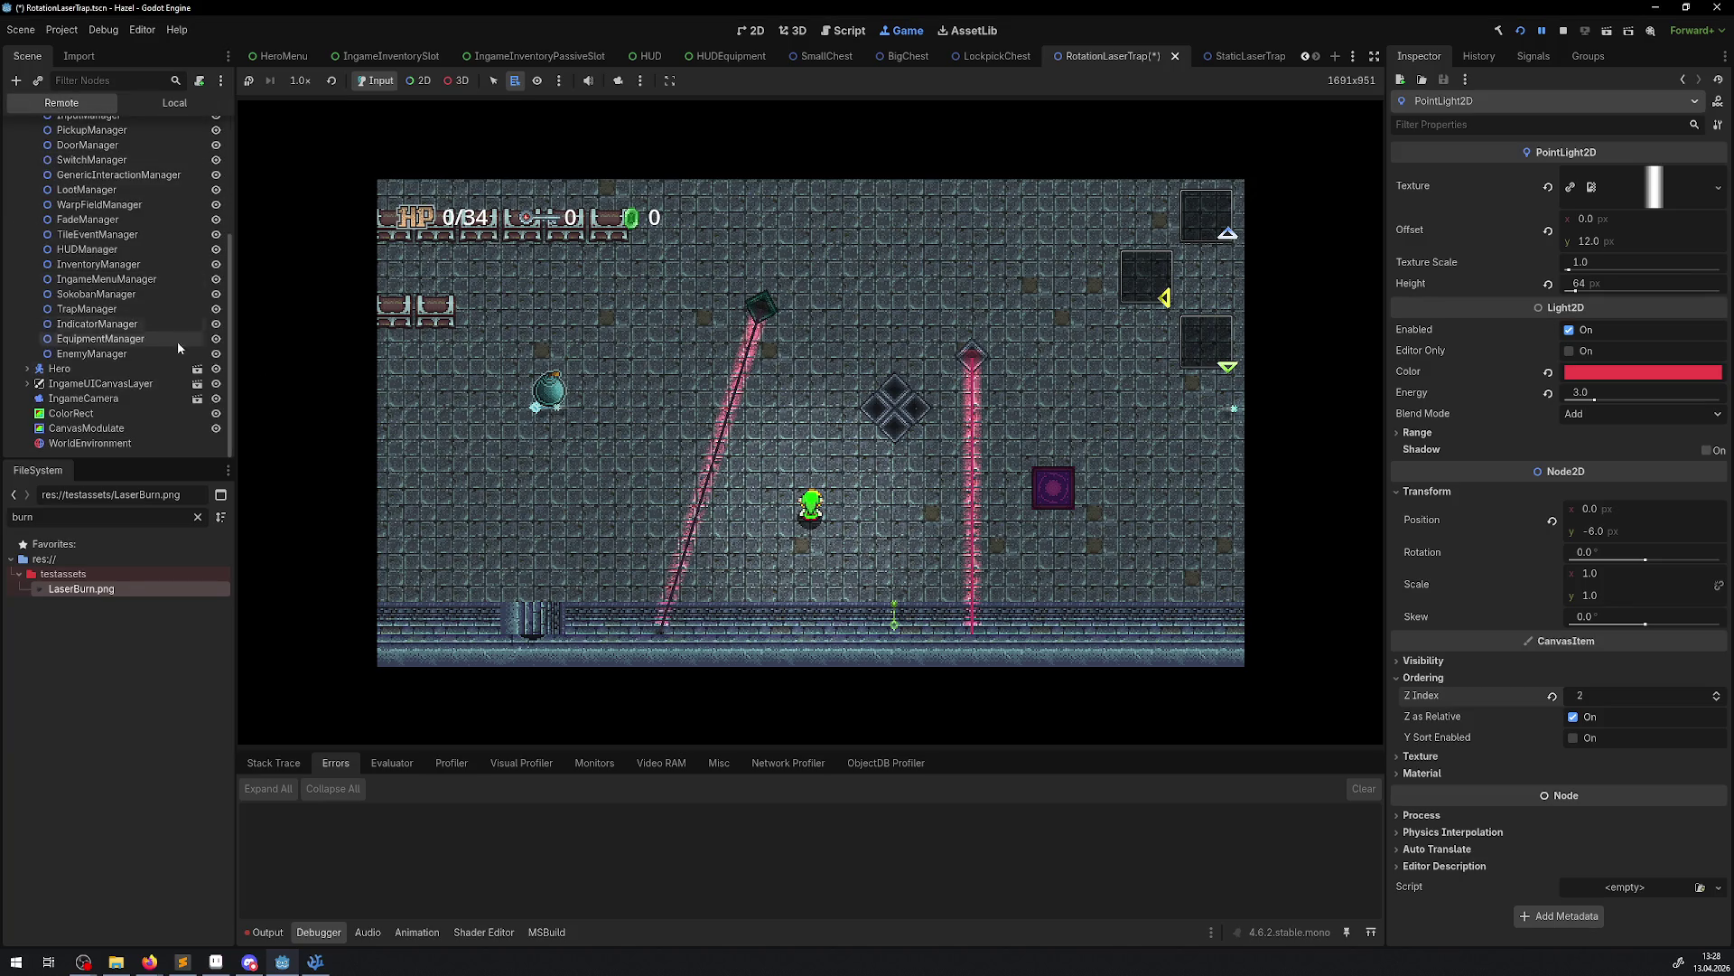
# Stop the running game, select the RotationLaserTrap root node, and return to the code editor
pyautogui.click(425, 81)
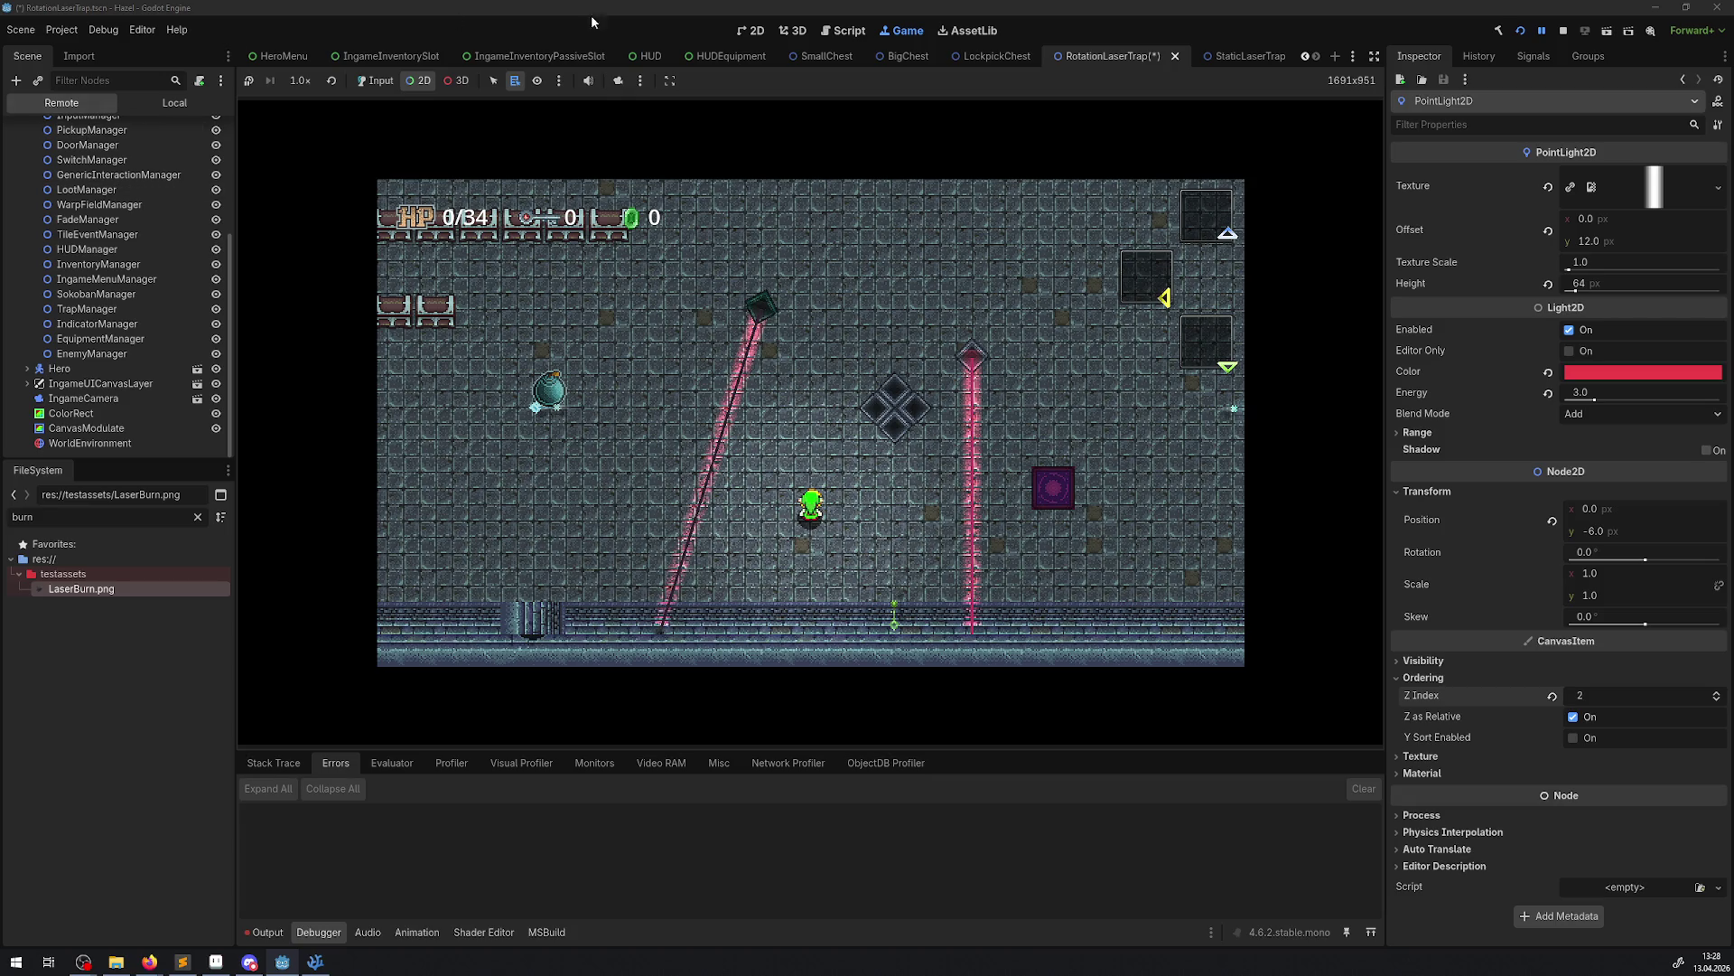
pyautogui.click(1563, 31)
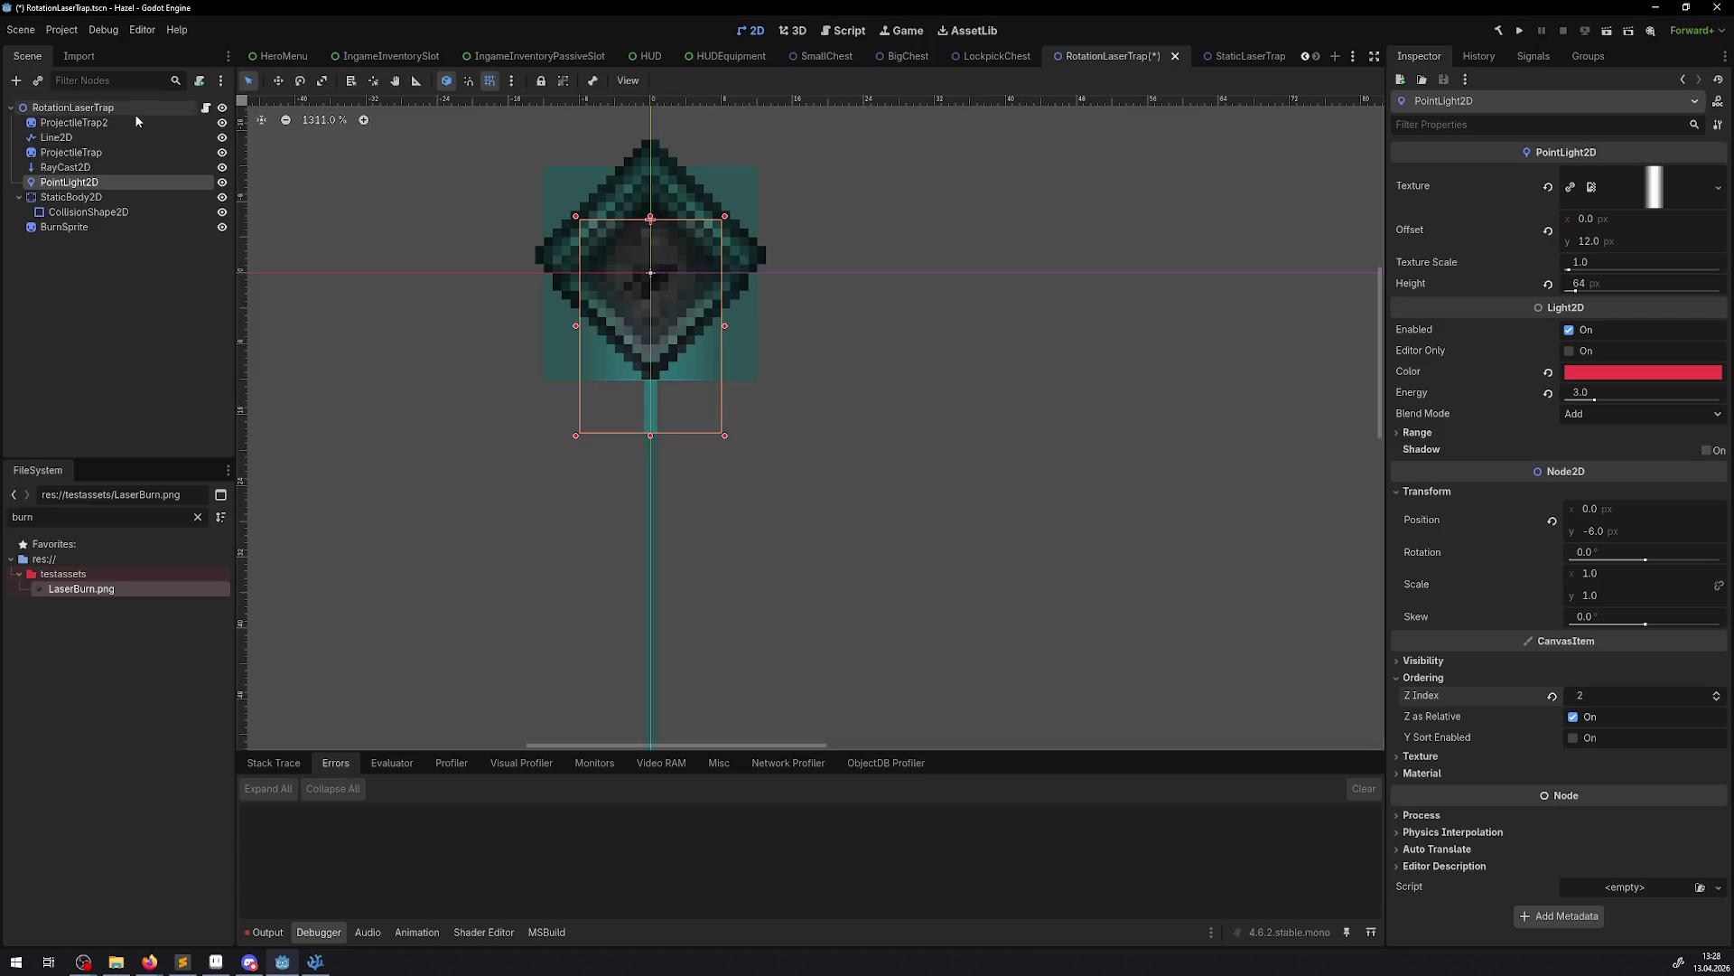
pyautogui.click(133, 111)
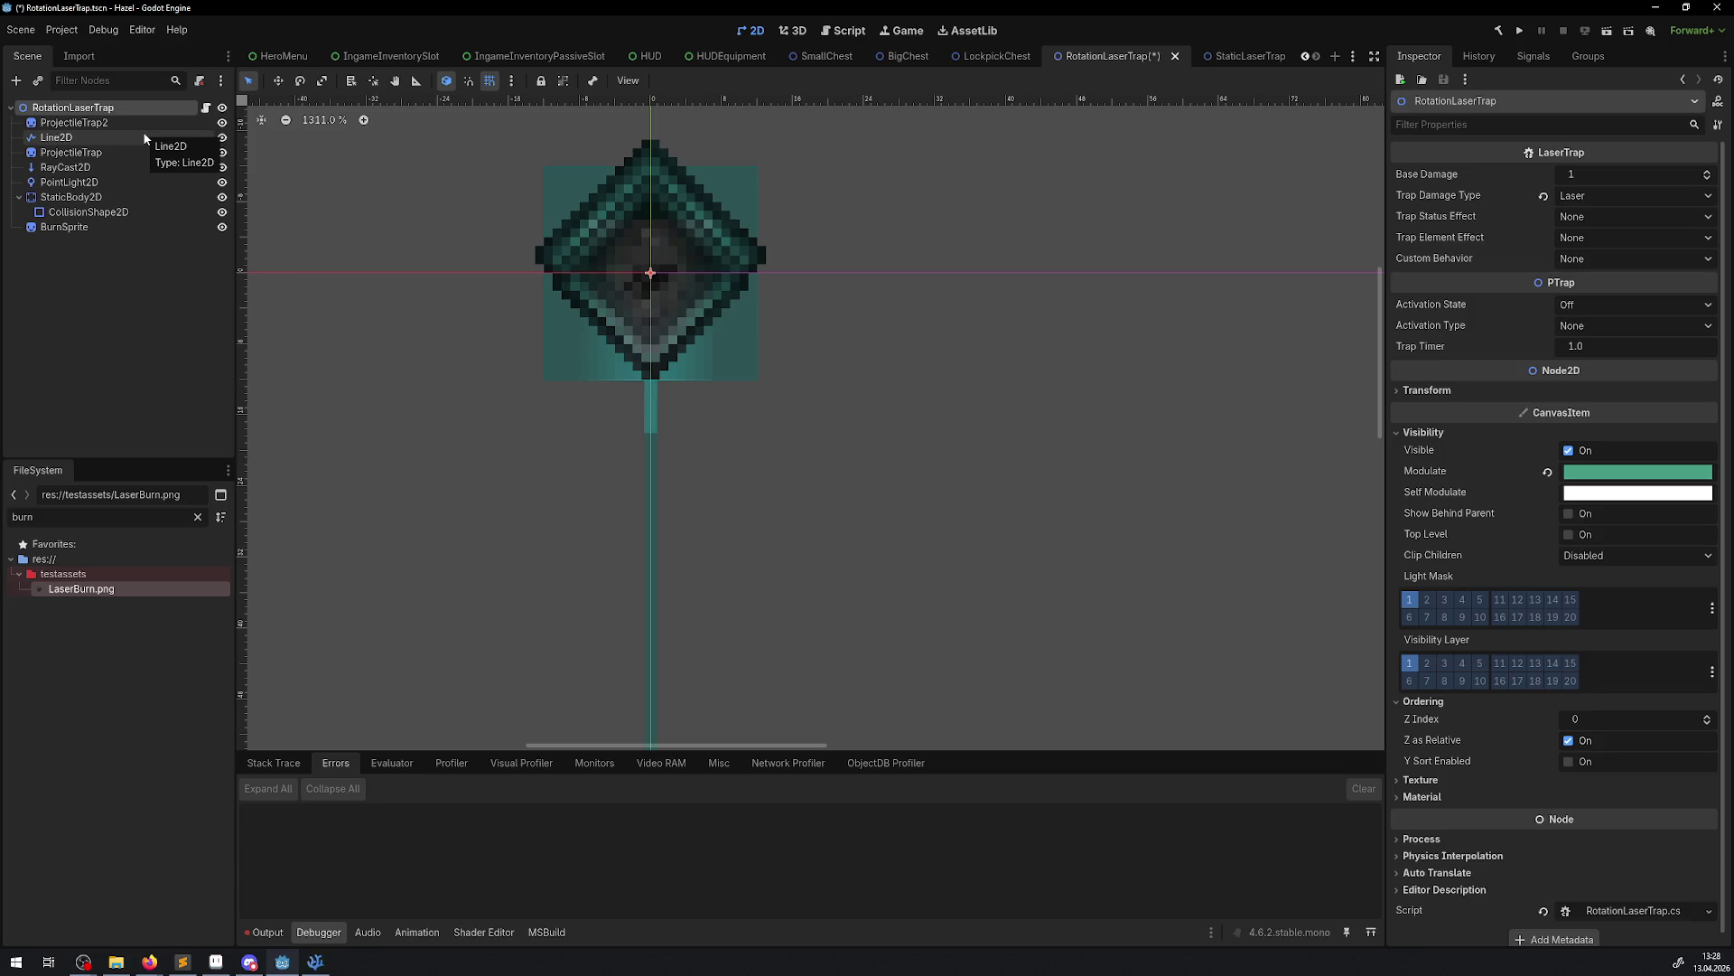
pyautogui.click(315, 963)
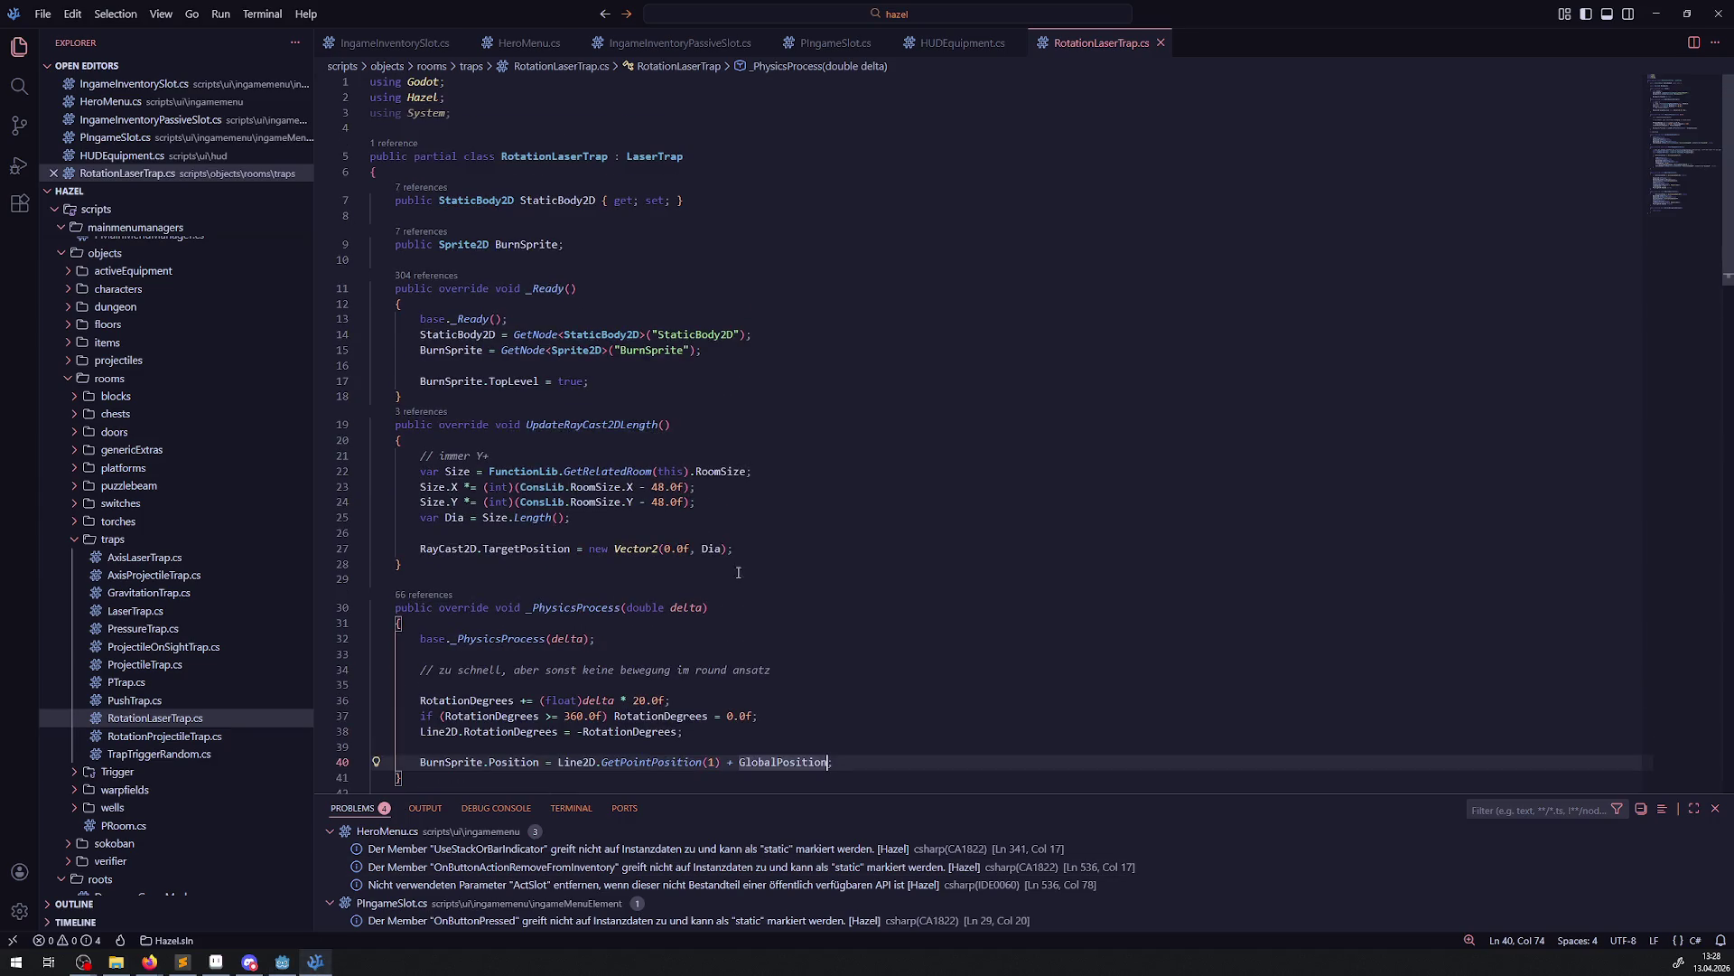
# Duplicate the delta * 20.0f rotation line in RotationLaserTrap.cs as a backup copy
pyautogui.scroll(-2, 673, 678)
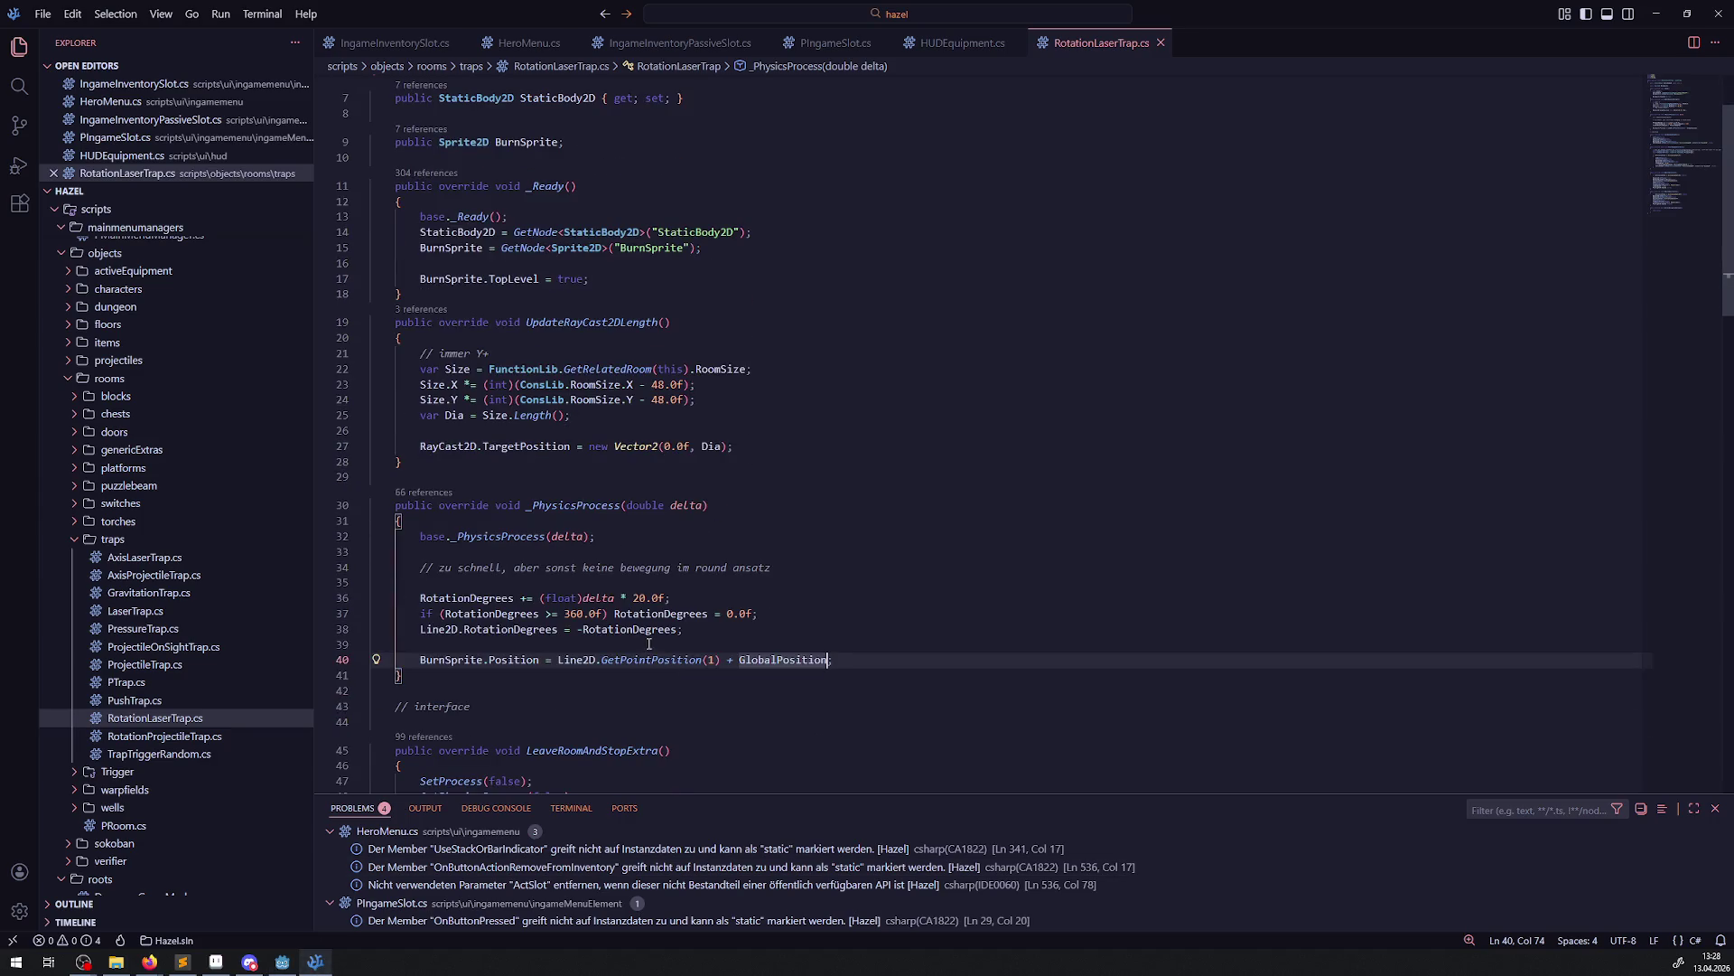
pyautogui.doubleClick(641, 598)
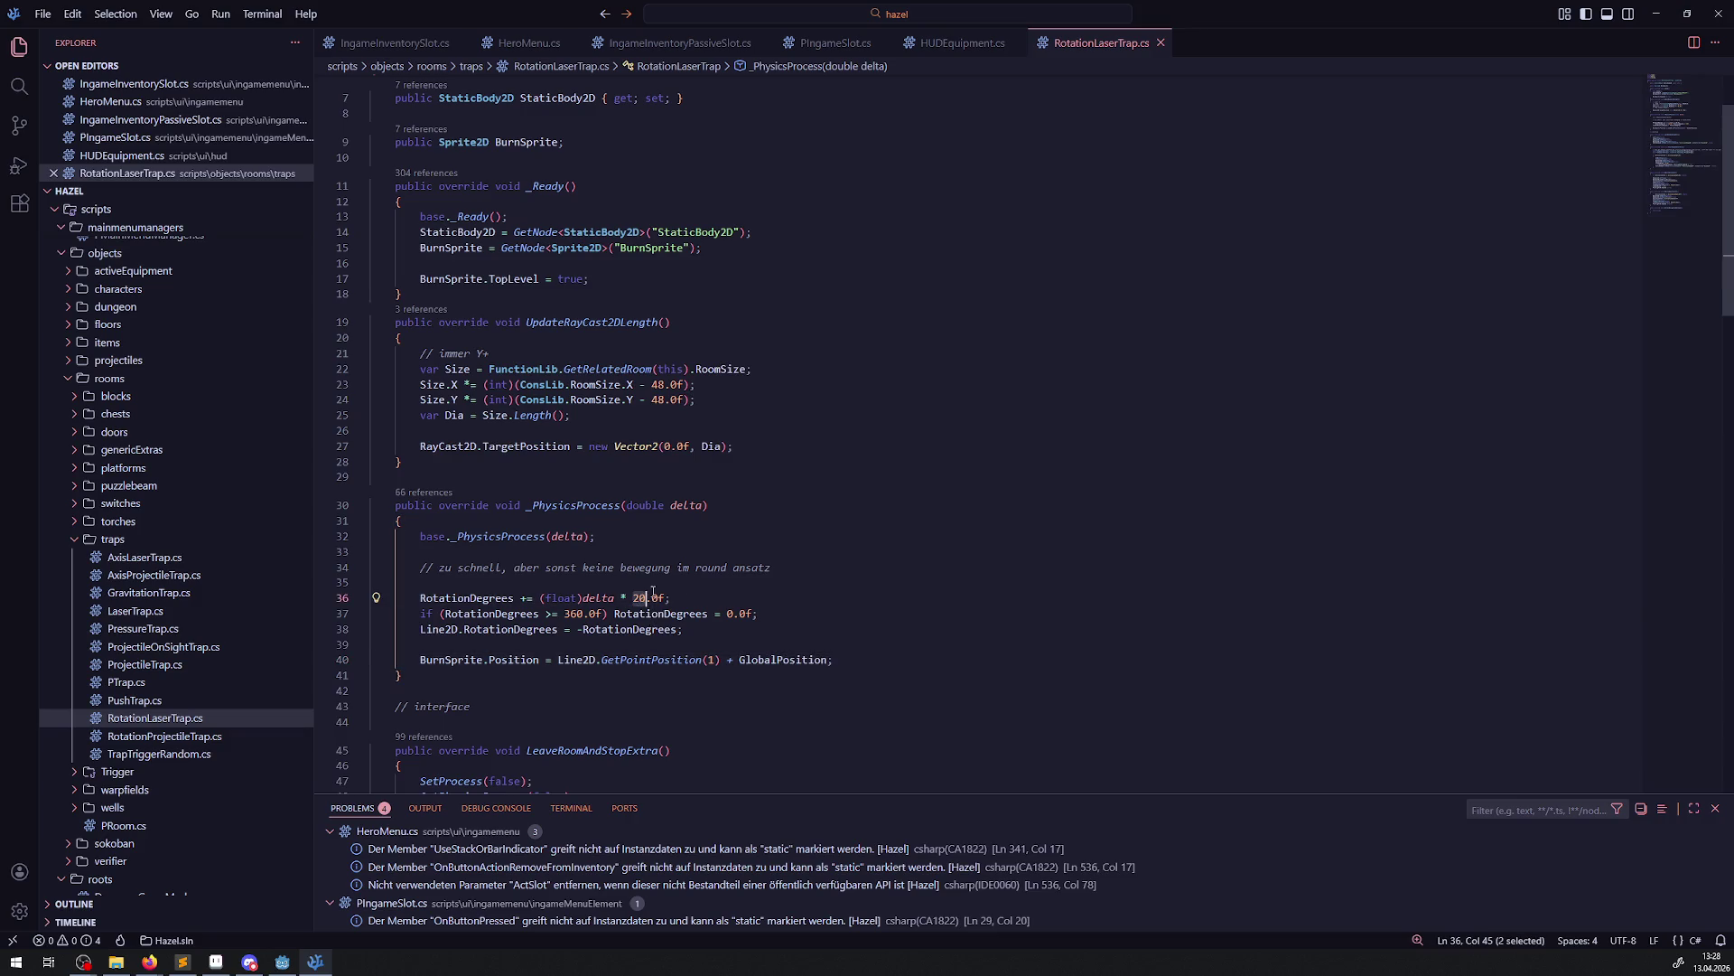
pyautogui.click(668, 598)
pyautogui.hotkey('shift', 'alt', 'Down')
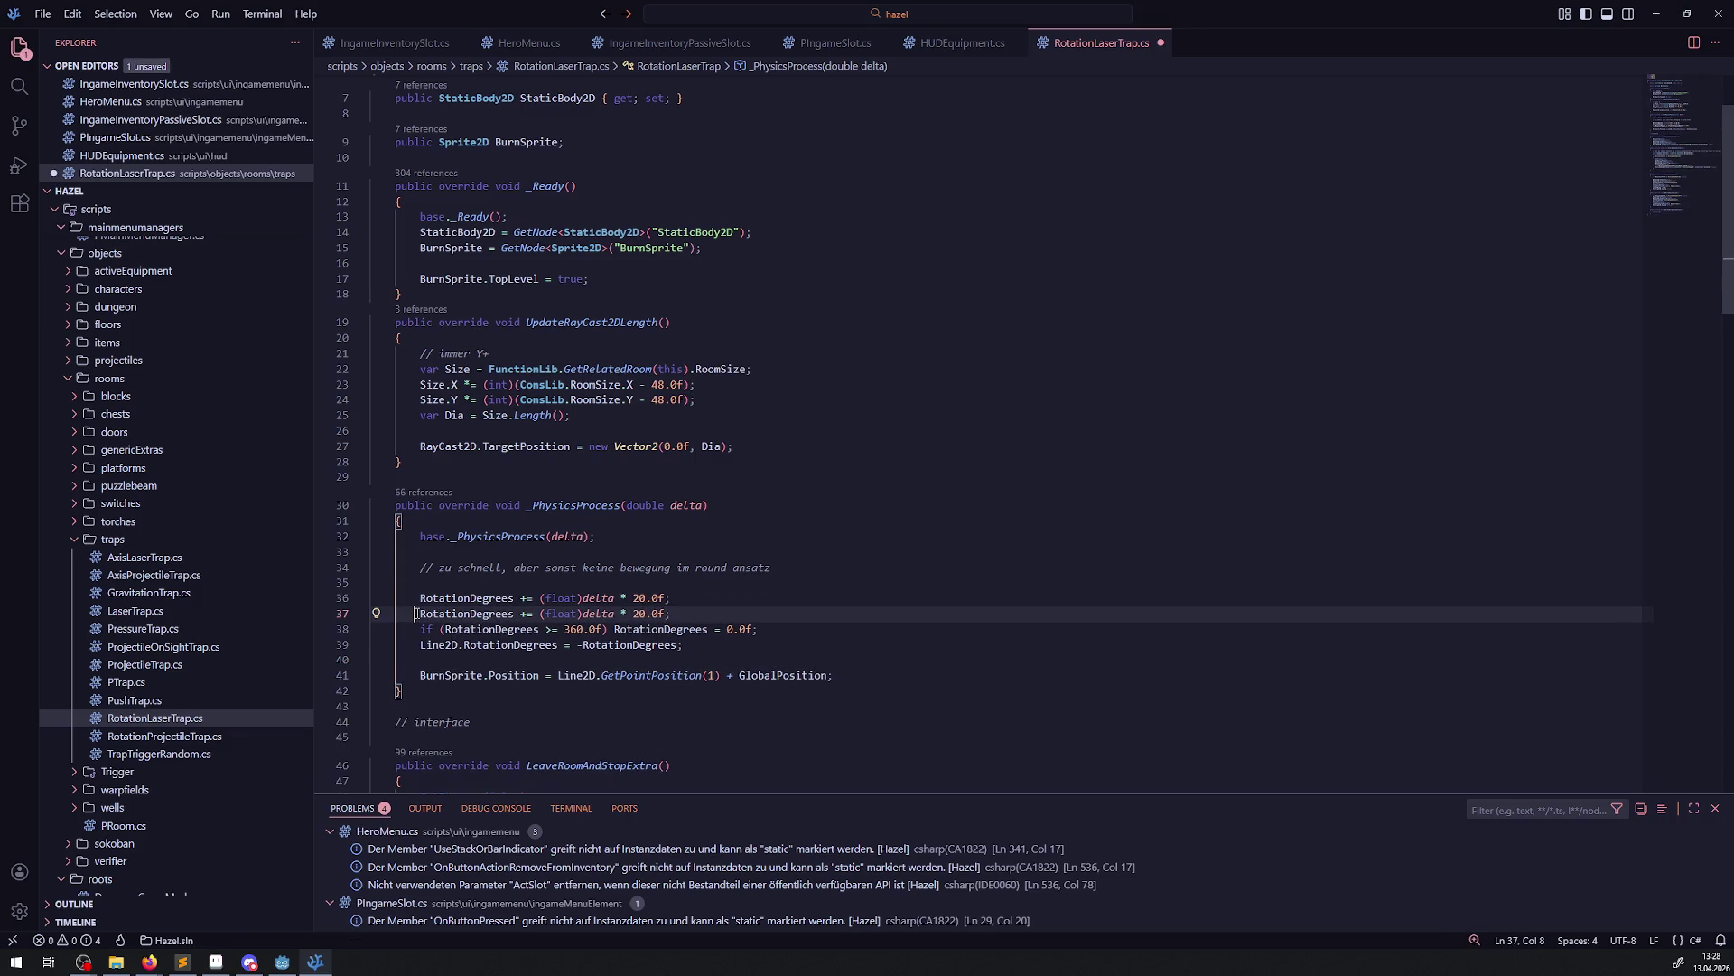
pyautogui.write('//')
# Change the rotation speed from 20 to 6, save the script, and rerun the game in Godot
pyautogui.doubleClick(641, 598)
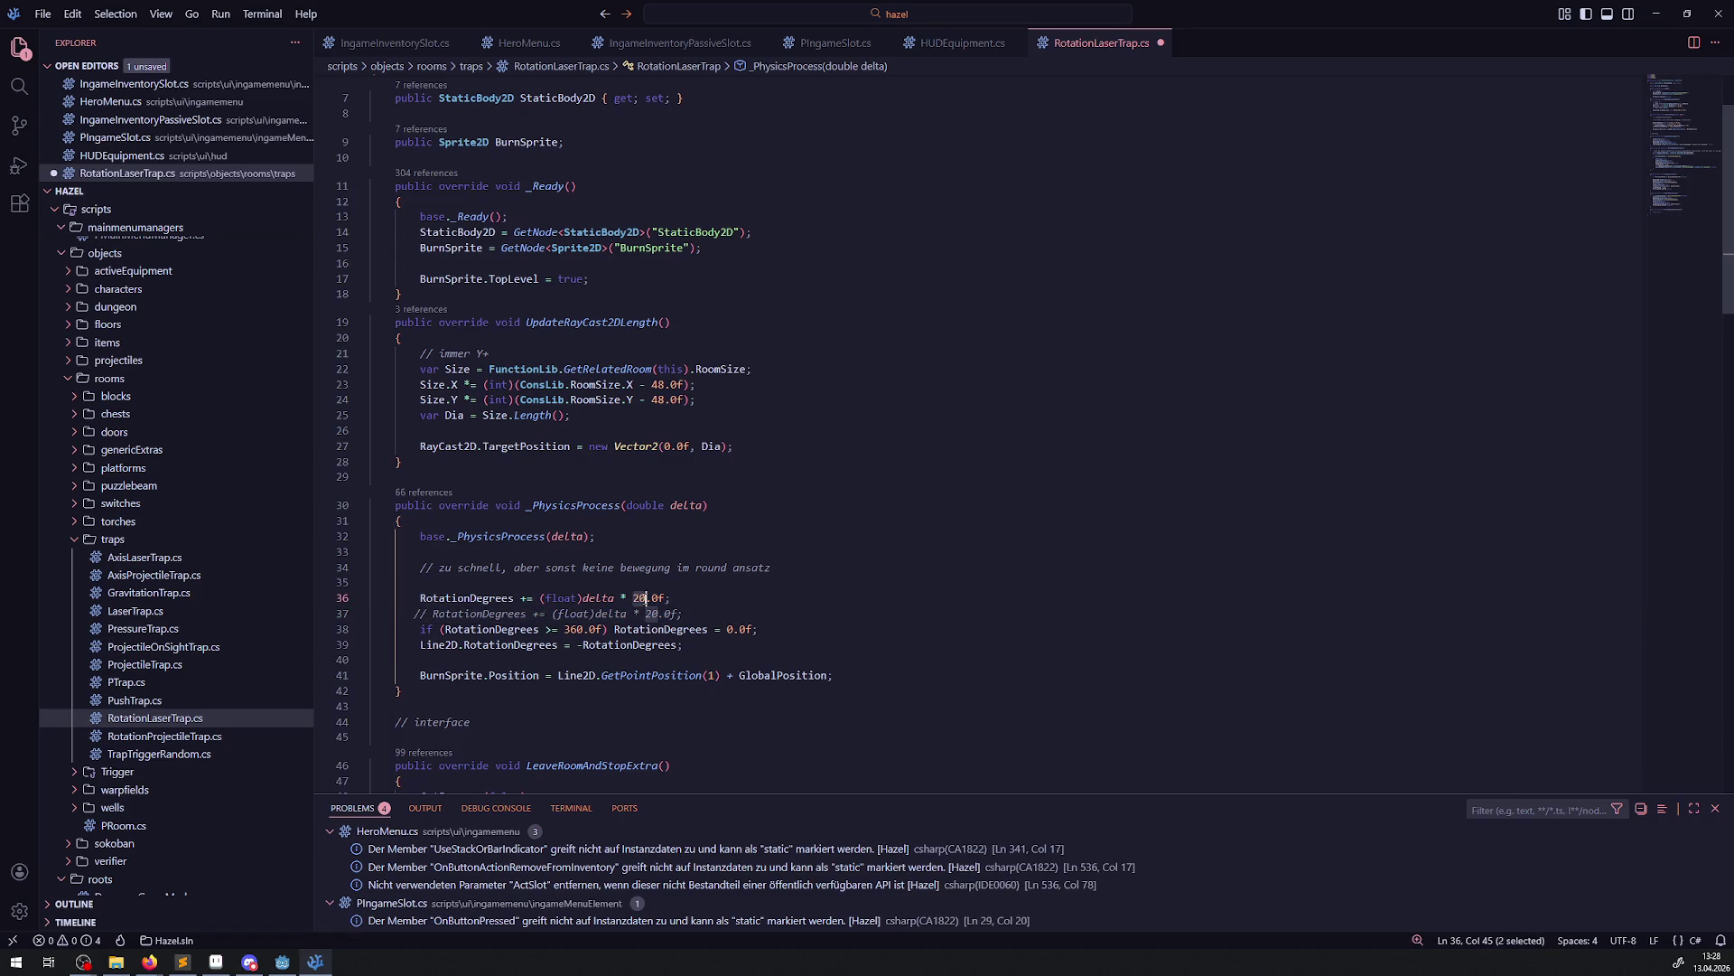
pyautogui.write('6')
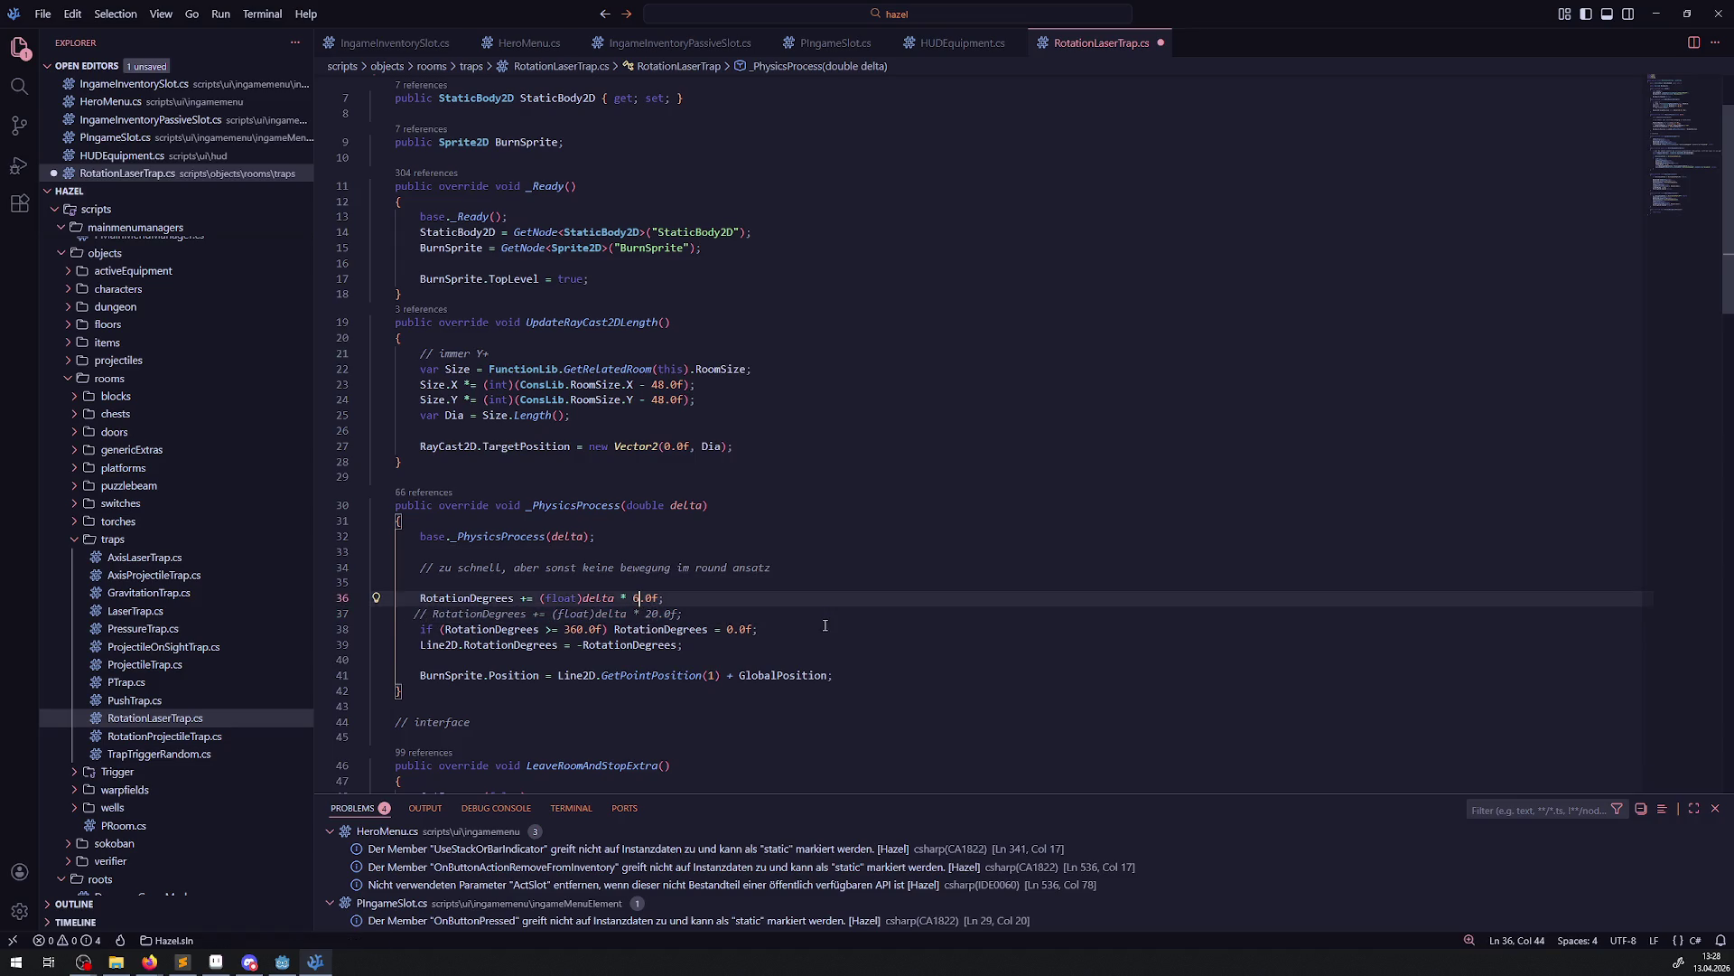
pyautogui.click(824, 612)
pyautogui.hotkey('ctrl', 's')
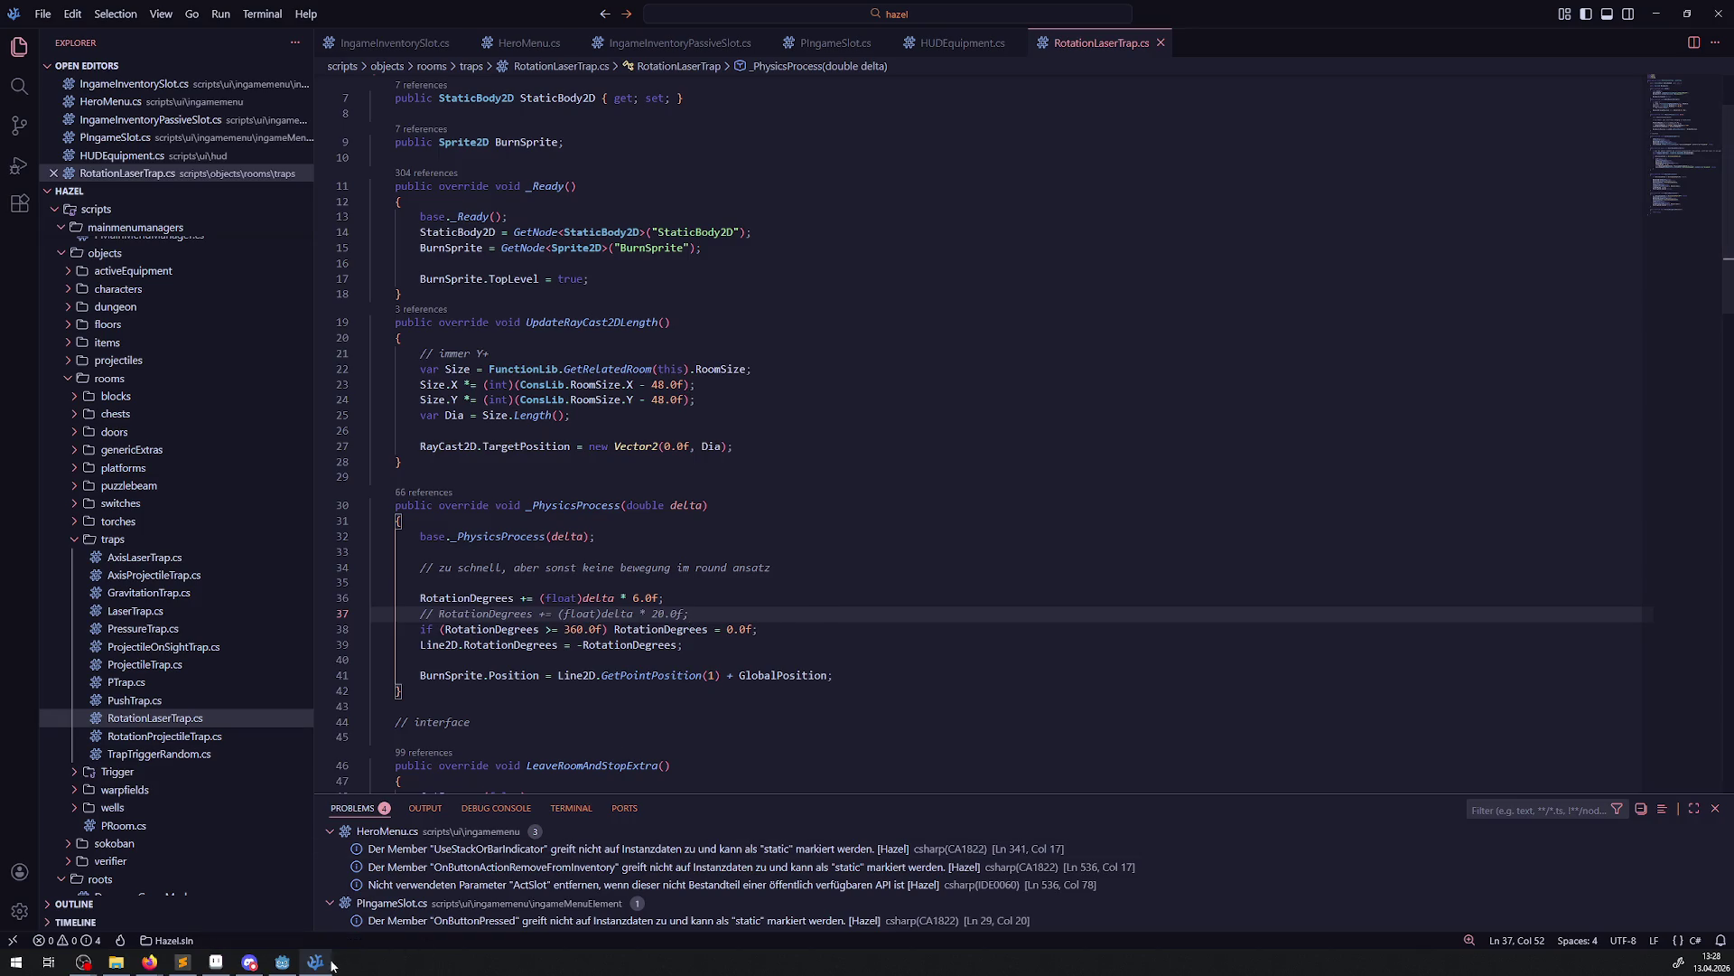
pyautogui.click(297, 961)
pyautogui.click(1519, 31)
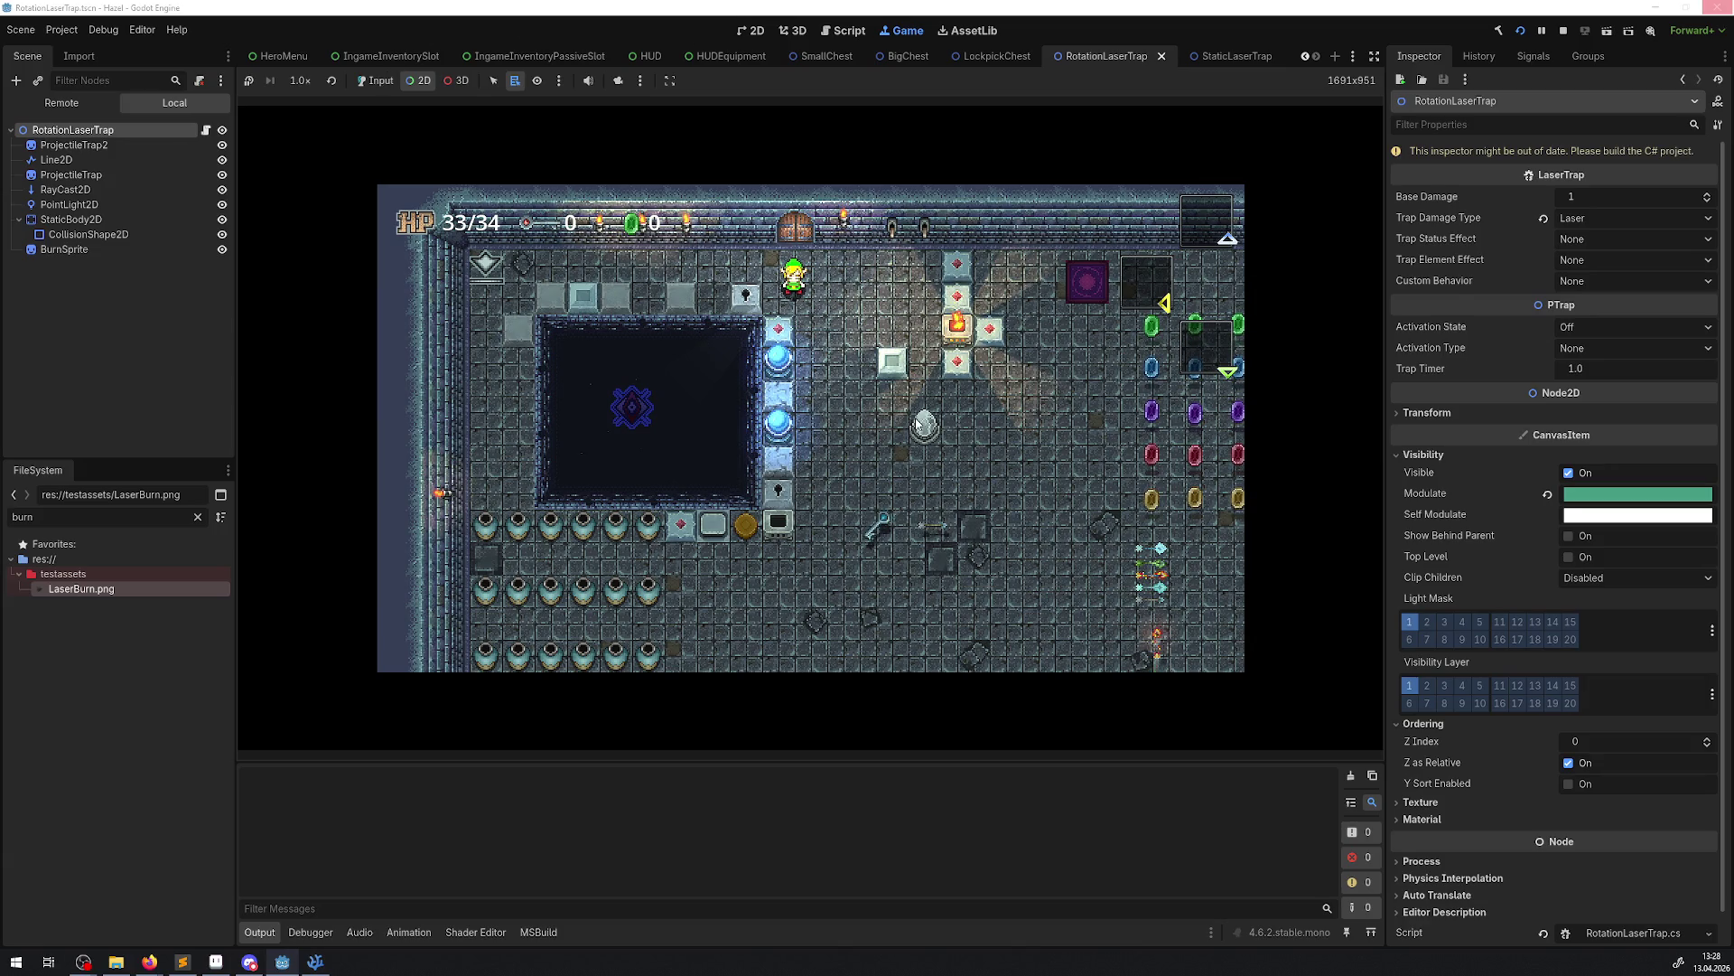
# Re-enable game input, walk the hero into the slower laser until HP hits 0/34, and hide the docks
pyautogui.keyDown('alt'); pyautogui.rightClick(917, 422); pyautogui.keyUp('alt')
pyautogui.click(375, 80)
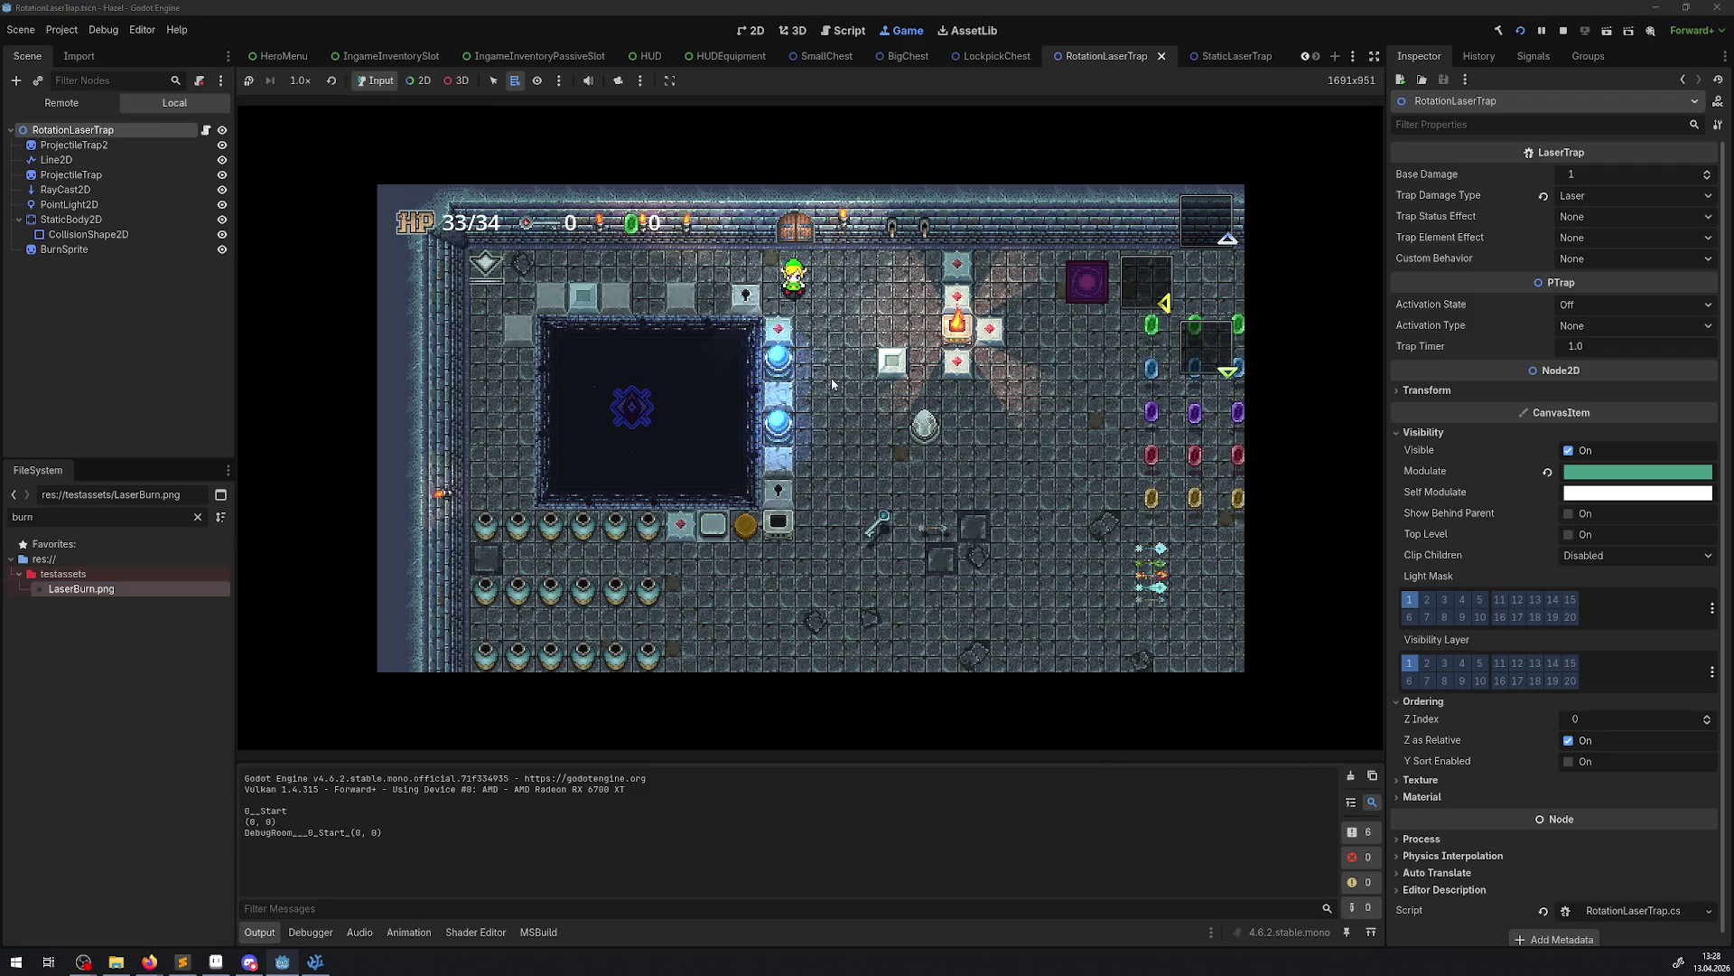
pyautogui.press('Down')
pyautogui.press('Down')
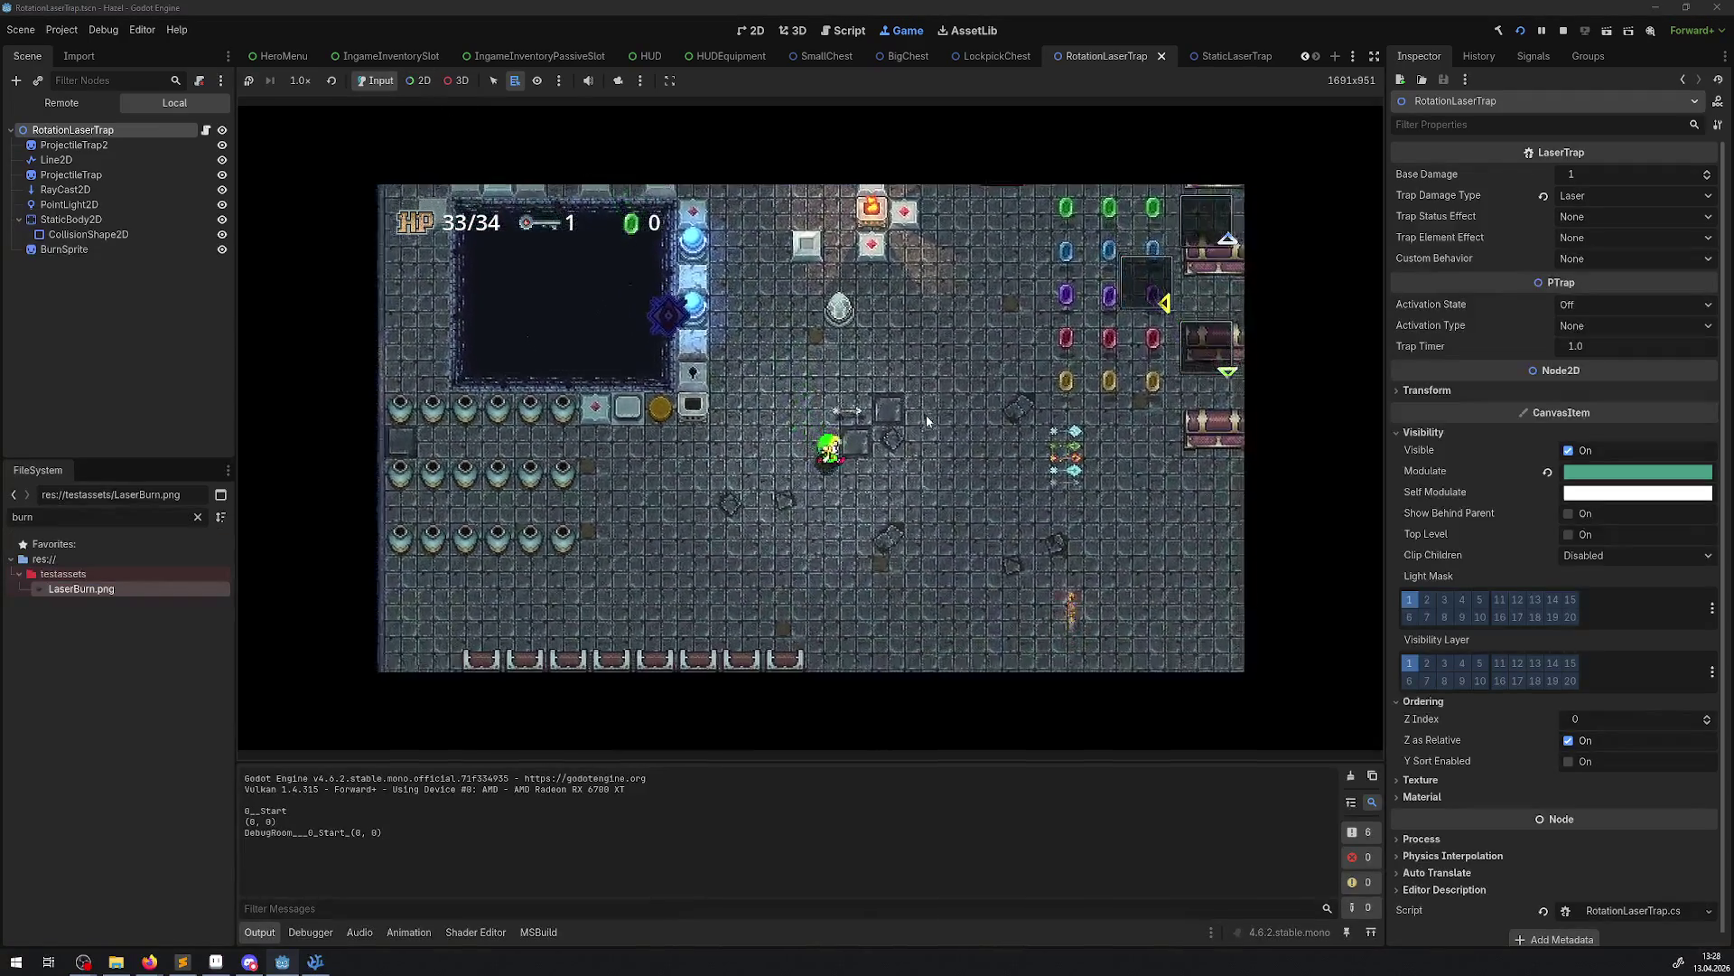
pyautogui.press('Left')
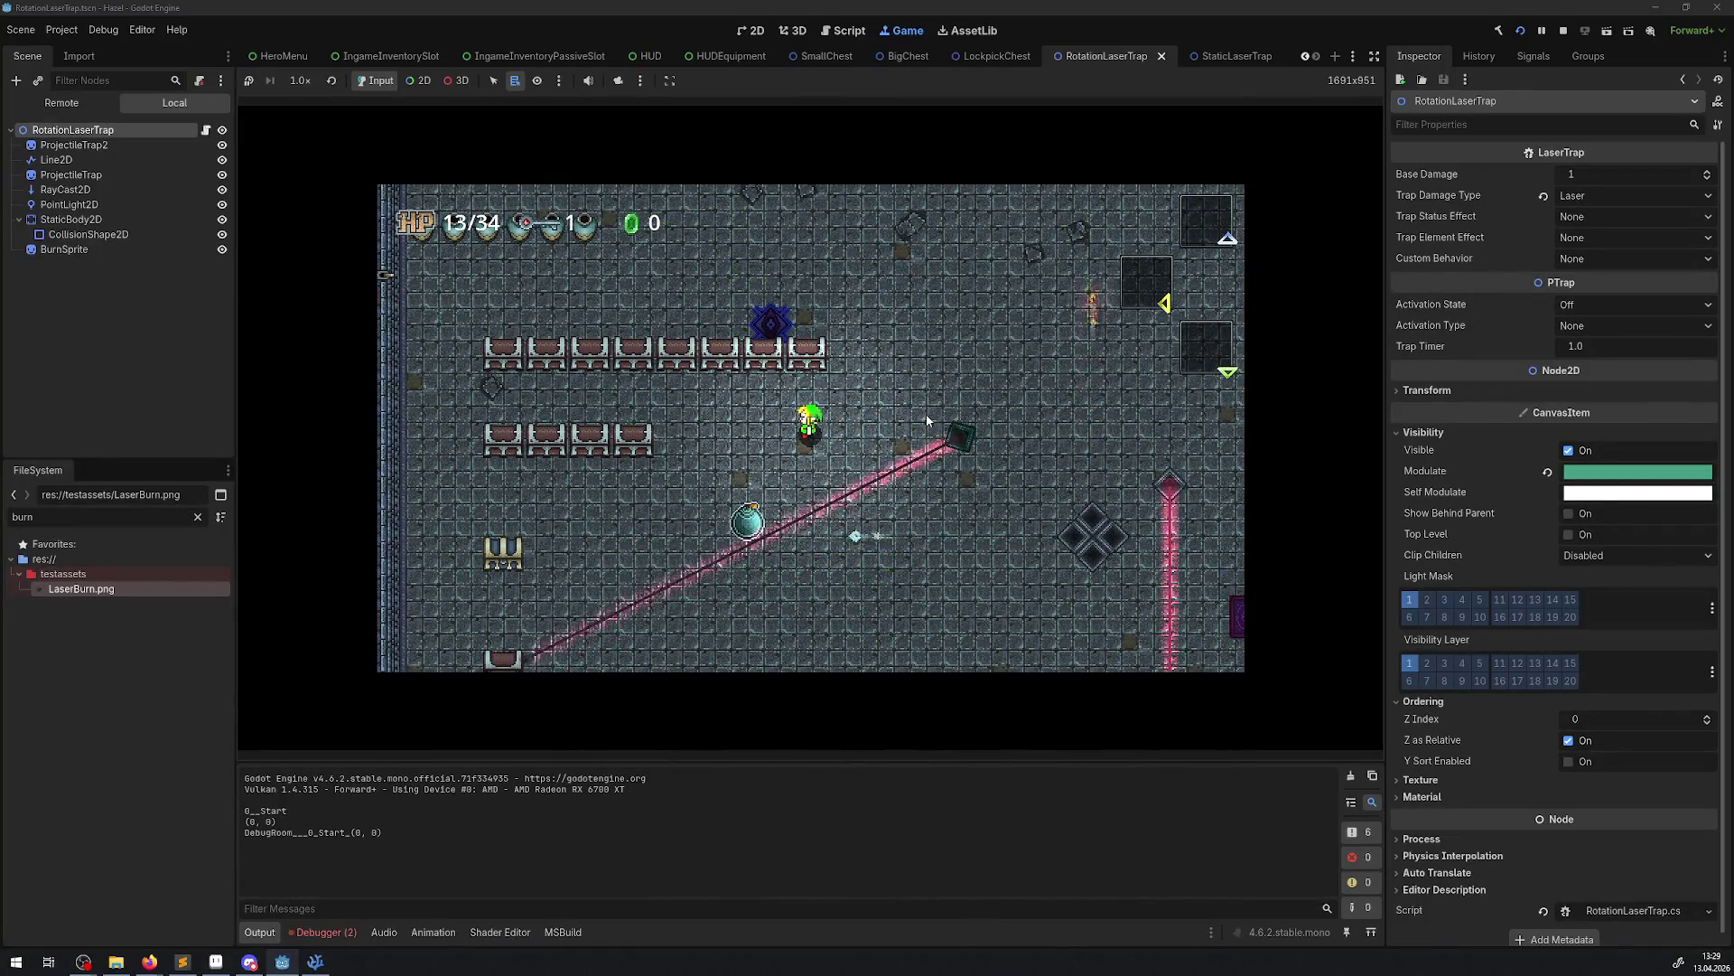
pyautogui.press('Left')
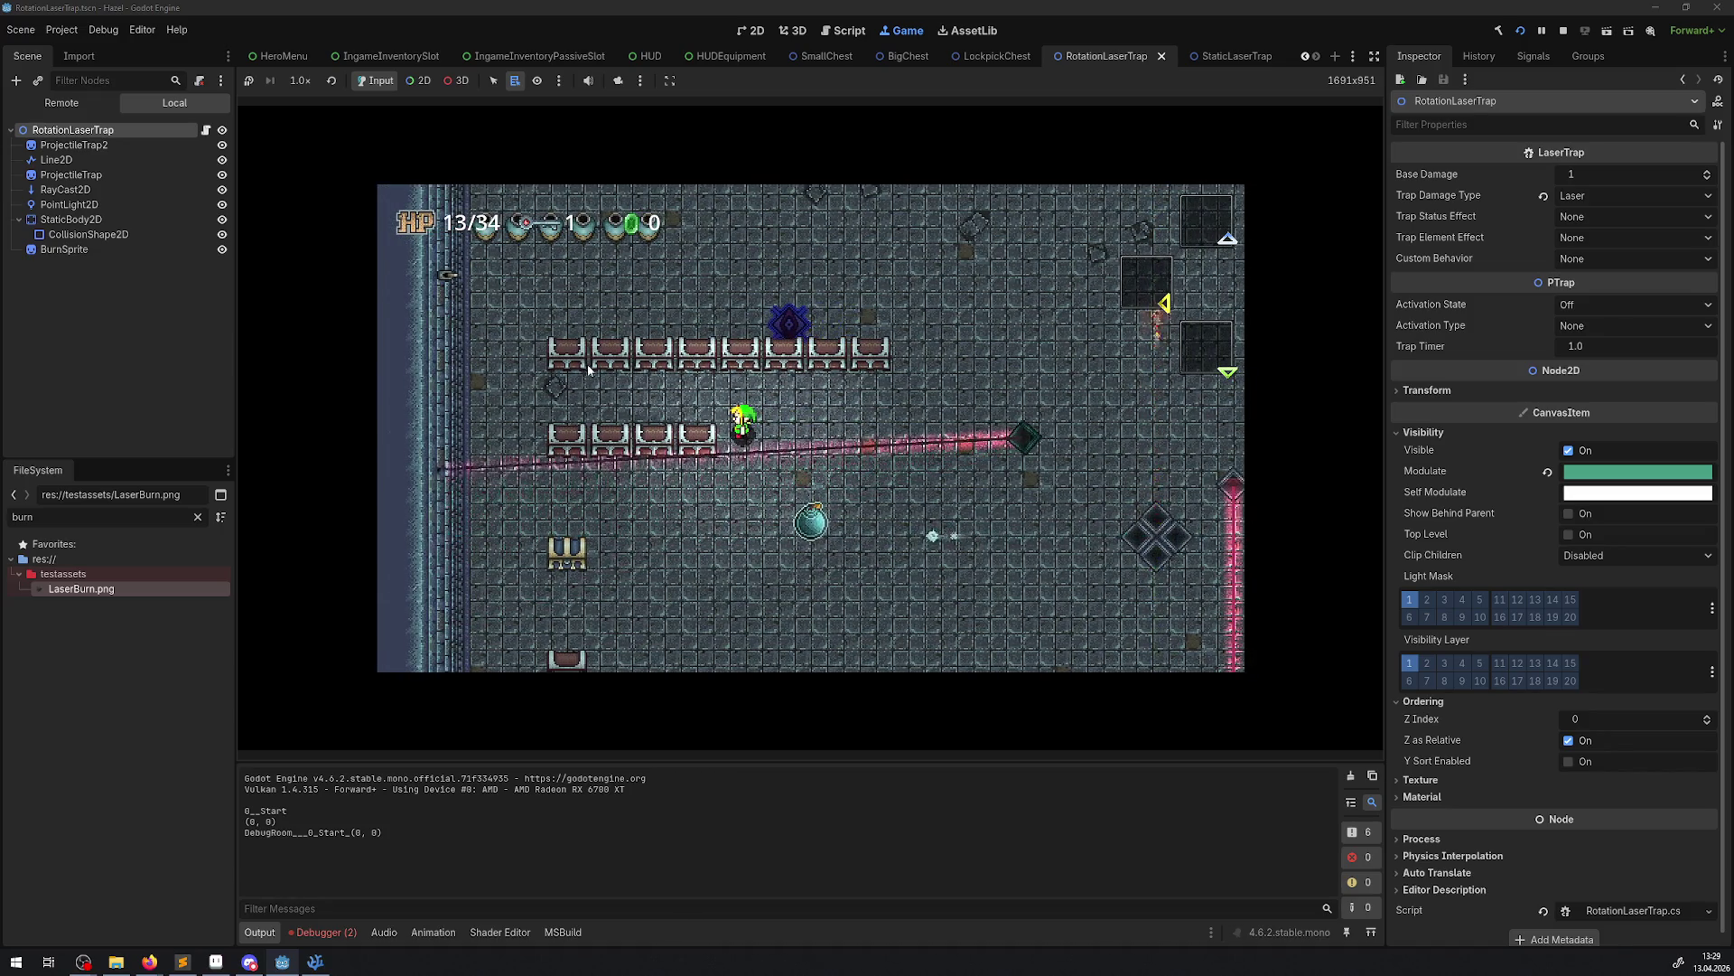
pyautogui.click(1374, 58)
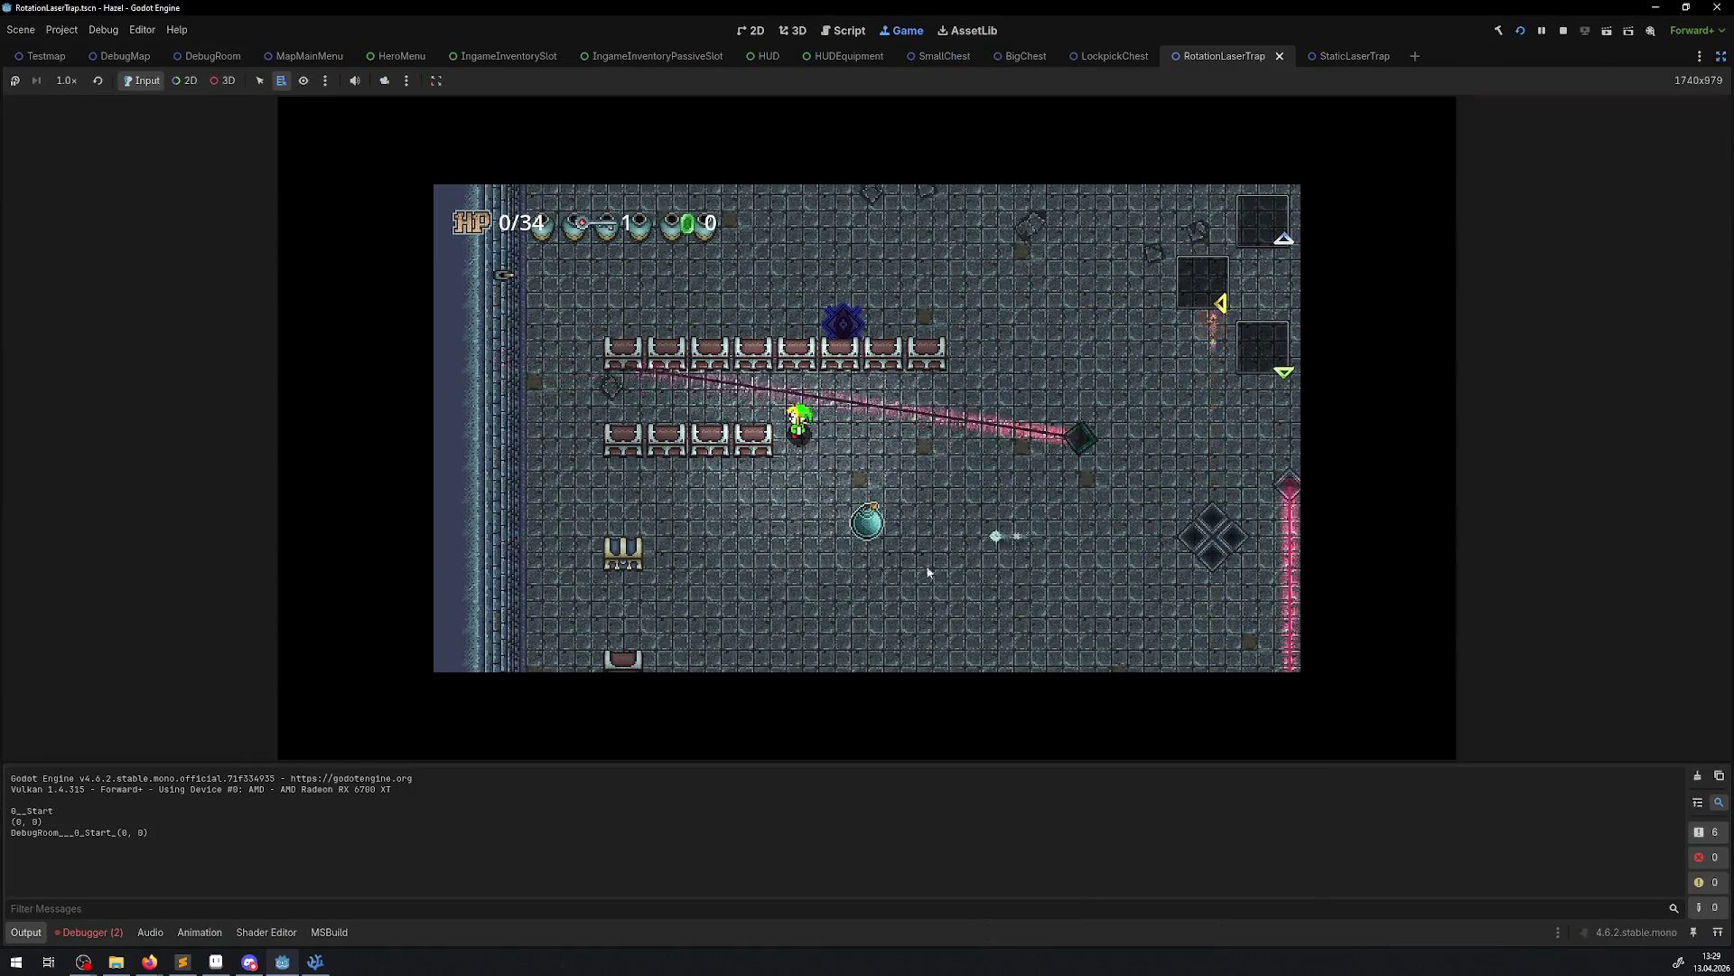
# Inspect the first laser NullReferenceException's stack trace in the Debugger Errors list
pyautogui.click(86, 932)
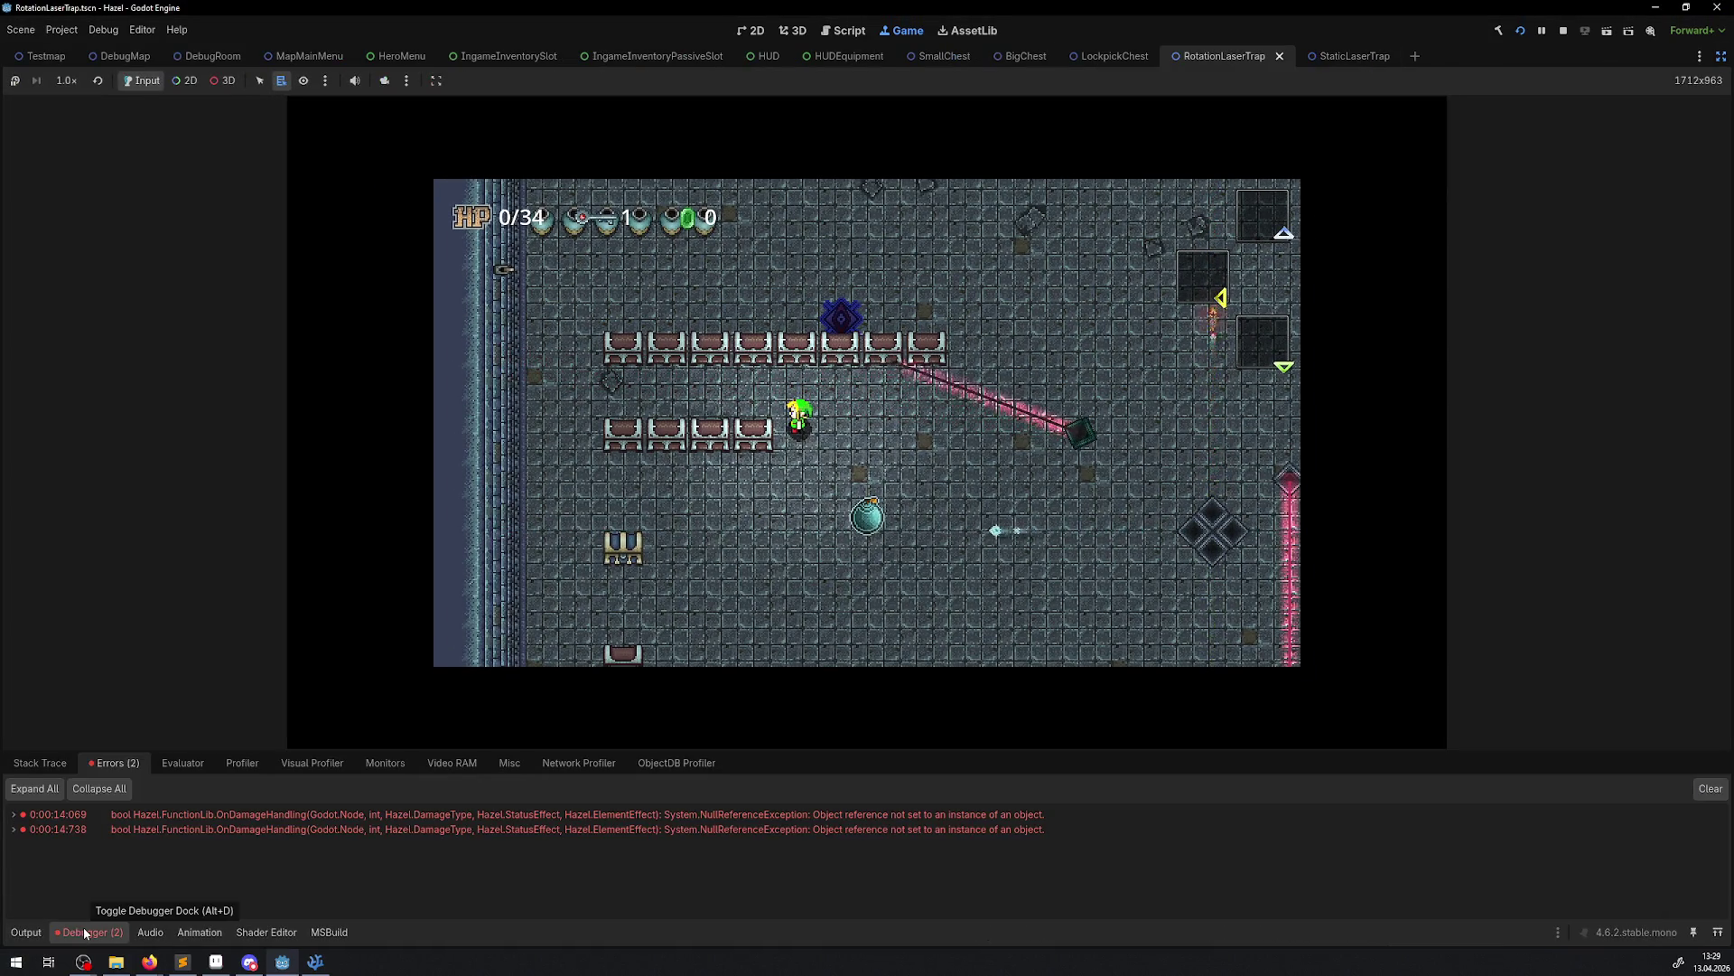
pyautogui.click(13, 820)
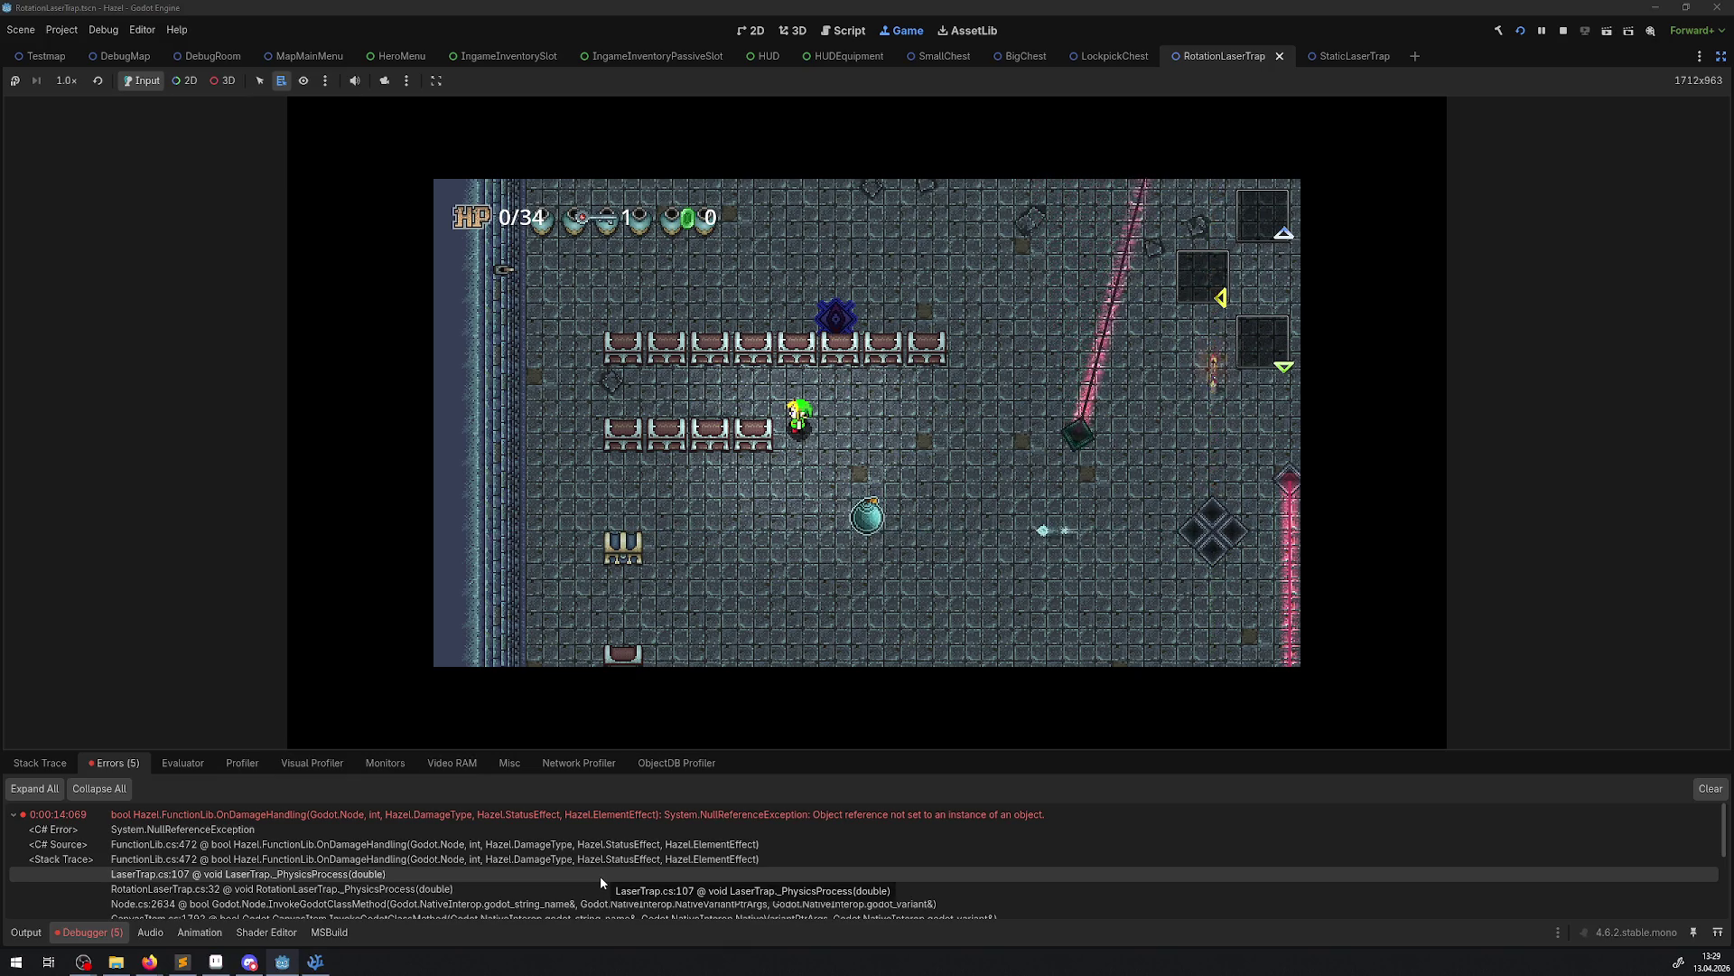
pyautogui.click(12, 816)
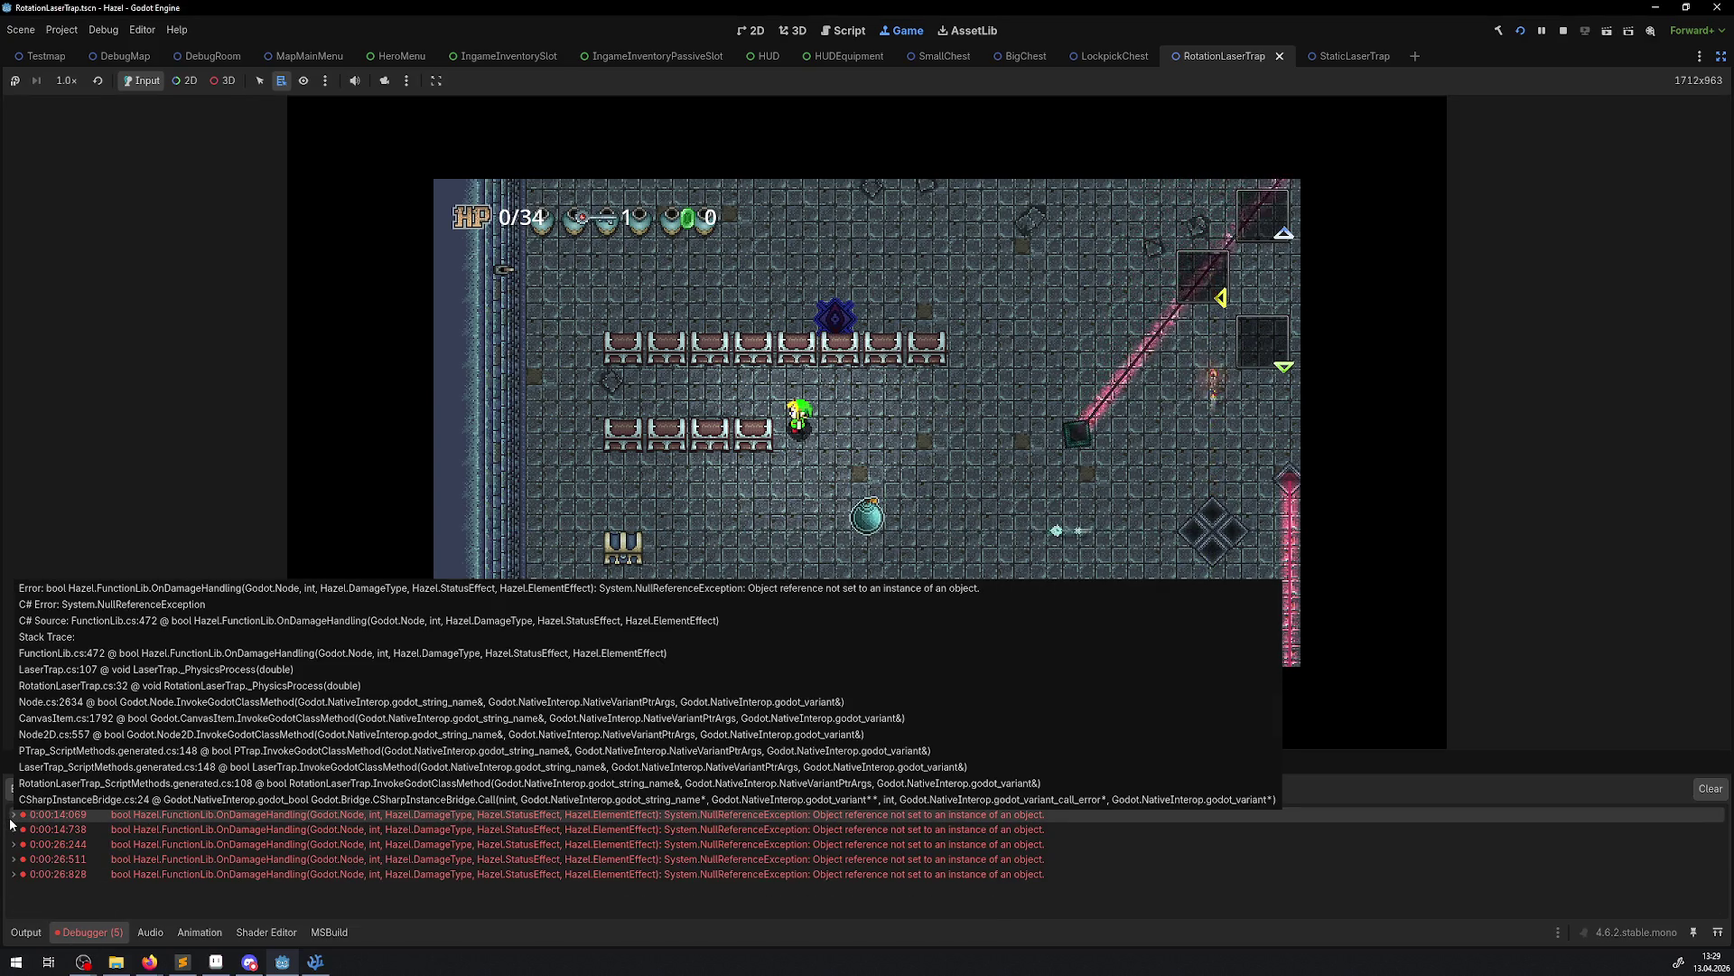
pyautogui.click(13, 816)
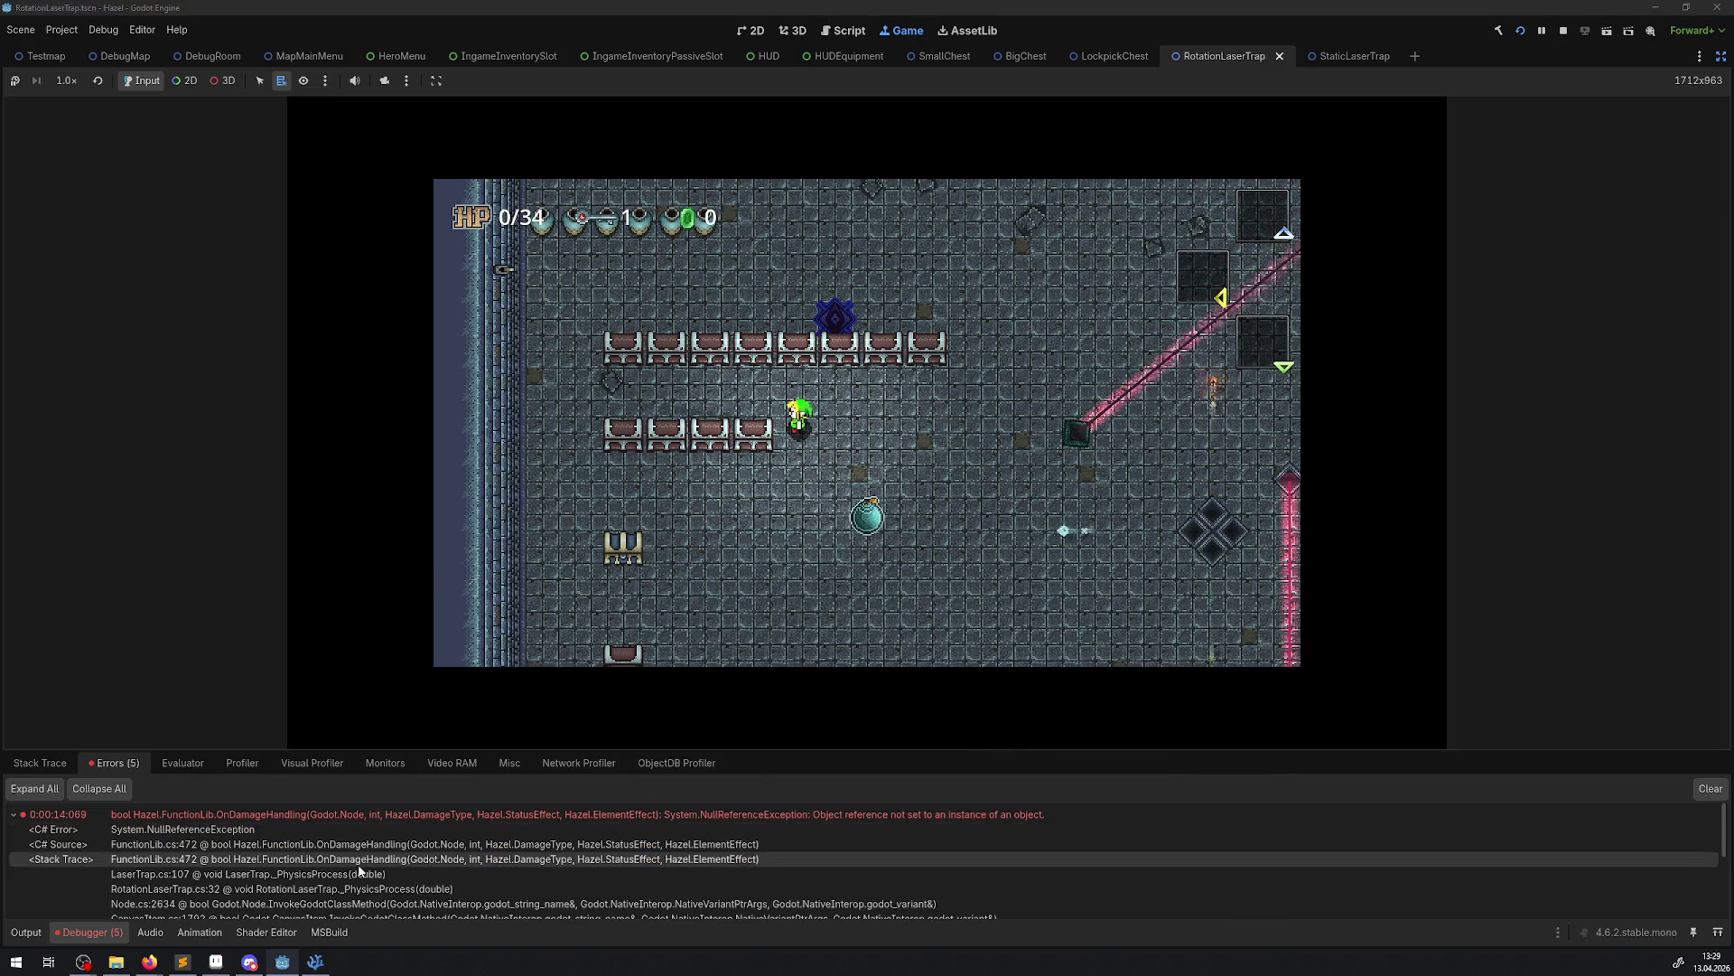
# Walk the hero right, down and up near the beams, then collapse the debugger panel
pyautogui.press('Right')
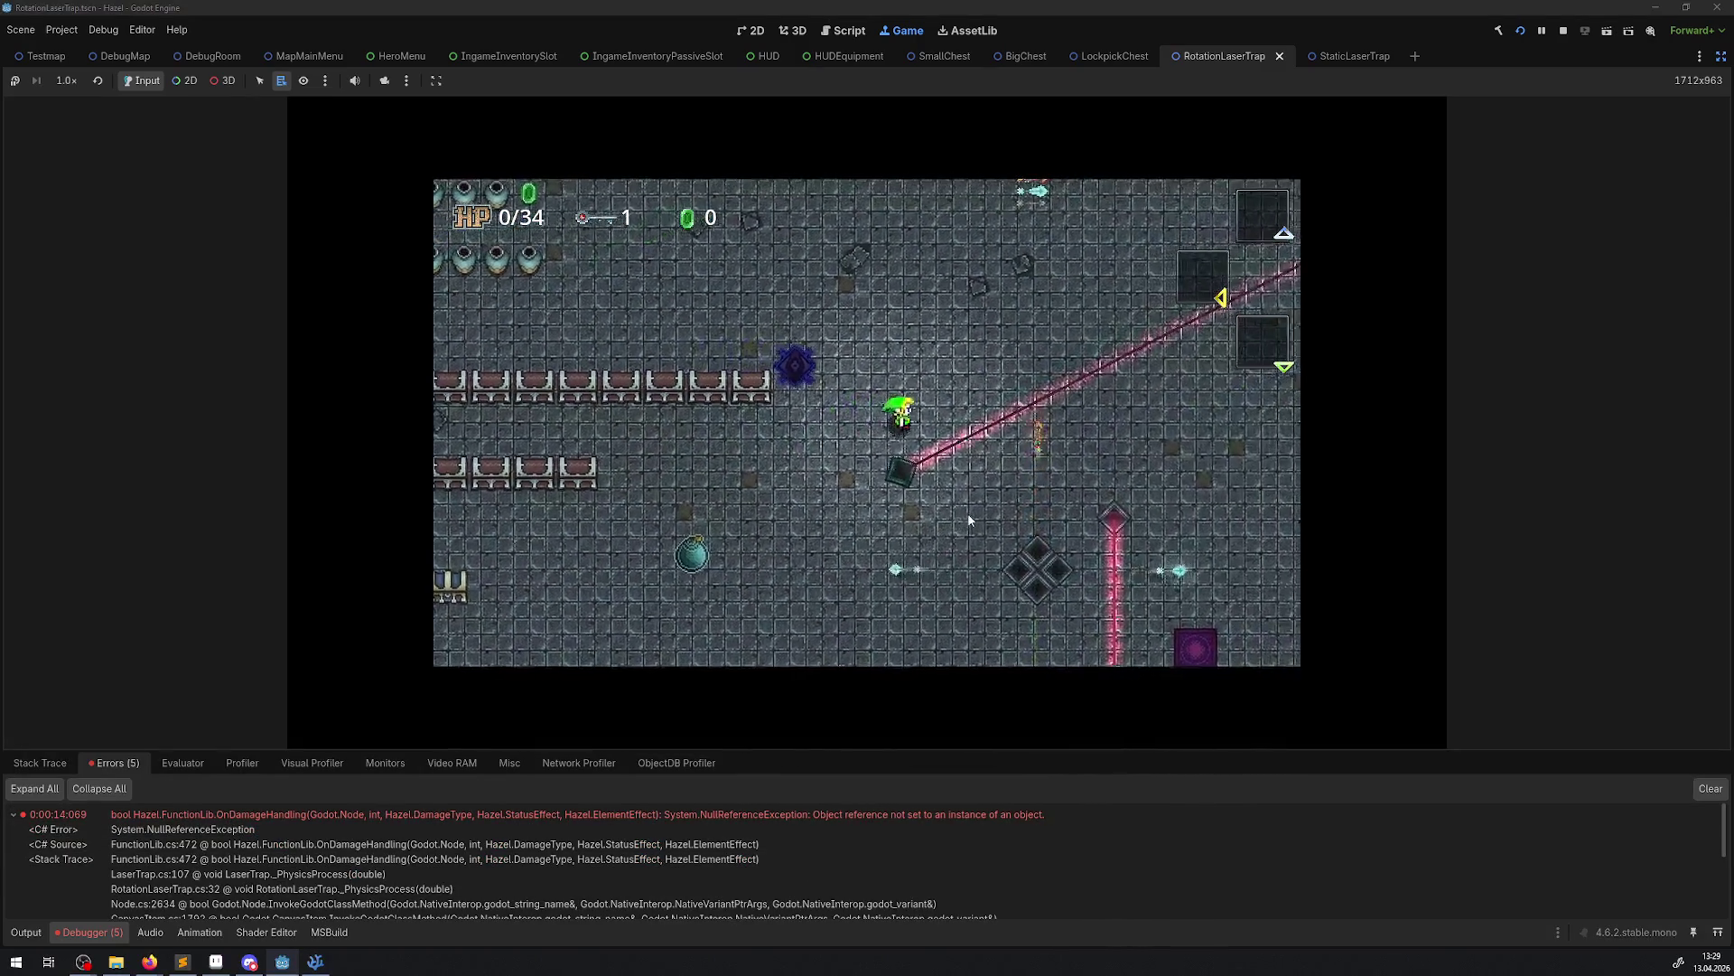
pyautogui.press('Down')
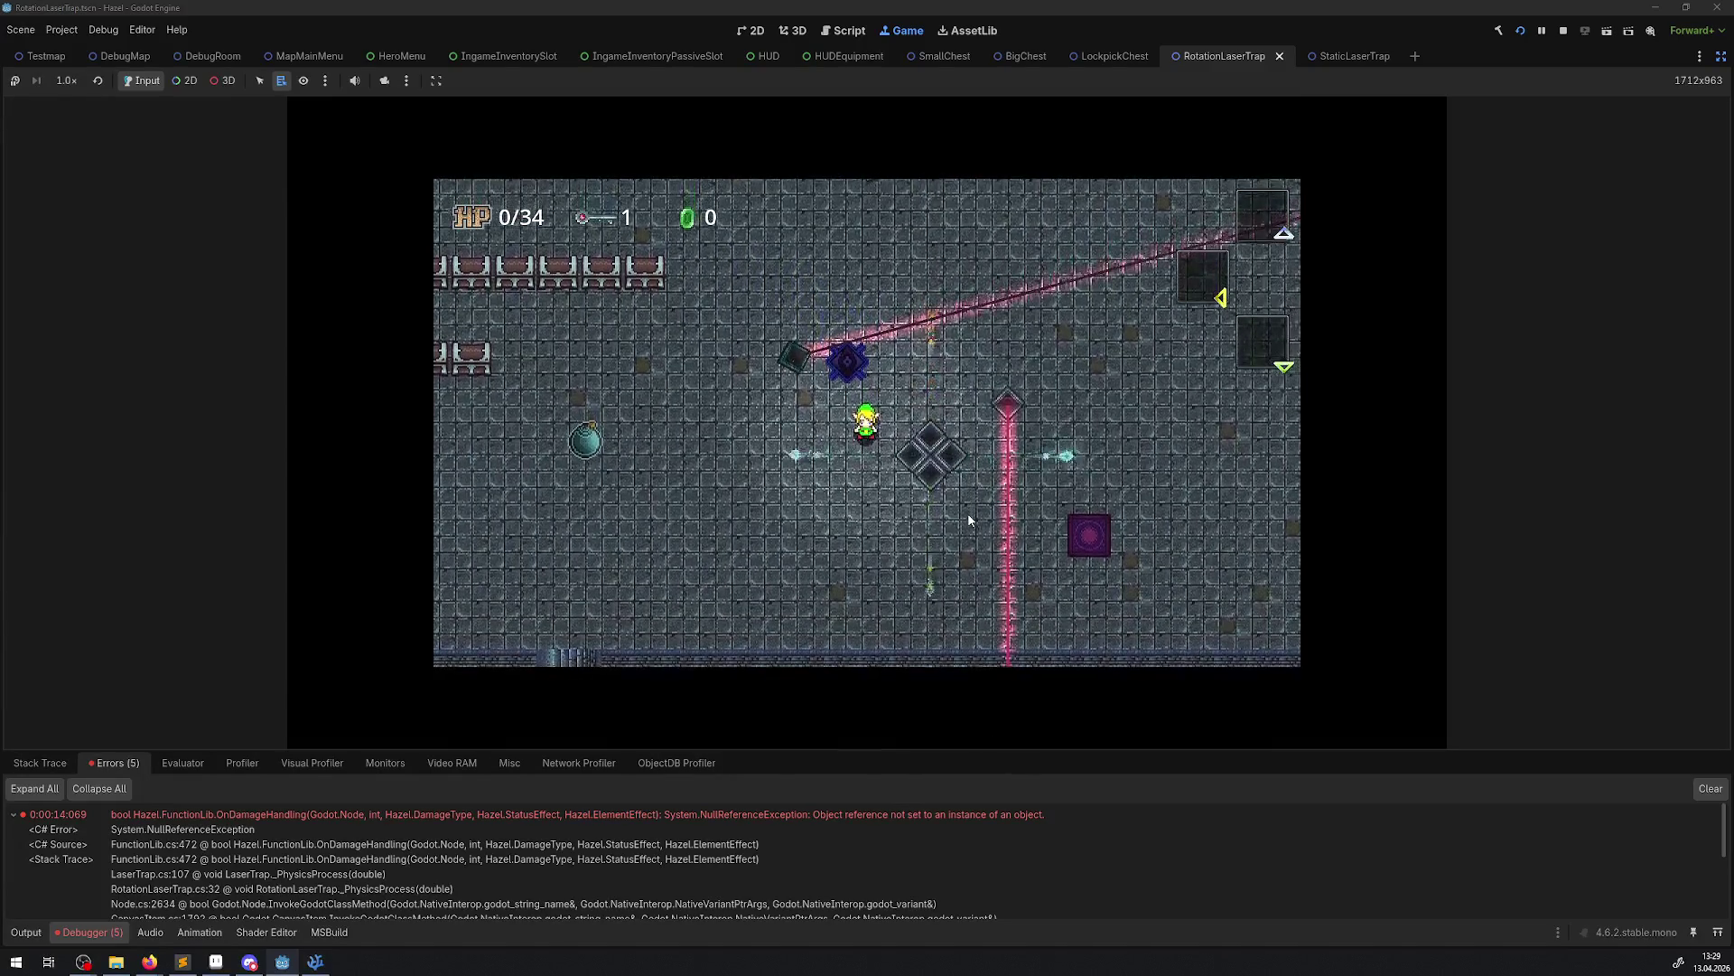
pyautogui.press('Up')
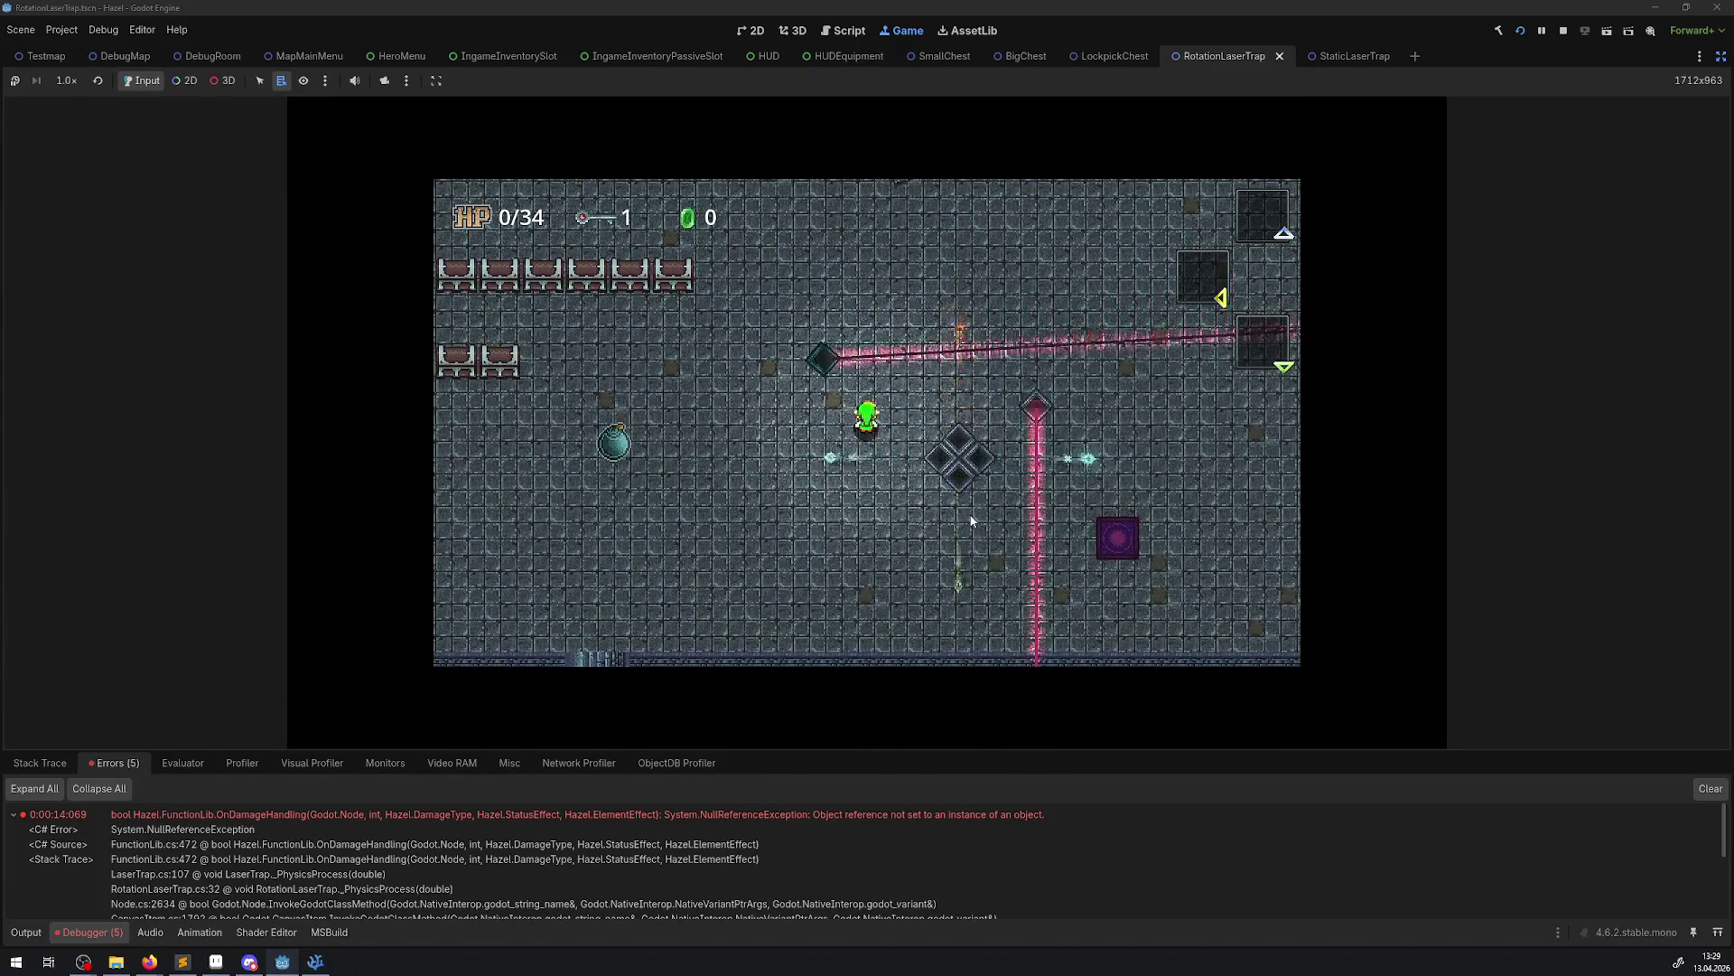
pyautogui.click(99, 932)
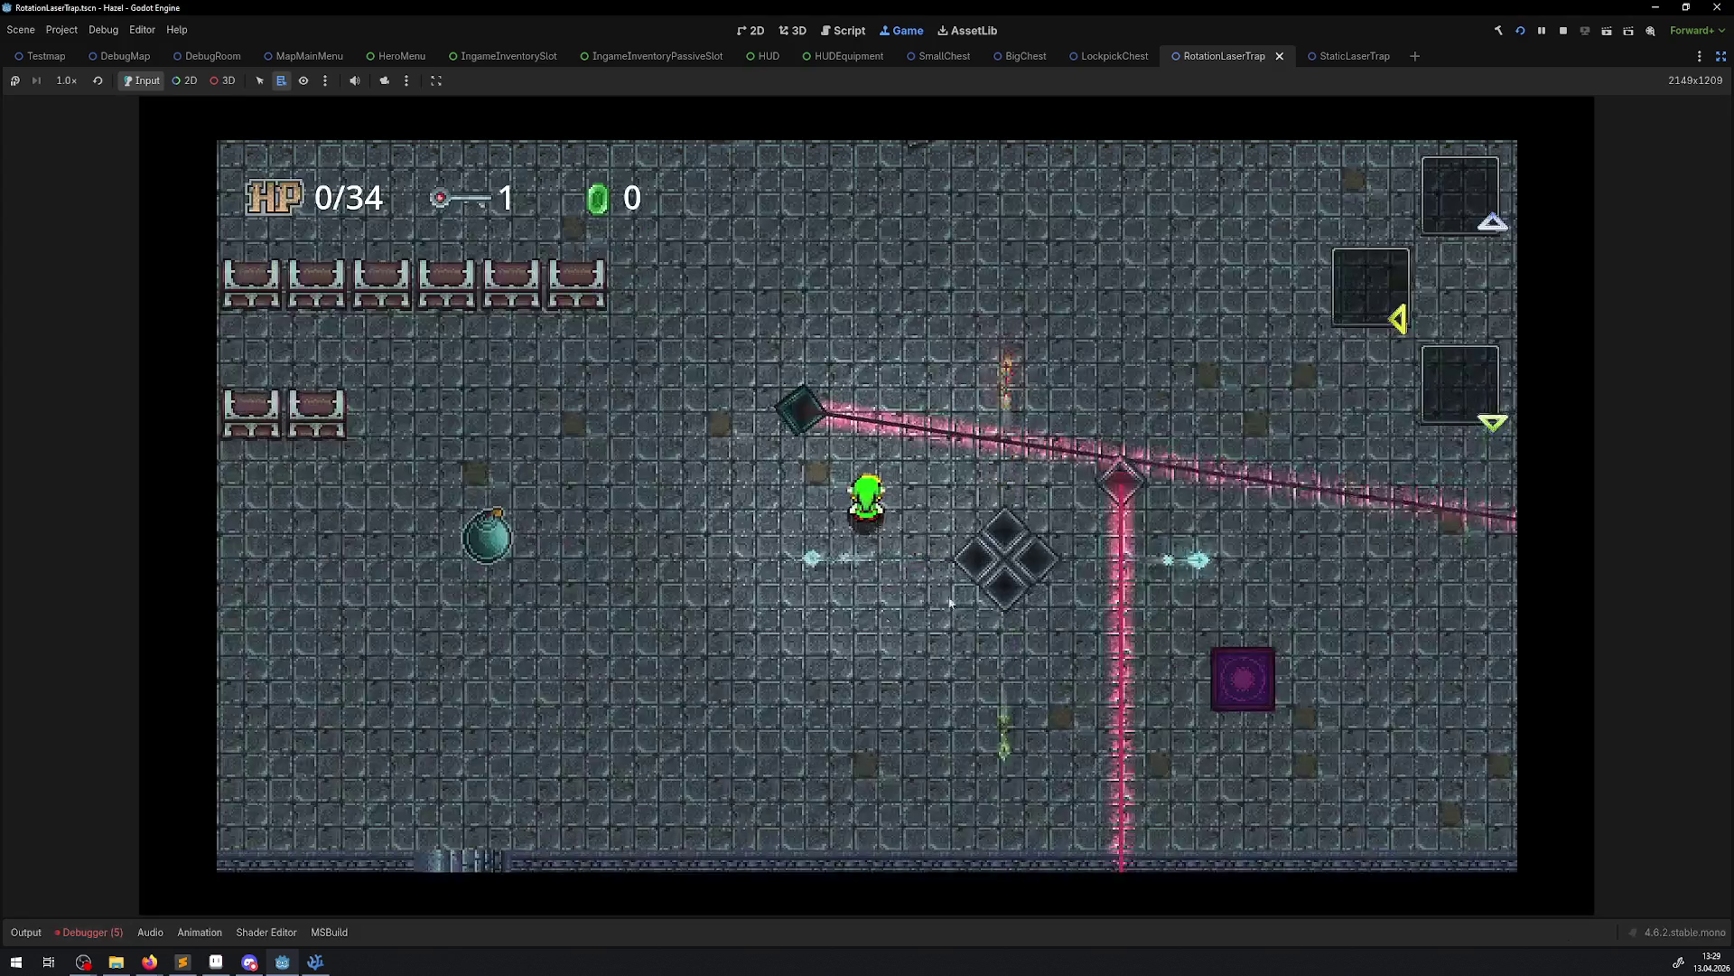
# Walk the hero down, right, then back left beneath the slowly sweeping beam
pyautogui.press('Down')
pyautogui.press('Right')
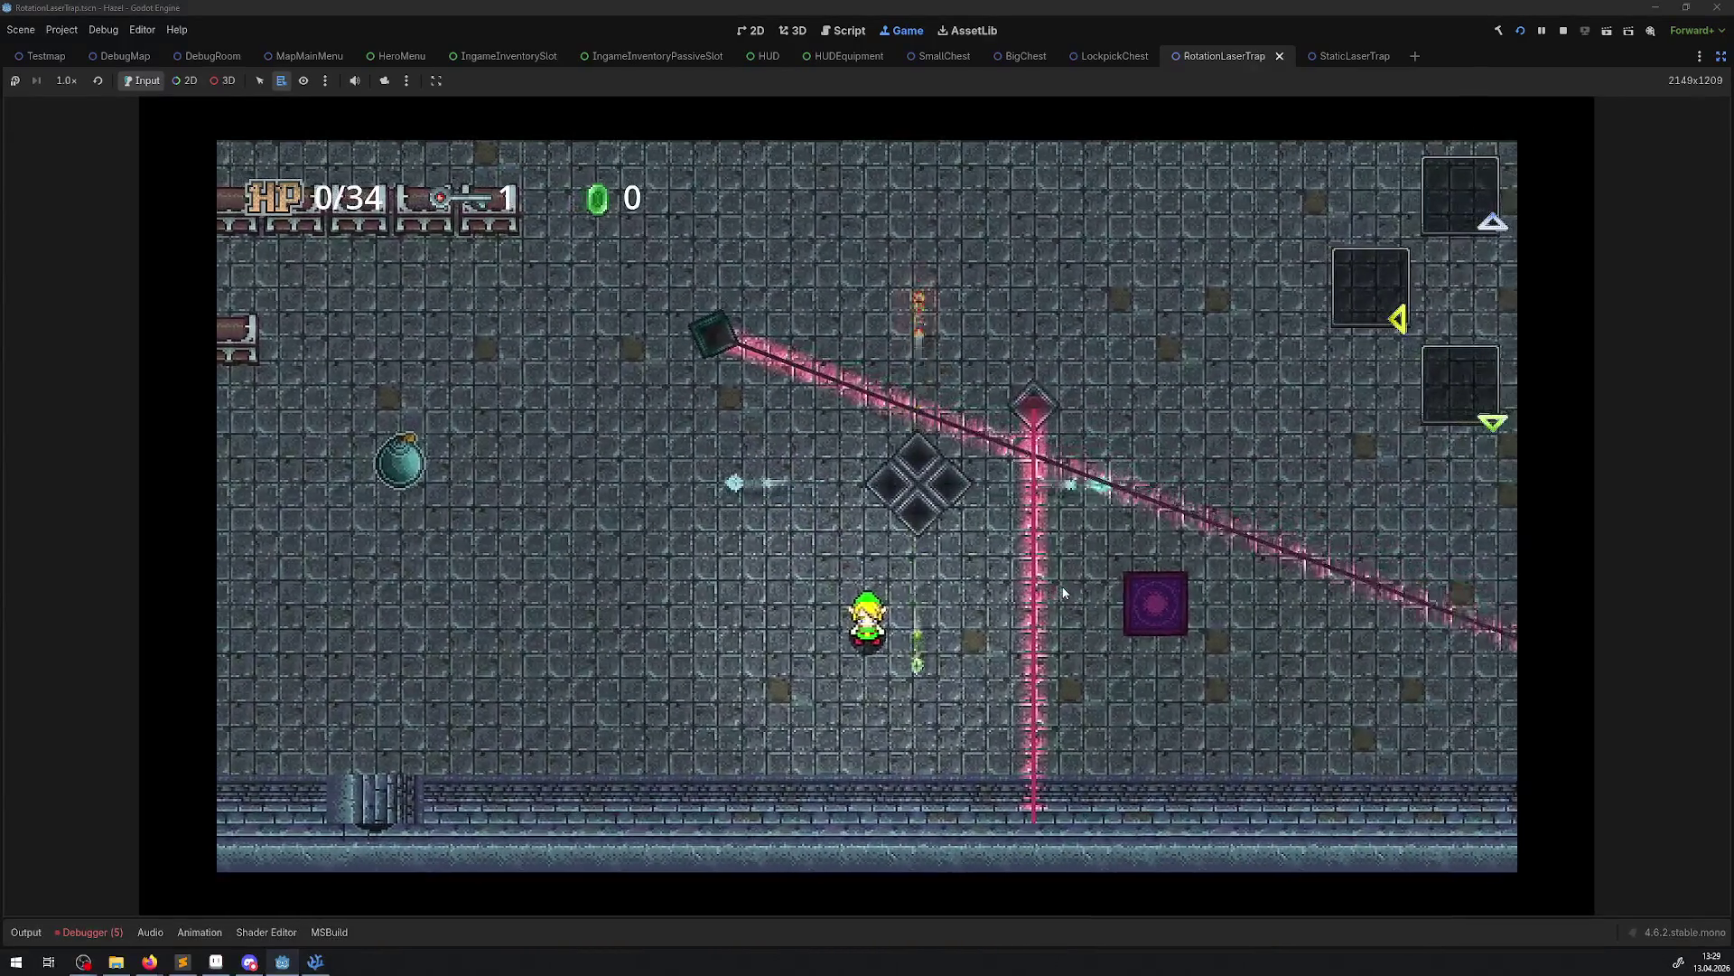
pyautogui.press('Left')
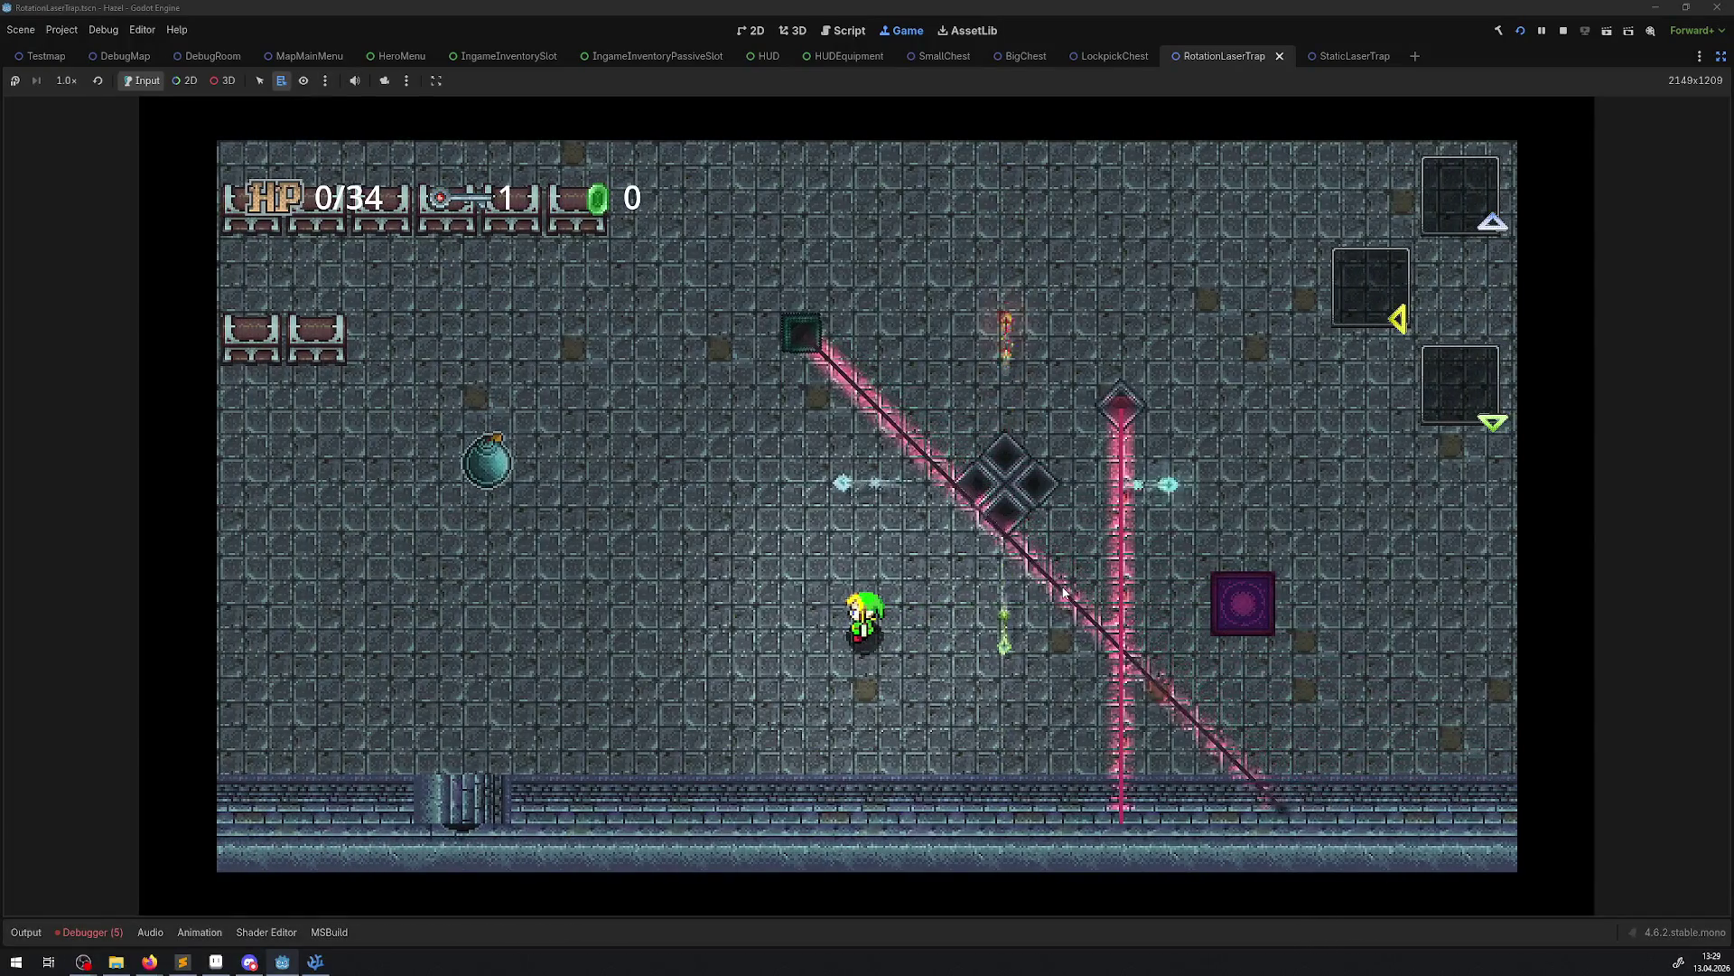
pyautogui.press('Left')
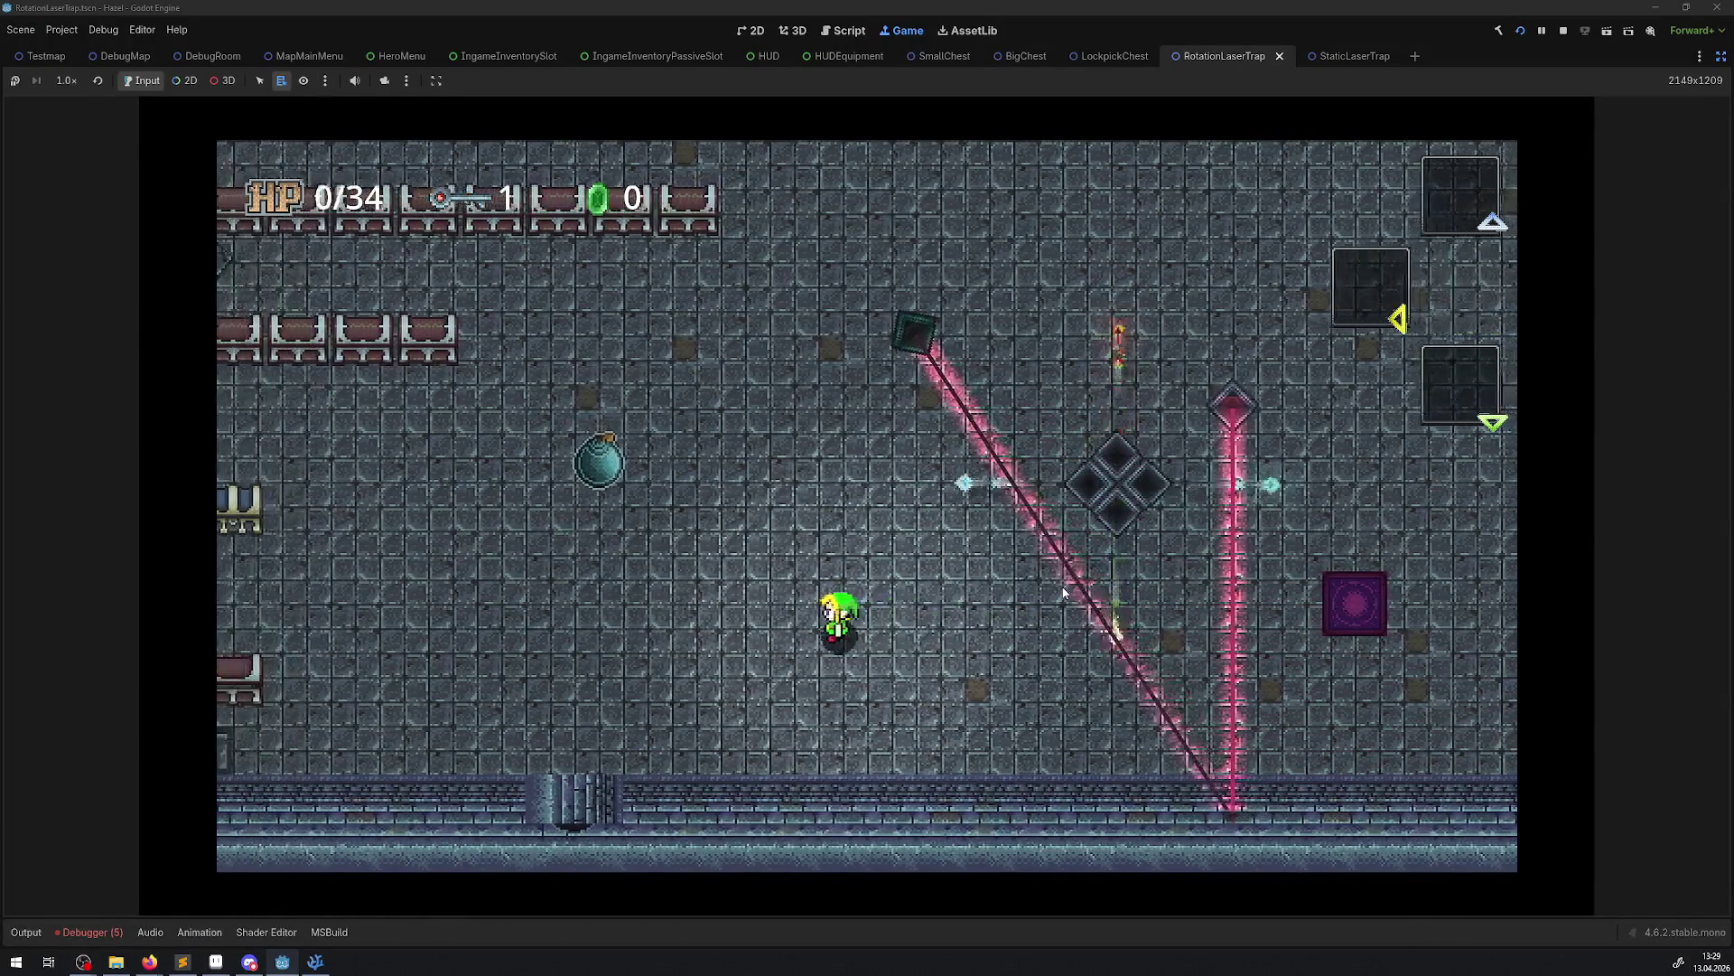
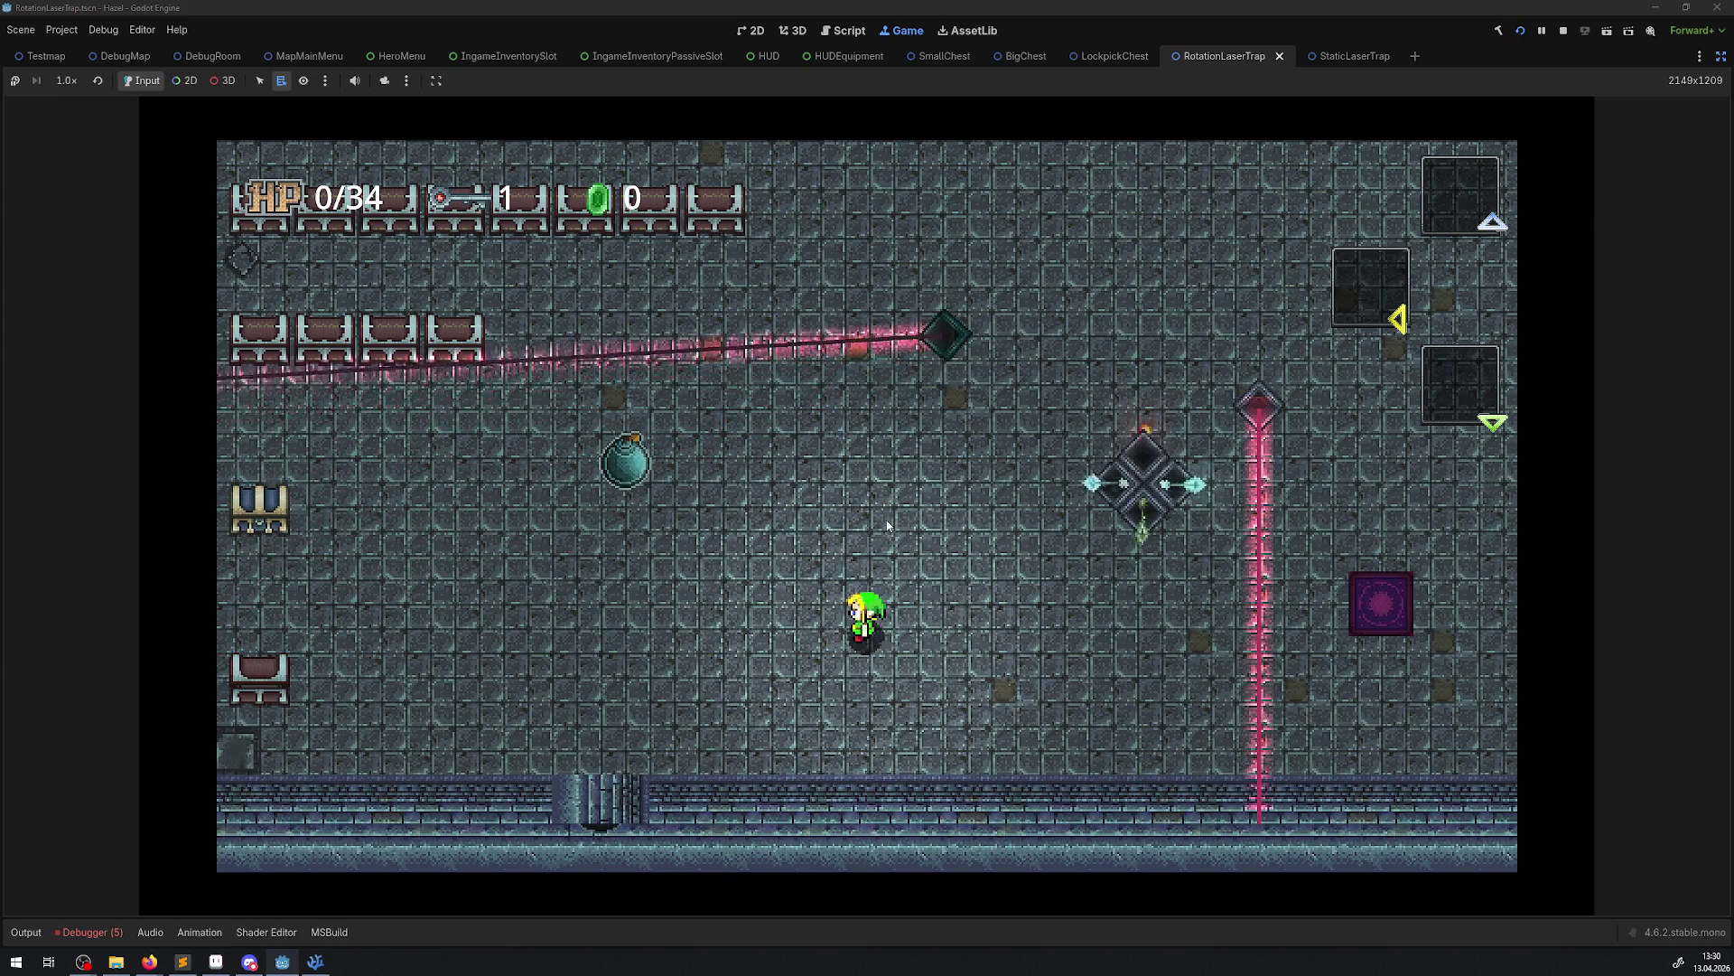
# Stop the running game, select the Line2D laser, and expand its Fill and Capping sections
pyautogui.press('Up')
pyautogui.press('F8')
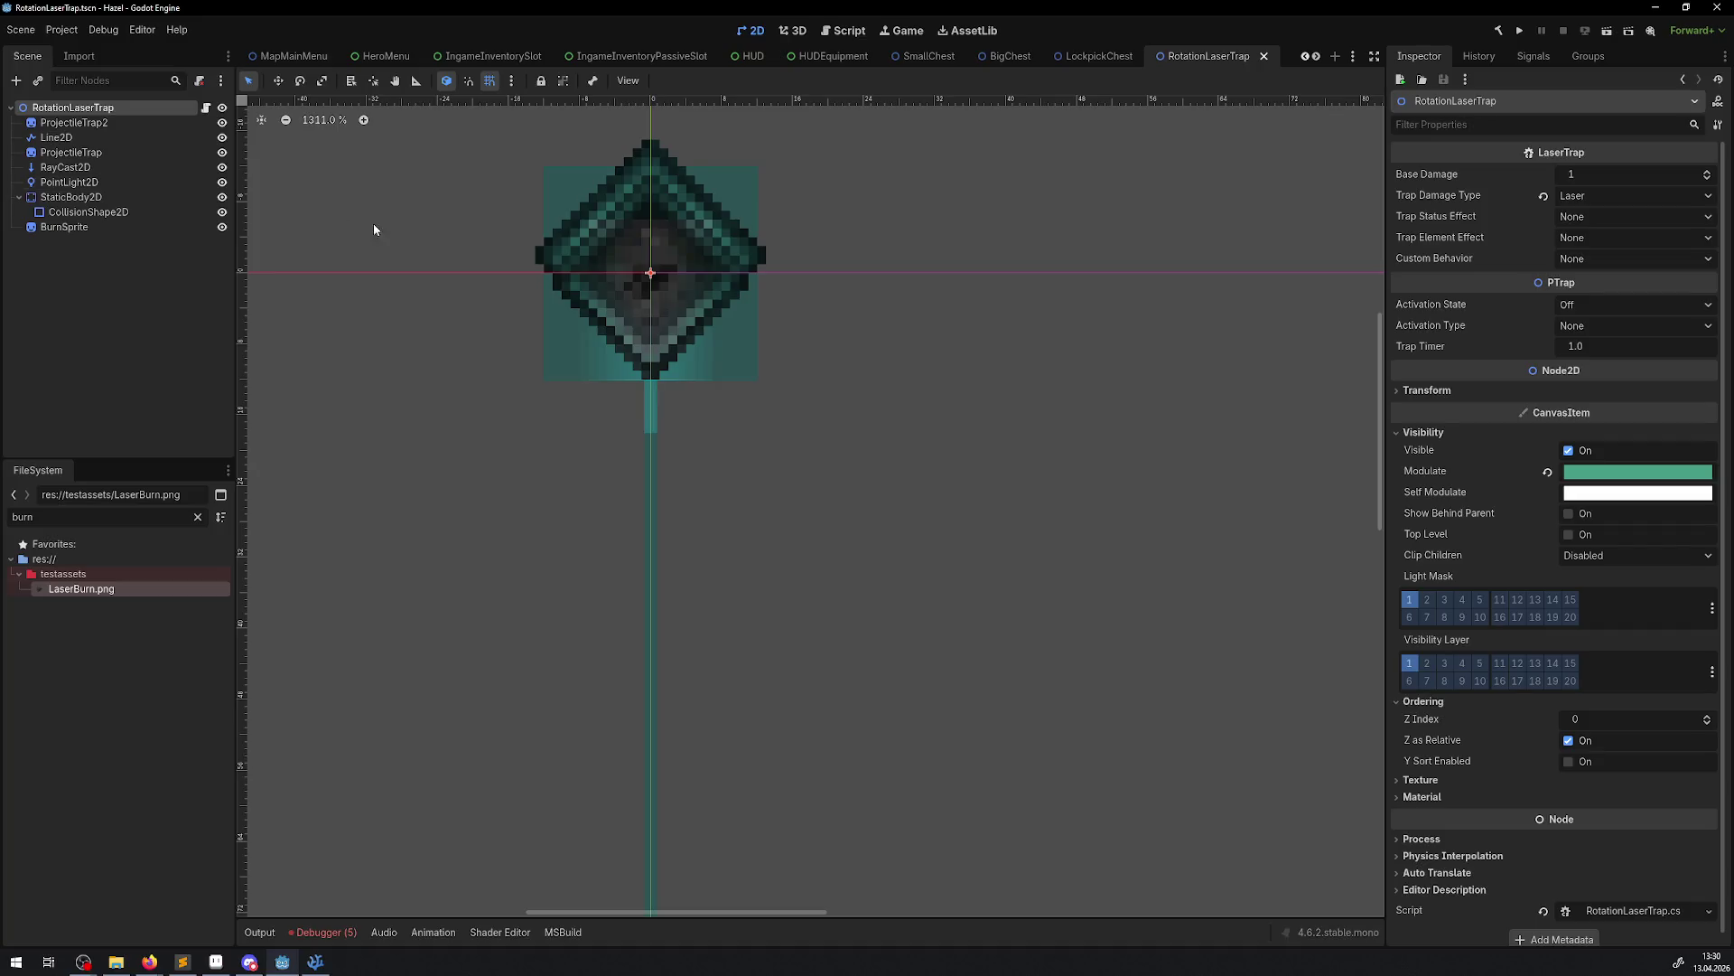
pyautogui.click(56, 137)
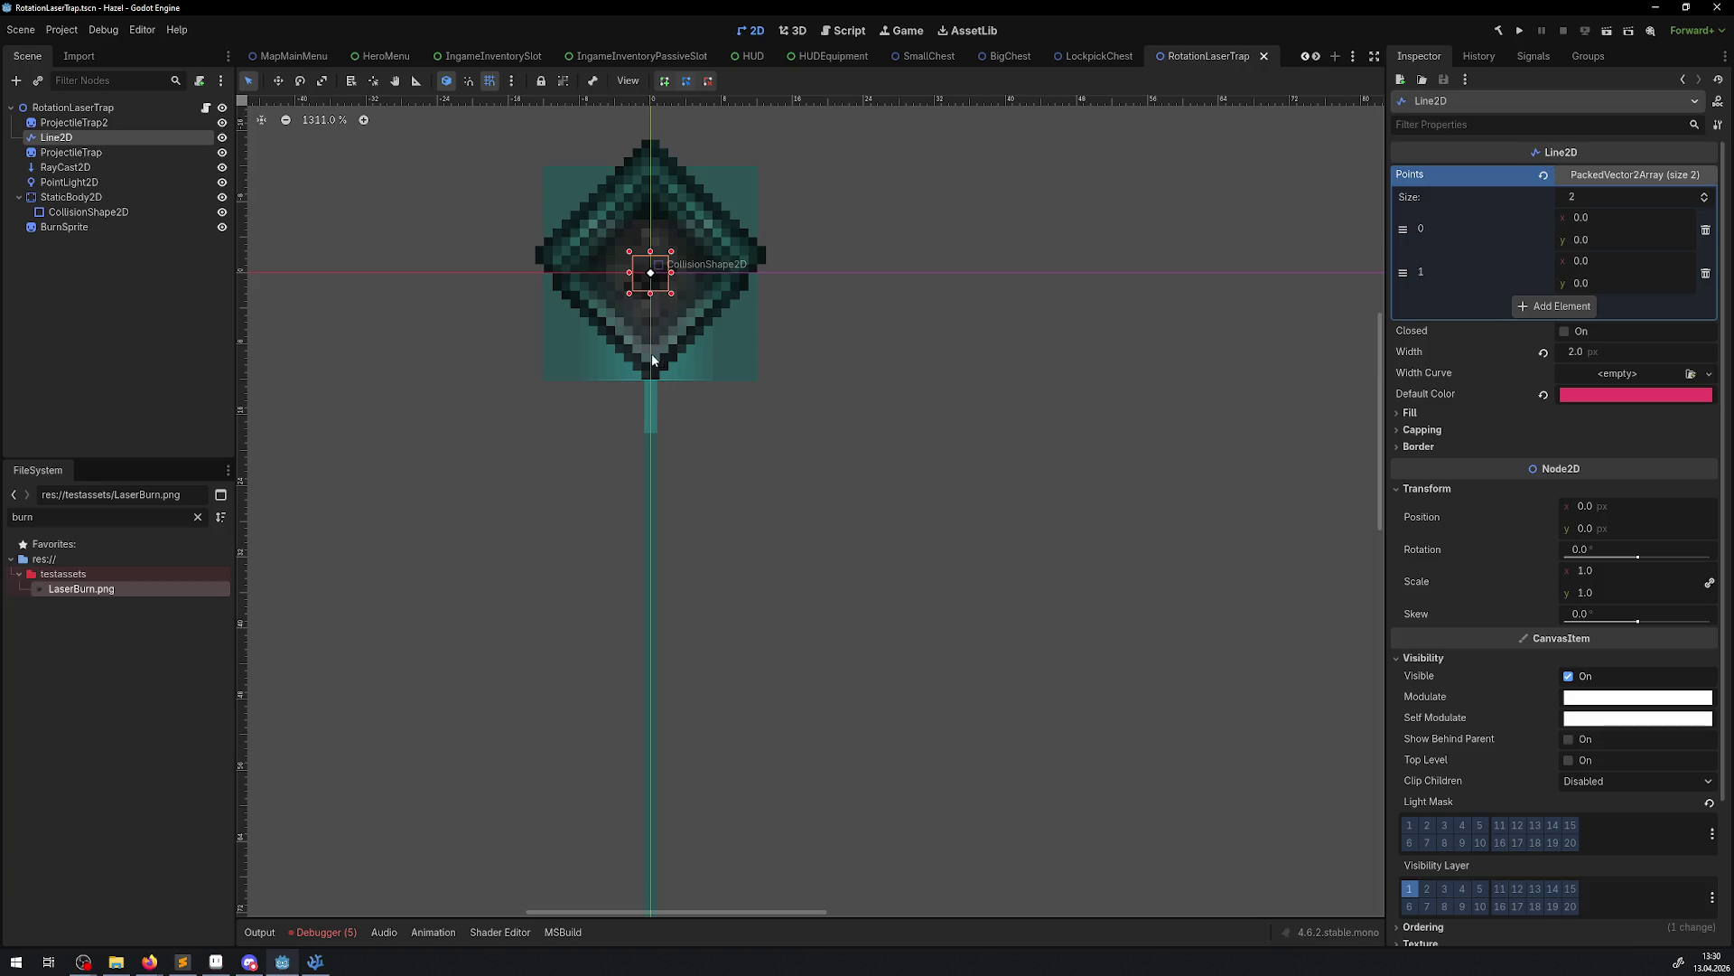
pyautogui.moveTo(1438, 380)
pyautogui.click(1396, 414)
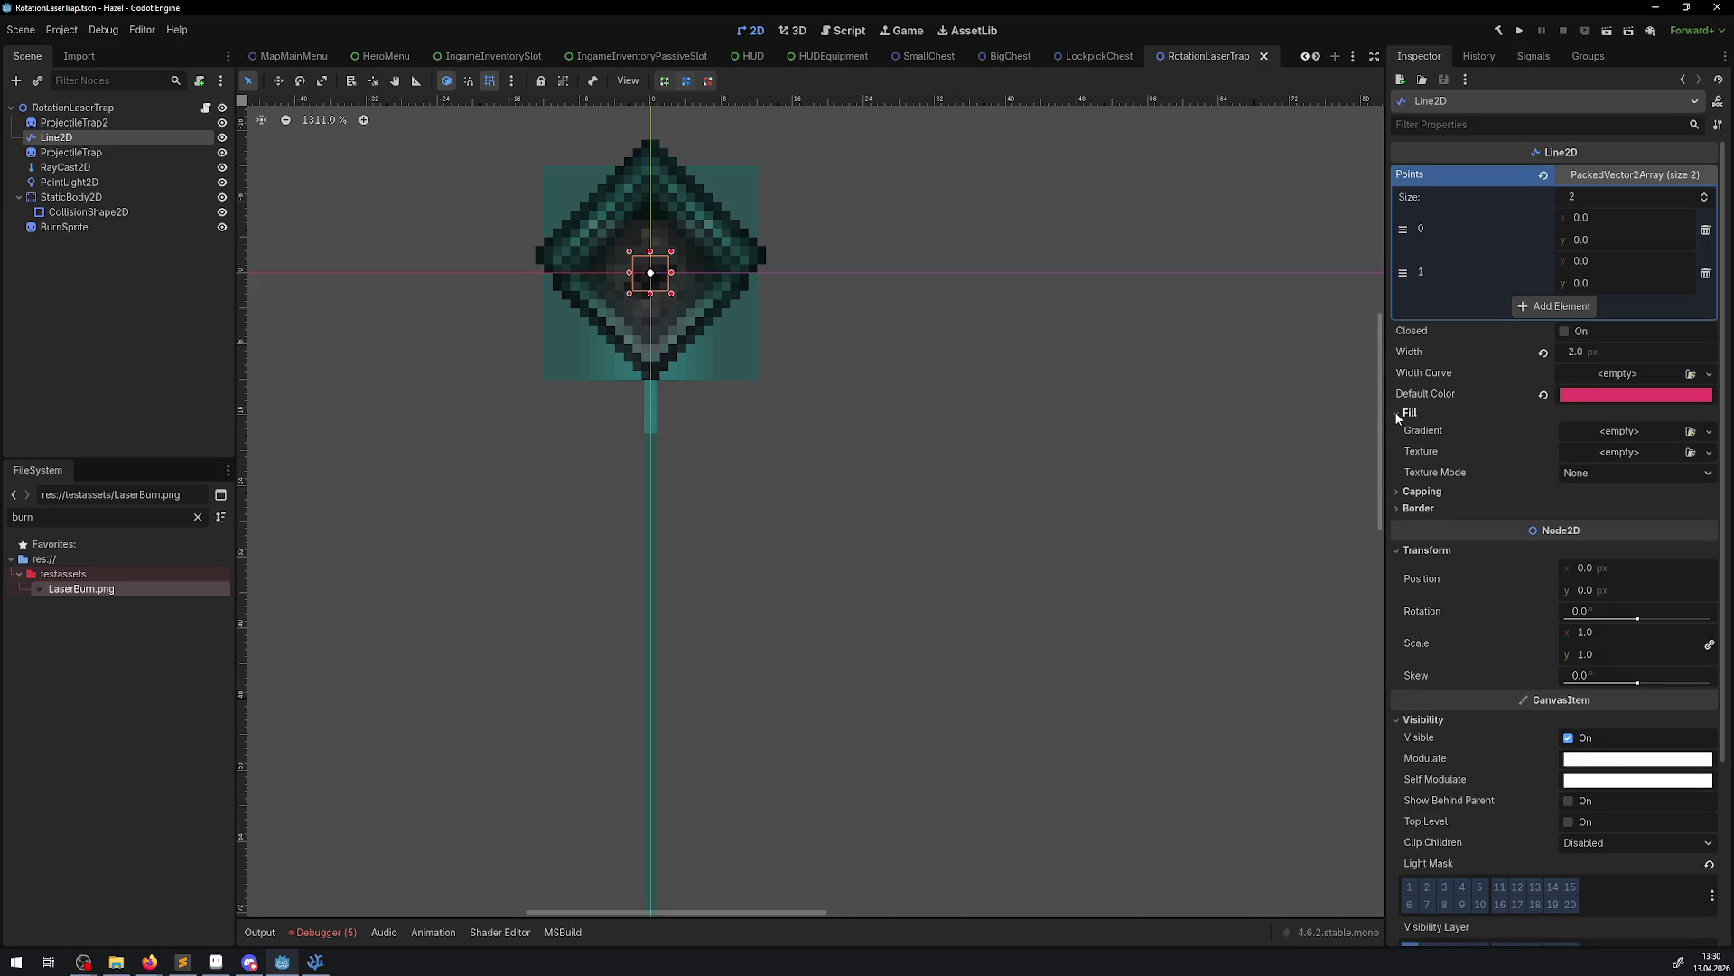
pyautogui.click(1398, 492)
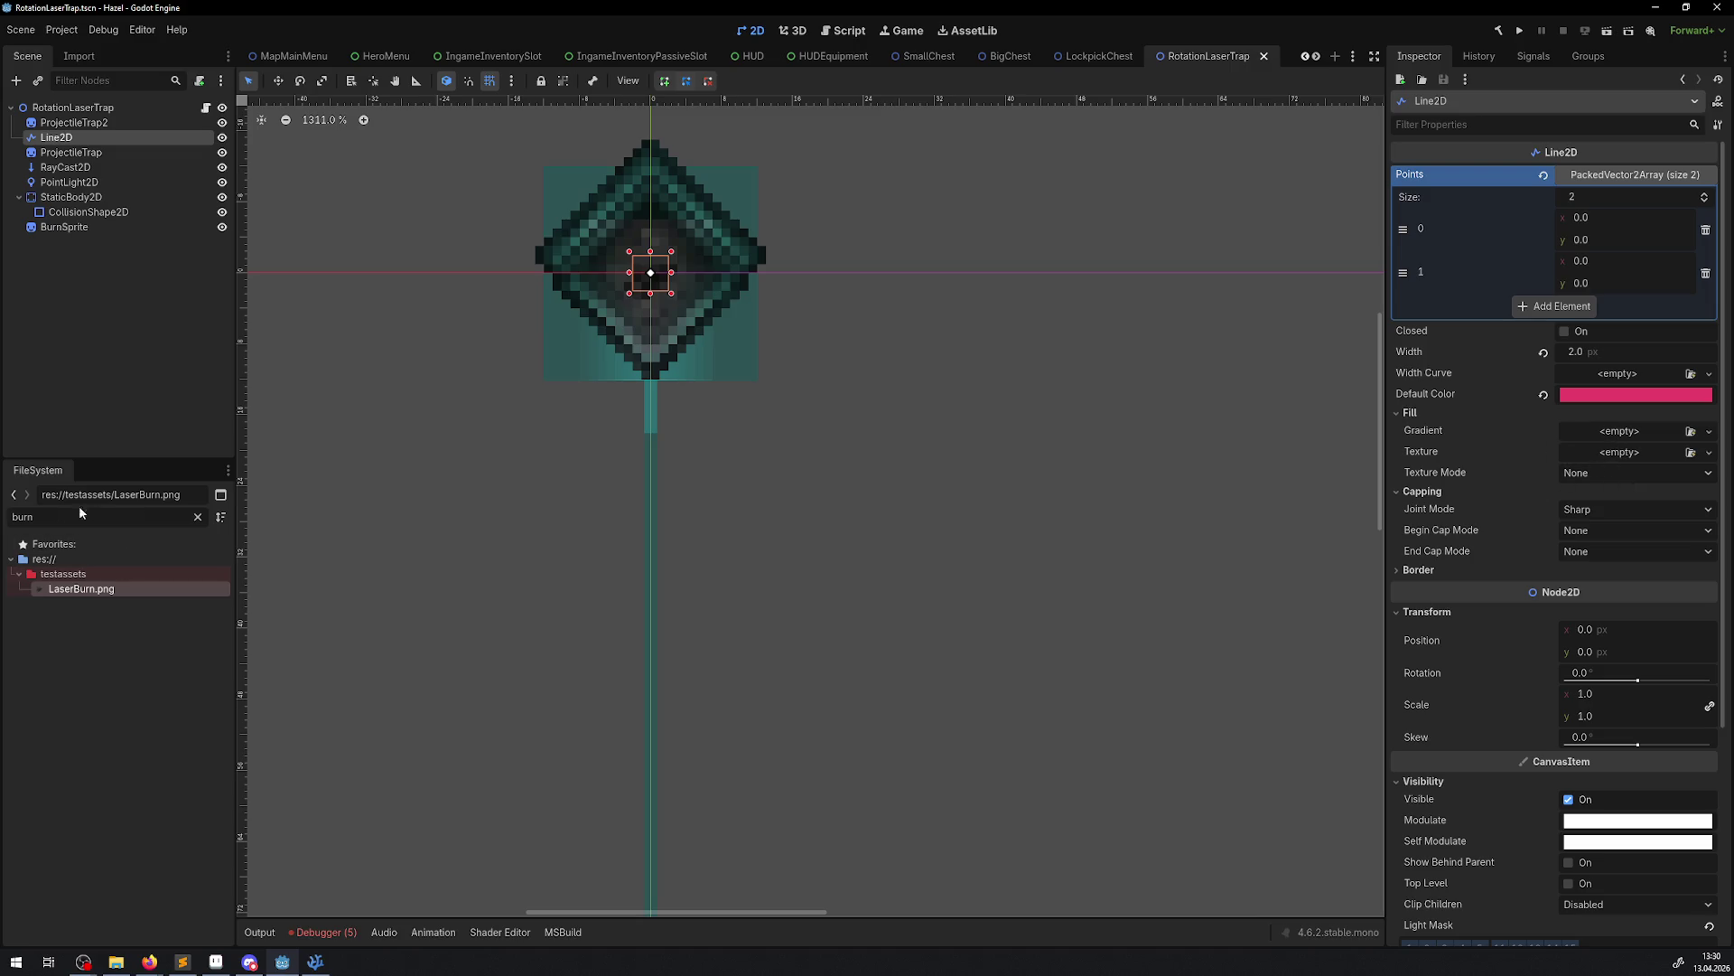
# Filter FileSystem for 'lig', set Light2.png as the laser's texture, and run the project
pyautogui.write('lig')
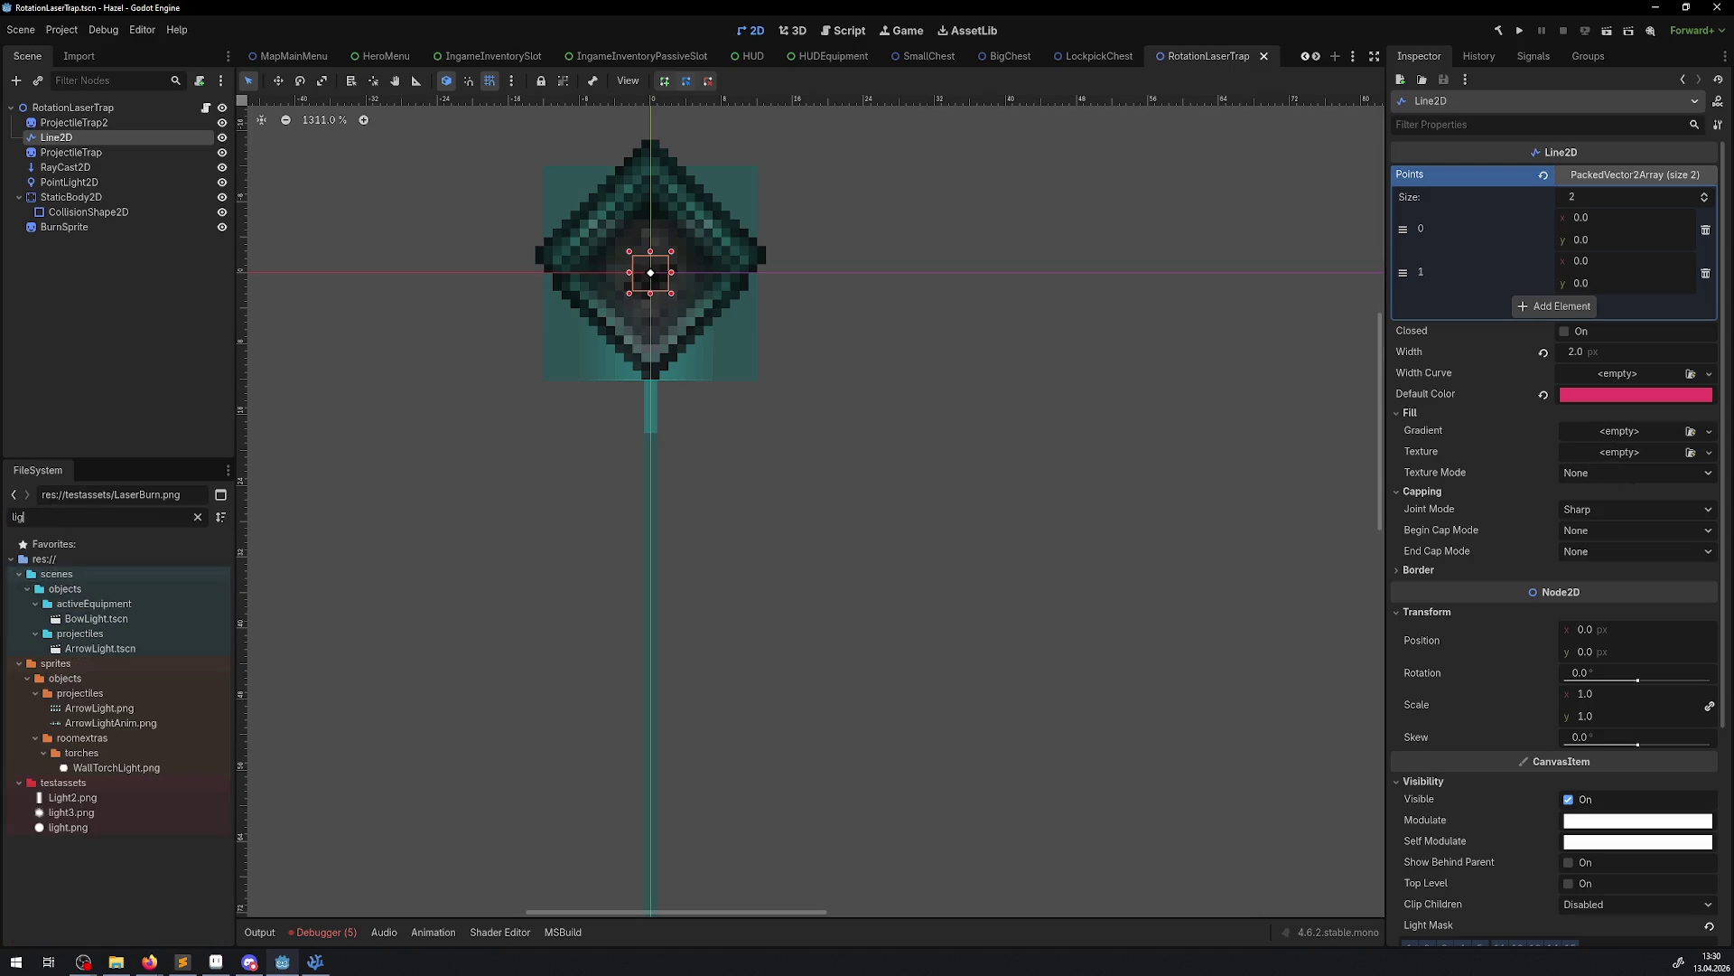
pyautogui.moveTo(71, 798); pyautogui.dragTo(1497, 513)
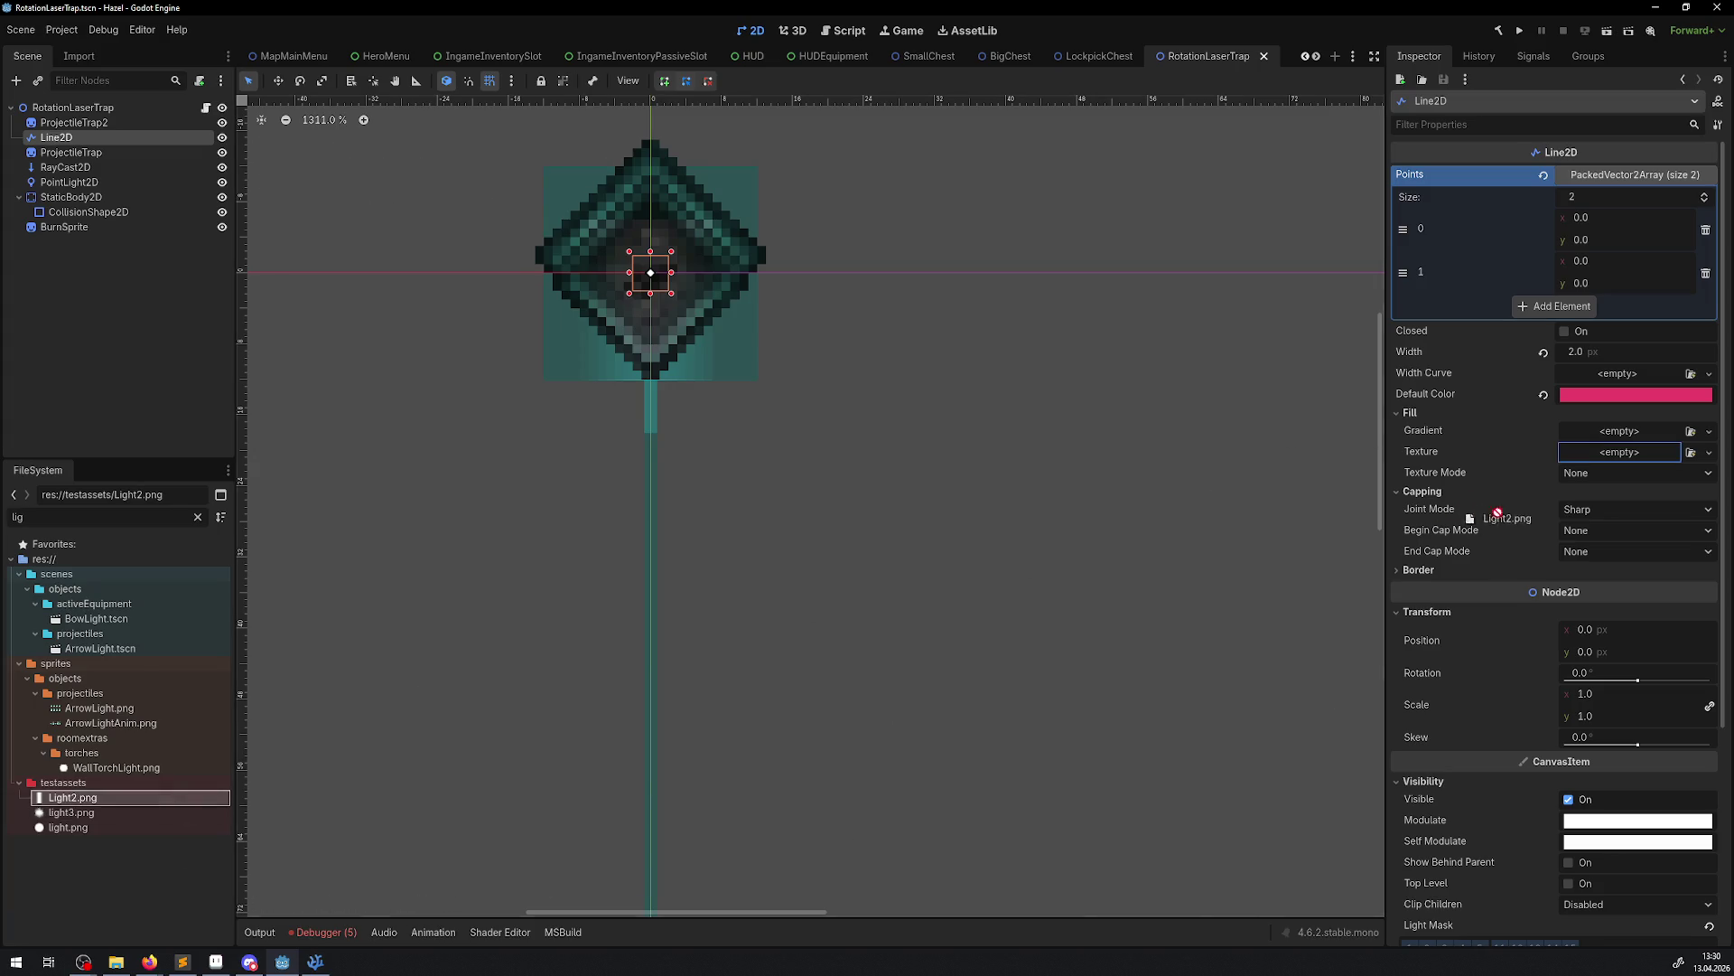
pyautogui.moveTo(1647, 456); pyautogui.dragTo(1646, 457)
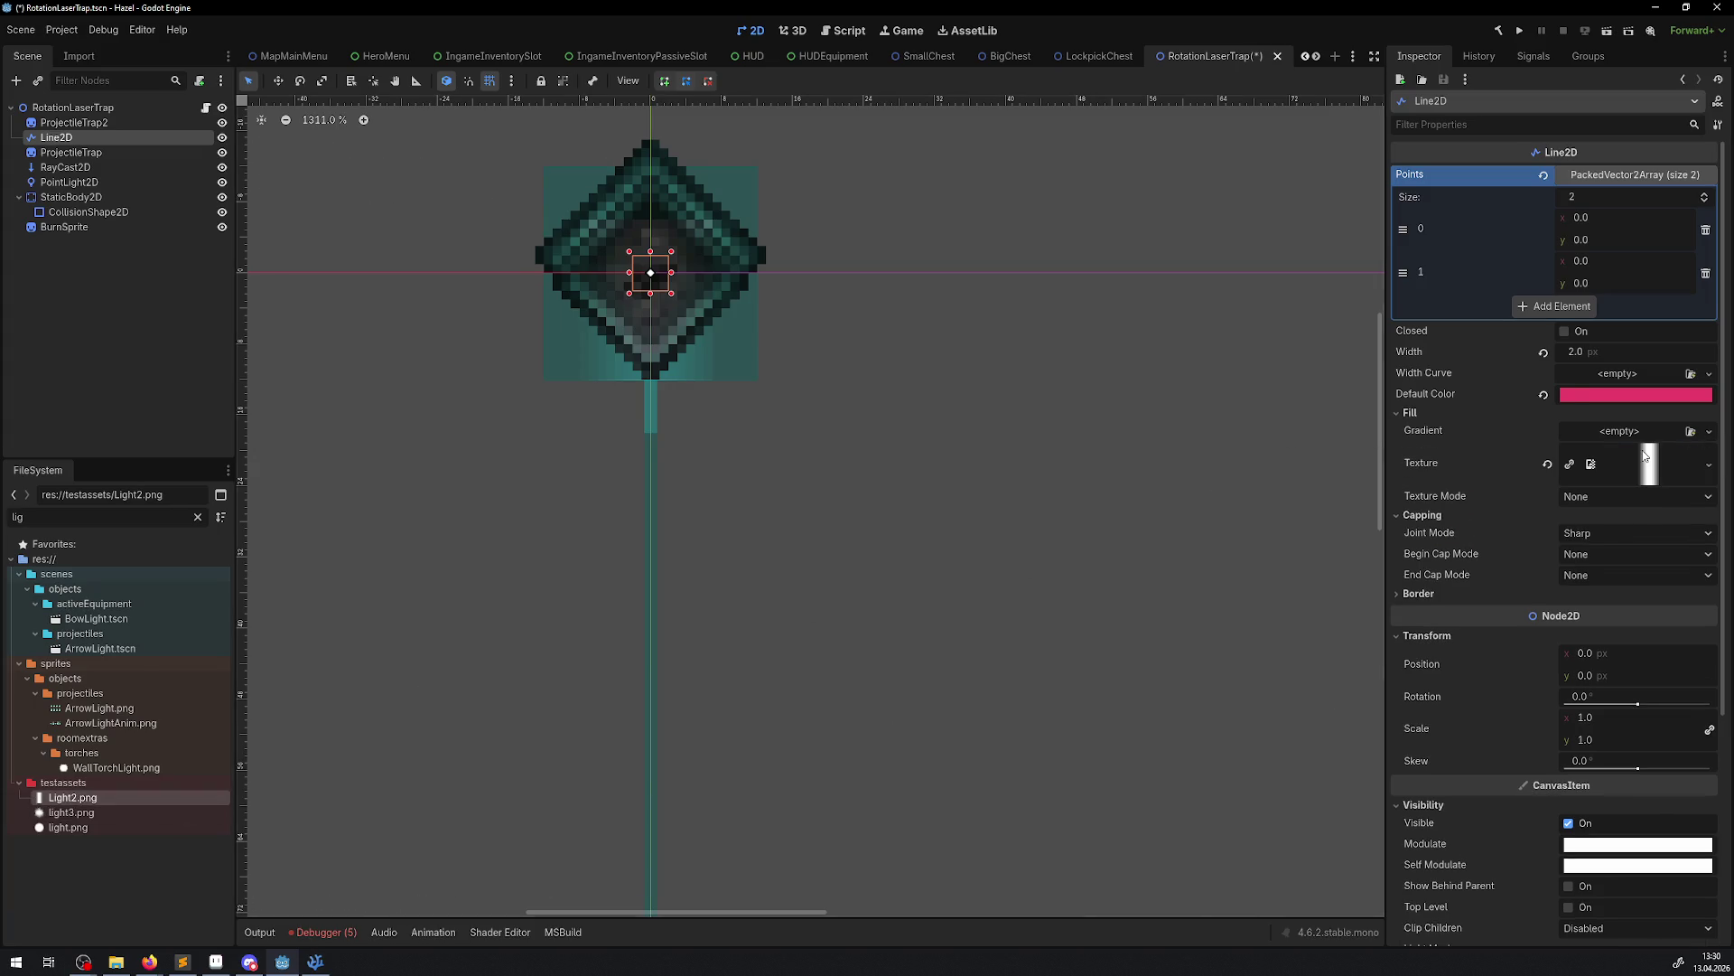
pyautogui.click(1518, 33)
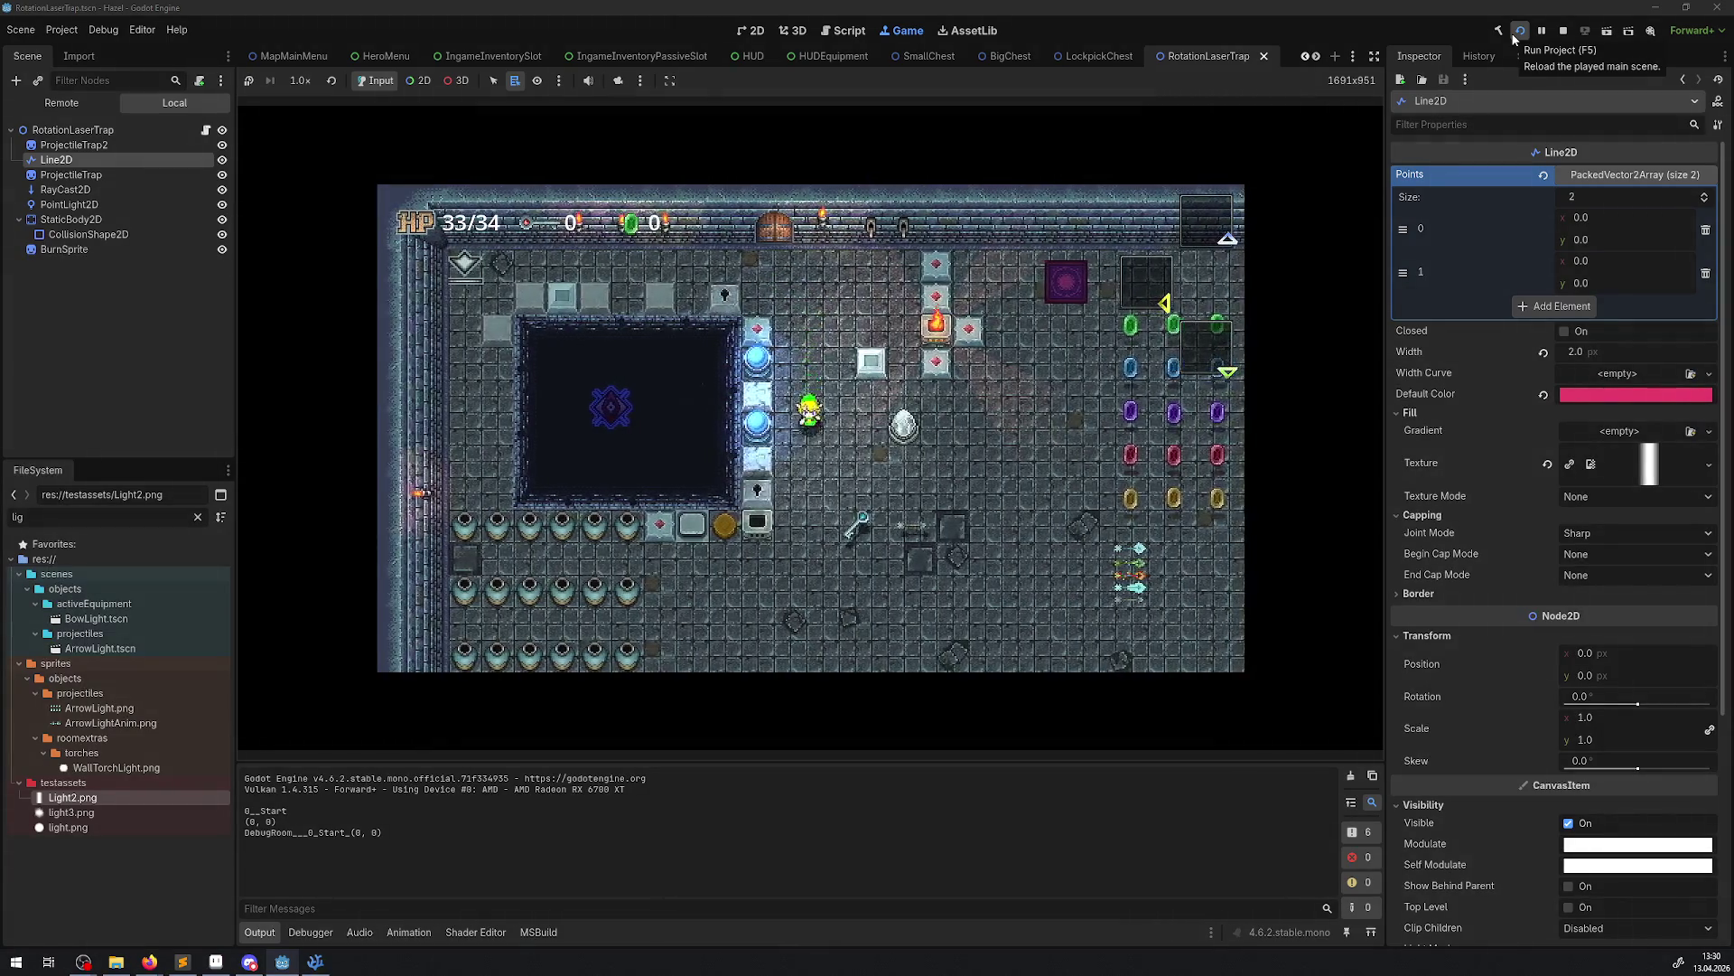
# Walk the player down, then up-left past the keyhole blocks to watch the rotating lasers
pyautogui.press('Down')
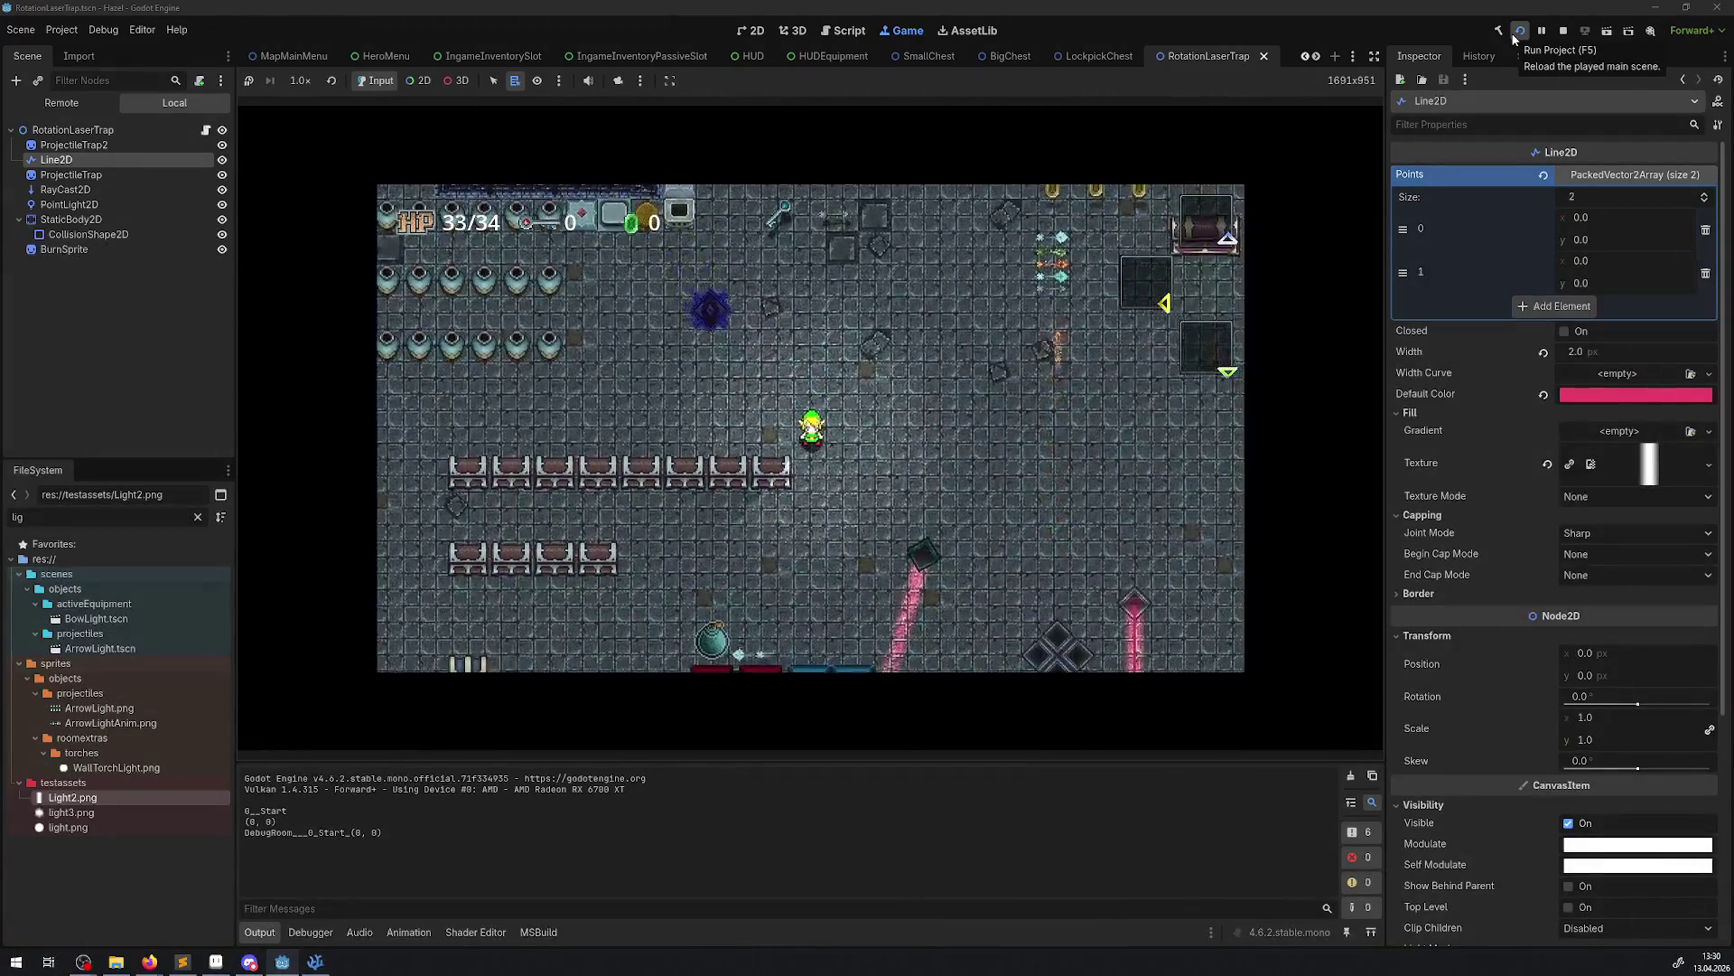
pyautogui.press('Down')
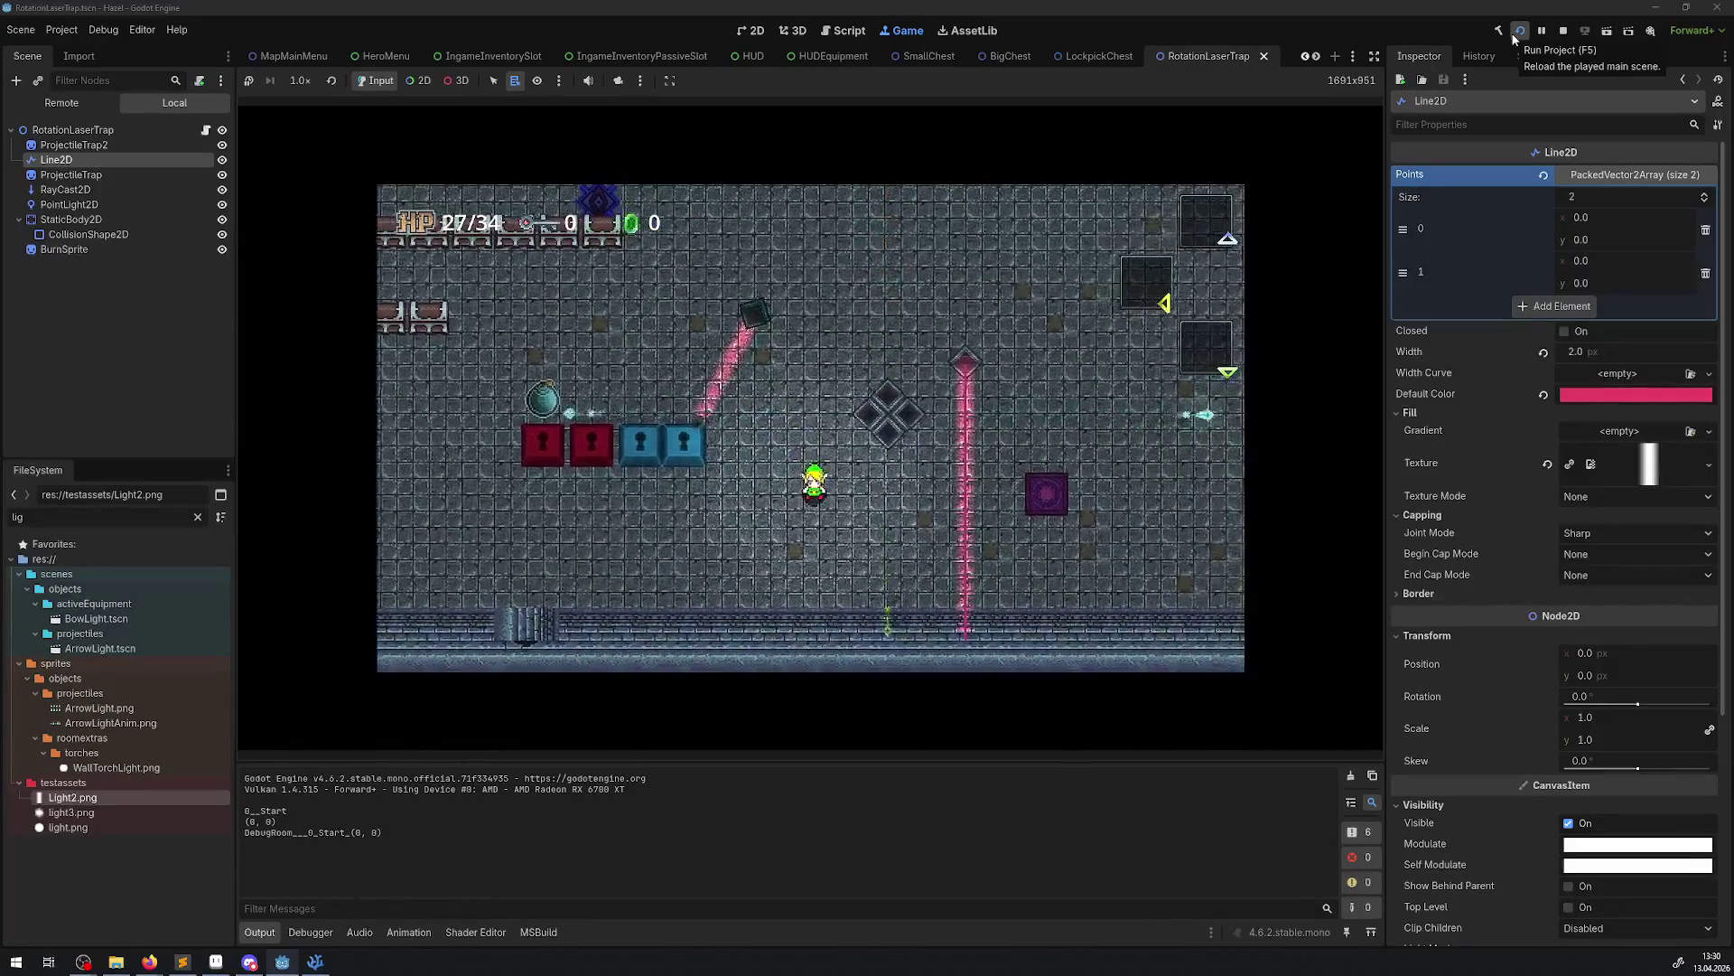
pyautogui.press('Up')
pyautogui.press('Left')
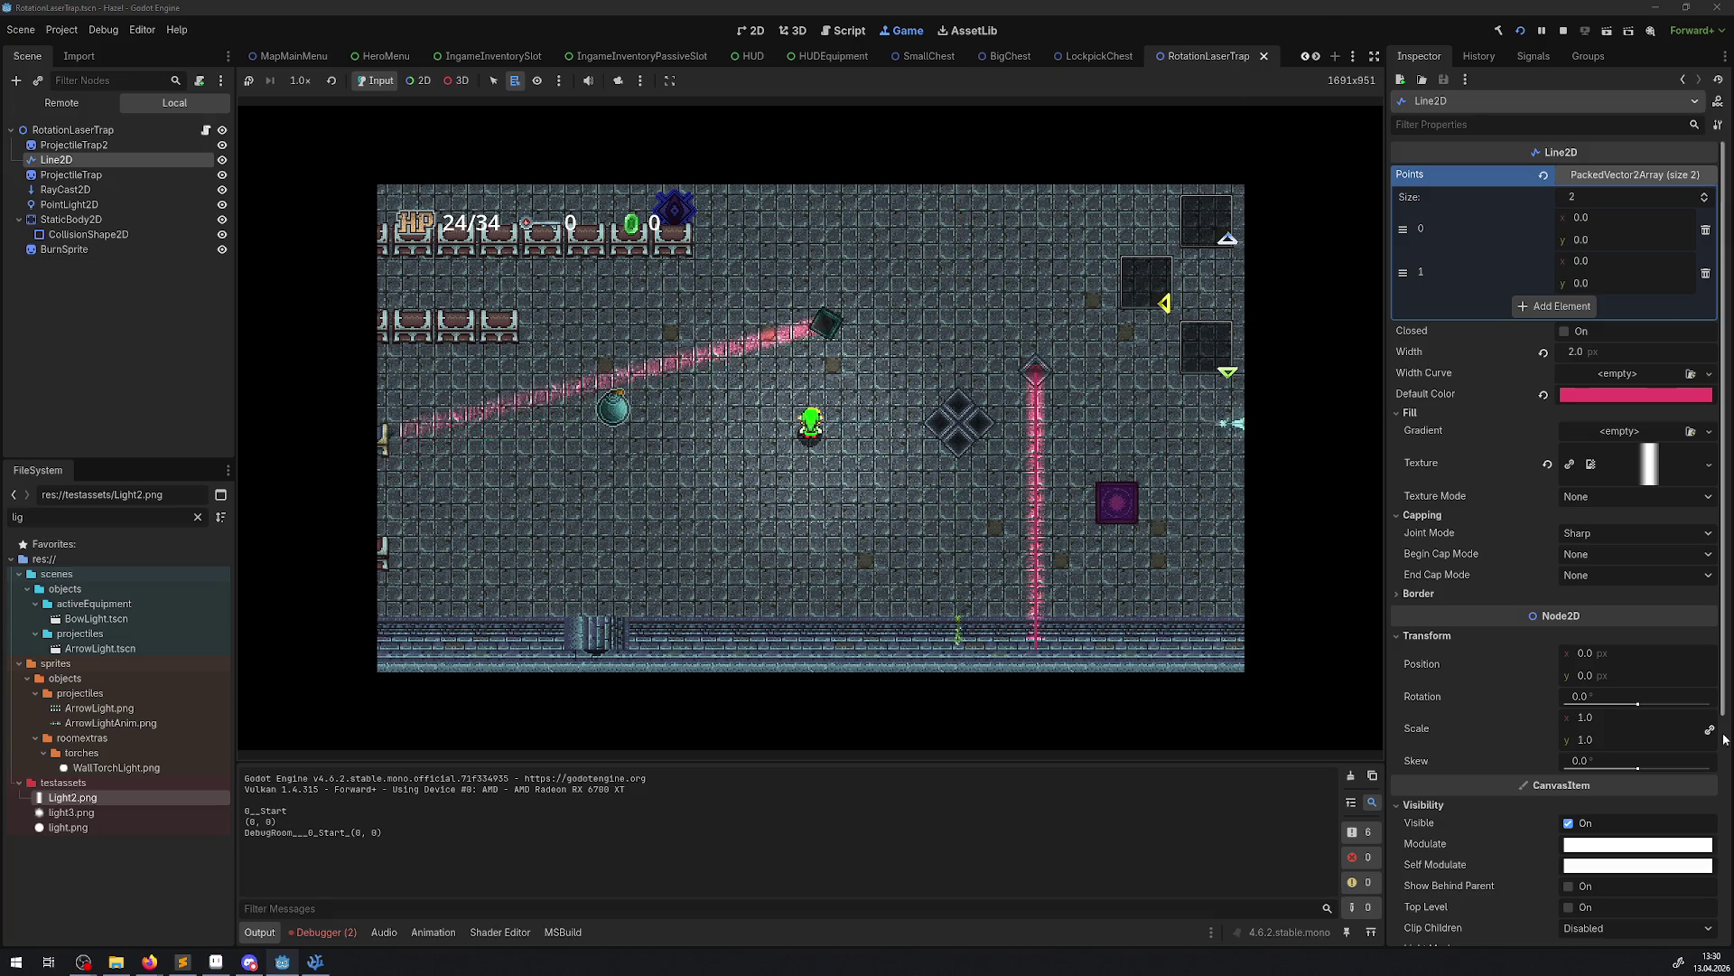
# Reset the laser's Scale to 1.0, then try Texture Mode Tile and then Stretch
pyautogui.moveTo(1623, 739)
pyautogui.mouseDown()
pyautogui.moveTo(1590, 717)
pyautogui.moveTo(1607, 717)
pyautogui.mouseUp()
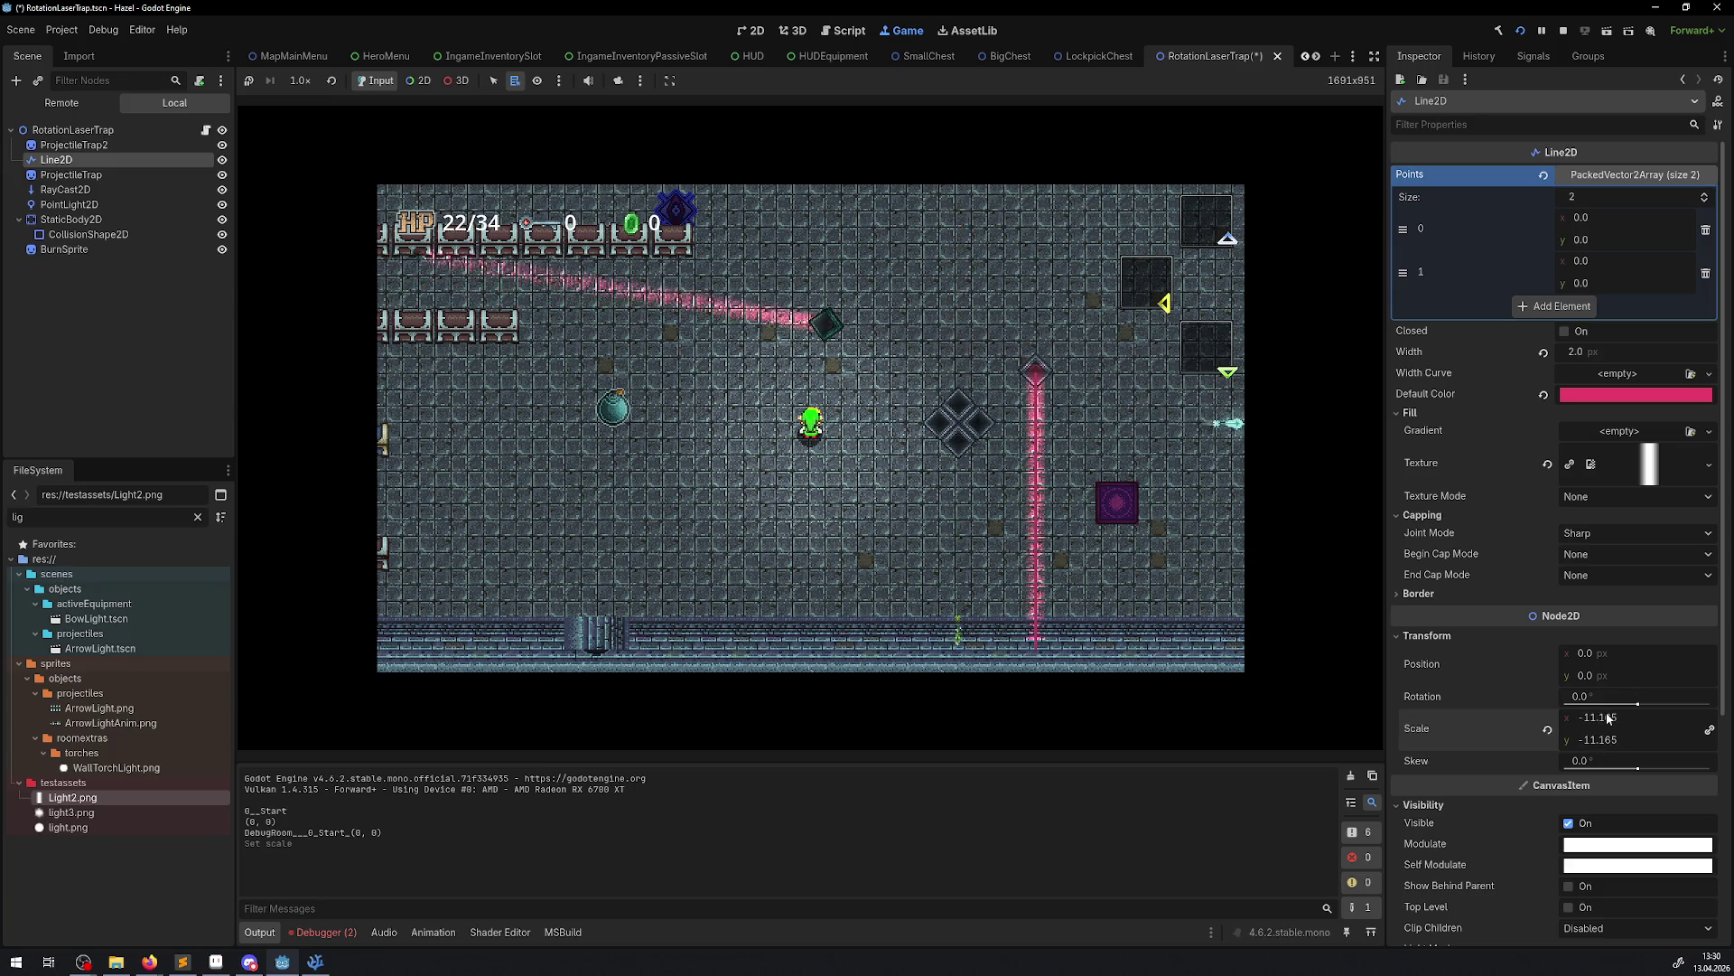
pyautogui.write('0')
pyautogui.press('Return')
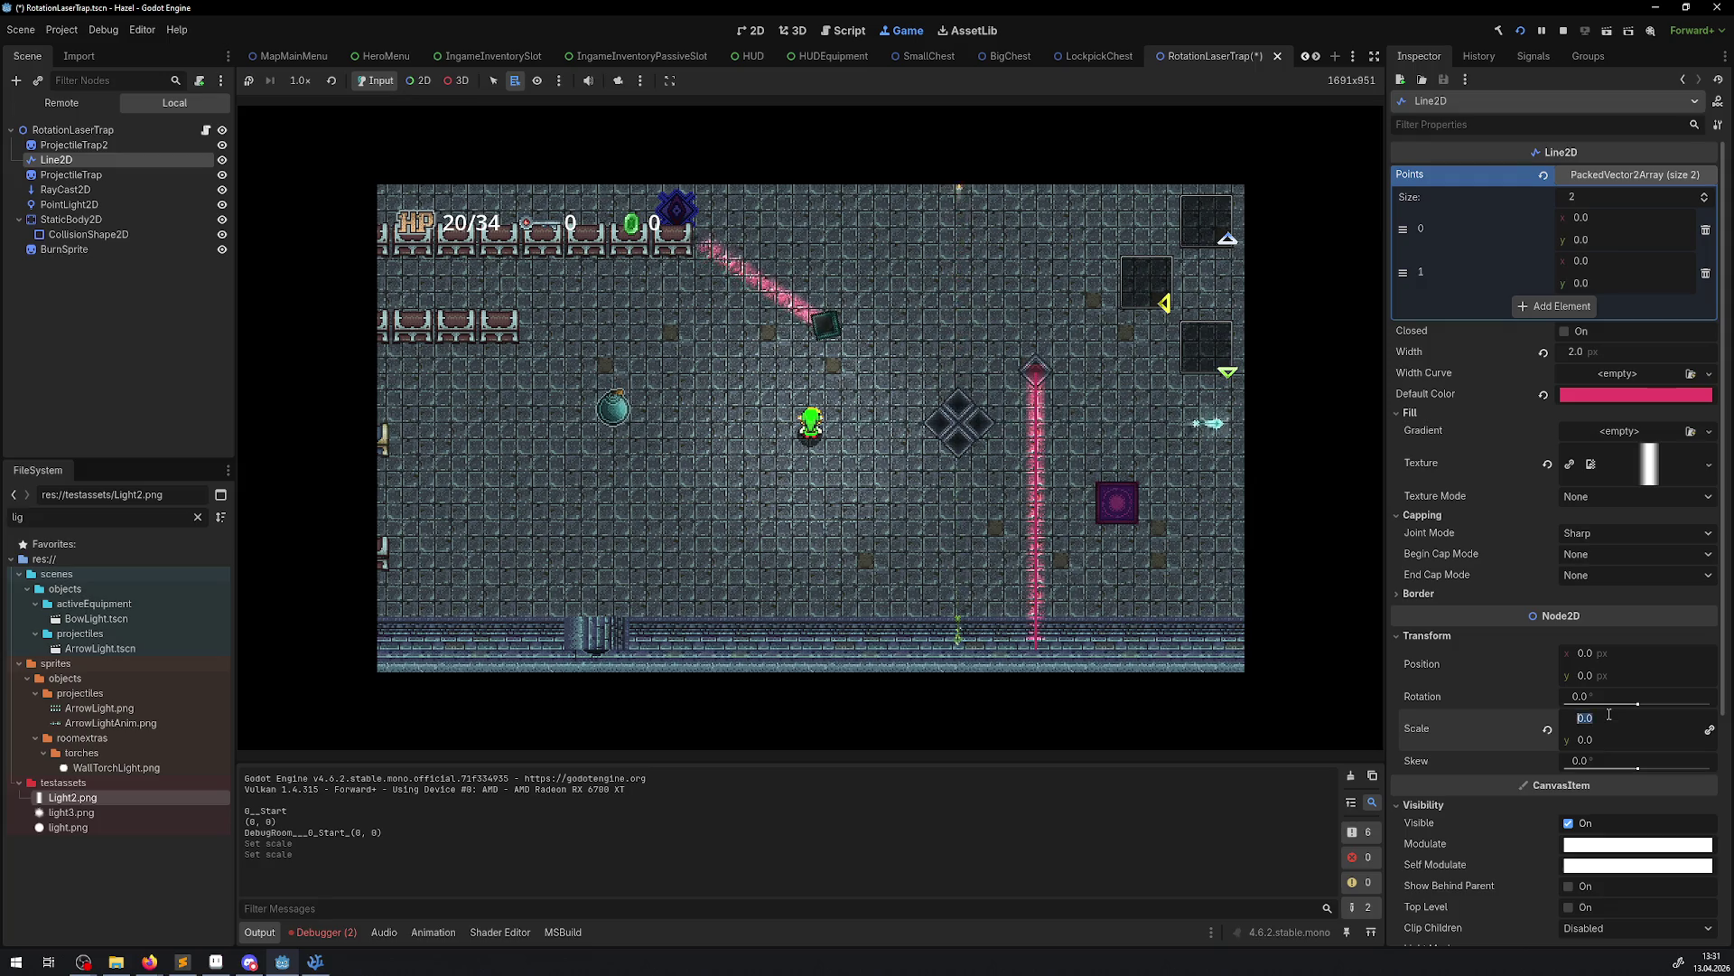
pyautogui.write('1')
pyautogui.click(1613, 496)
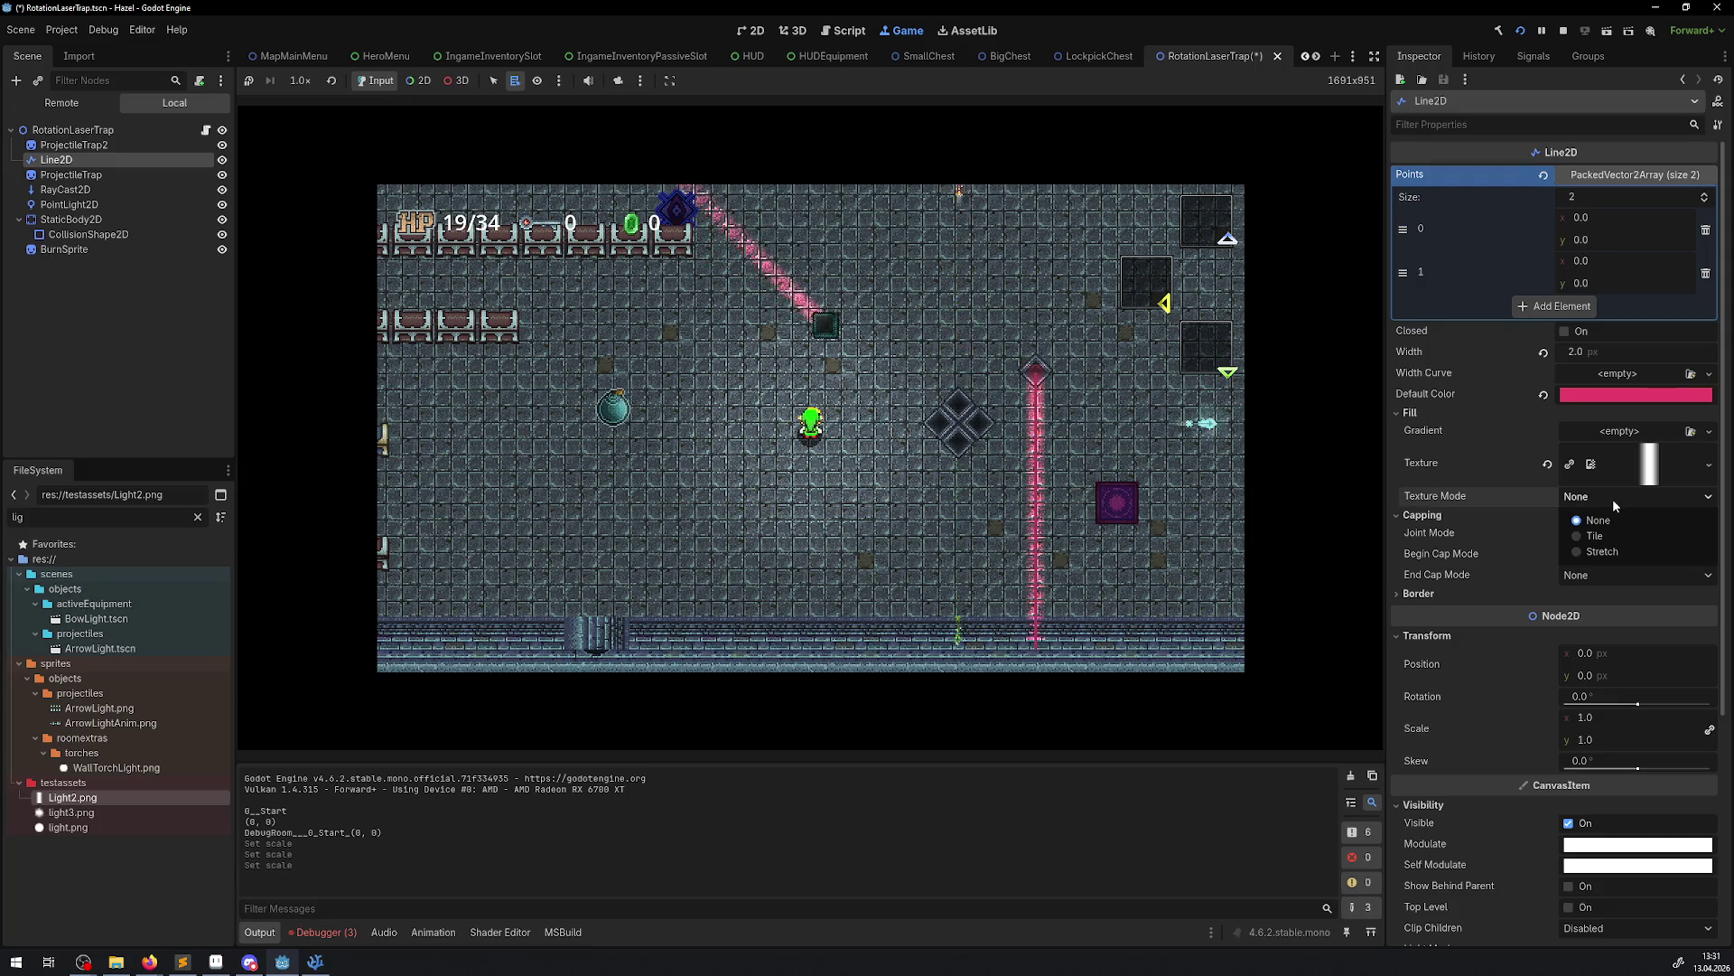
pyautogui.click(1592, 537)
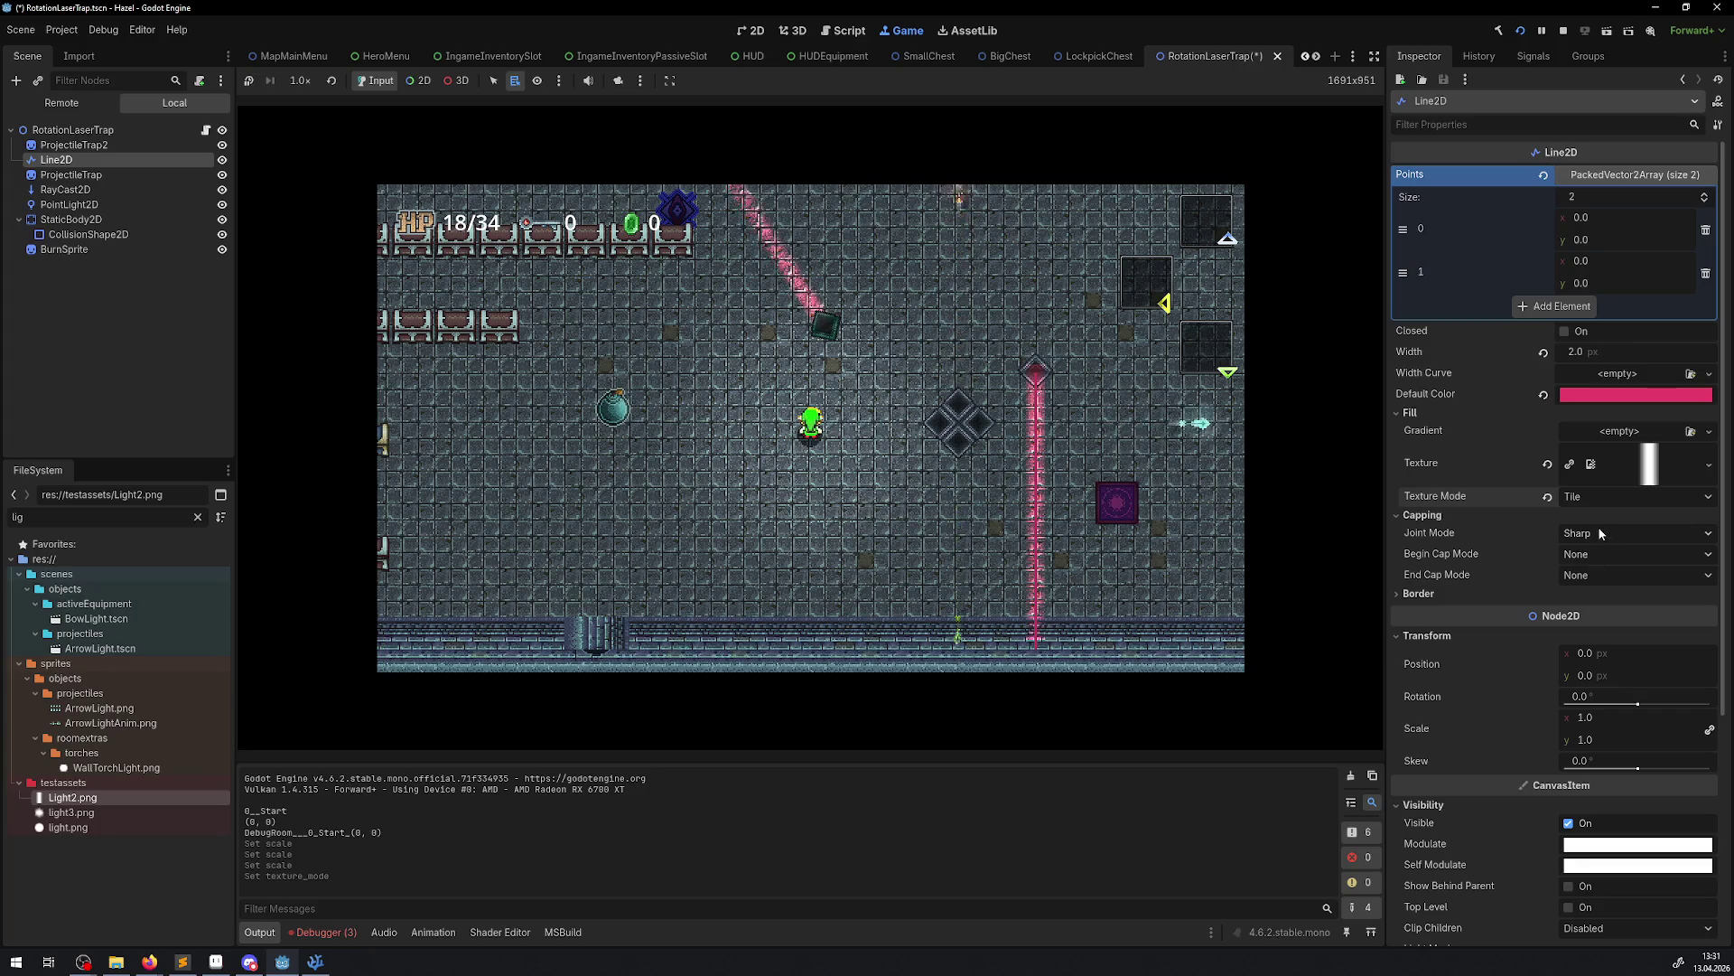
pyautogui.click(1581, 500)
pyautogui.click(1596, 555)
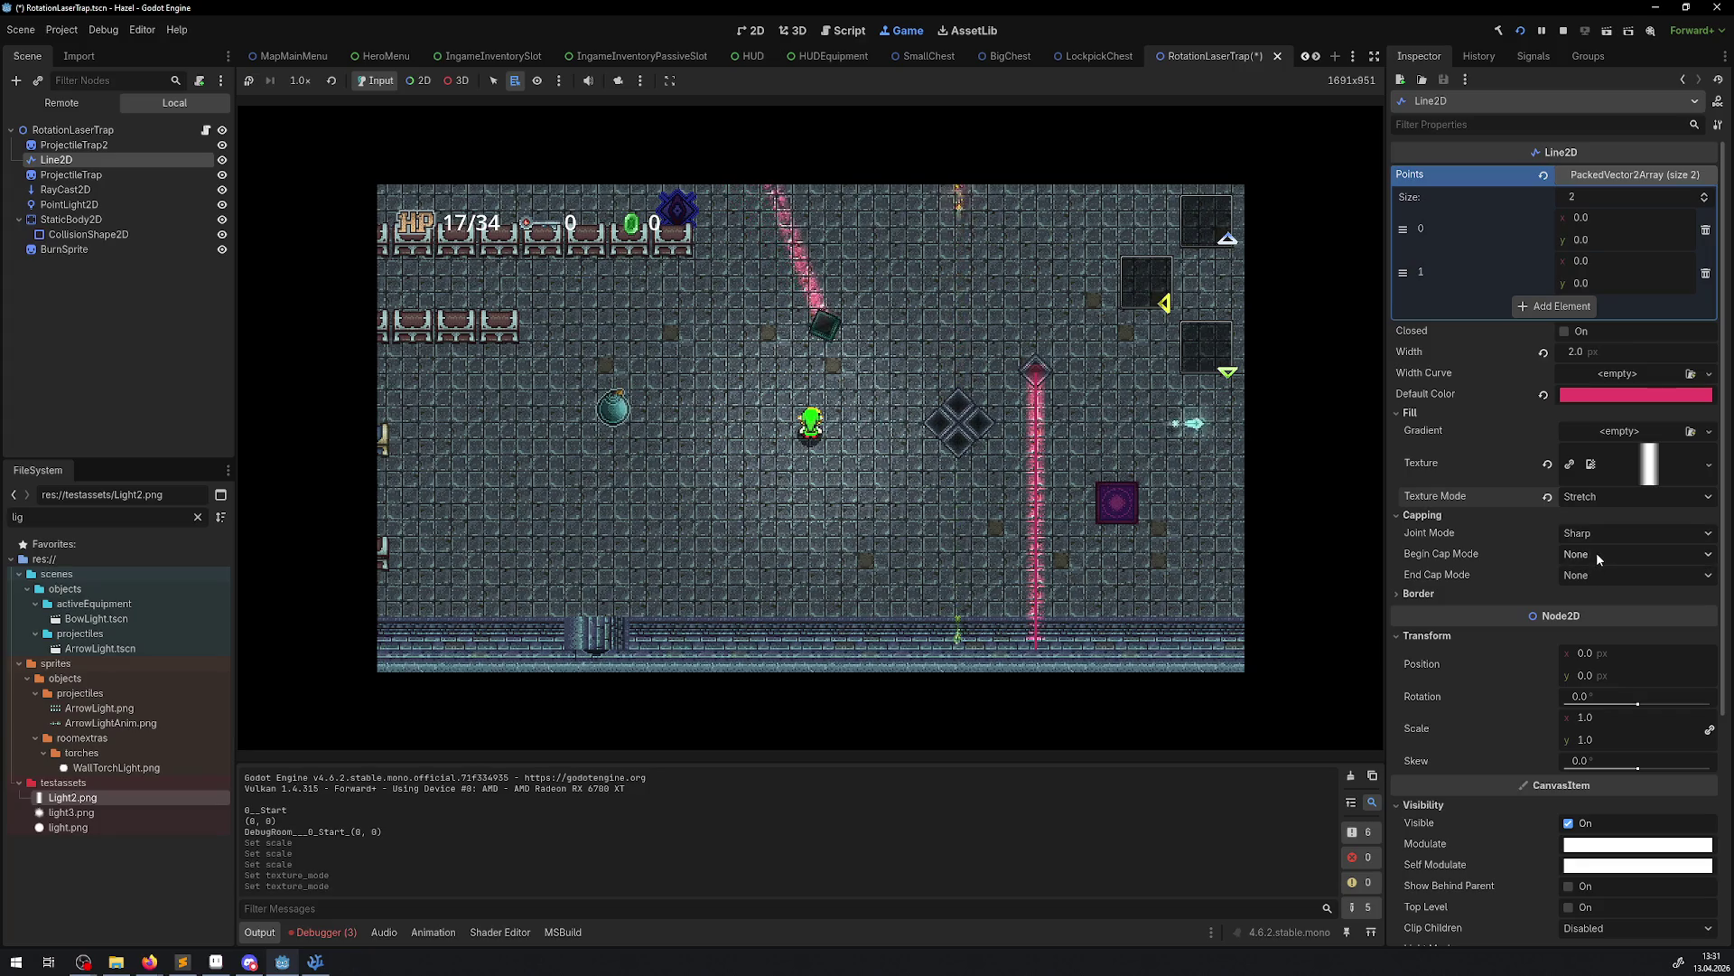
# Walk the player through the rooms to view the laser, then set Texture Mode back to Tile
pyautogui.press('Up')
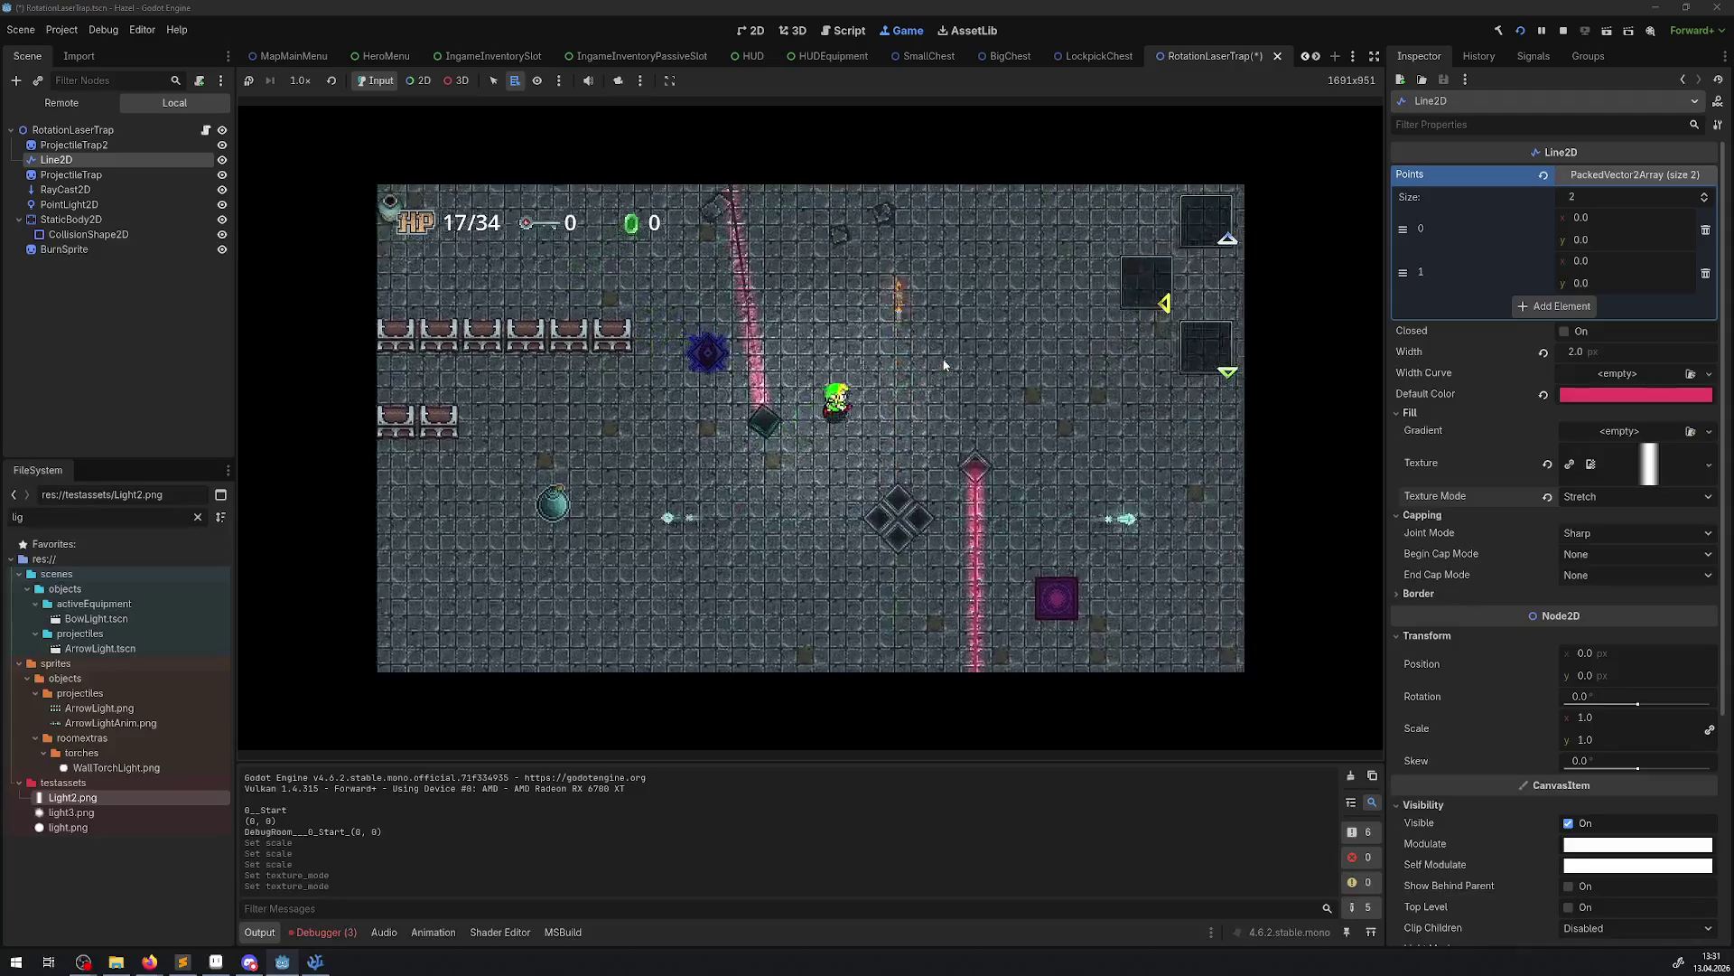
pyautogui.press('Right')
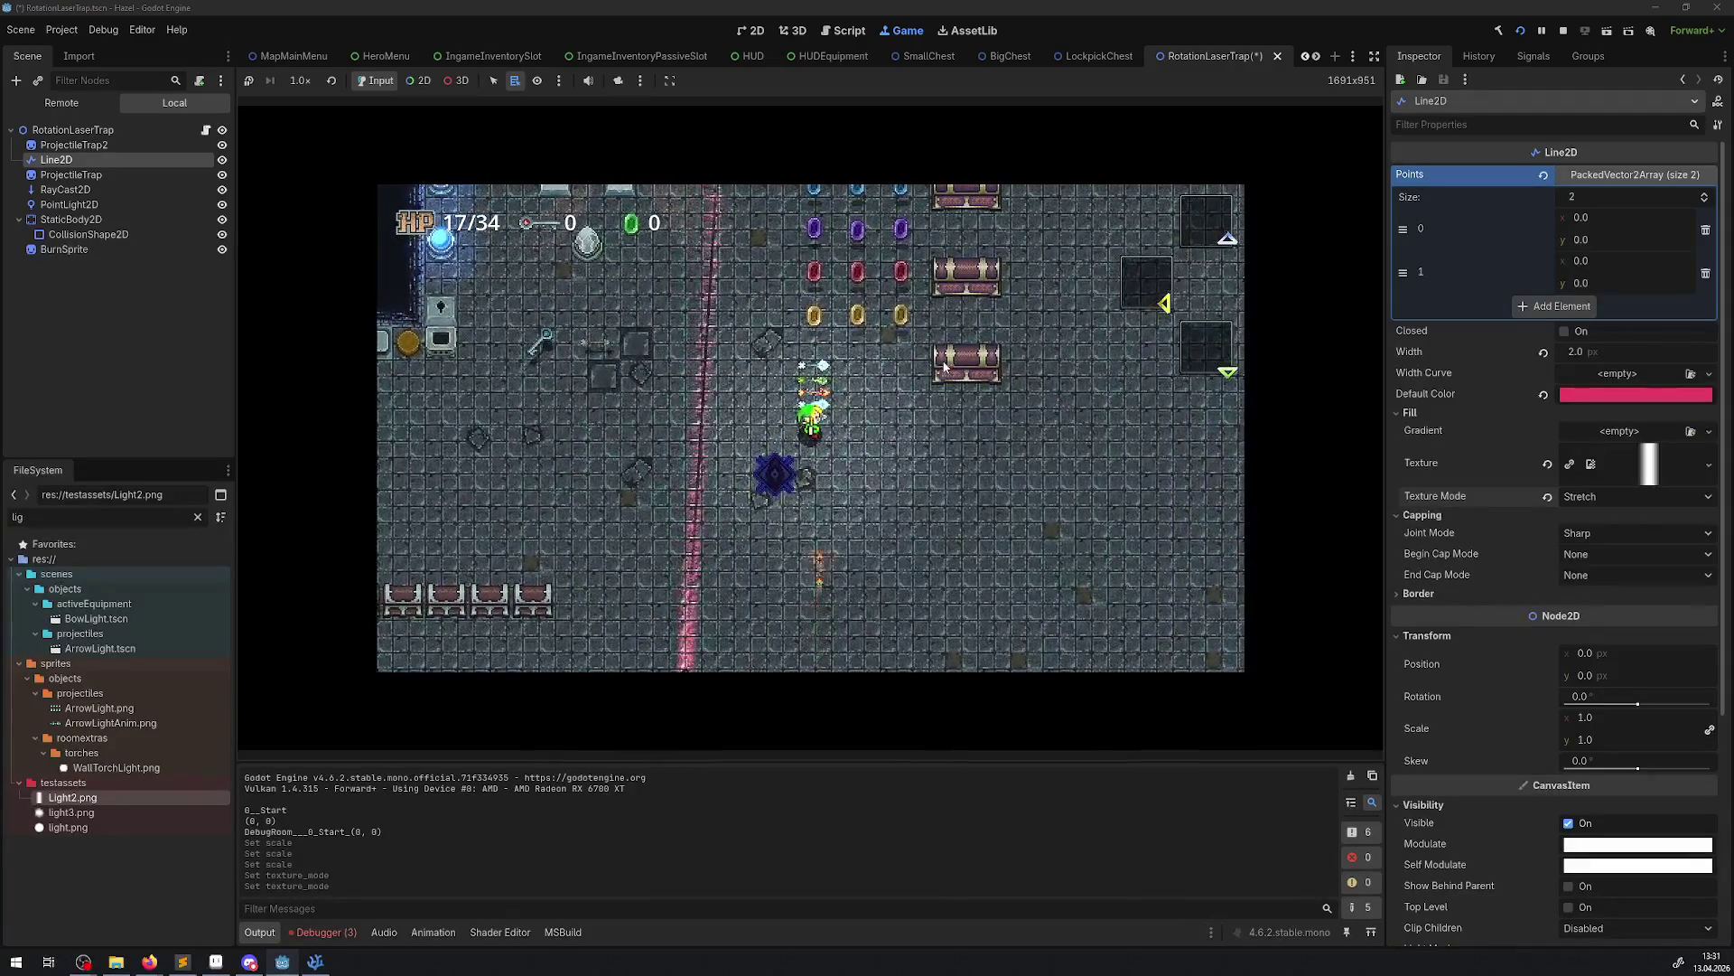
pyautogui.press('Up')
pyautogui.press('Right')
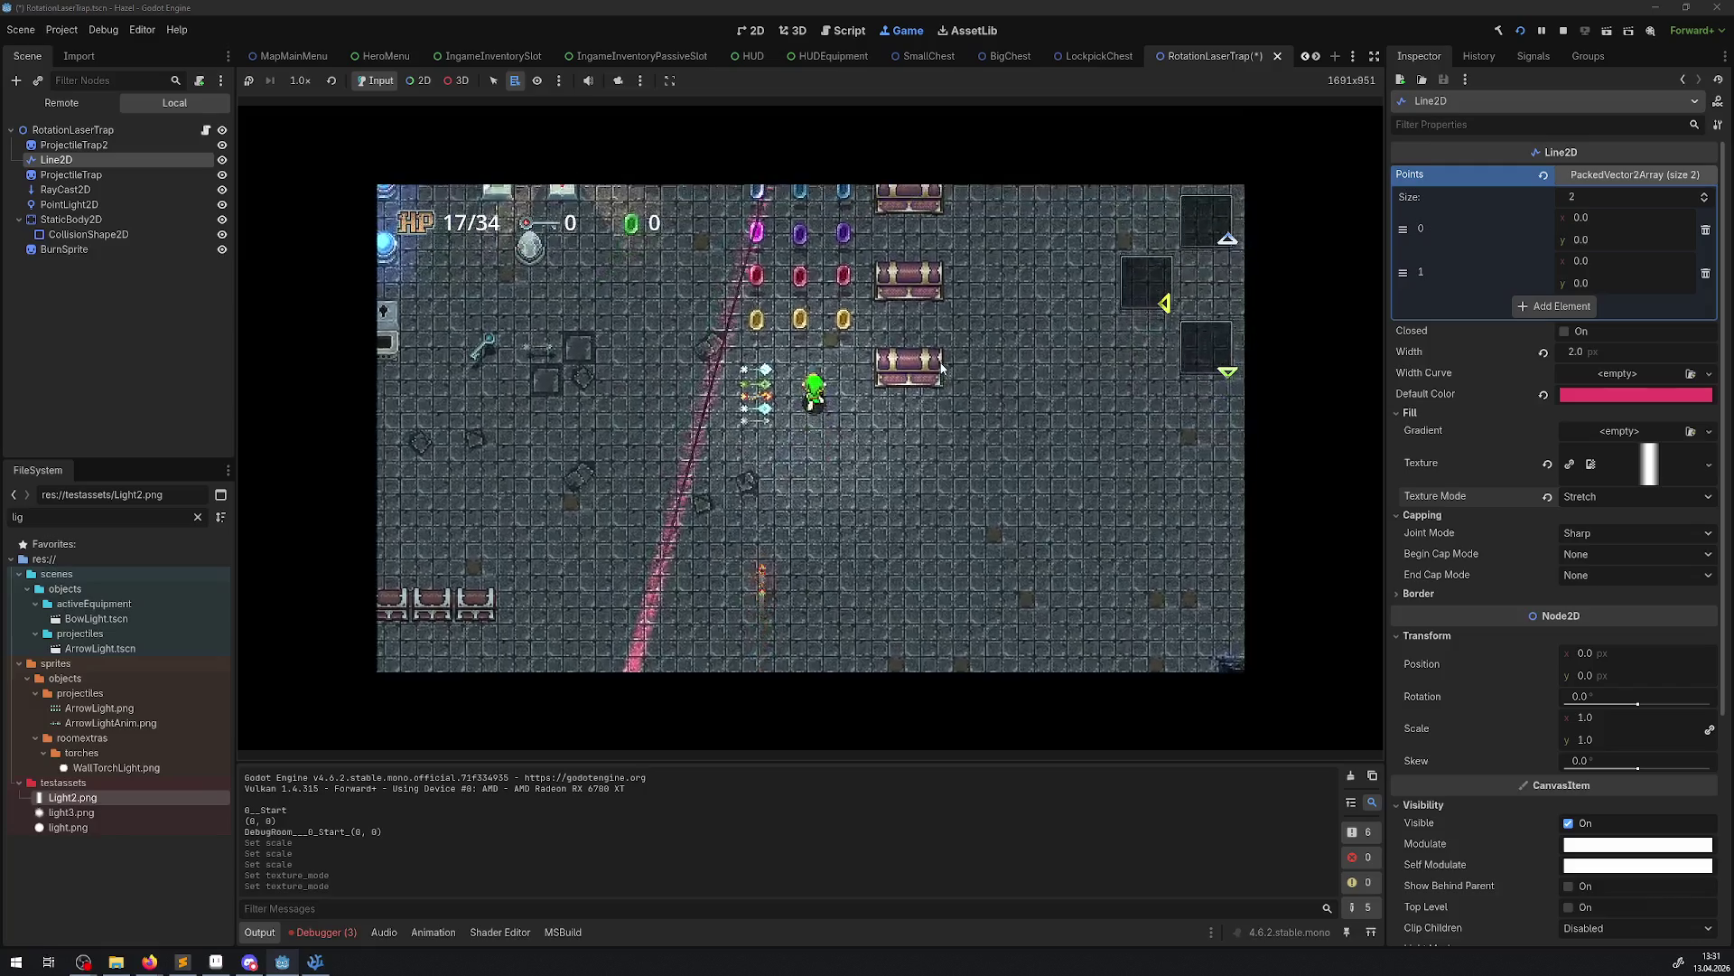
pyautogui.press('Right')
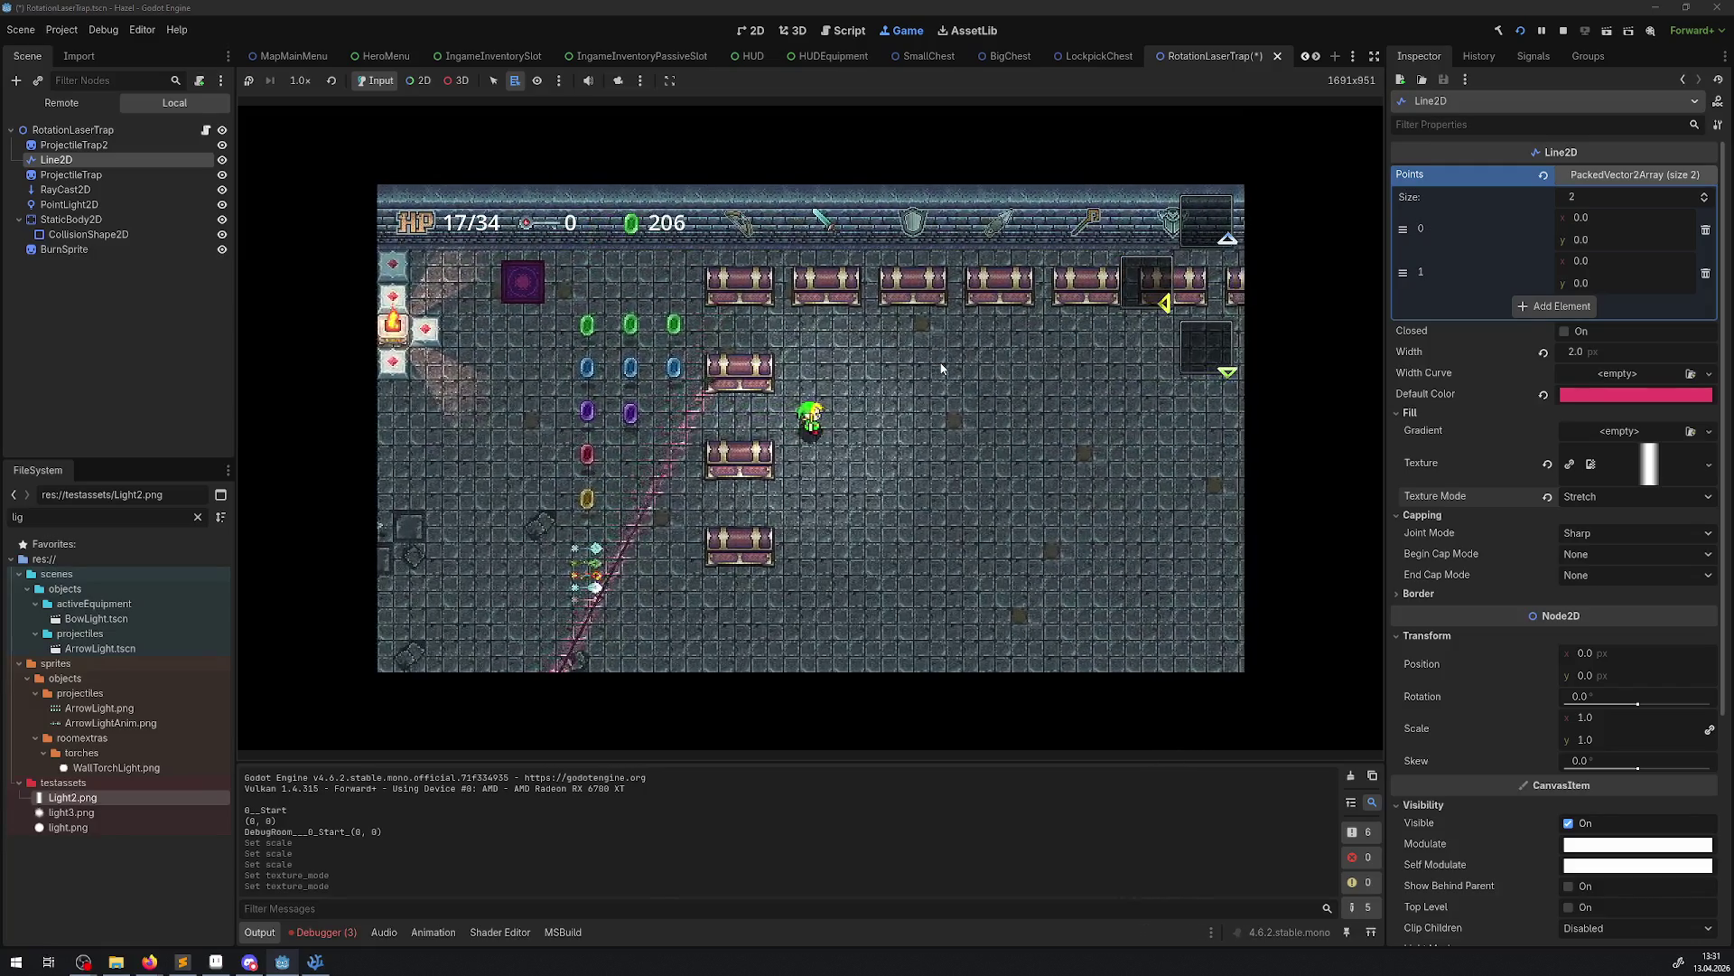
pyautogui.press('Down')
pyautogui.press('Down')
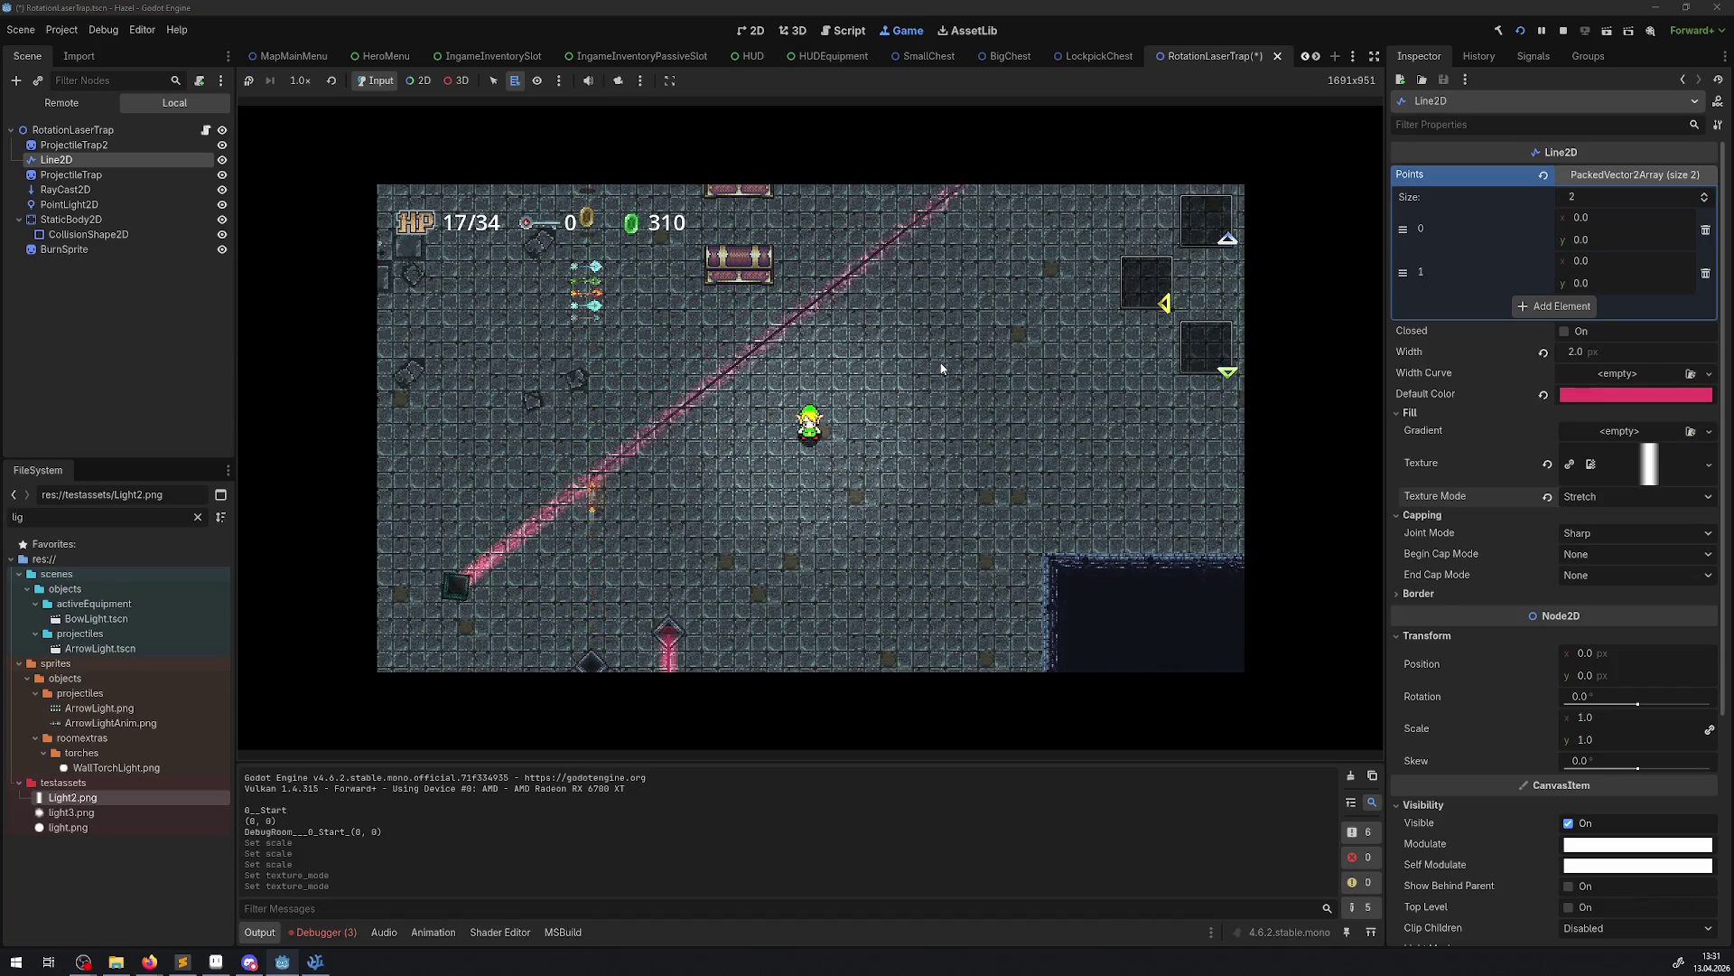
pyautogui.click(1586, 500)
pyautogui.click(1595, 537)
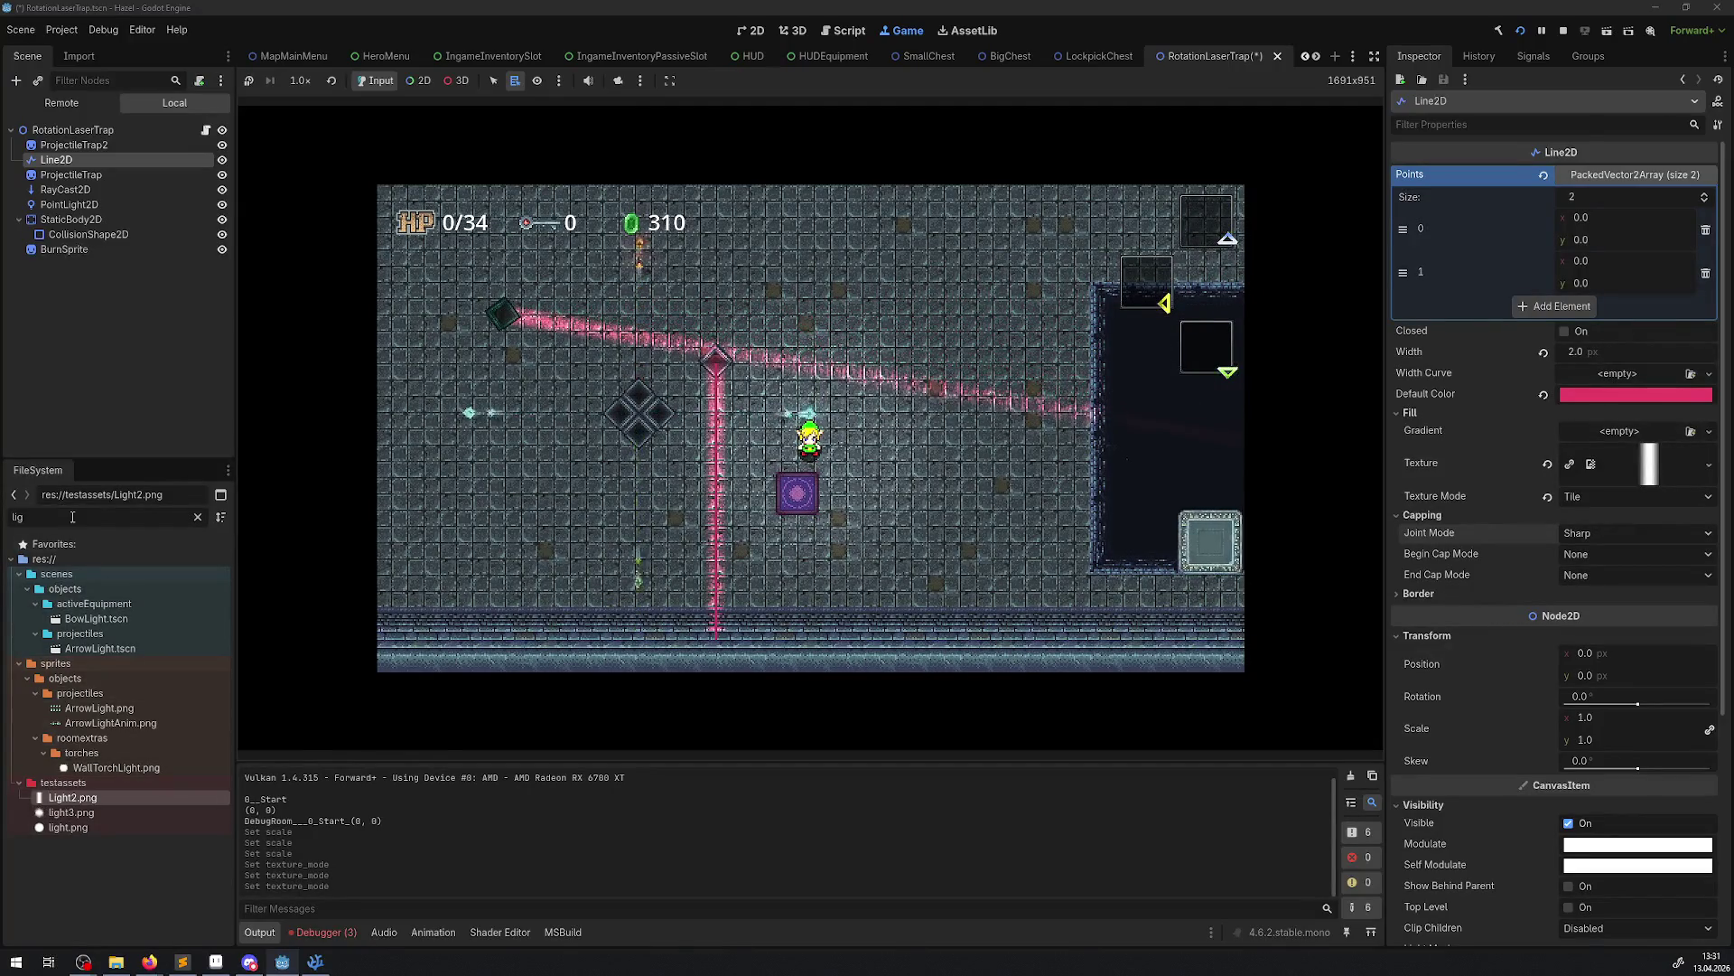
# Clear the file filter, assign Jar.png as the laser texture, and cycle Texture Mode None, Stretch, Tile
pyautogui.click(197, 516)
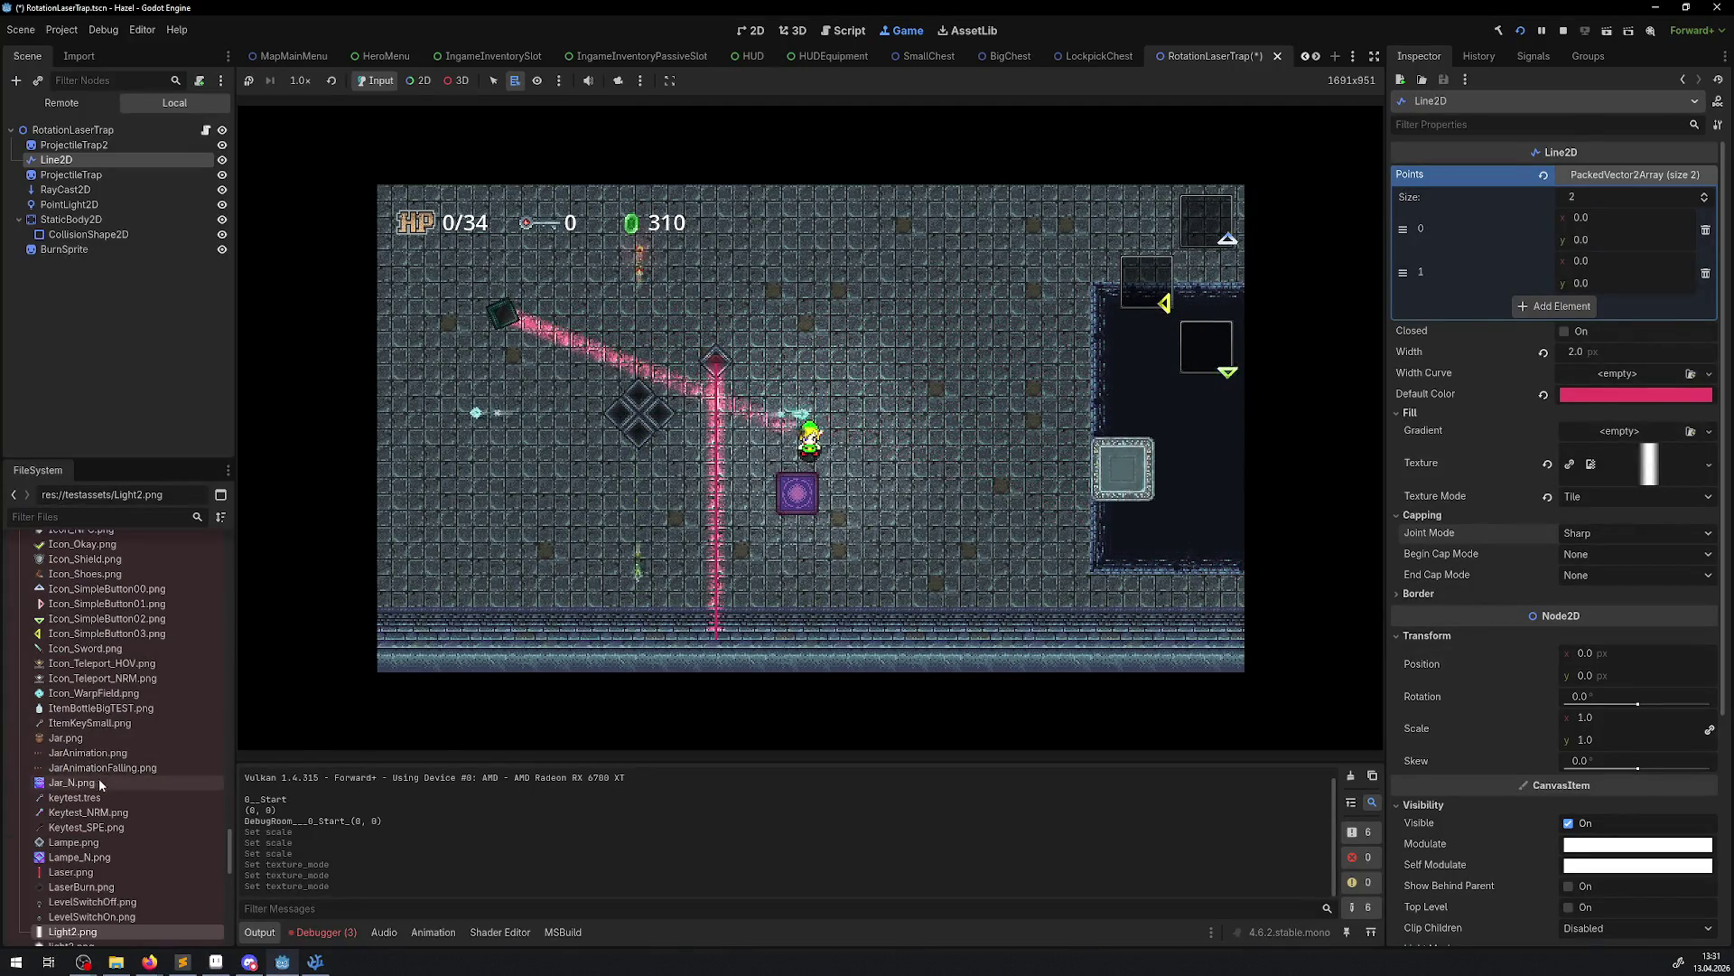
pyautogui.moveTo(68, 737)
pyautogui.mouseDown()
pyautogui.moveTo(774, 763)
pyautogui.moveTo(1633, 489)
pyautogui.mouseUp()
pyautogui.click(1613, 499)
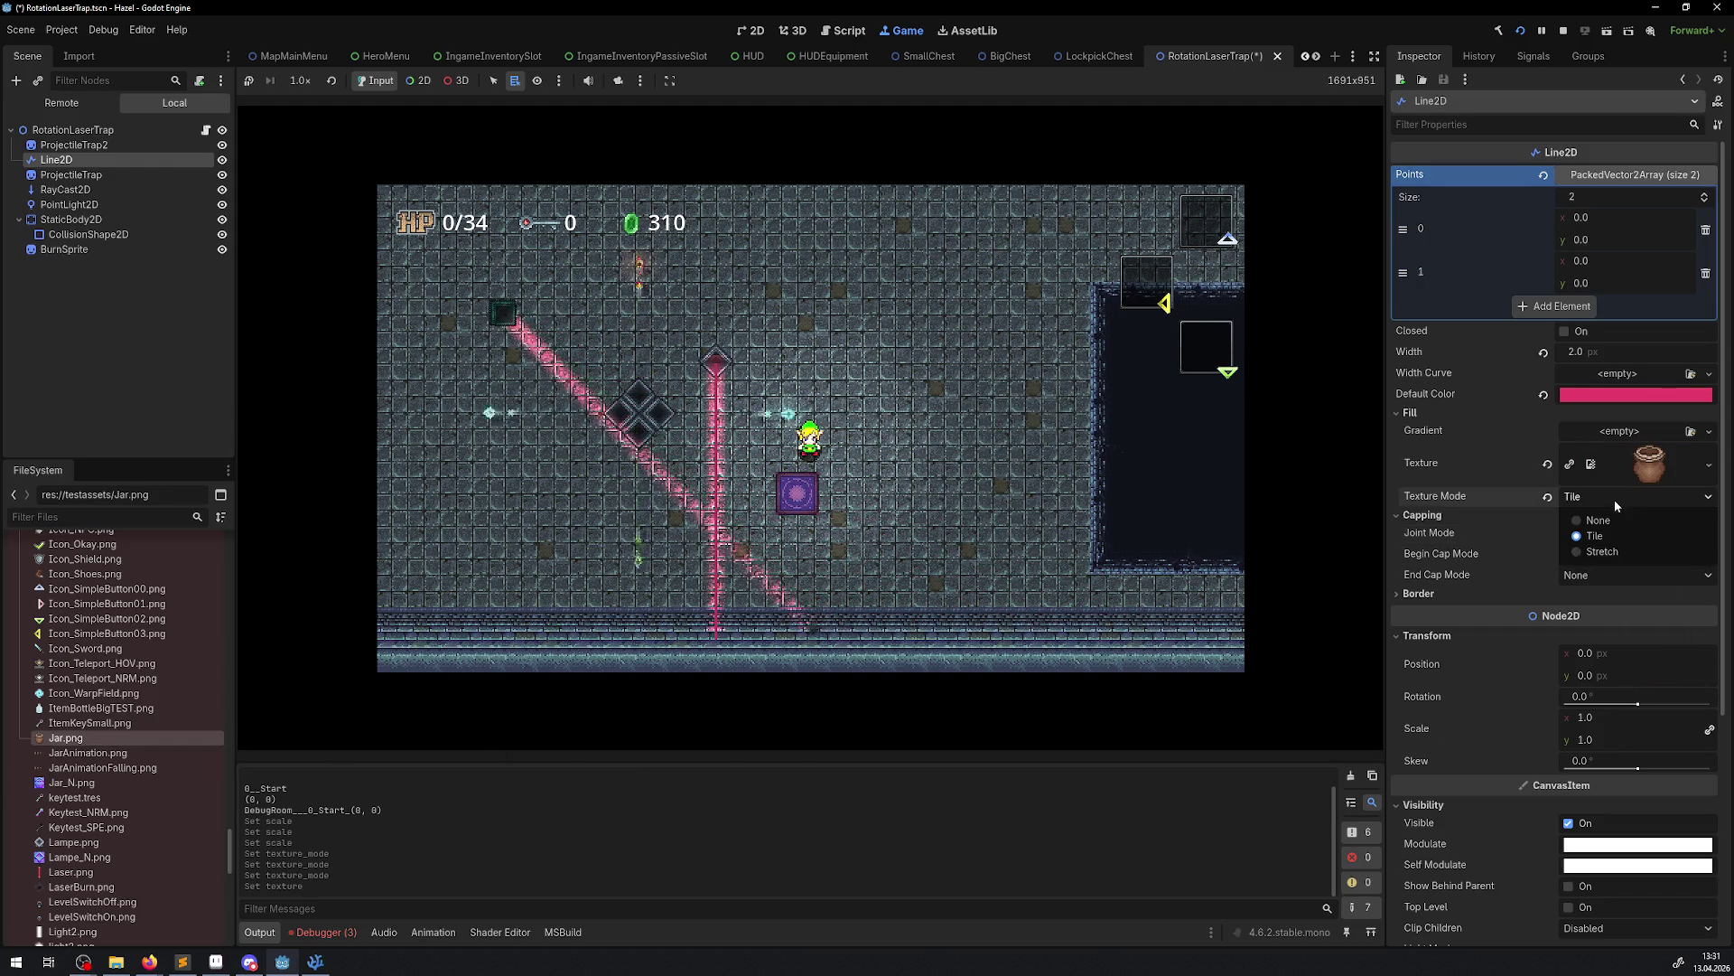
pyautogui.click(1595, 522)
pyautogui.click(1611, 496)
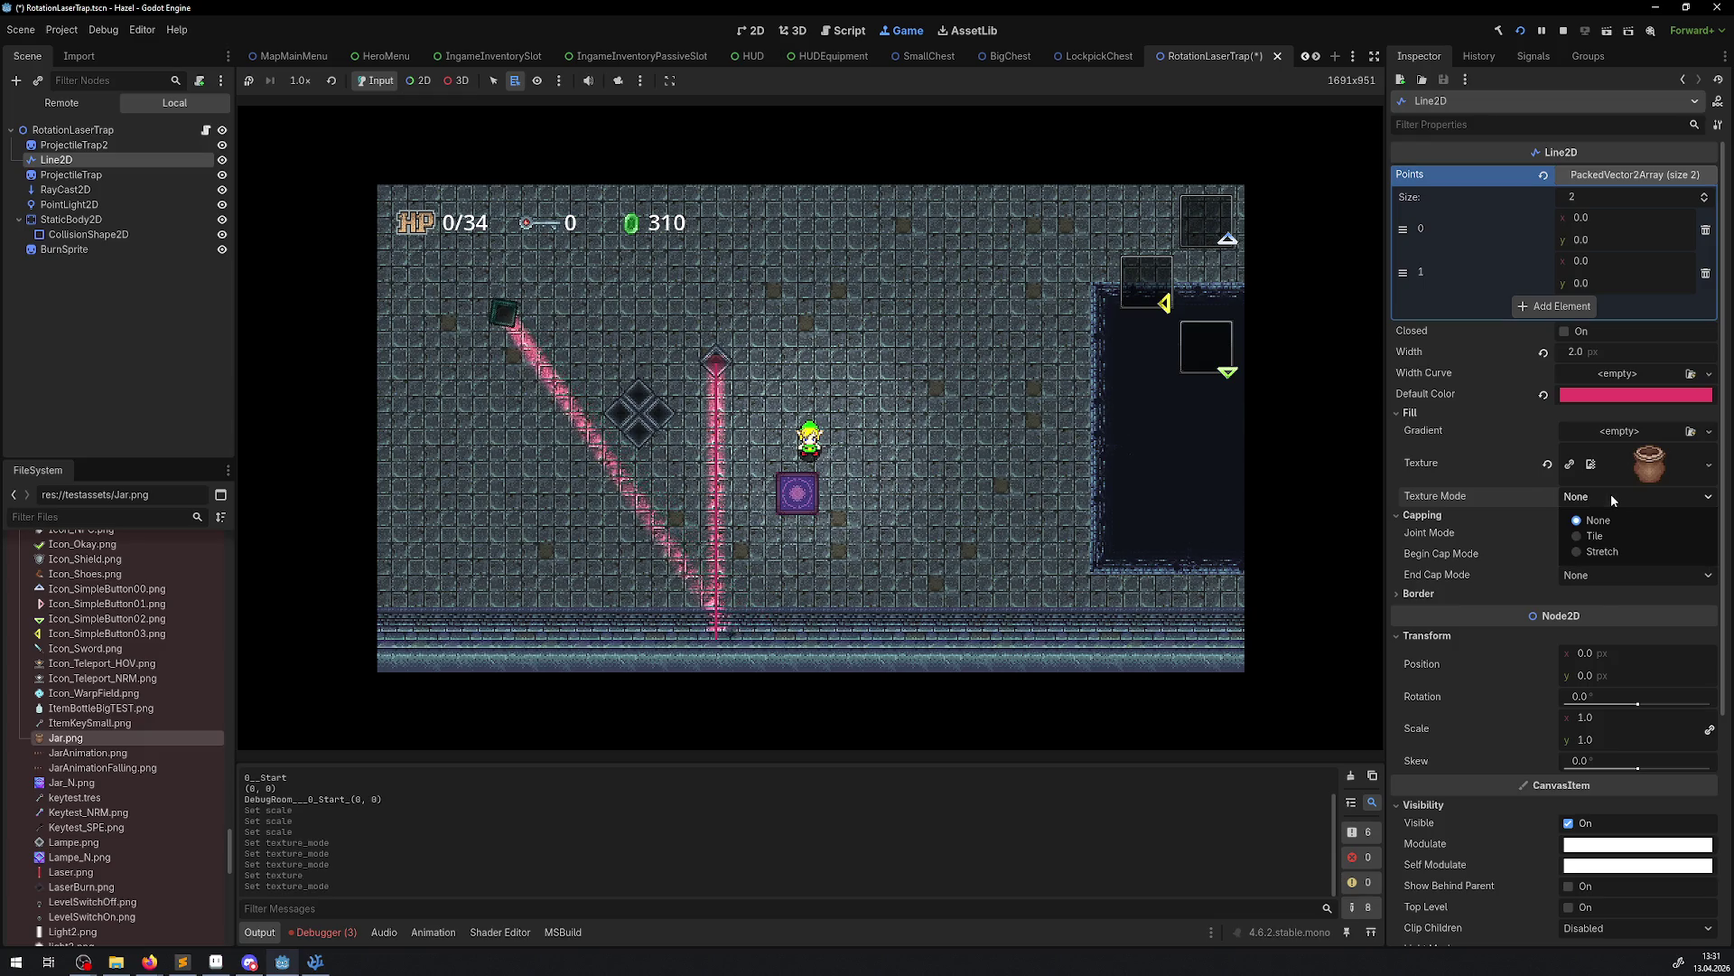
pyautogui.click(1601, 551)
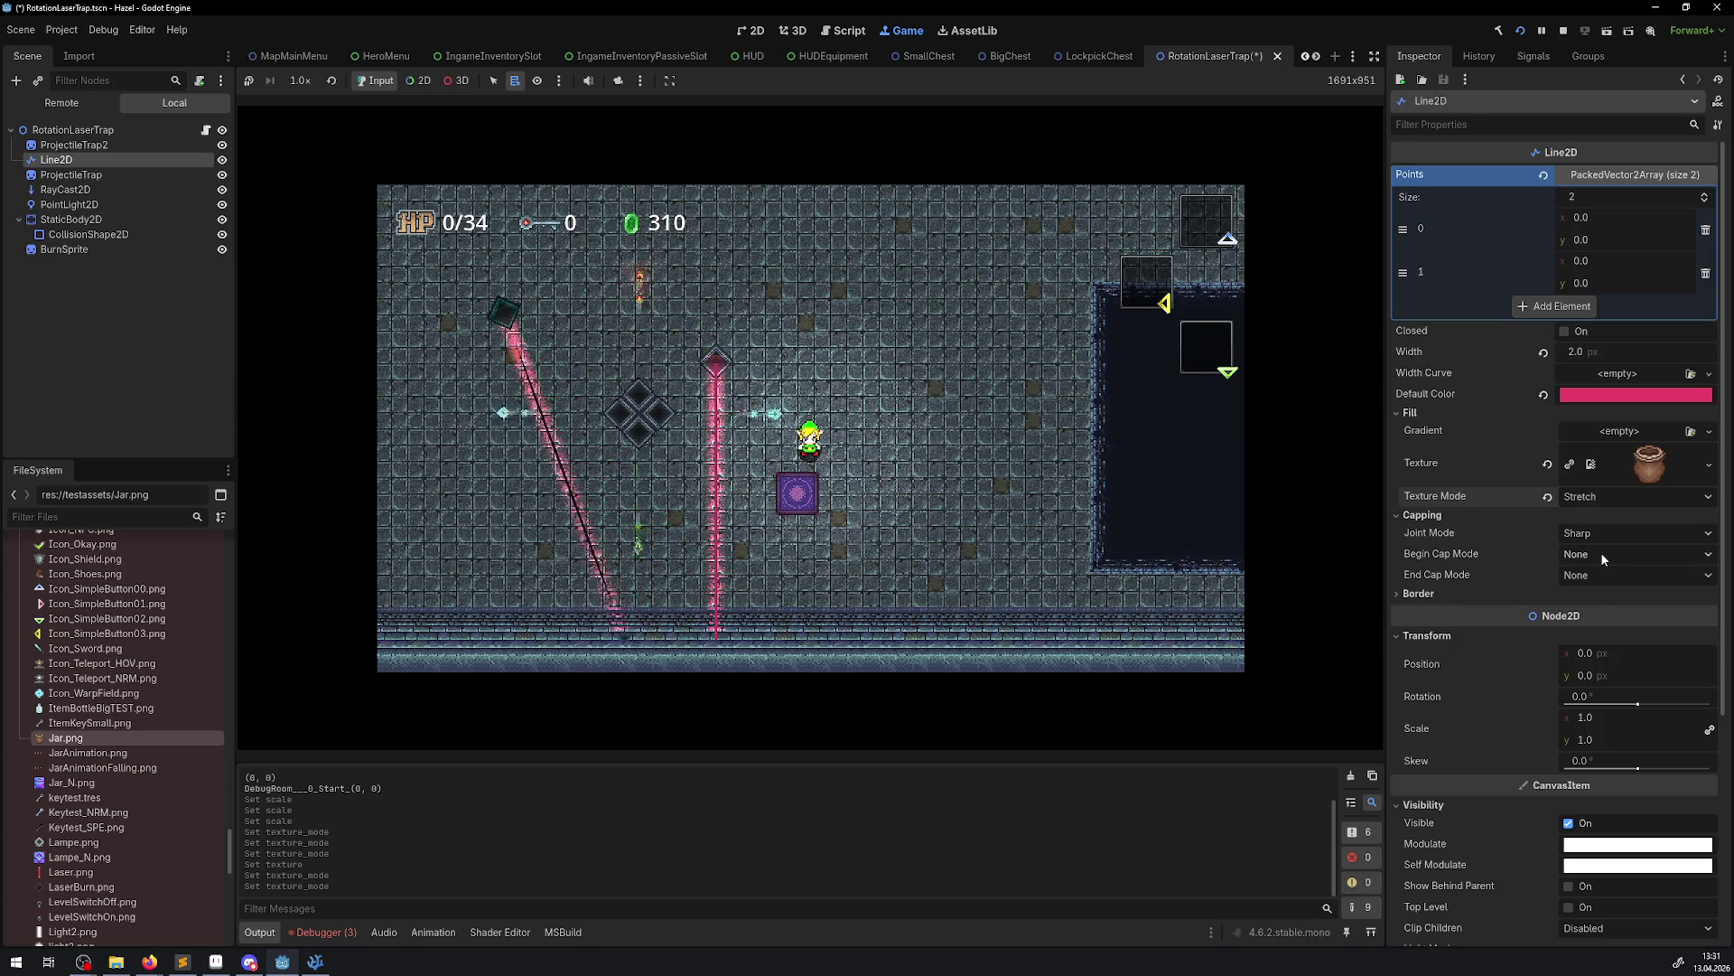
pyautogui.click(1594, 499)
pyautogui.click(1595, 535)
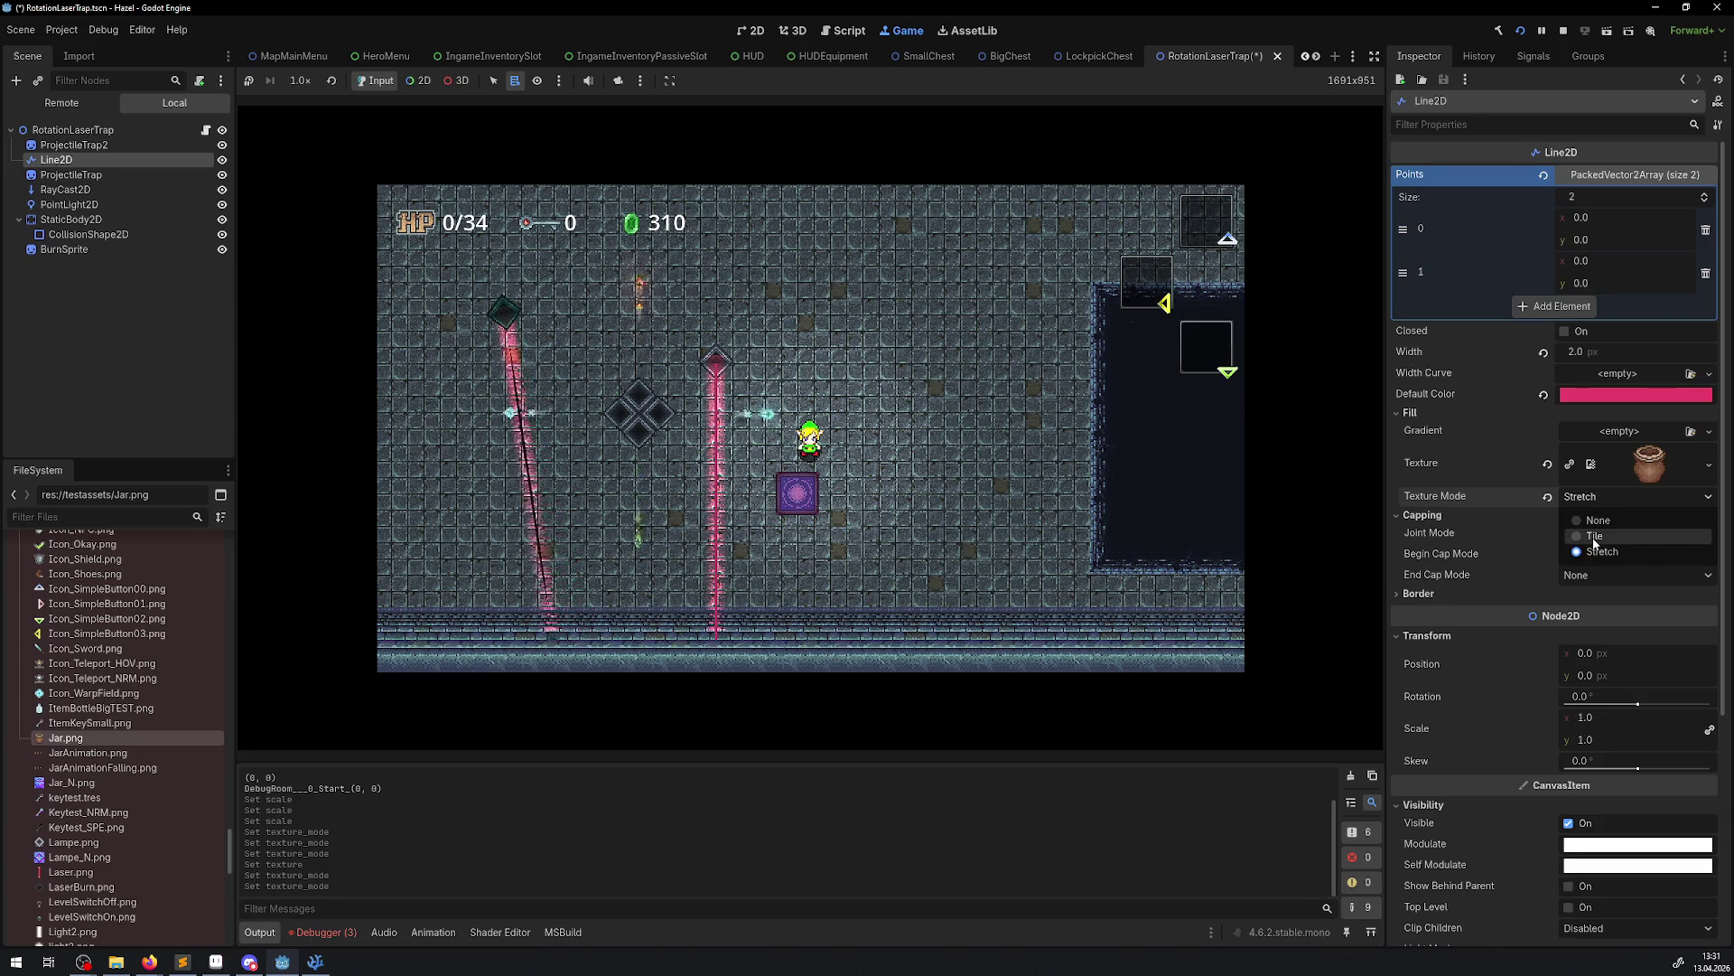
pyautogui.click(1644, 437)
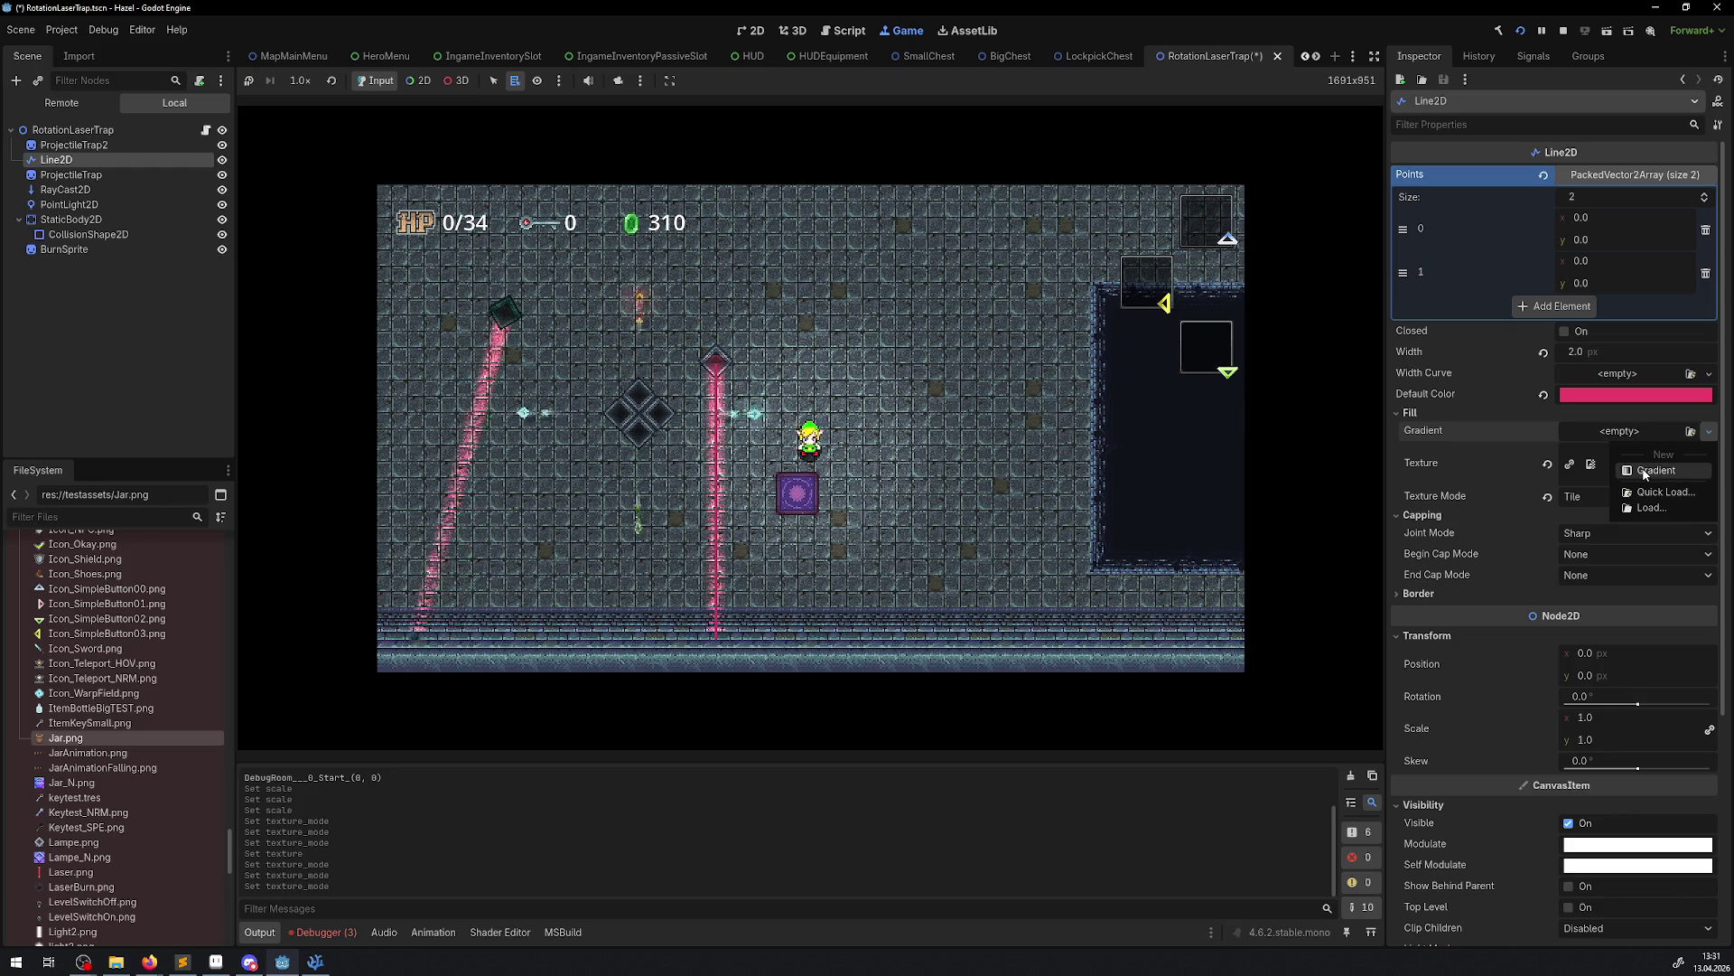
# Give the laser a new black-to-white Gradient, then toggle Texture Mode to Stretch and back to Tile
pyautogui.click(1653, 470)
pyautogui.click(1639, 431)
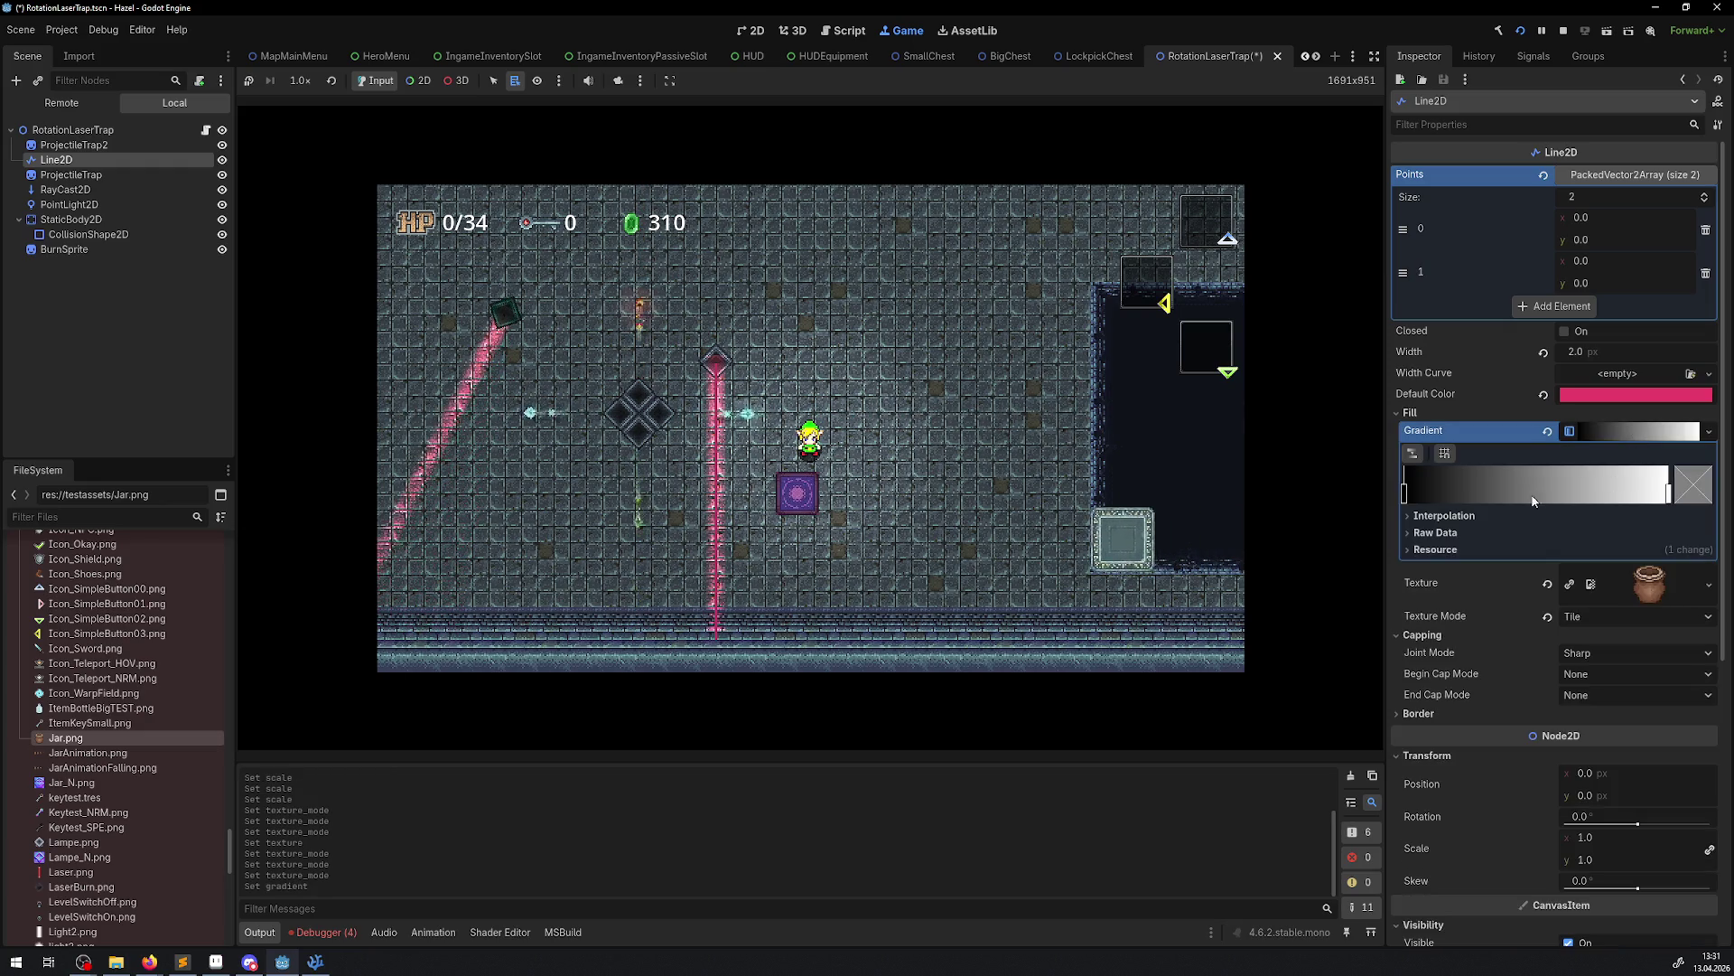
pyautogui.click(1581, 615)
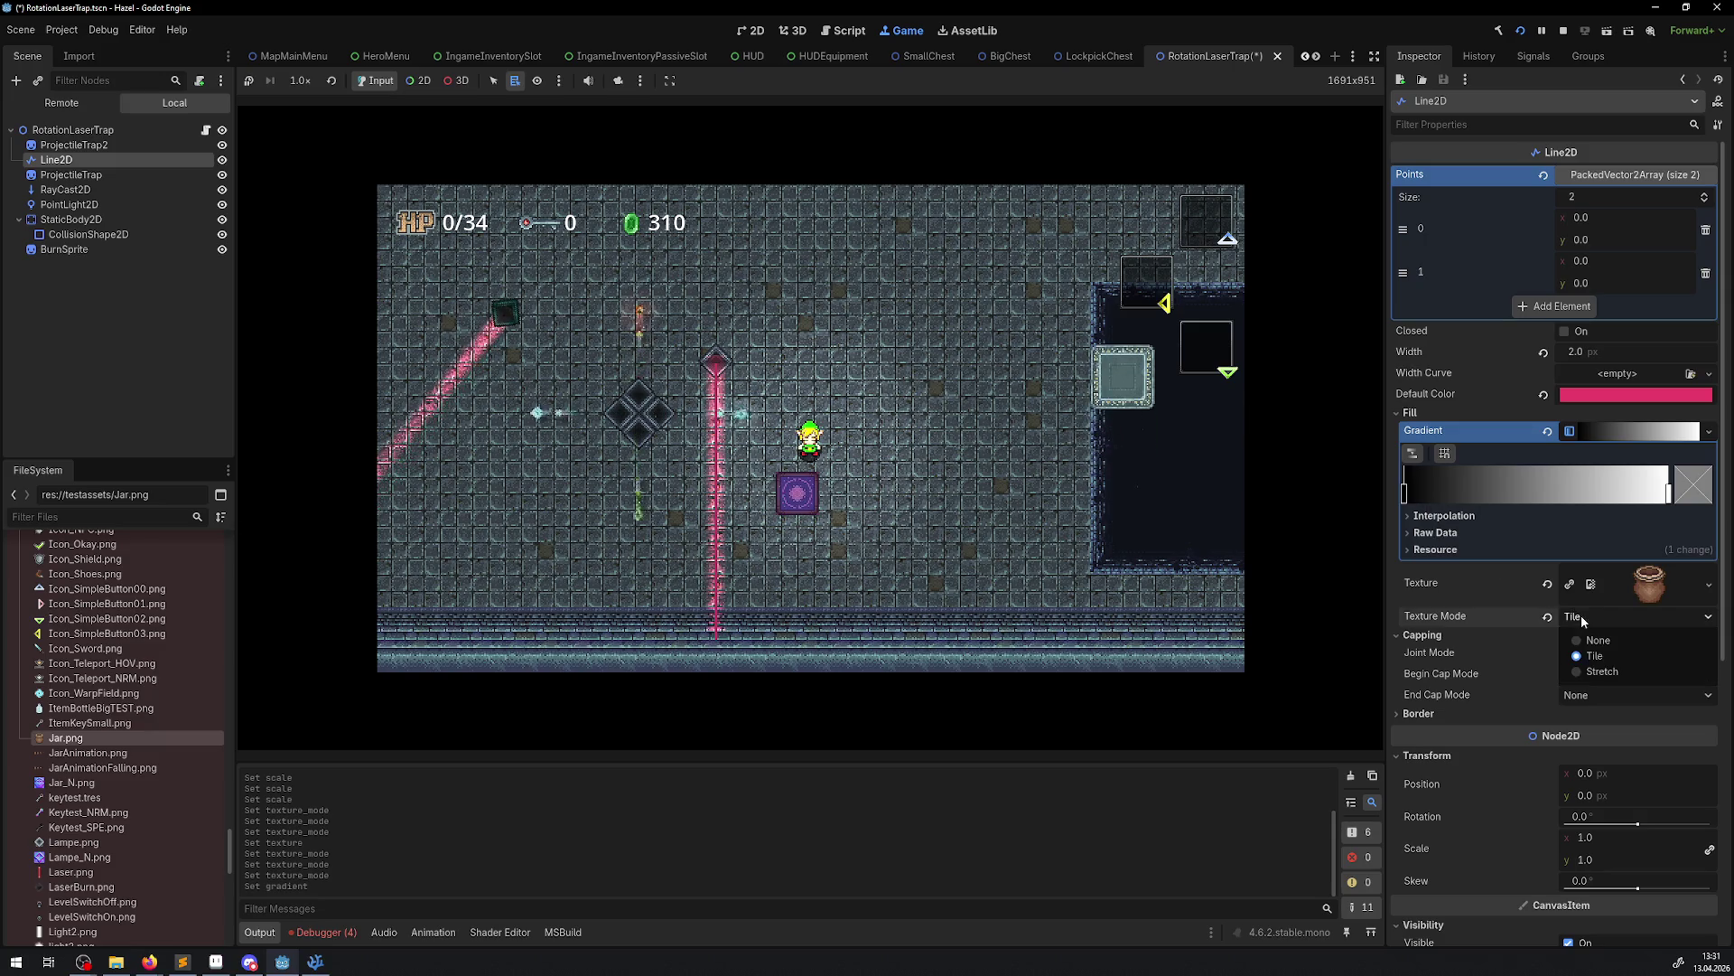
pyautogui.click(1597, 670)
pyautogui.click(1597, 616)
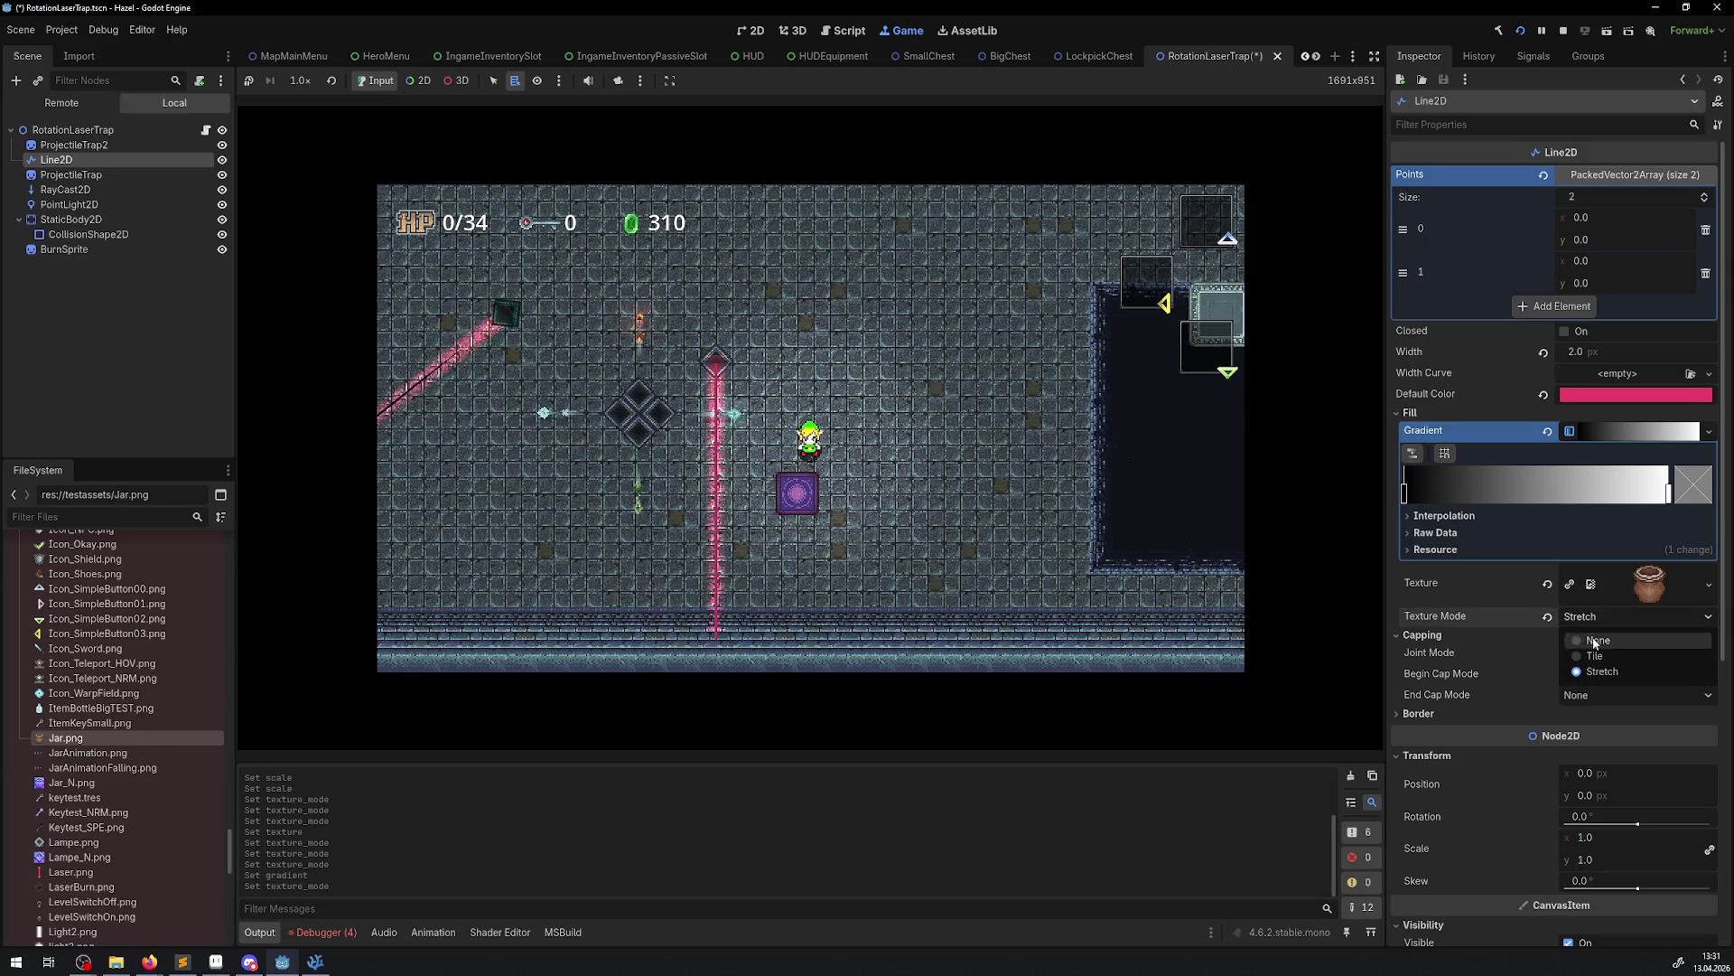
pyautogui.click(1597, 651)
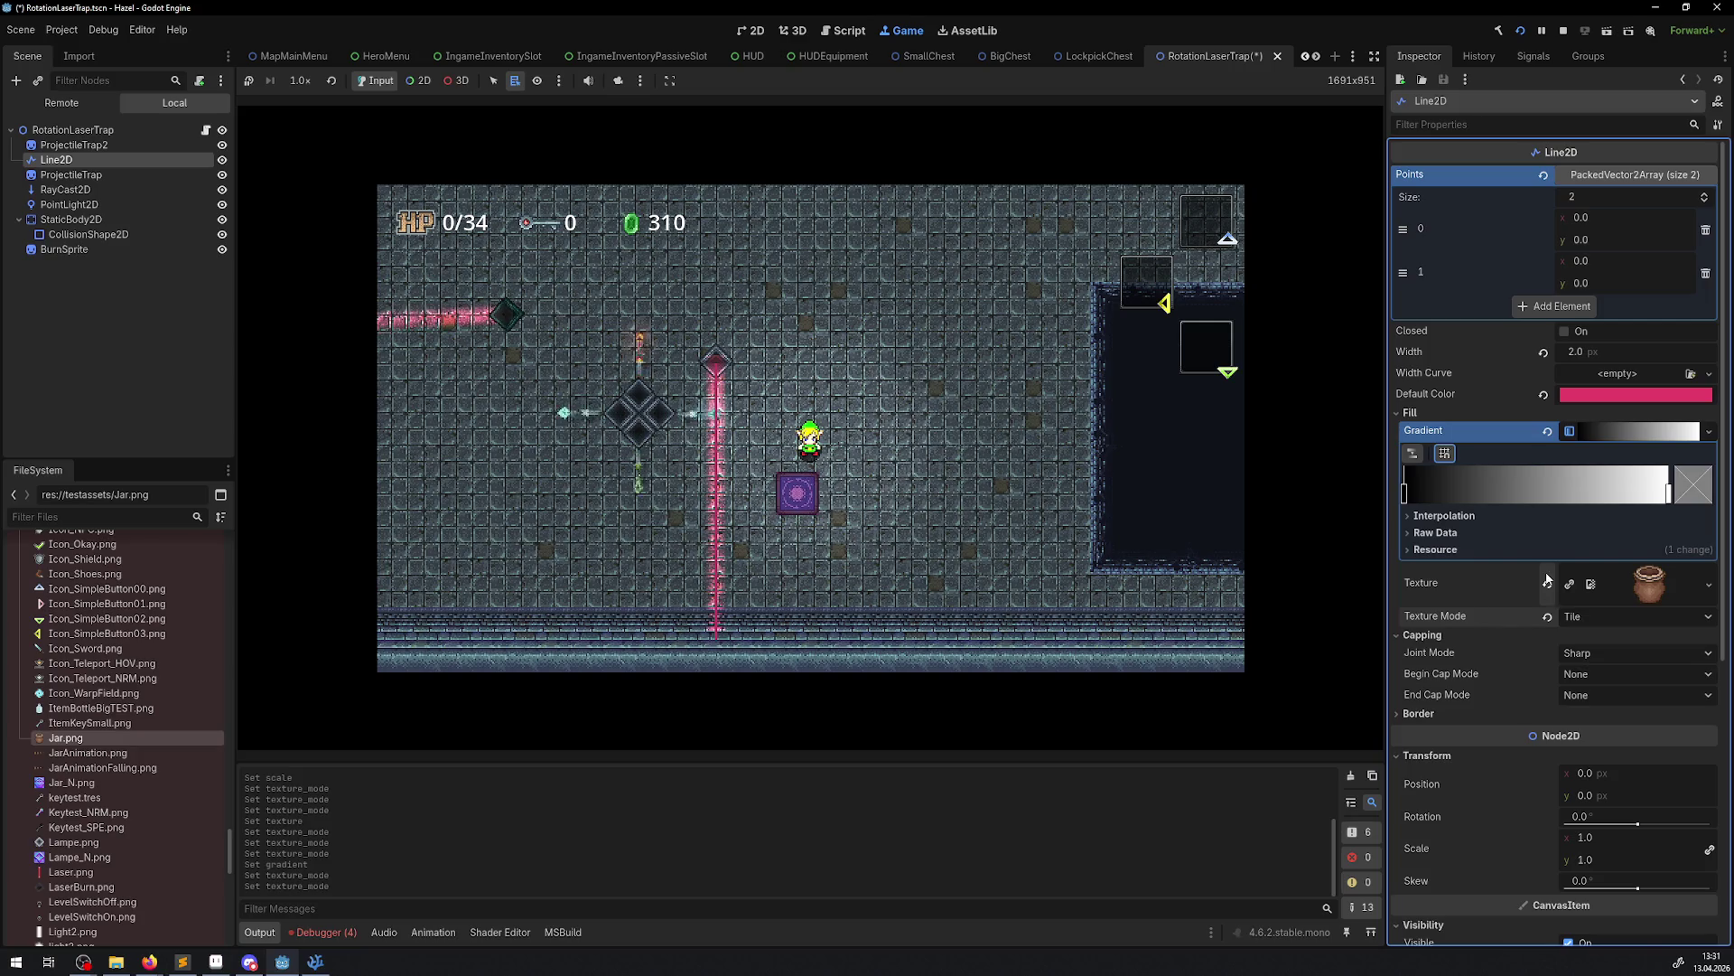
# Walk the player up-left, add two gradient stops, then clear the laser's gradient
pyautogui.click(899, 440)
pyautogui.press('Left')
pyautogui.press('Up')
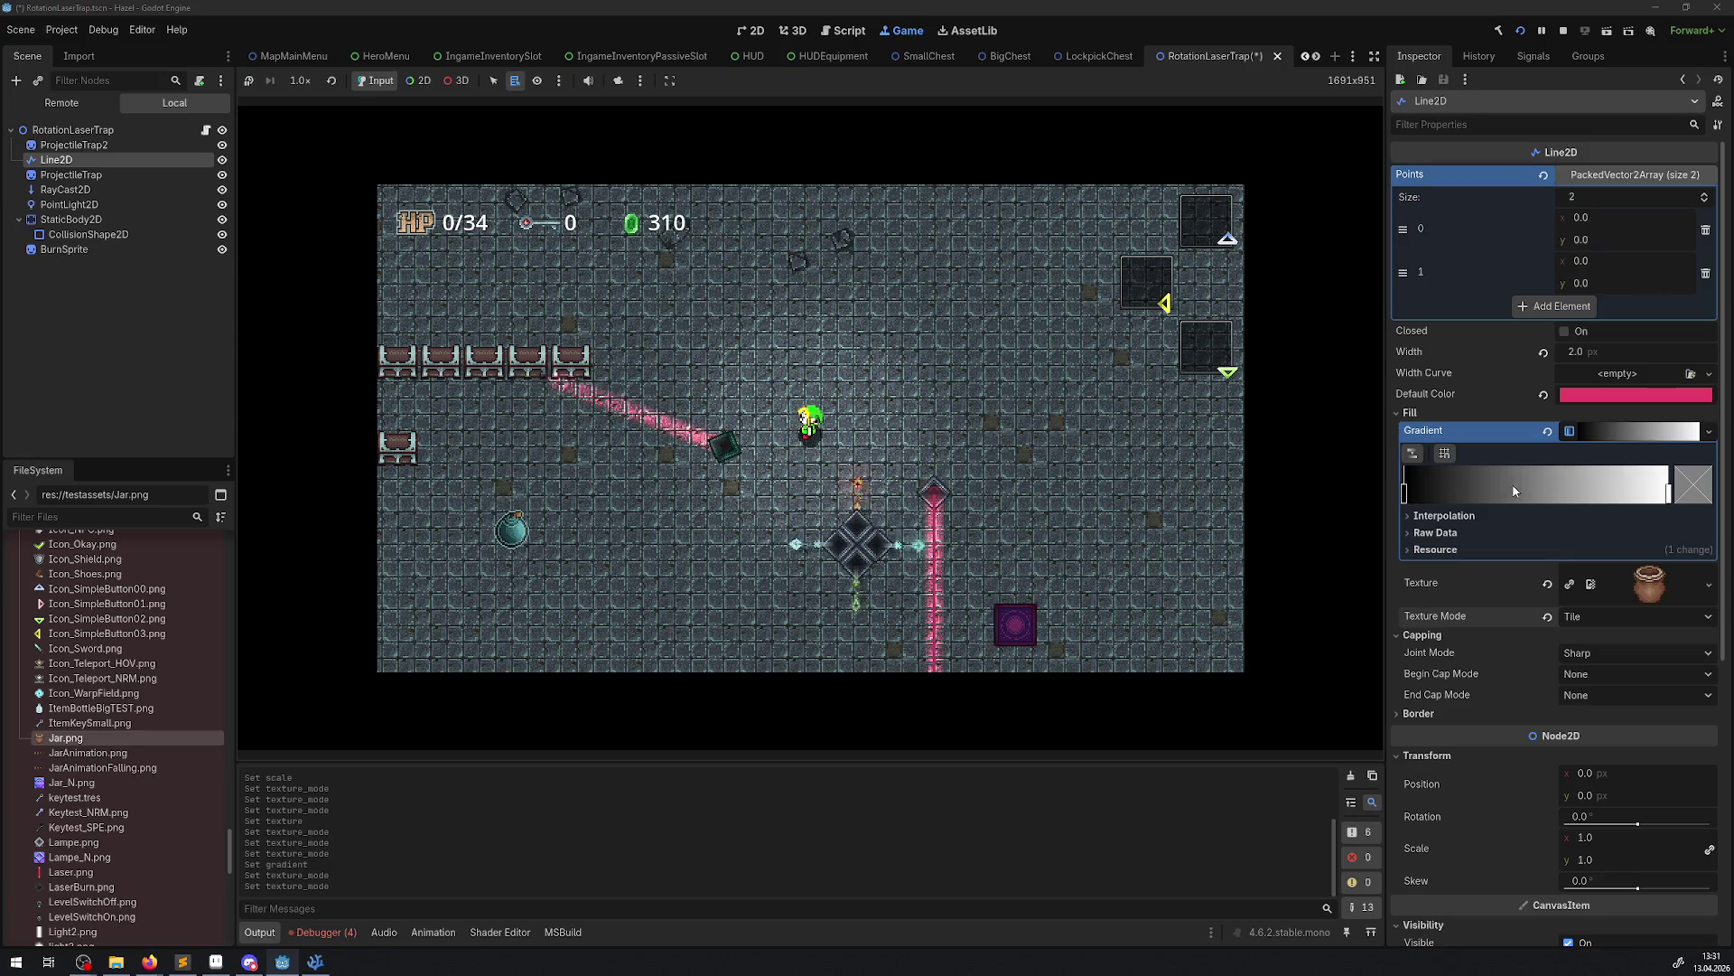
pyautogui.click(1570, 493)
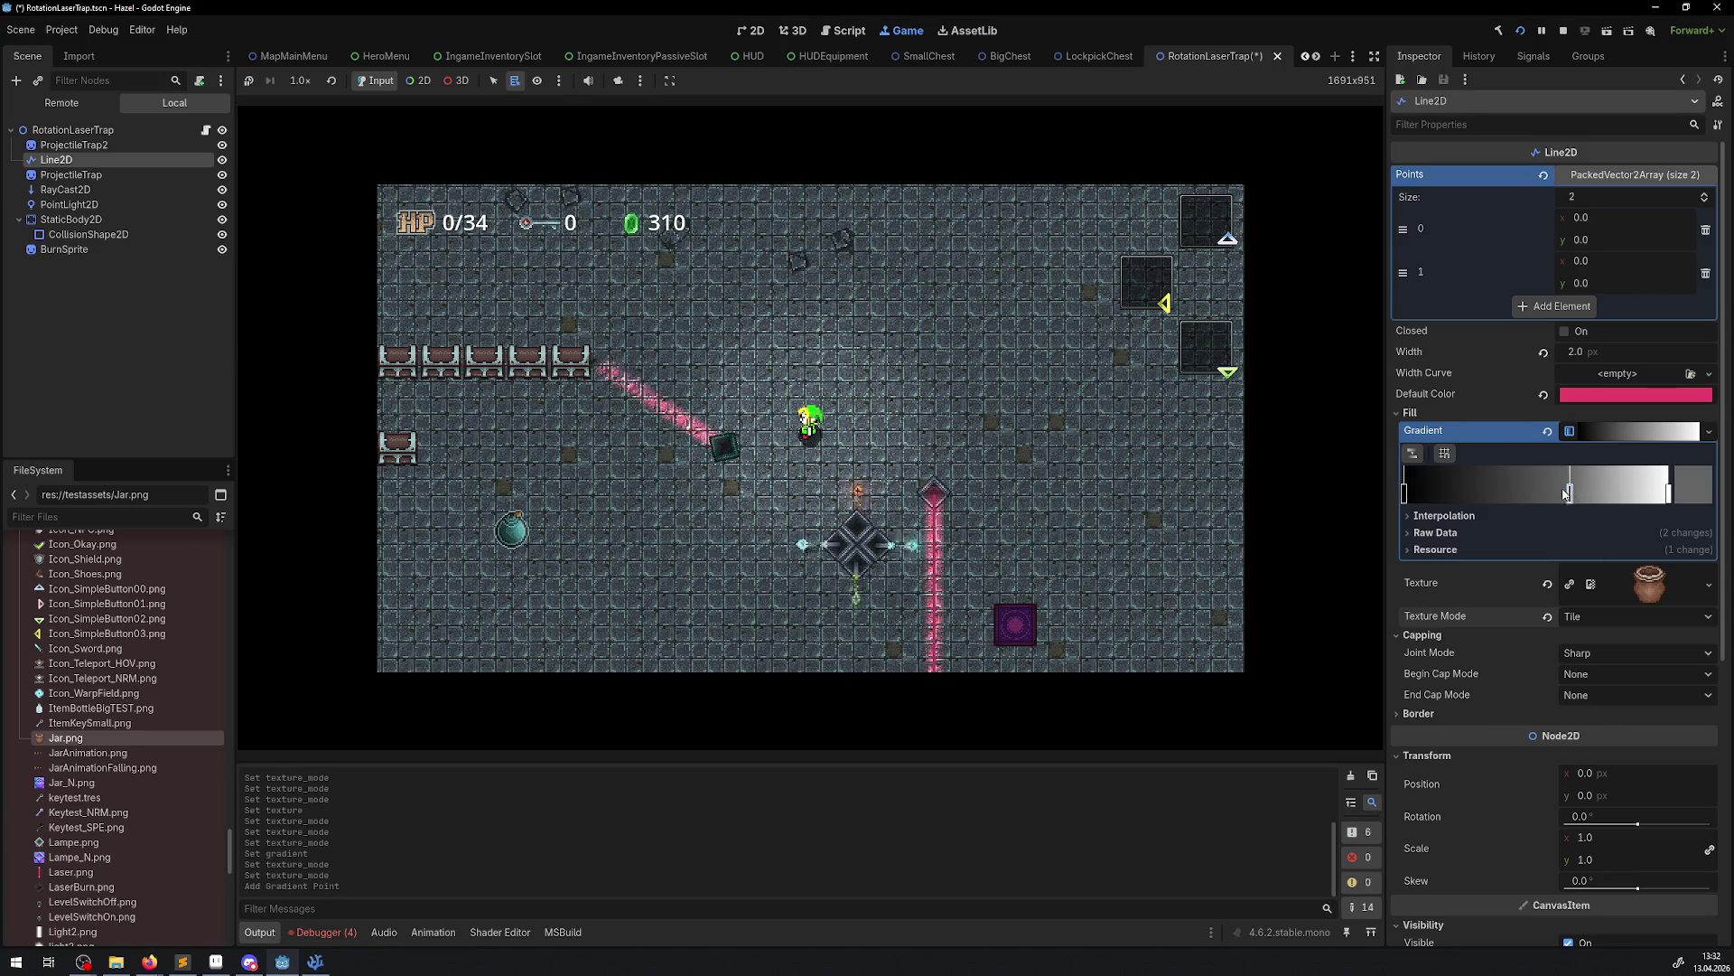
pyautogui.click(1627, 488)
pyautogui.rightClick(1569, 432)
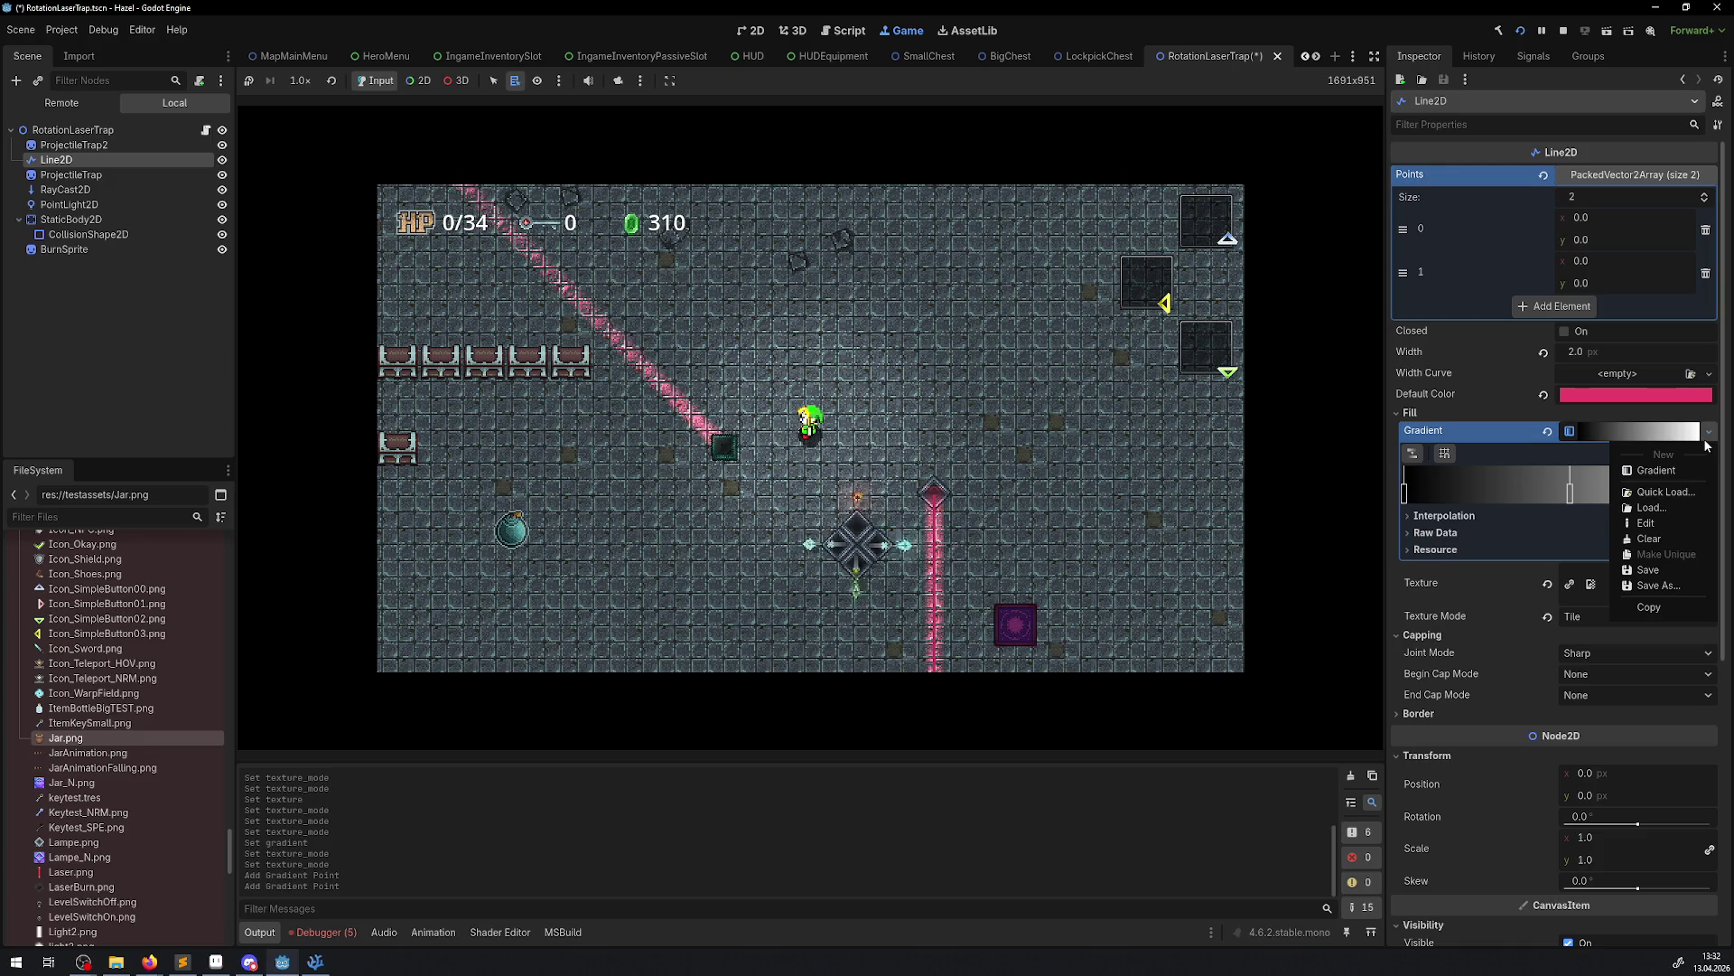
pyautogui.click(1648, 539)
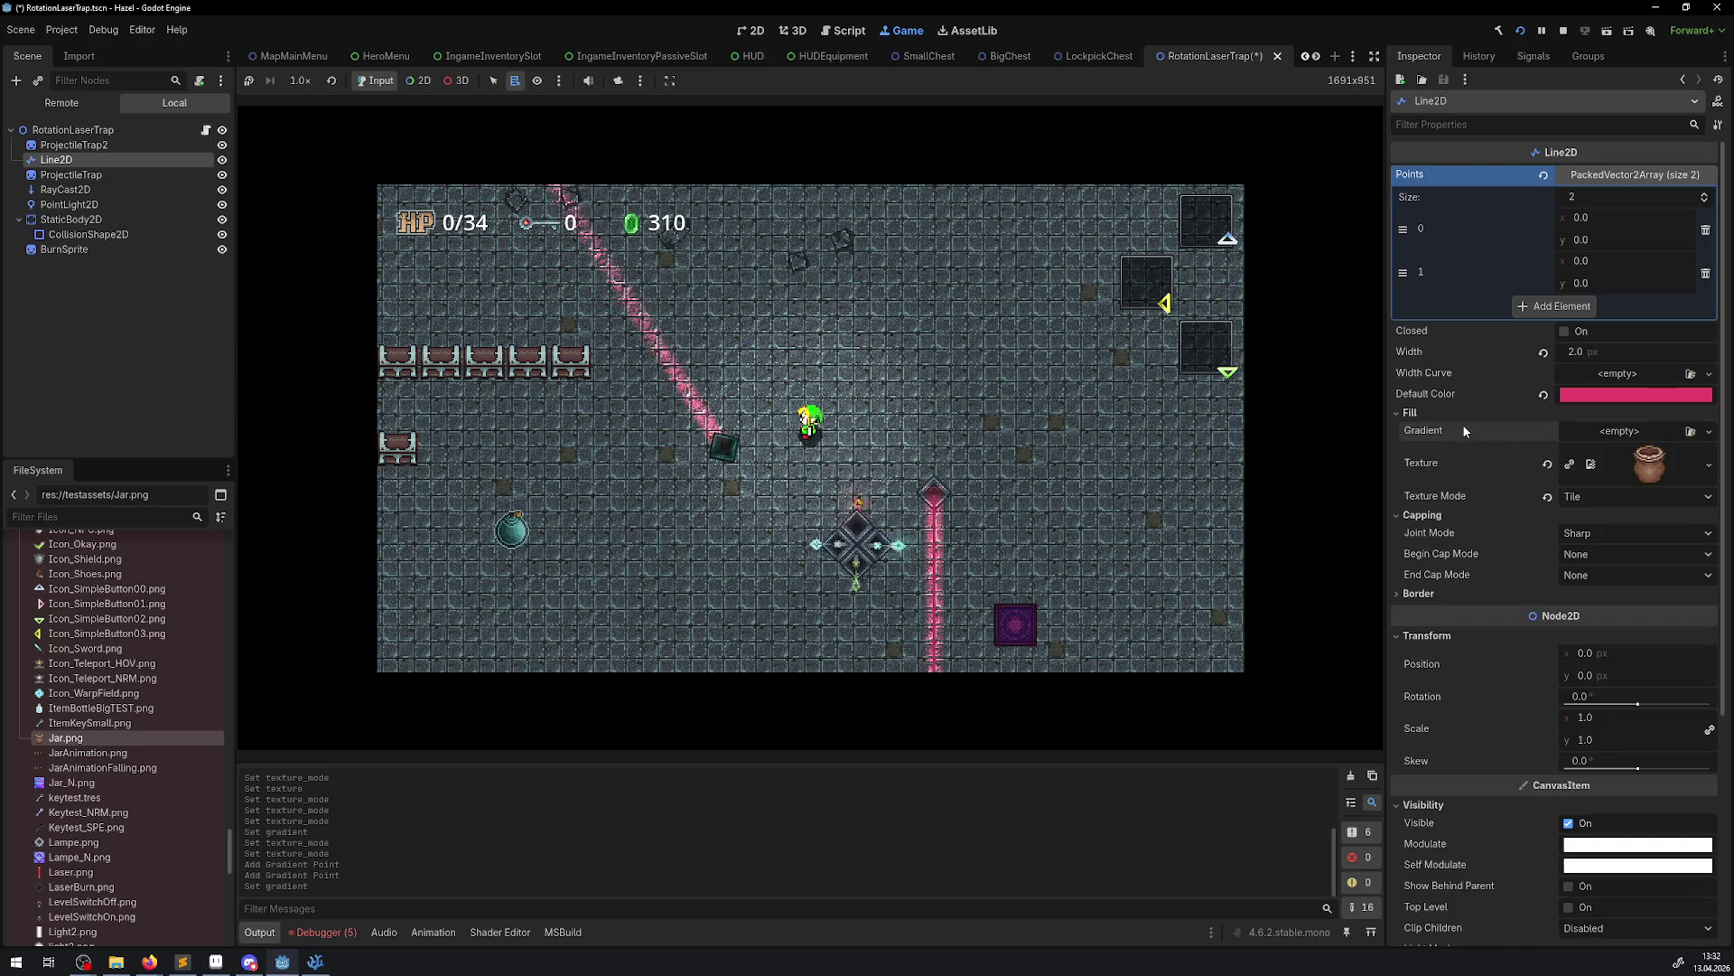
# Uncheck Closed on the laser and assign keytest.tres as its texture, keeping Tile mode
pyautogui.click(1568, 333)
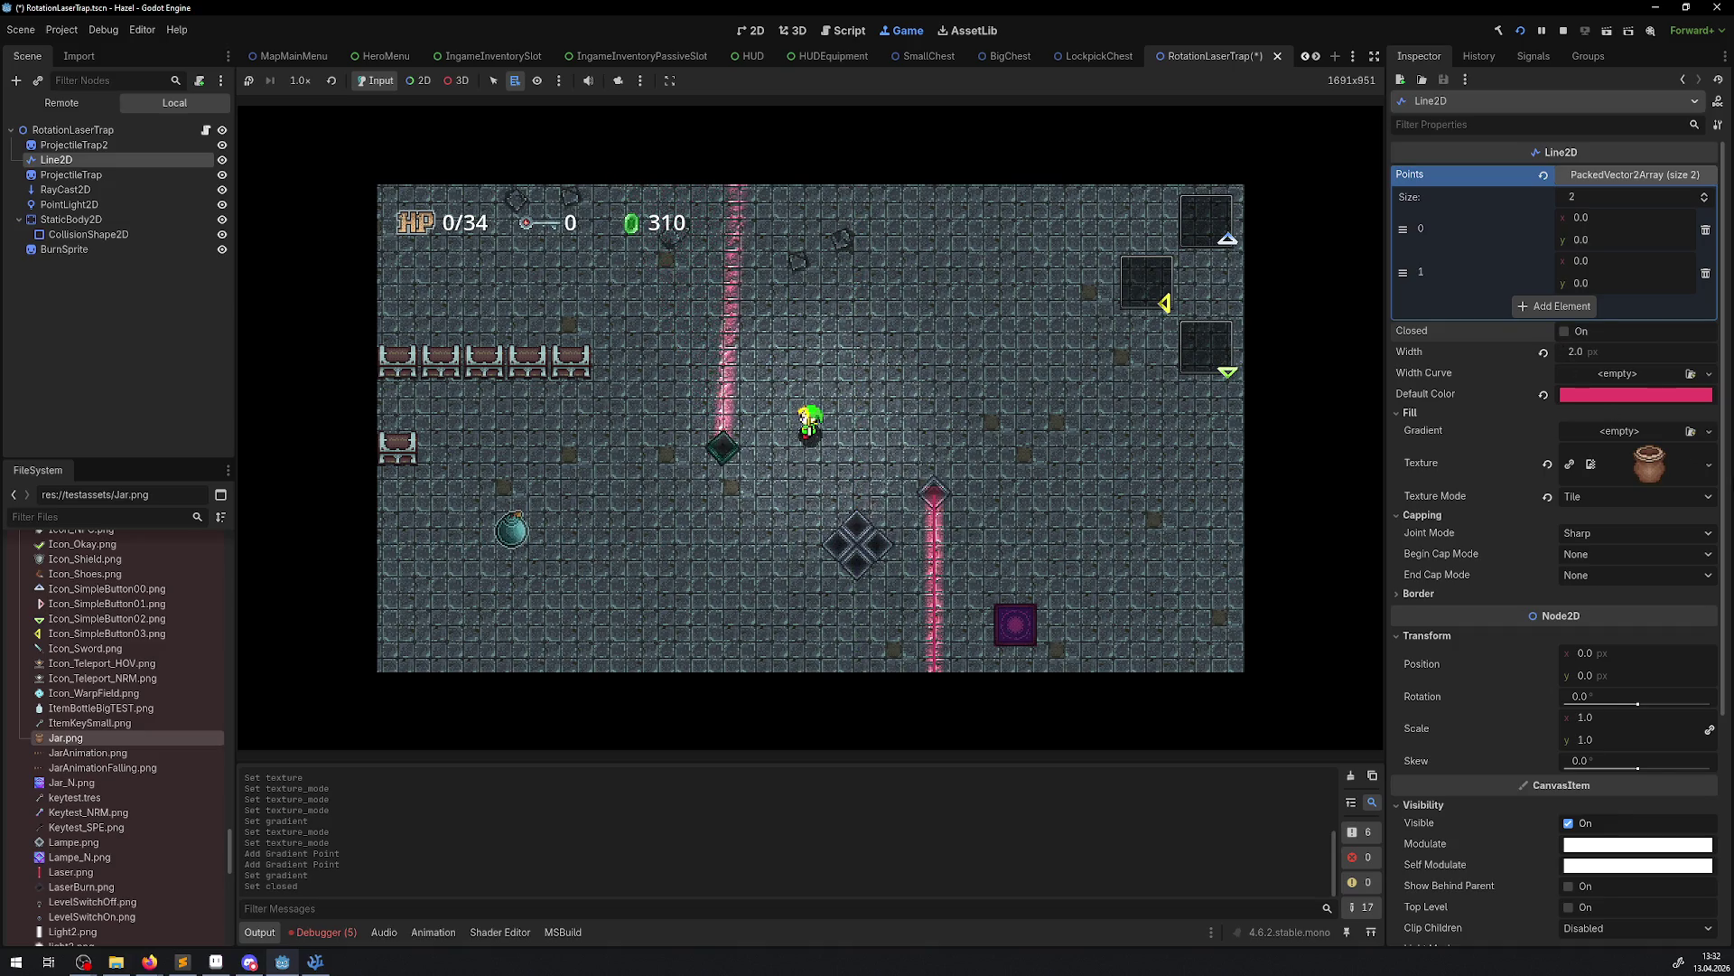
pyautogui.click(1708, 466)
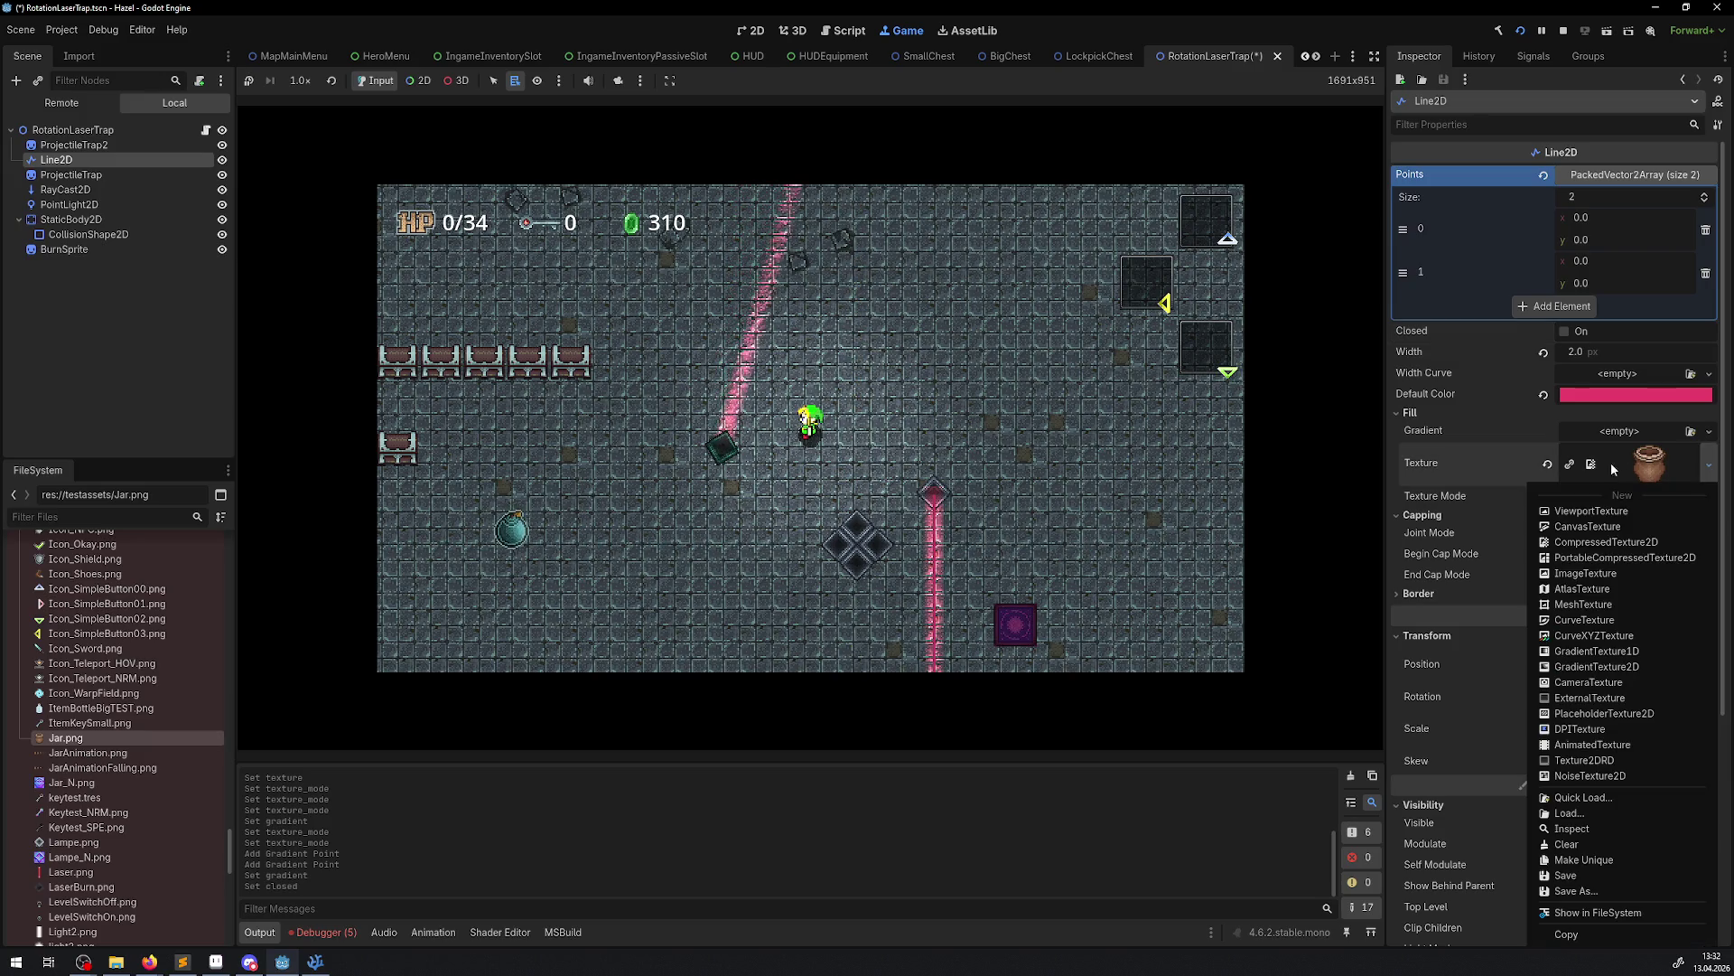
pyautogui.click(1569, 469)
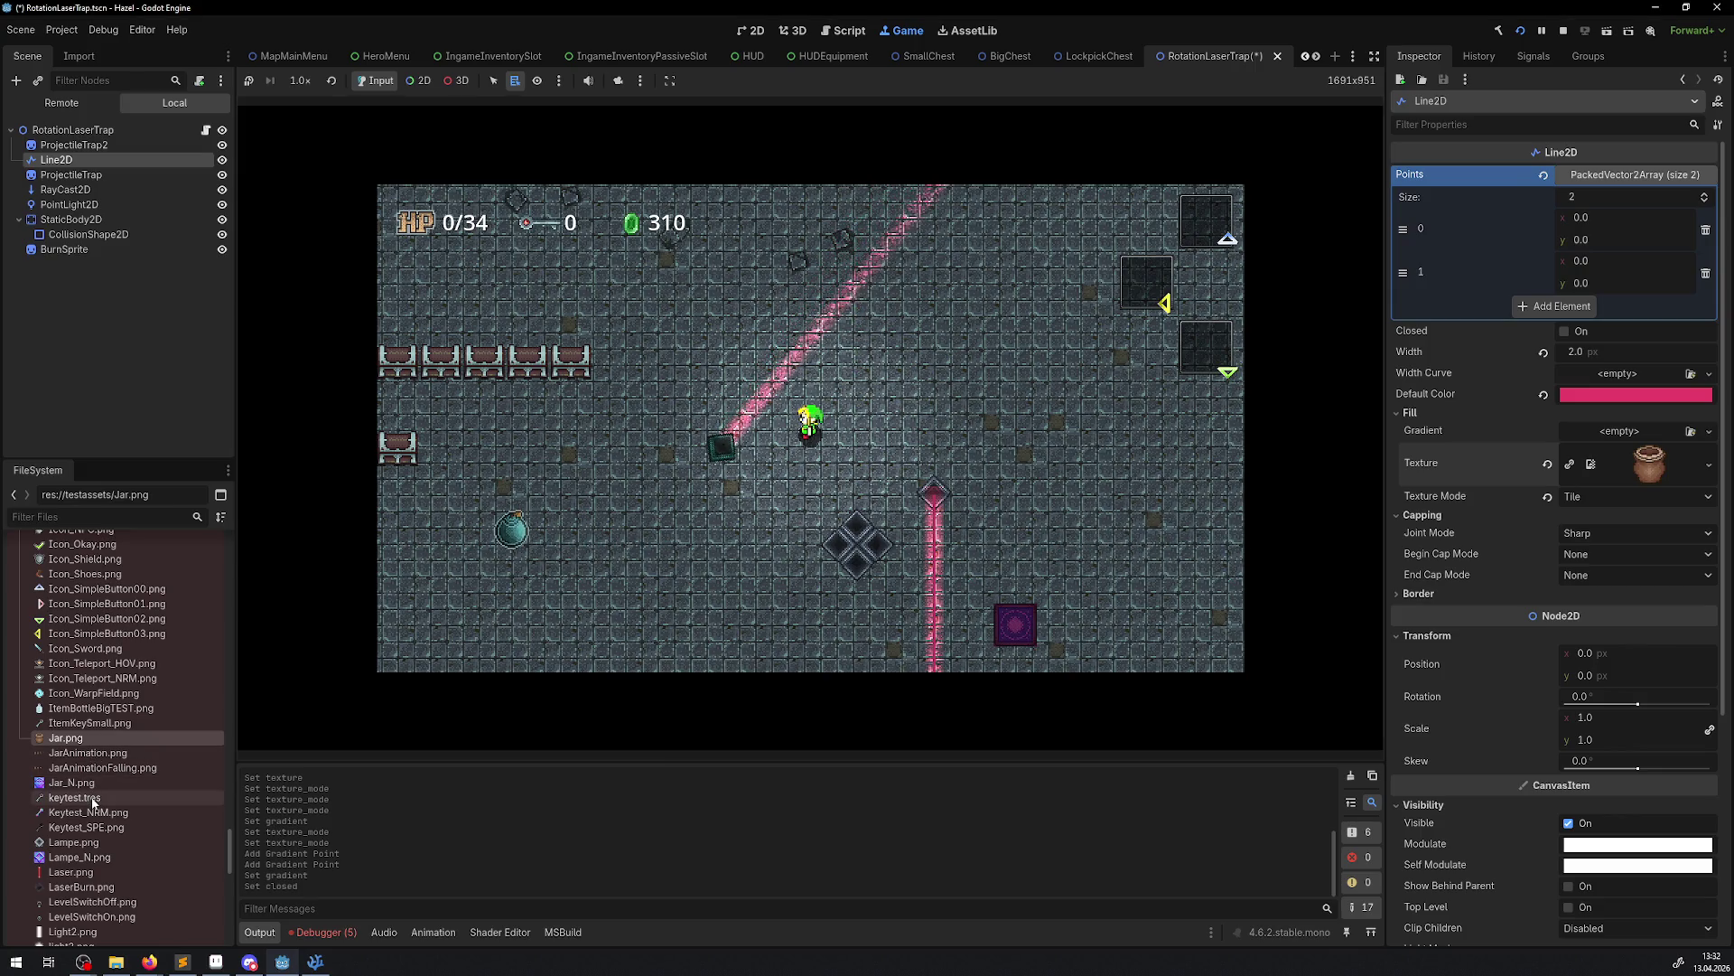
pyautogui.moveTo(93, 802); pyautogui.dragTo(1650, 465)
pyautogui.click(1619, 496)
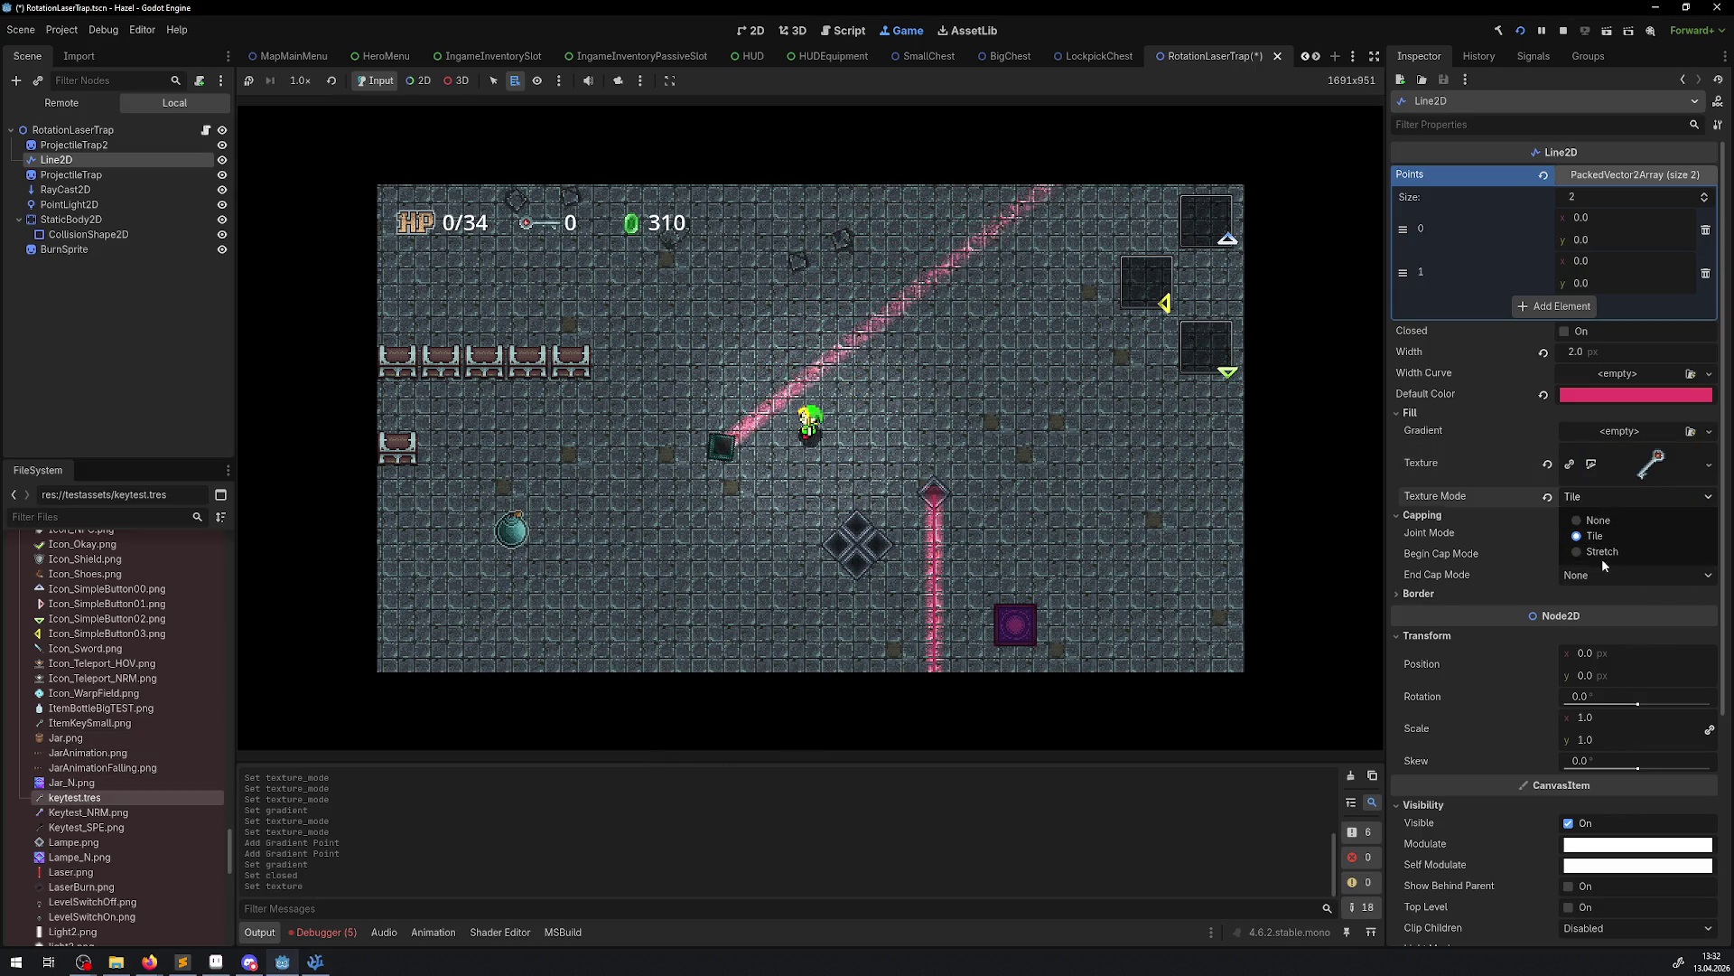
pyautogui.click(1604, 553)
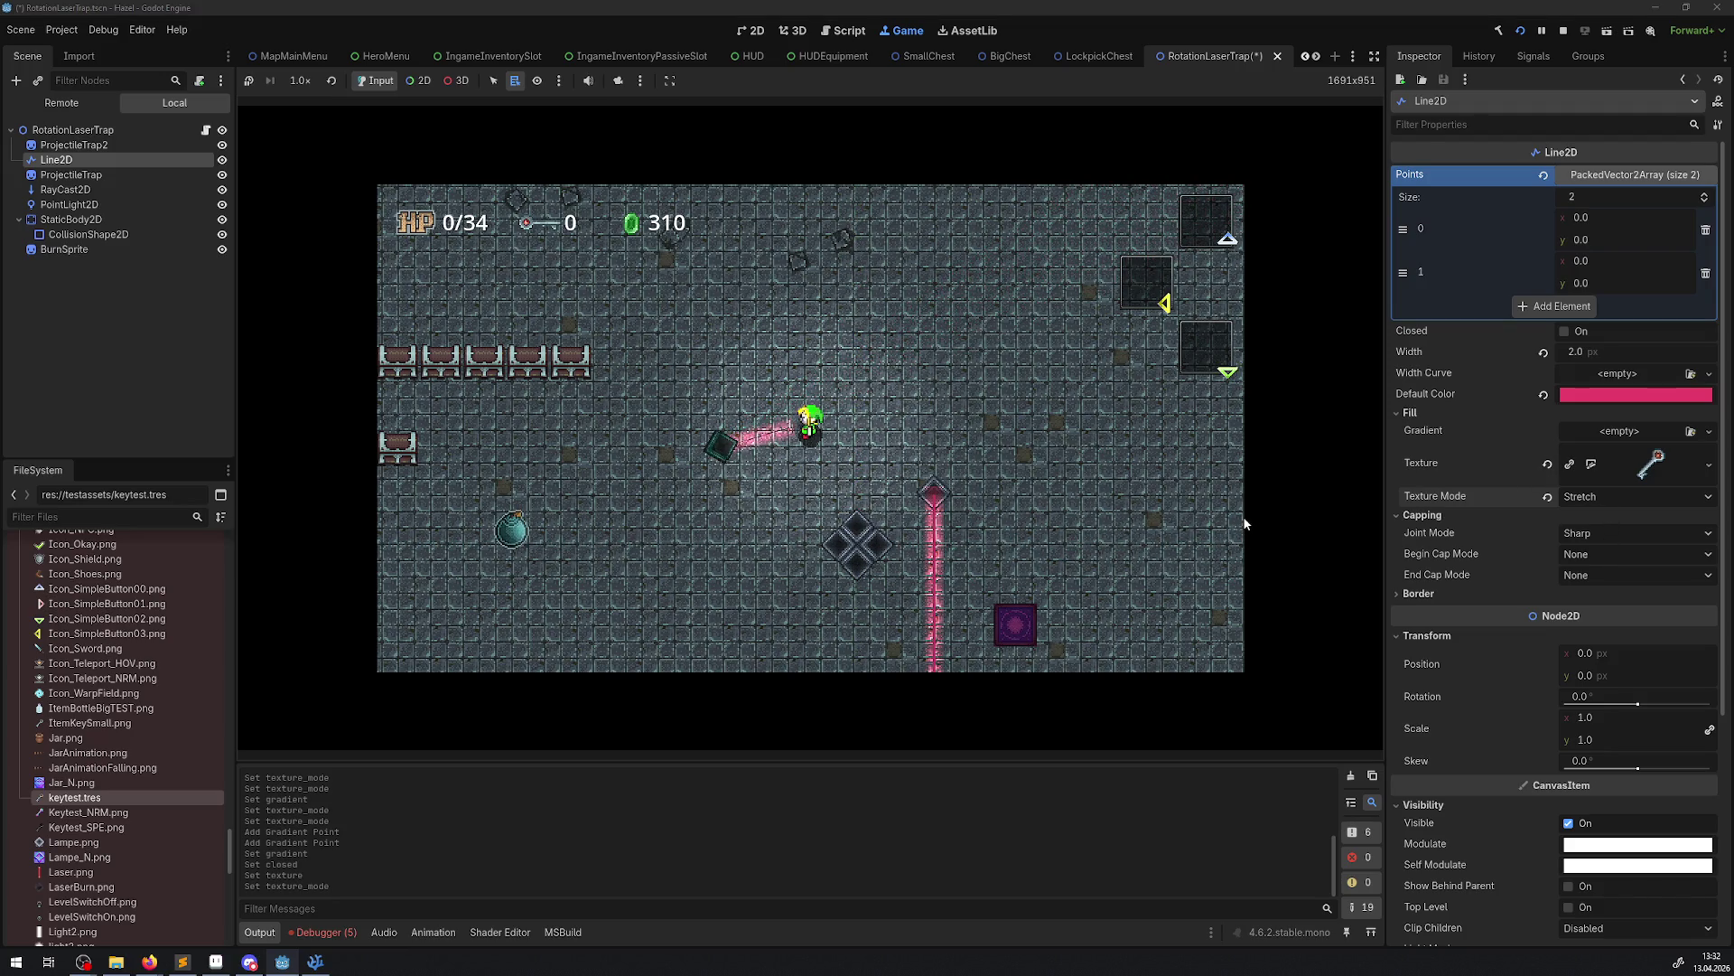
pyautogui.press('Down')
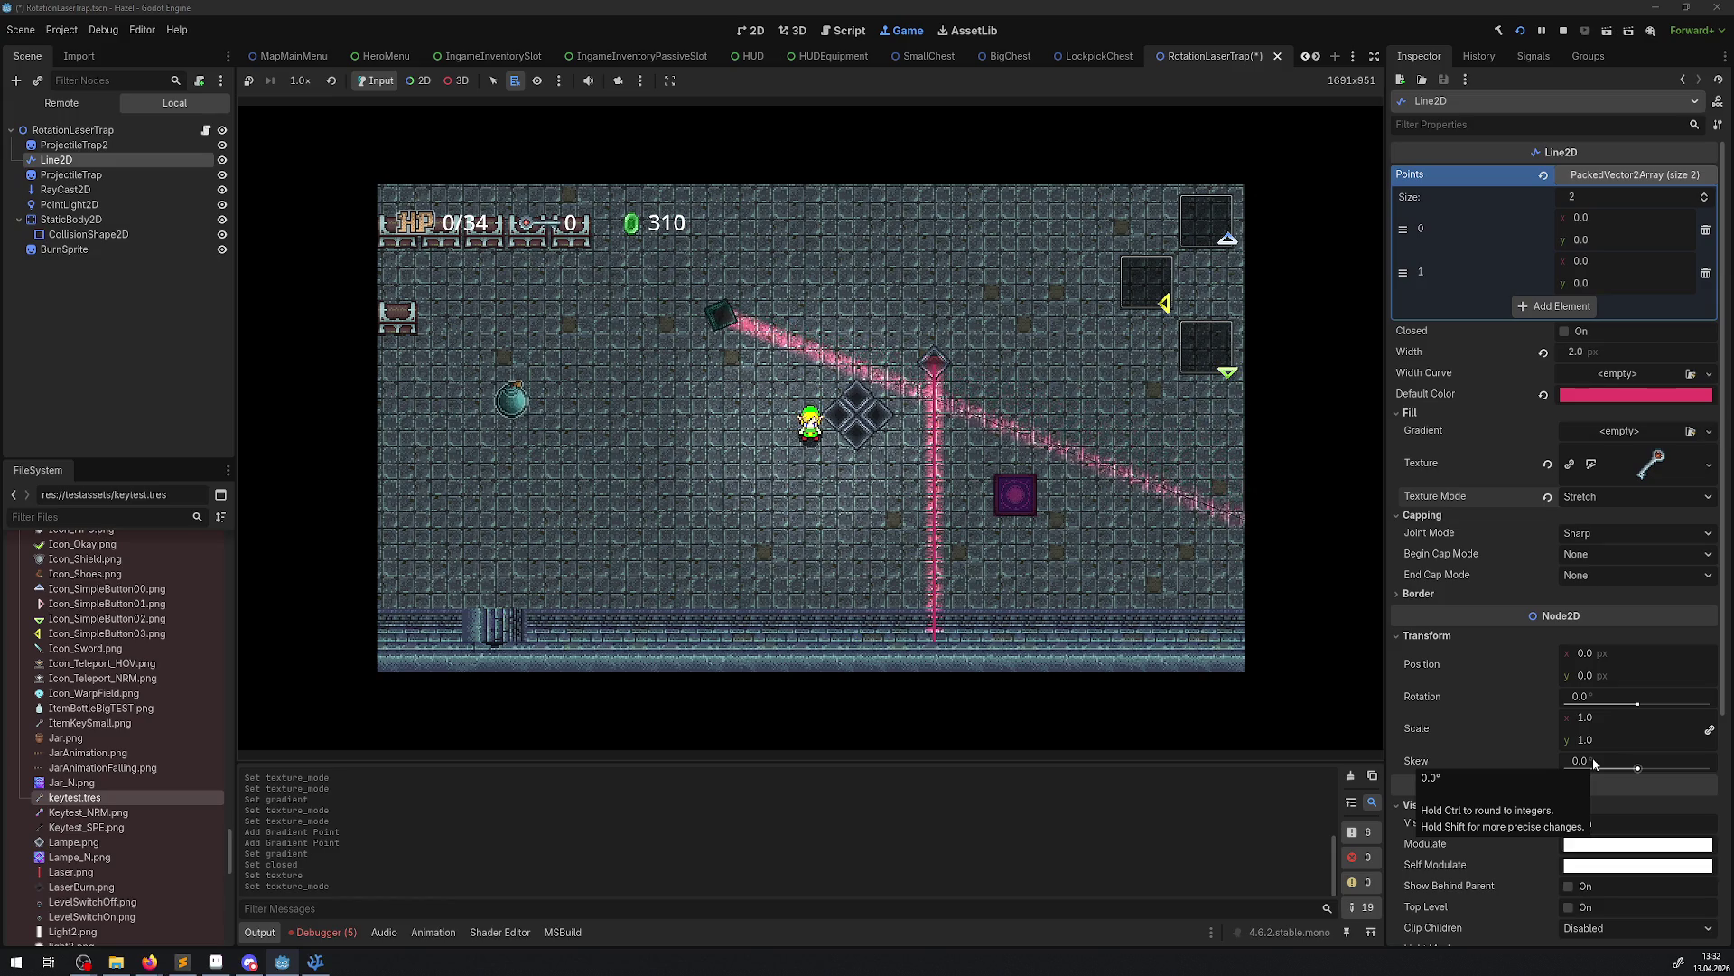
pyautogui.scroll(-5, 1424, 884)
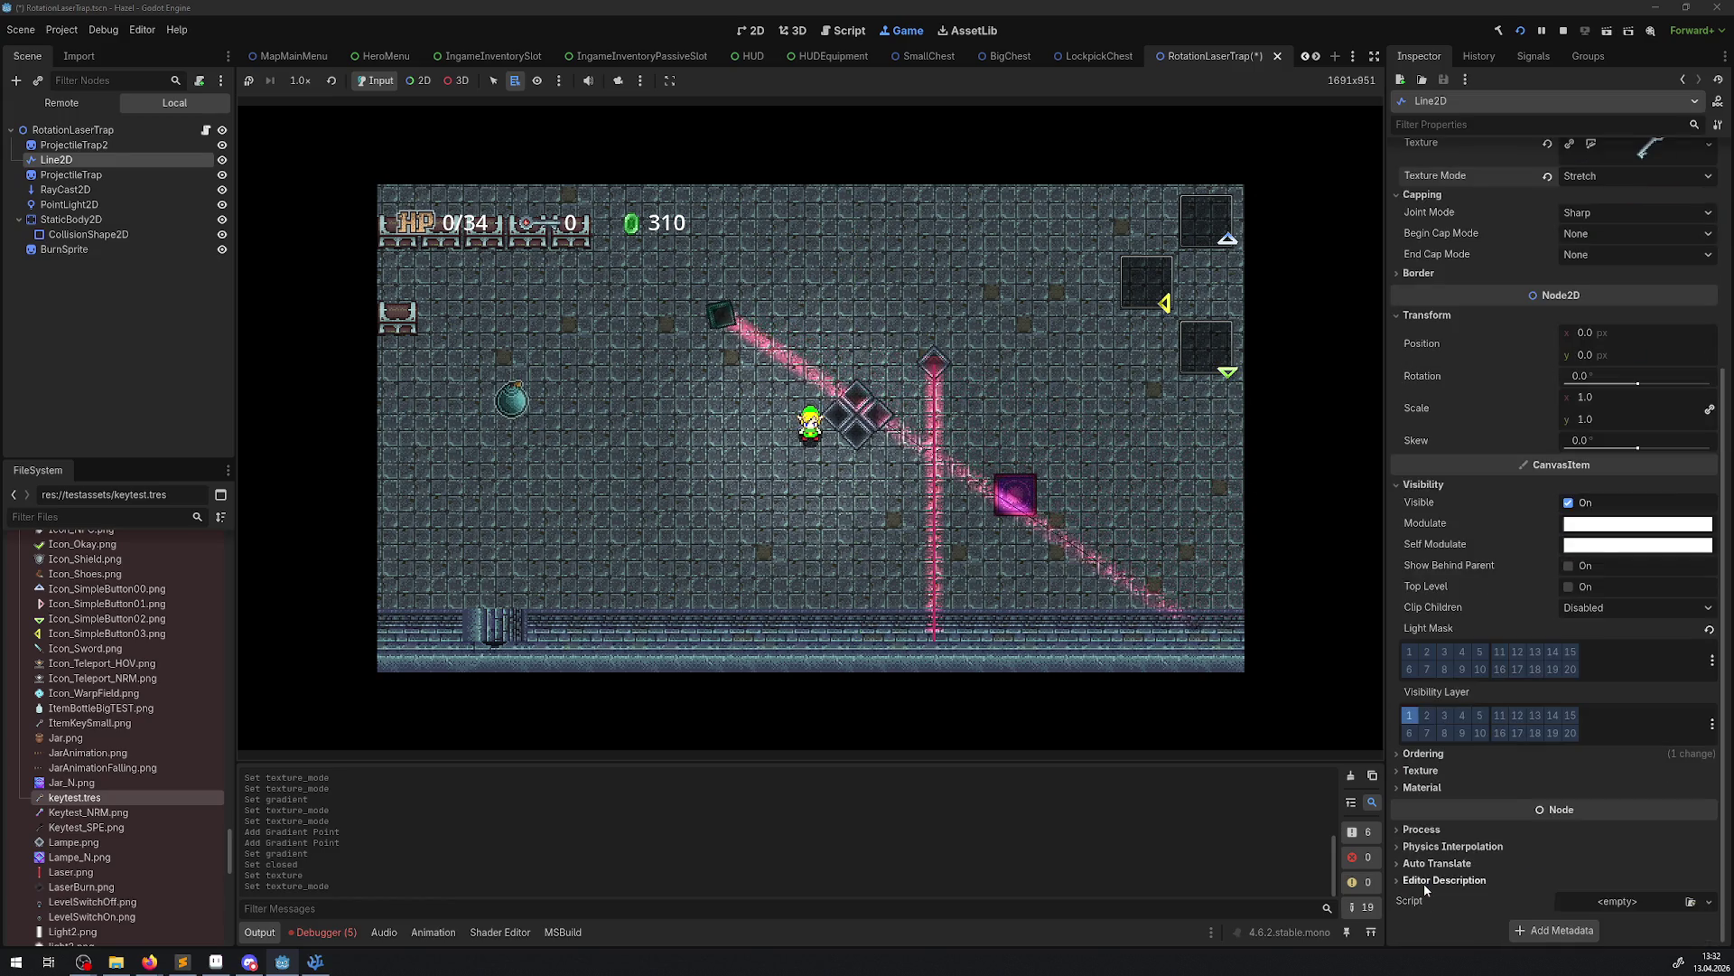
pyautogui.scroll(5, 1516, 739)
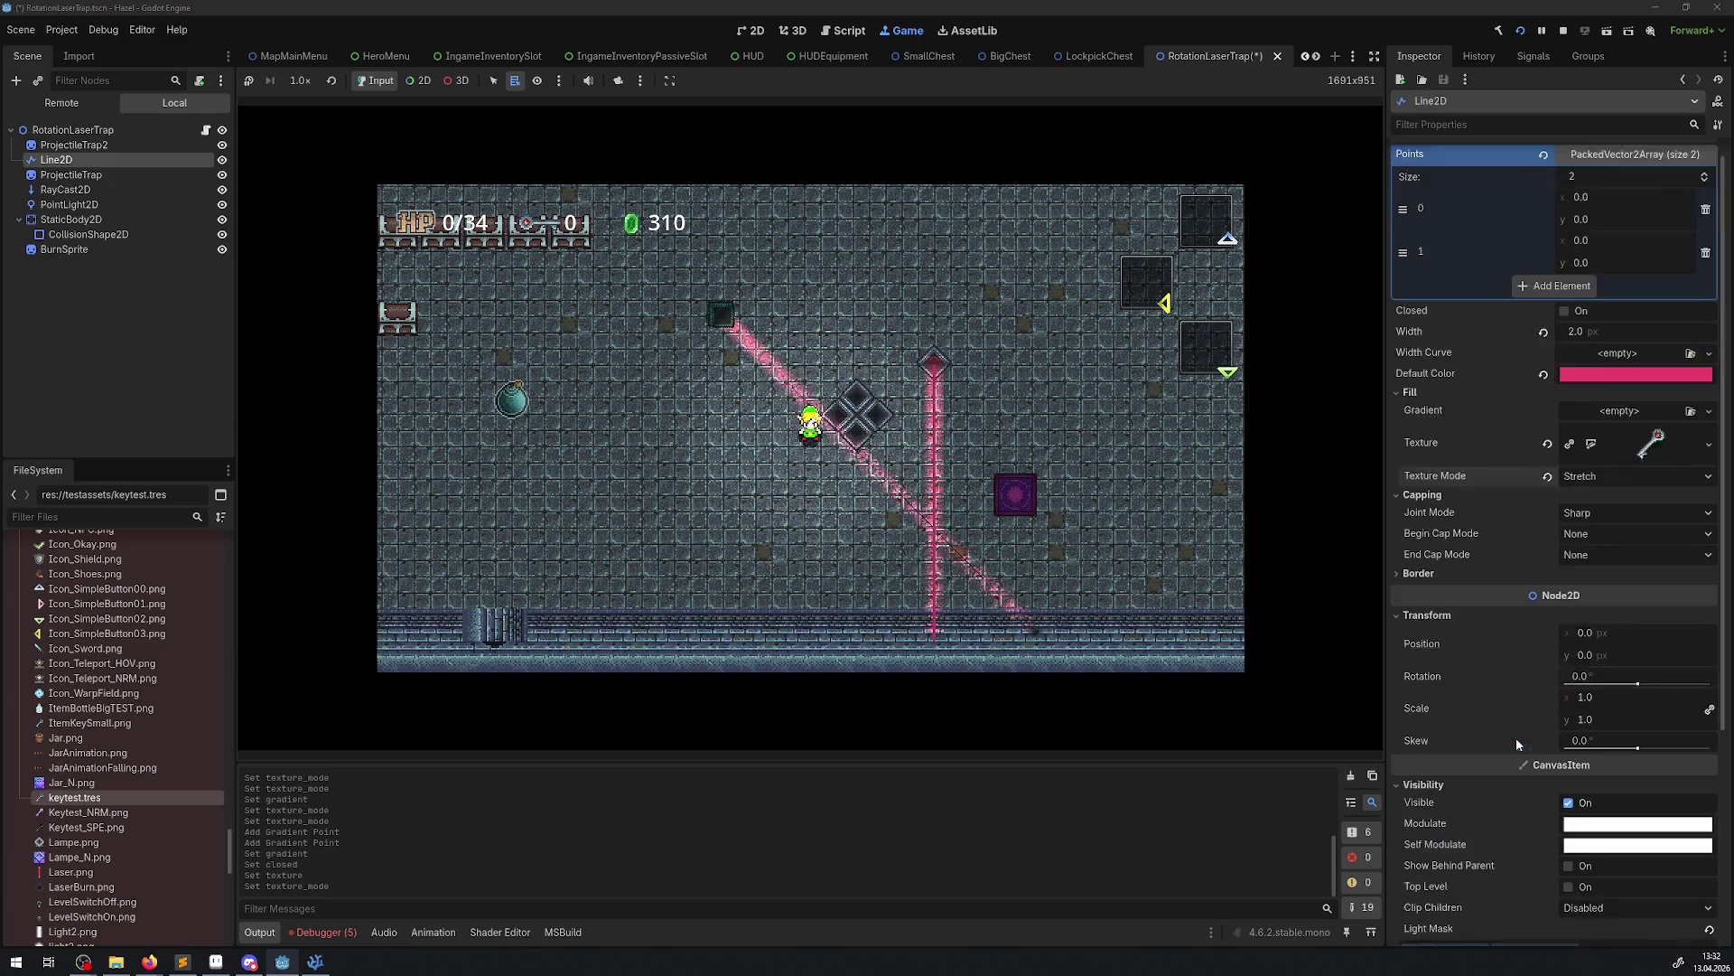
pyautogui.scroll(1, 1517, 743)
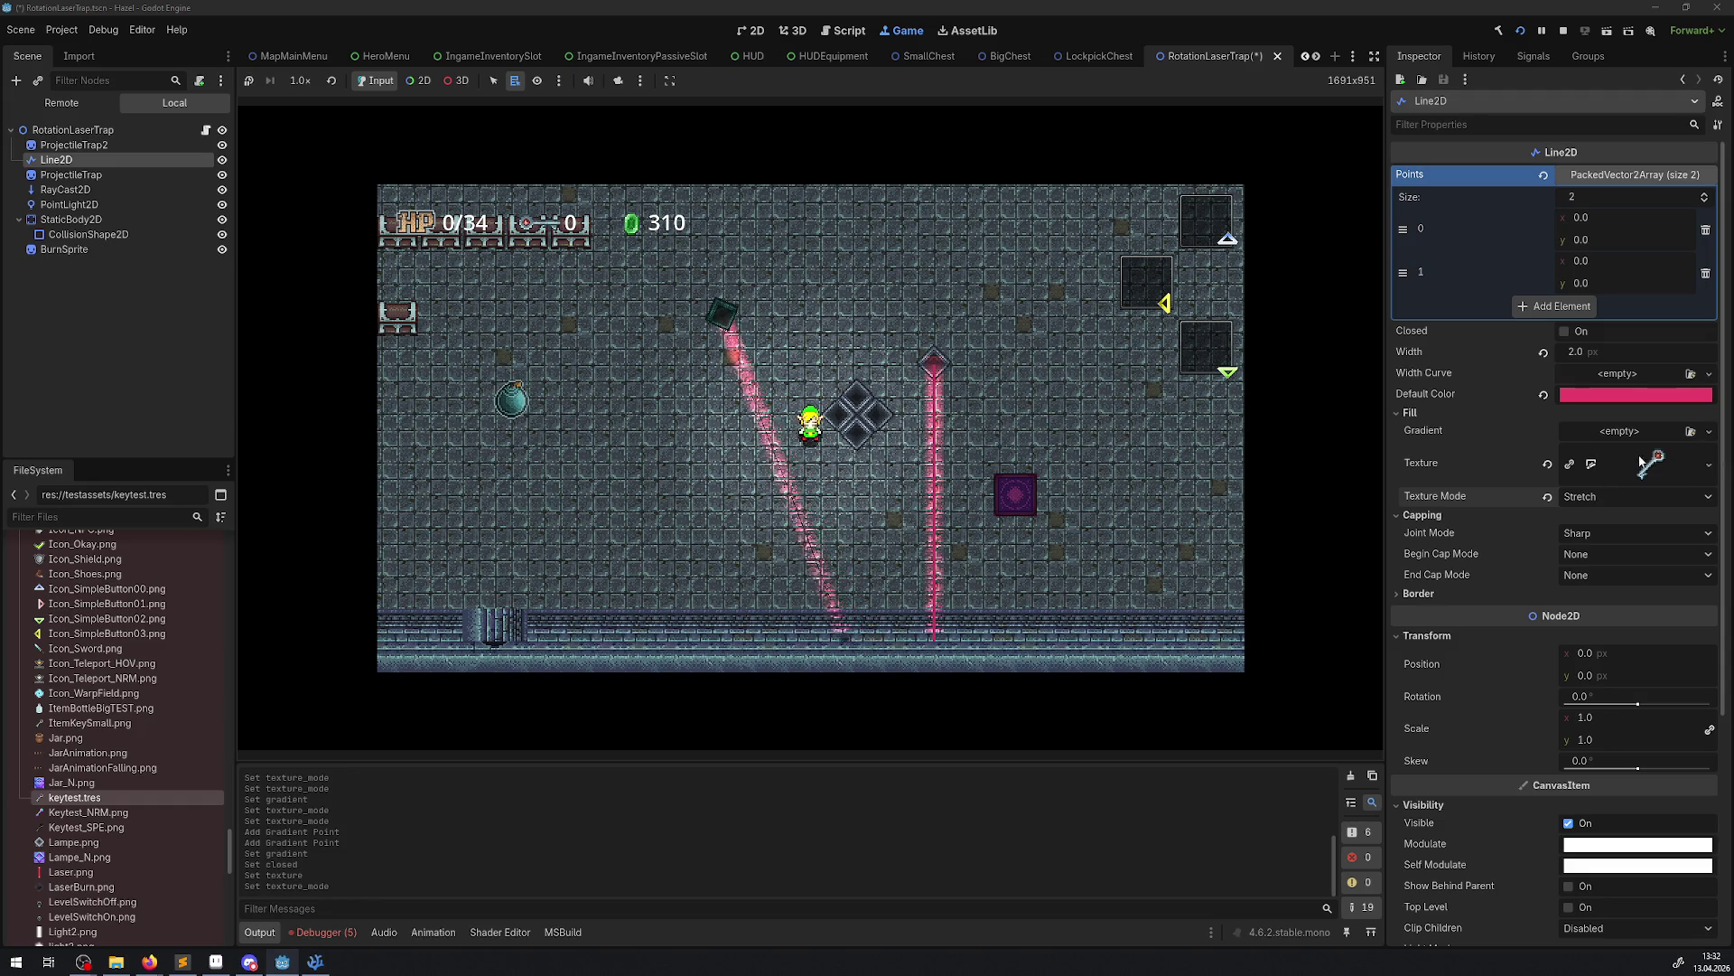
pyautogui.click(1609, 496)
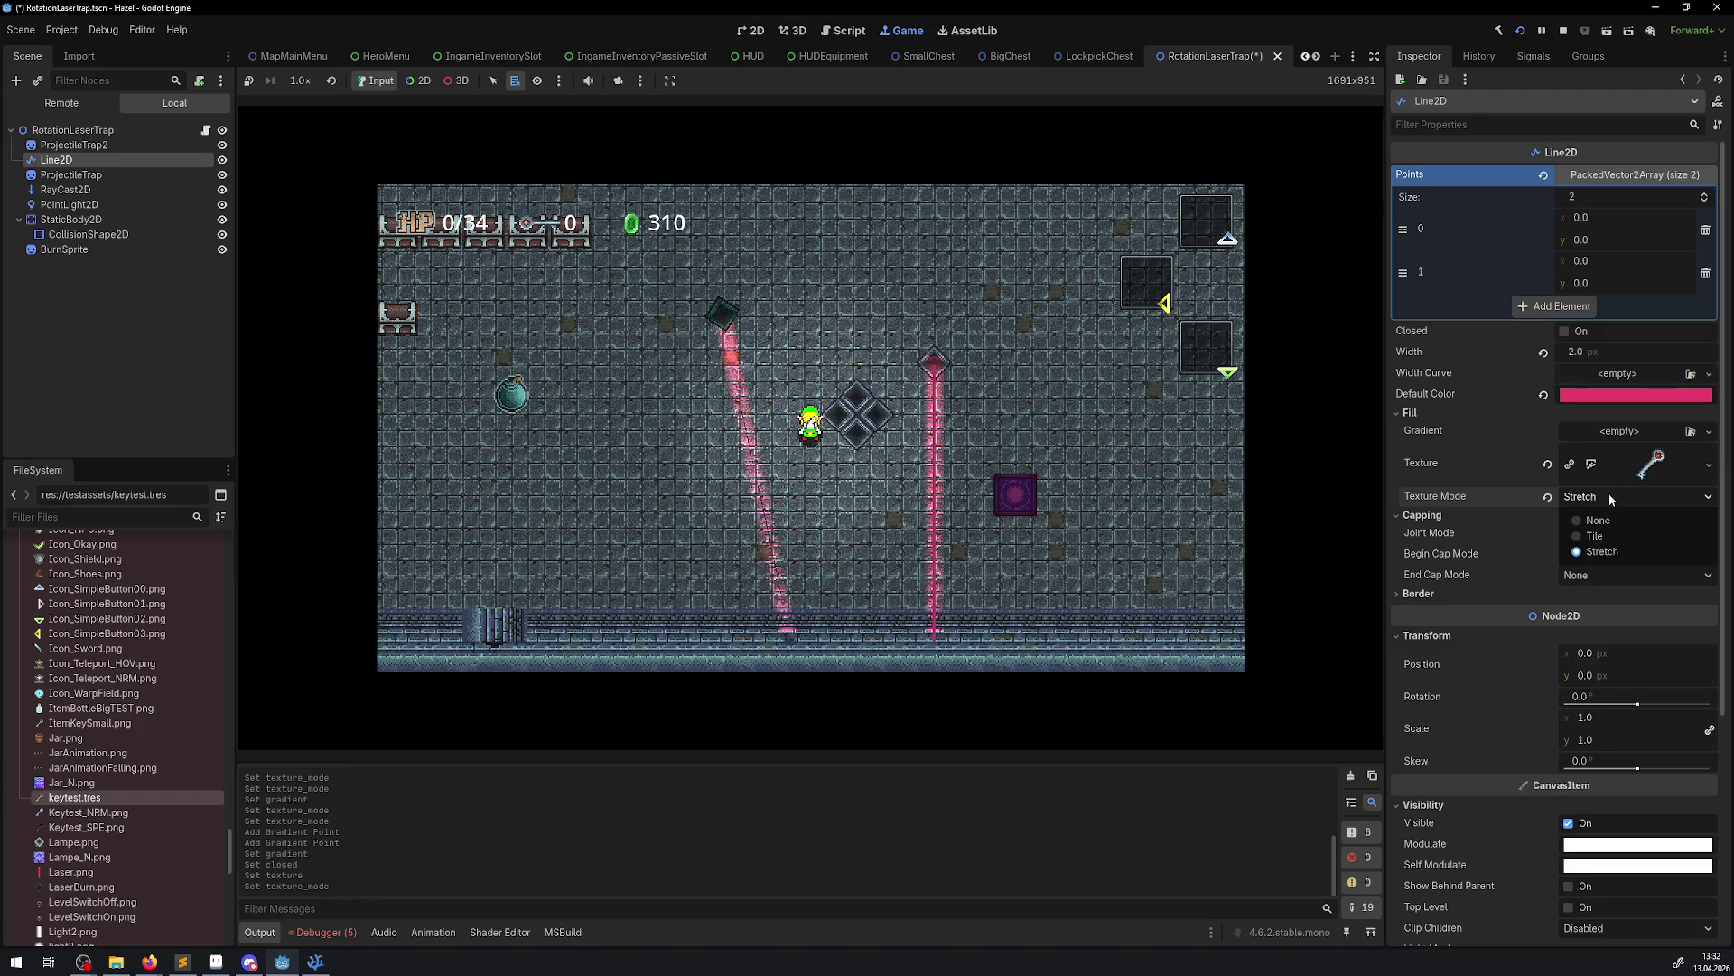
pyautogui.click(1601, 551)
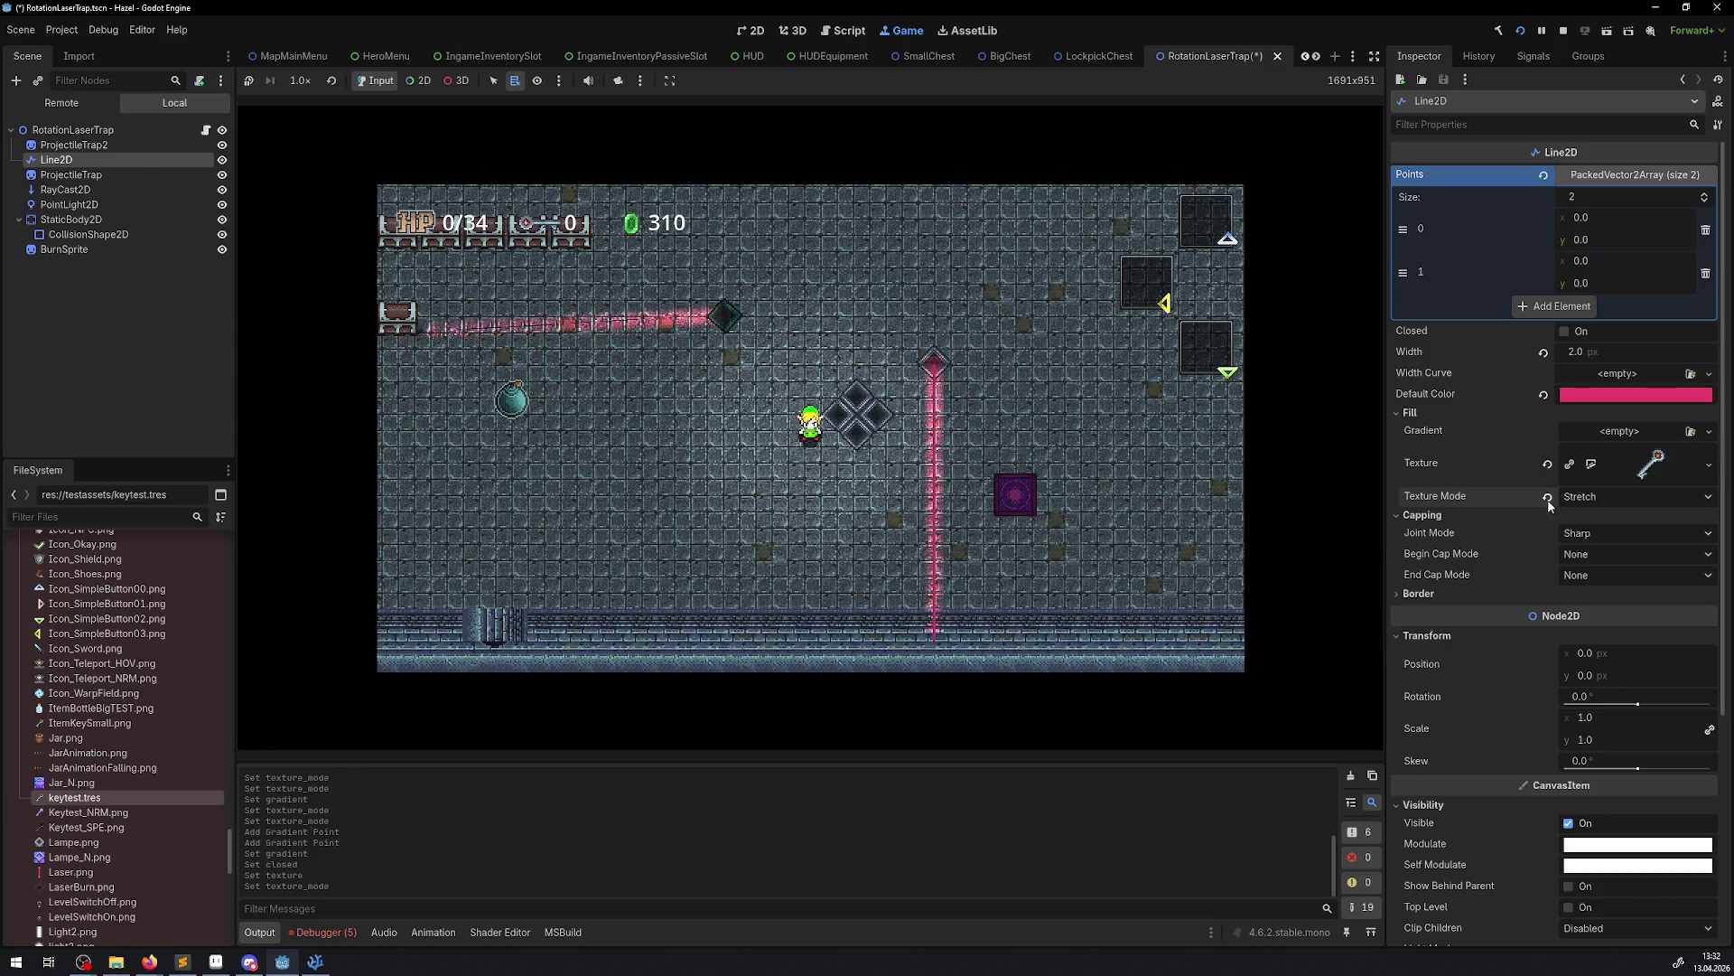
pyautogui.click(1608, 497)
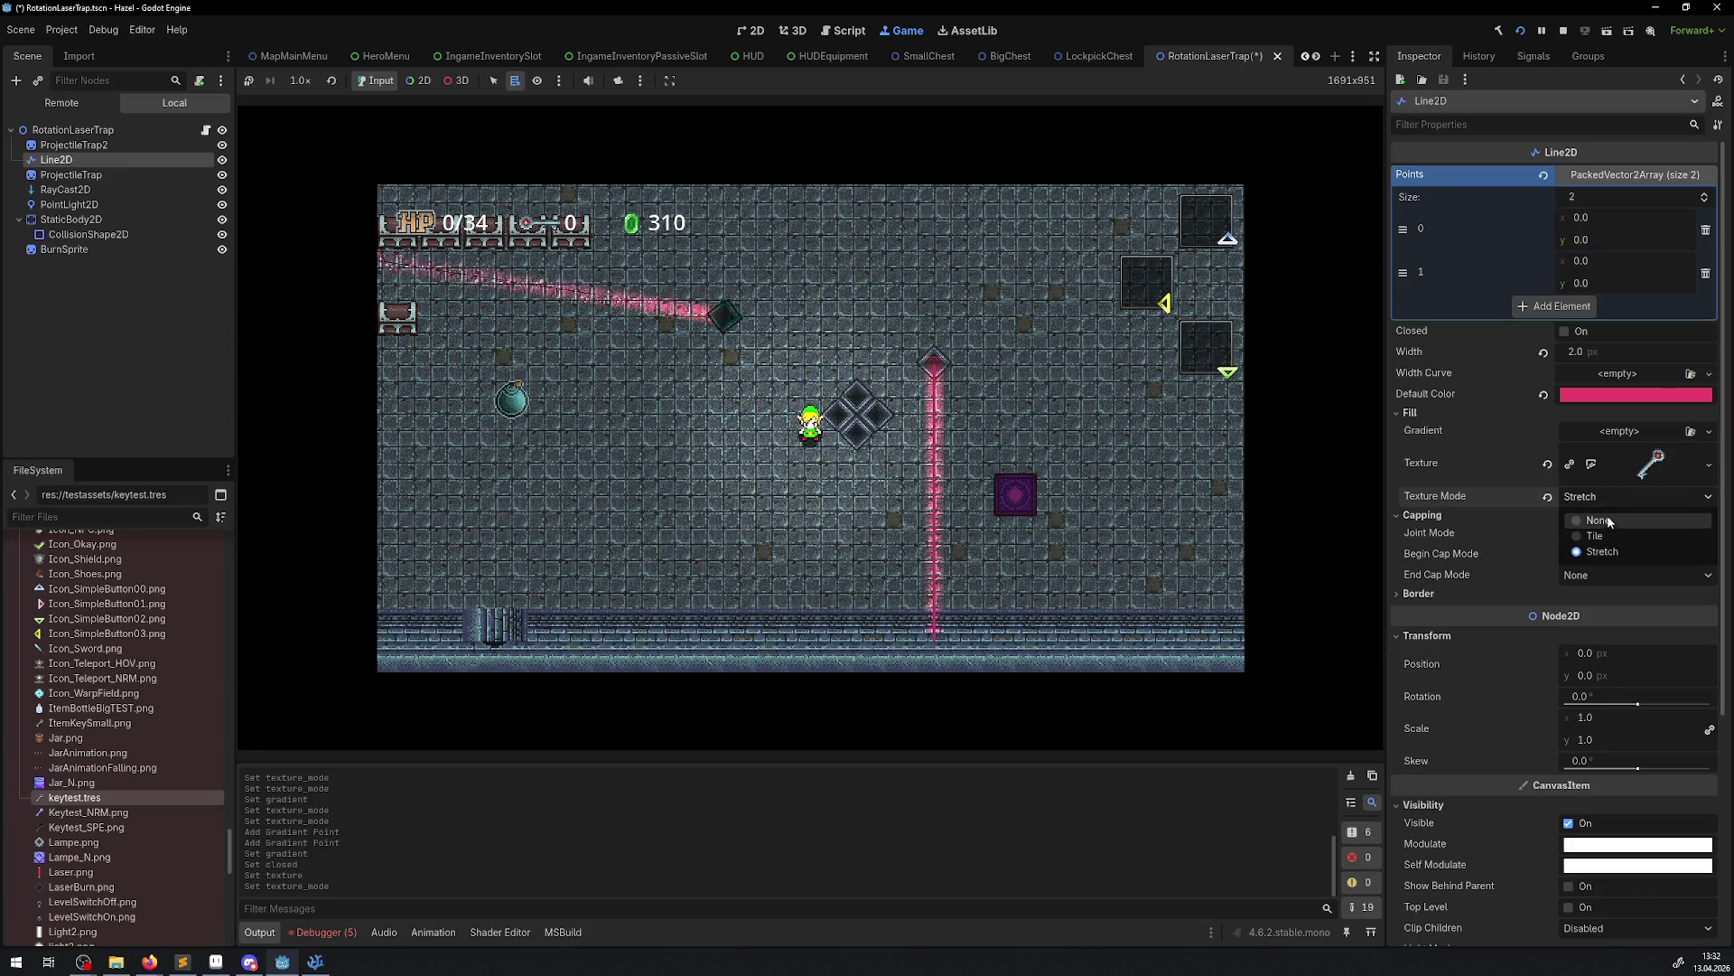
pyautogui.click(1594, 536)
pyautogui.scroll(-4, 1503, 457)
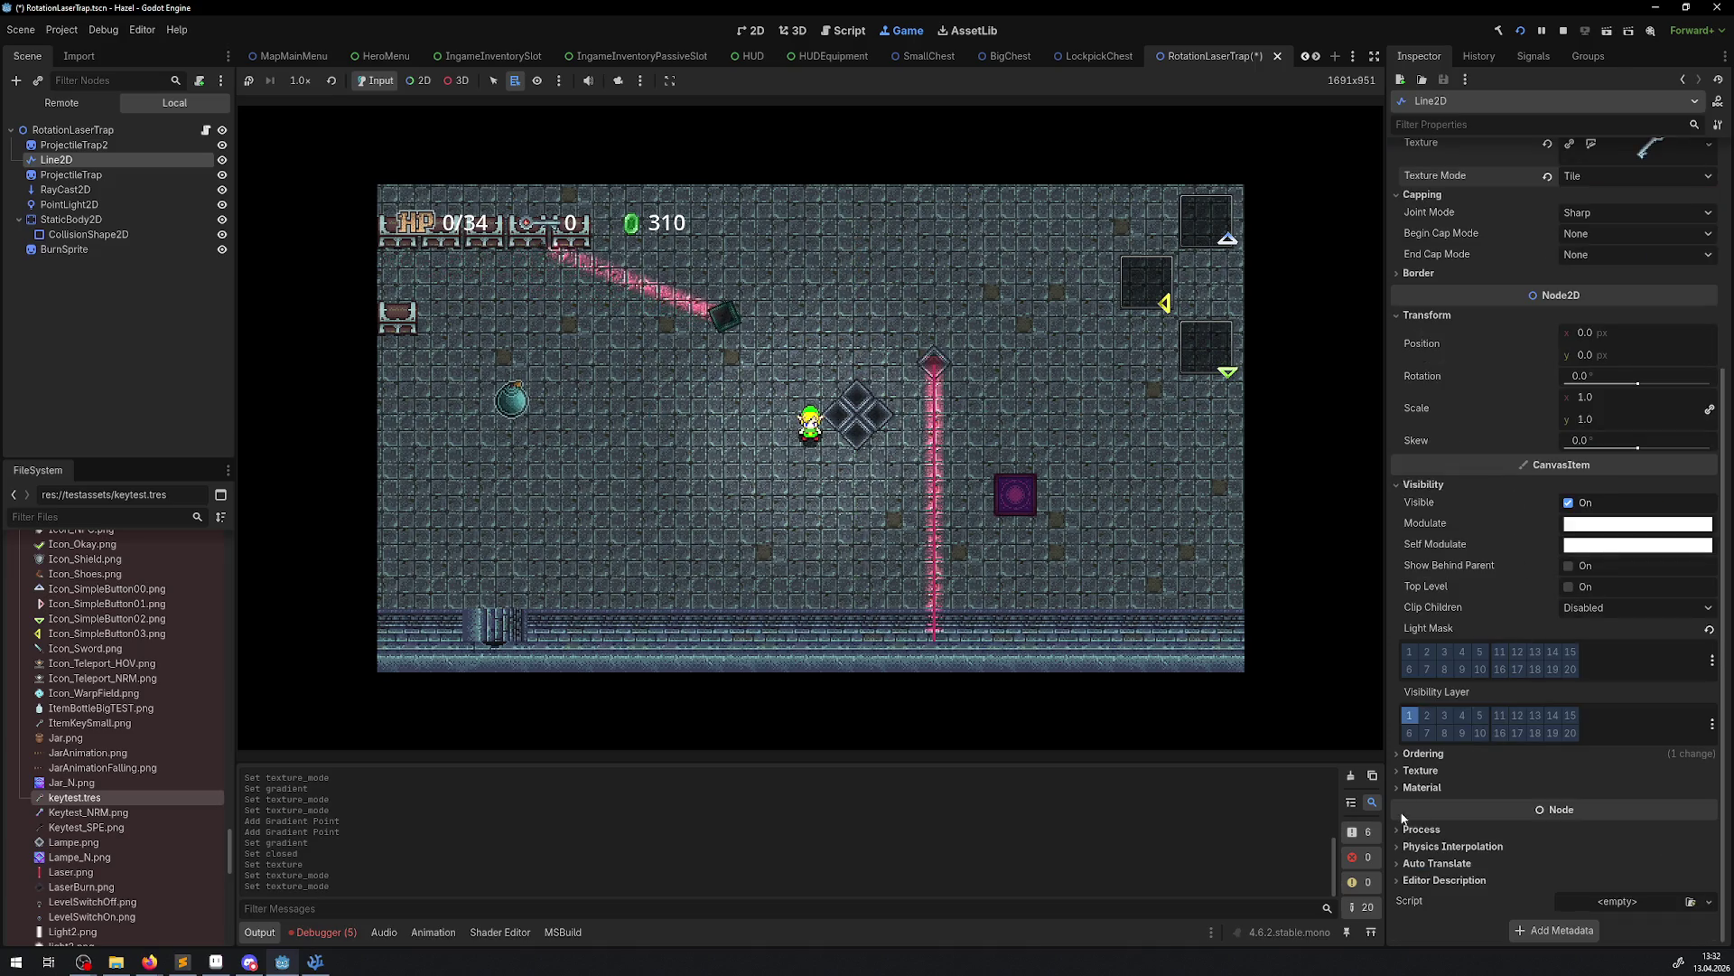
# Expand the CanvasItem Texture settings and set the laser's texture Repeat to Enabled
pyautogui.click(1415, 787)
pyautogui.click(1419, 773)
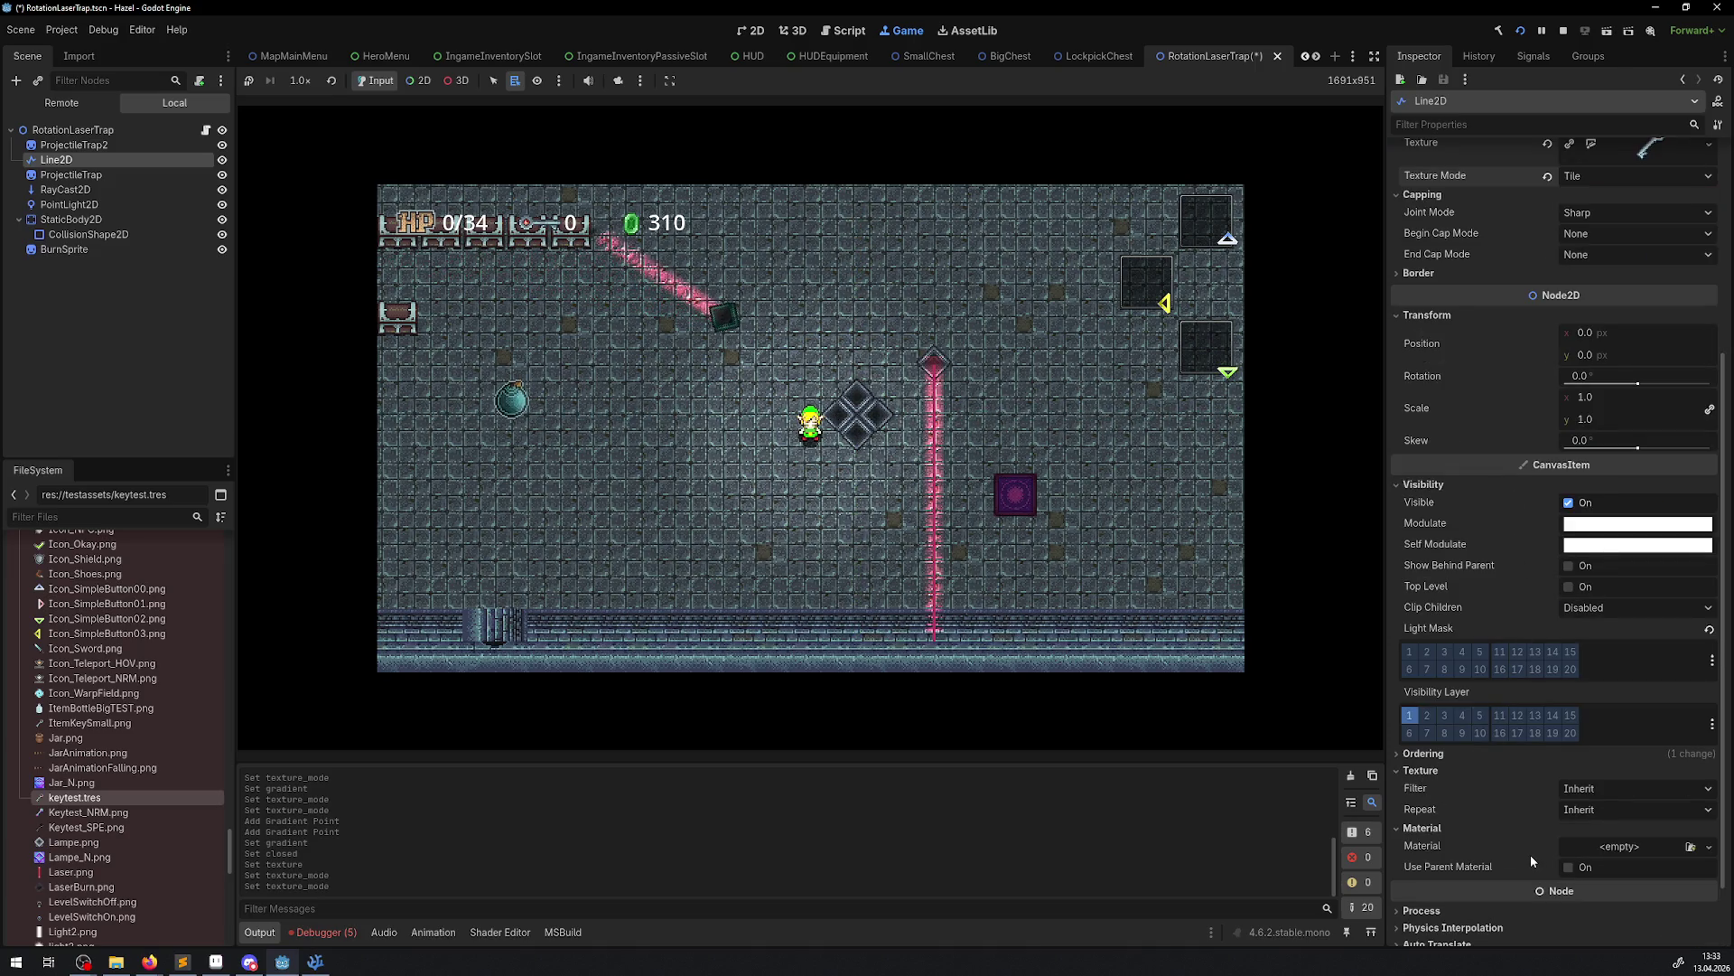
pyautogui.click(1591, 809)
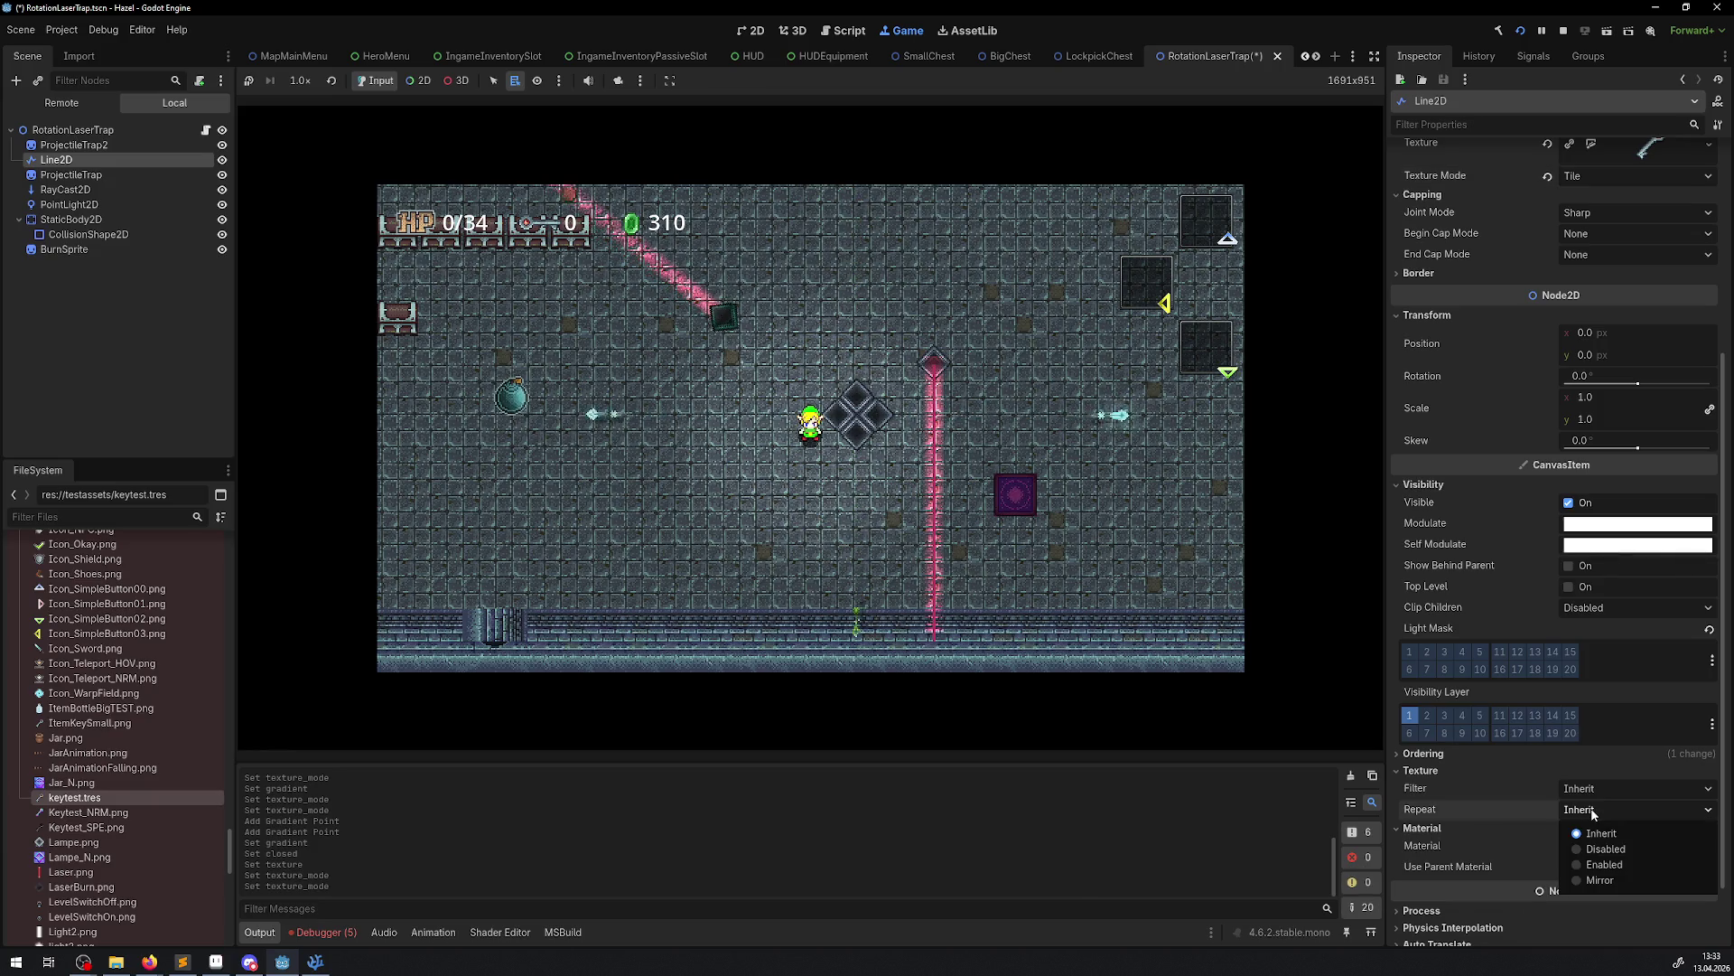
pyautogui.click(1603, 865)
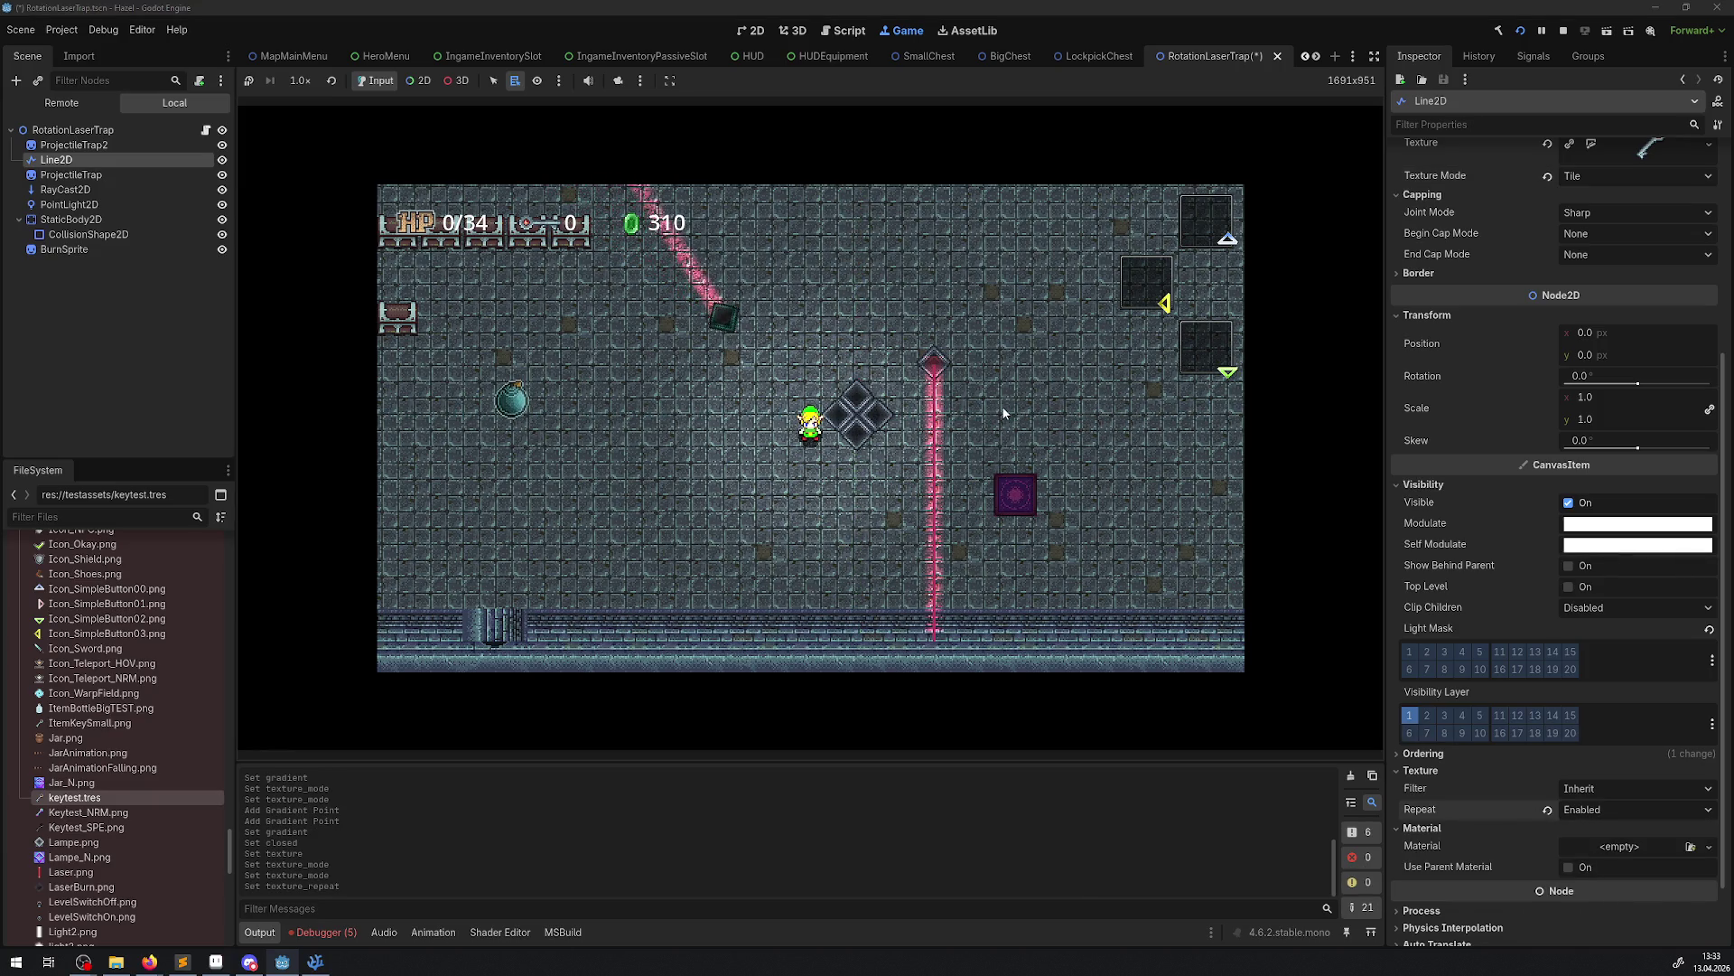
pyautogui.press('Up')
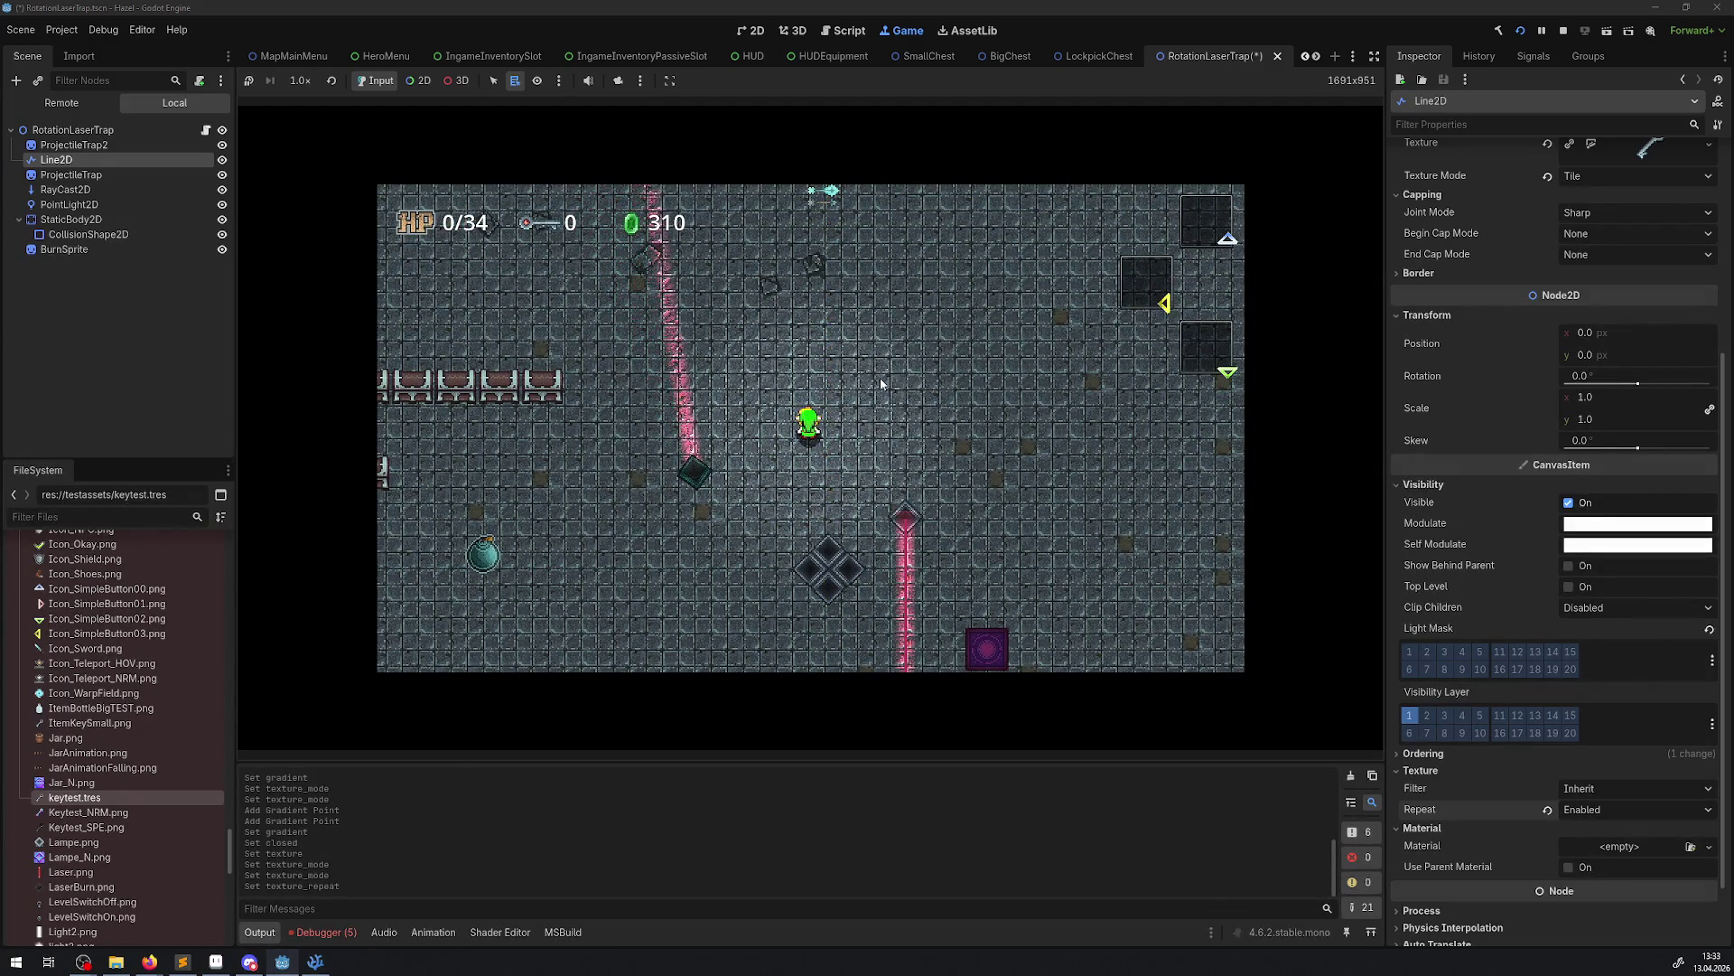
# Set the texture Filter to Nearest and assign ItemBottleBigTEST.png as the laser texture
pyautogui.click(1608, 789)
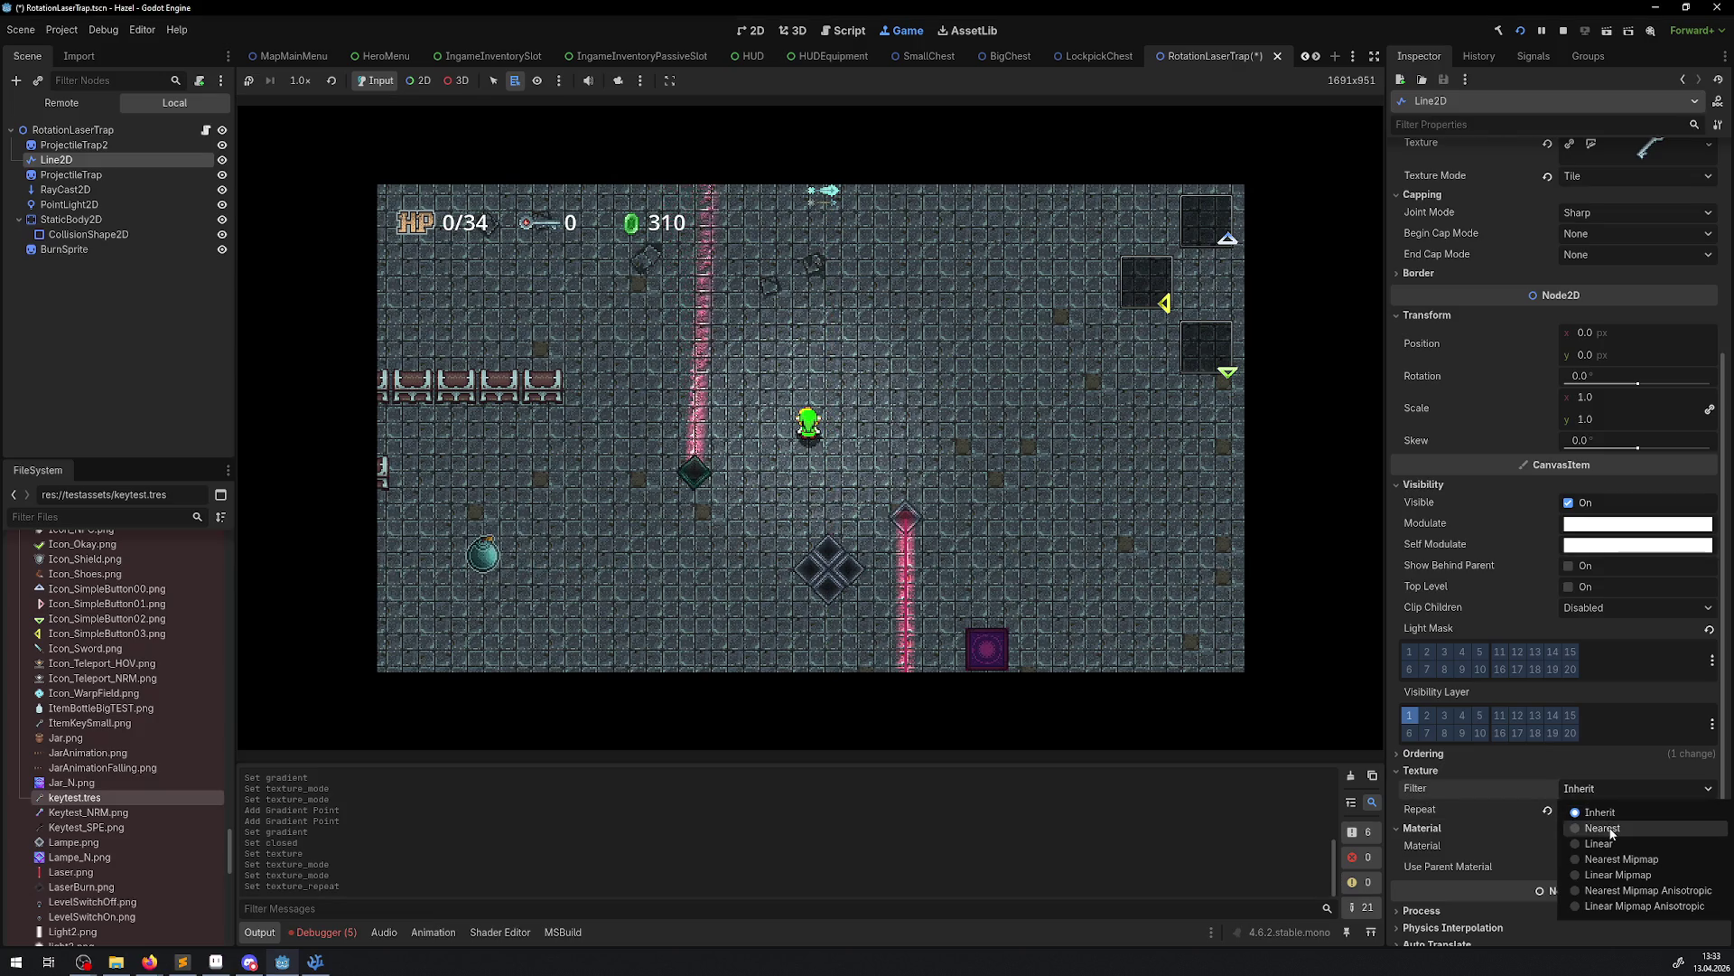
pyautogui.click(1603, 828)
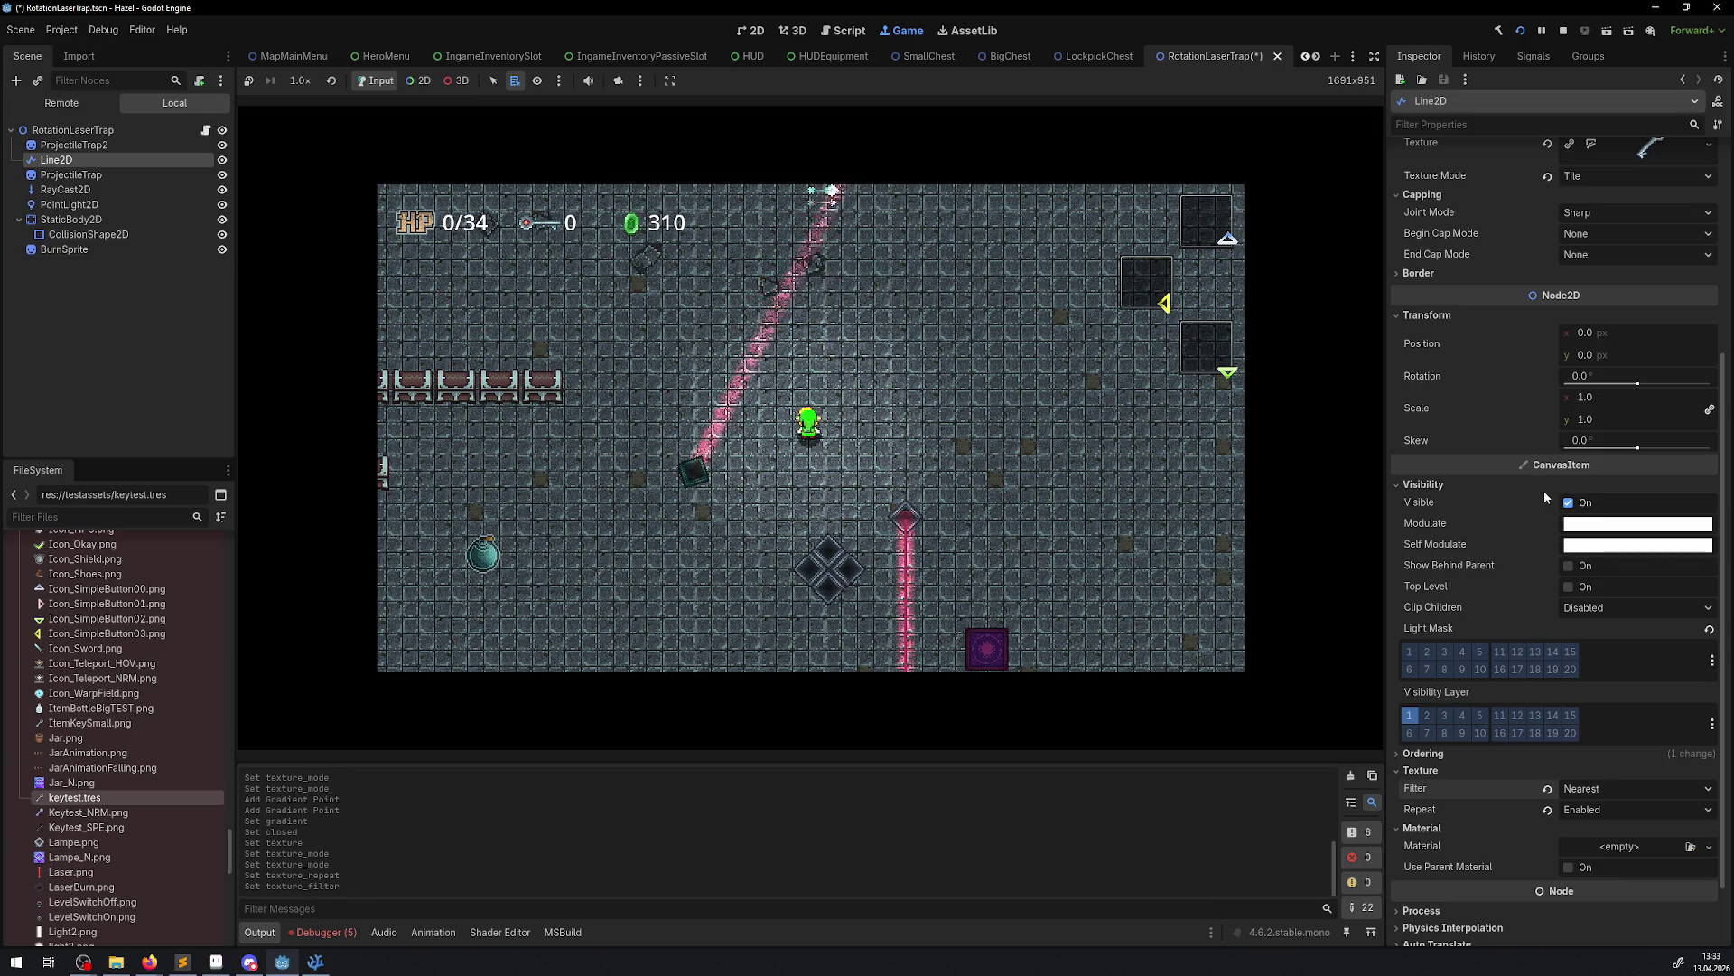
pyautogui.scroll(4, 1550, 497)
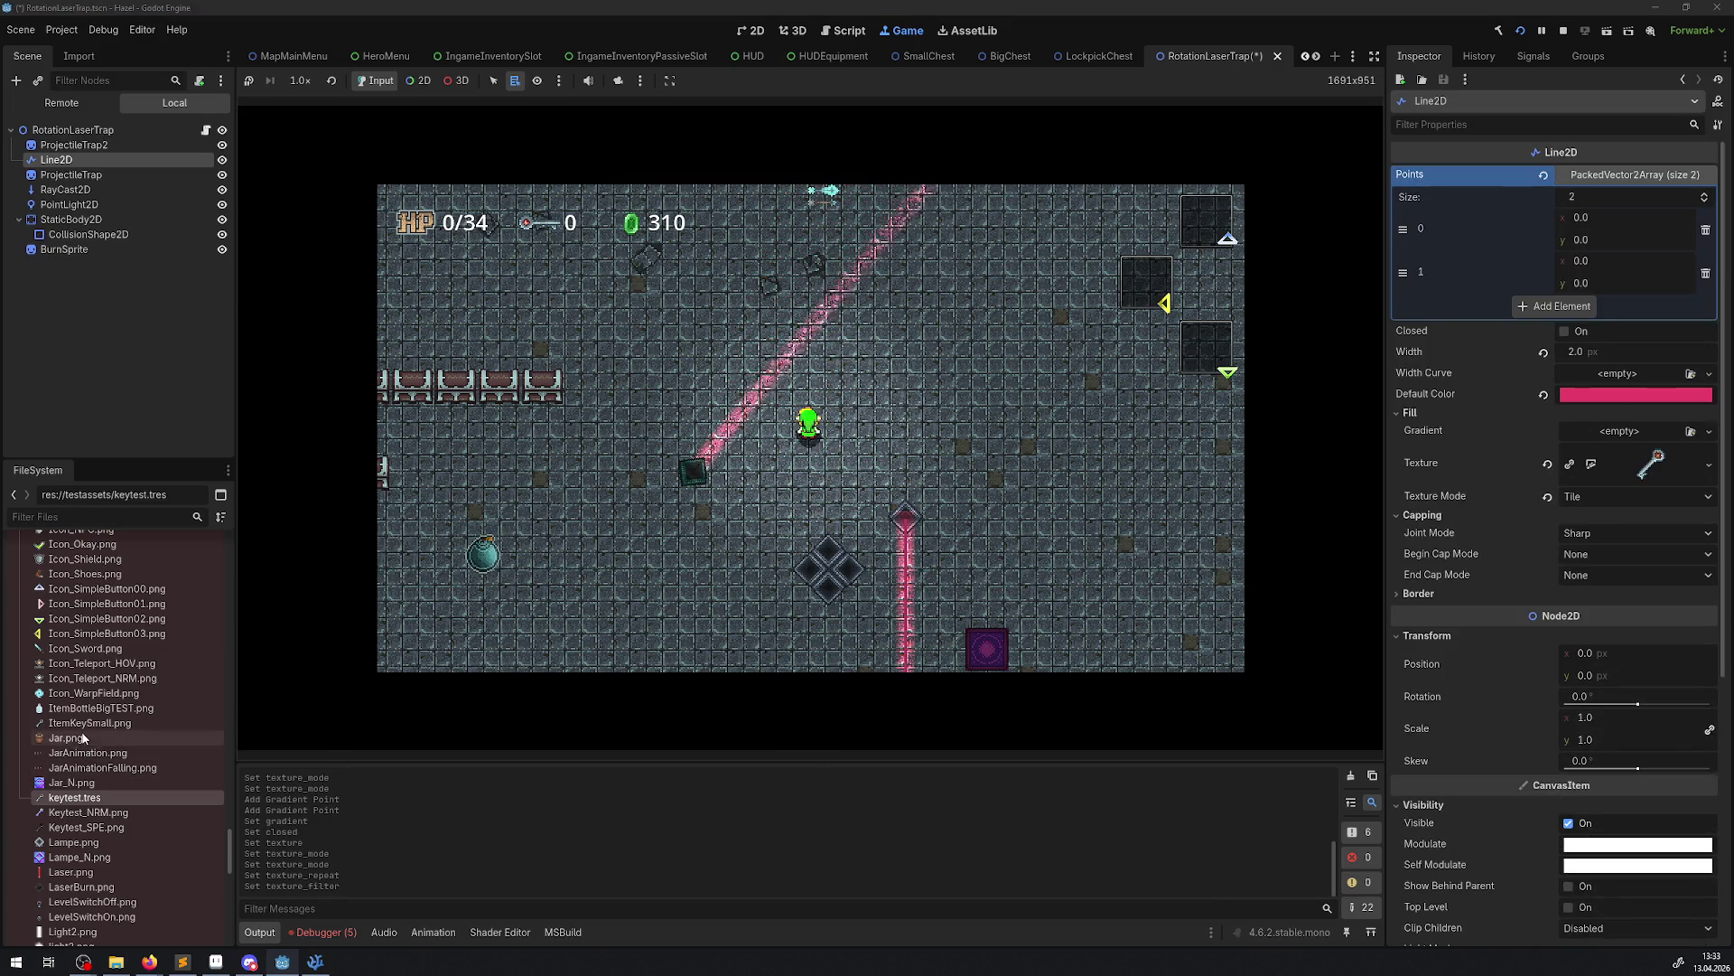
pyautogui.moveTo(64, 713)
pyautogui.mouseDown()
pyautogui.moveTo(1387, 554)
pyautogui.moveTo(1600, 467)
pyautogui.moveTo(1633, 472)
pyautogui.mouseUp()
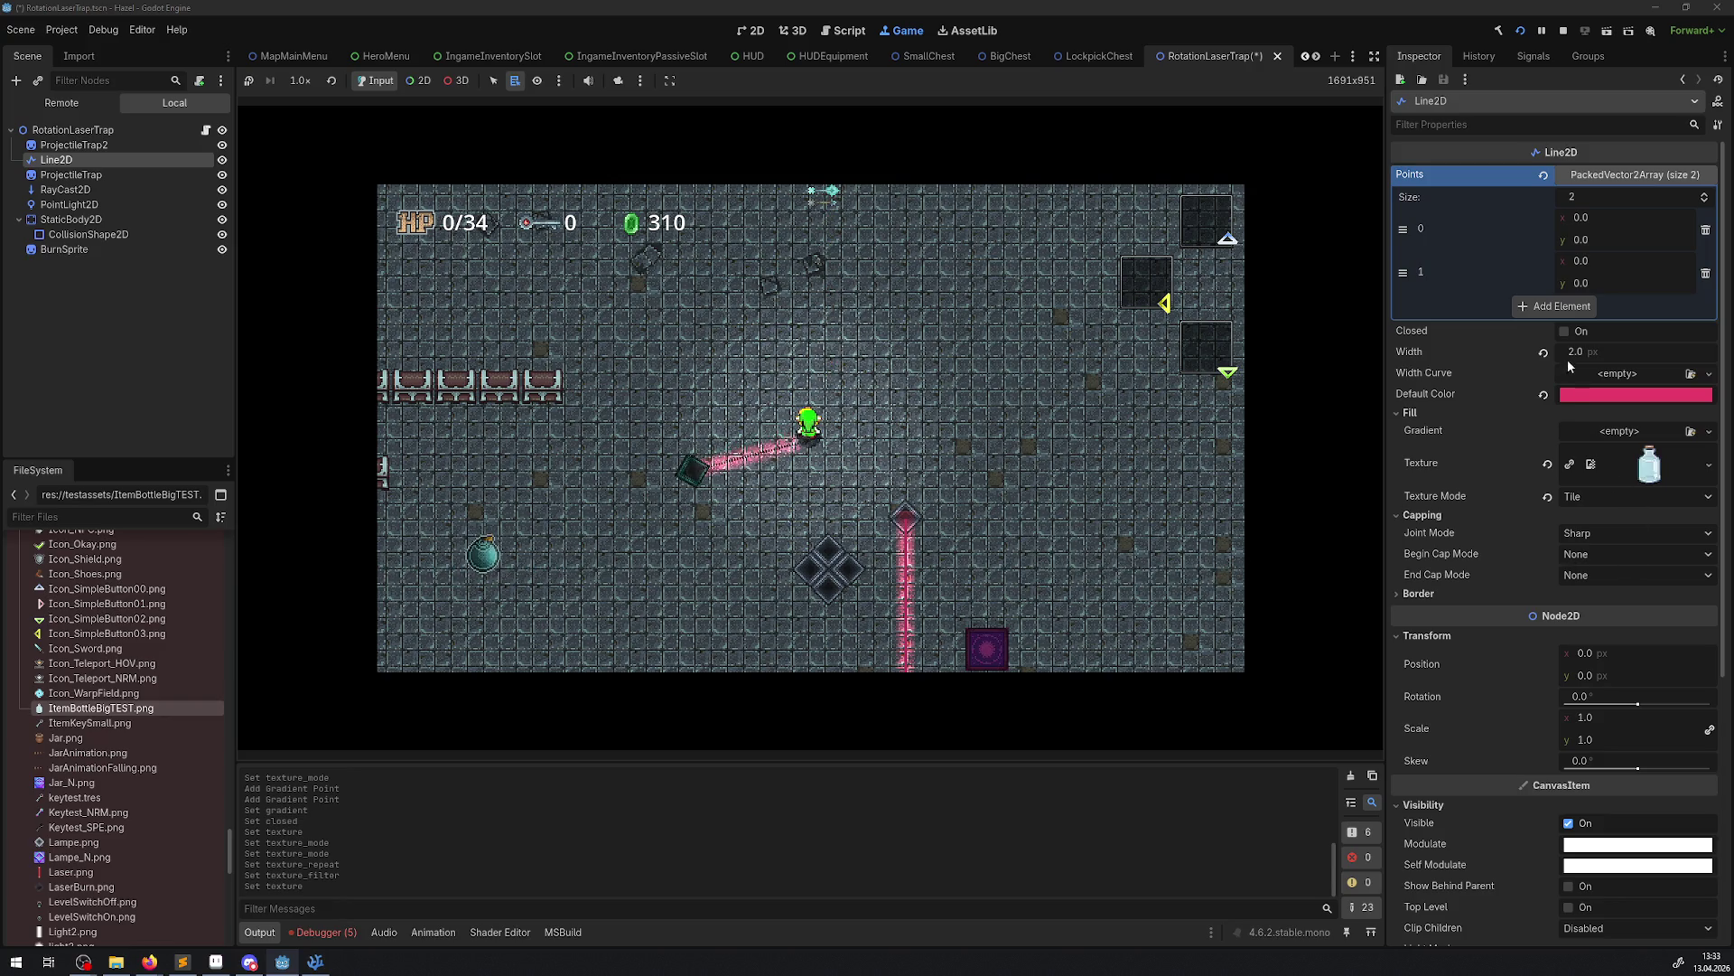
# Widen the laser to 12 px and walk the player down-left to see the thicker beam
pyautogui.moveTo(1568, 359); pyautogui.dragTo(1568, 355)
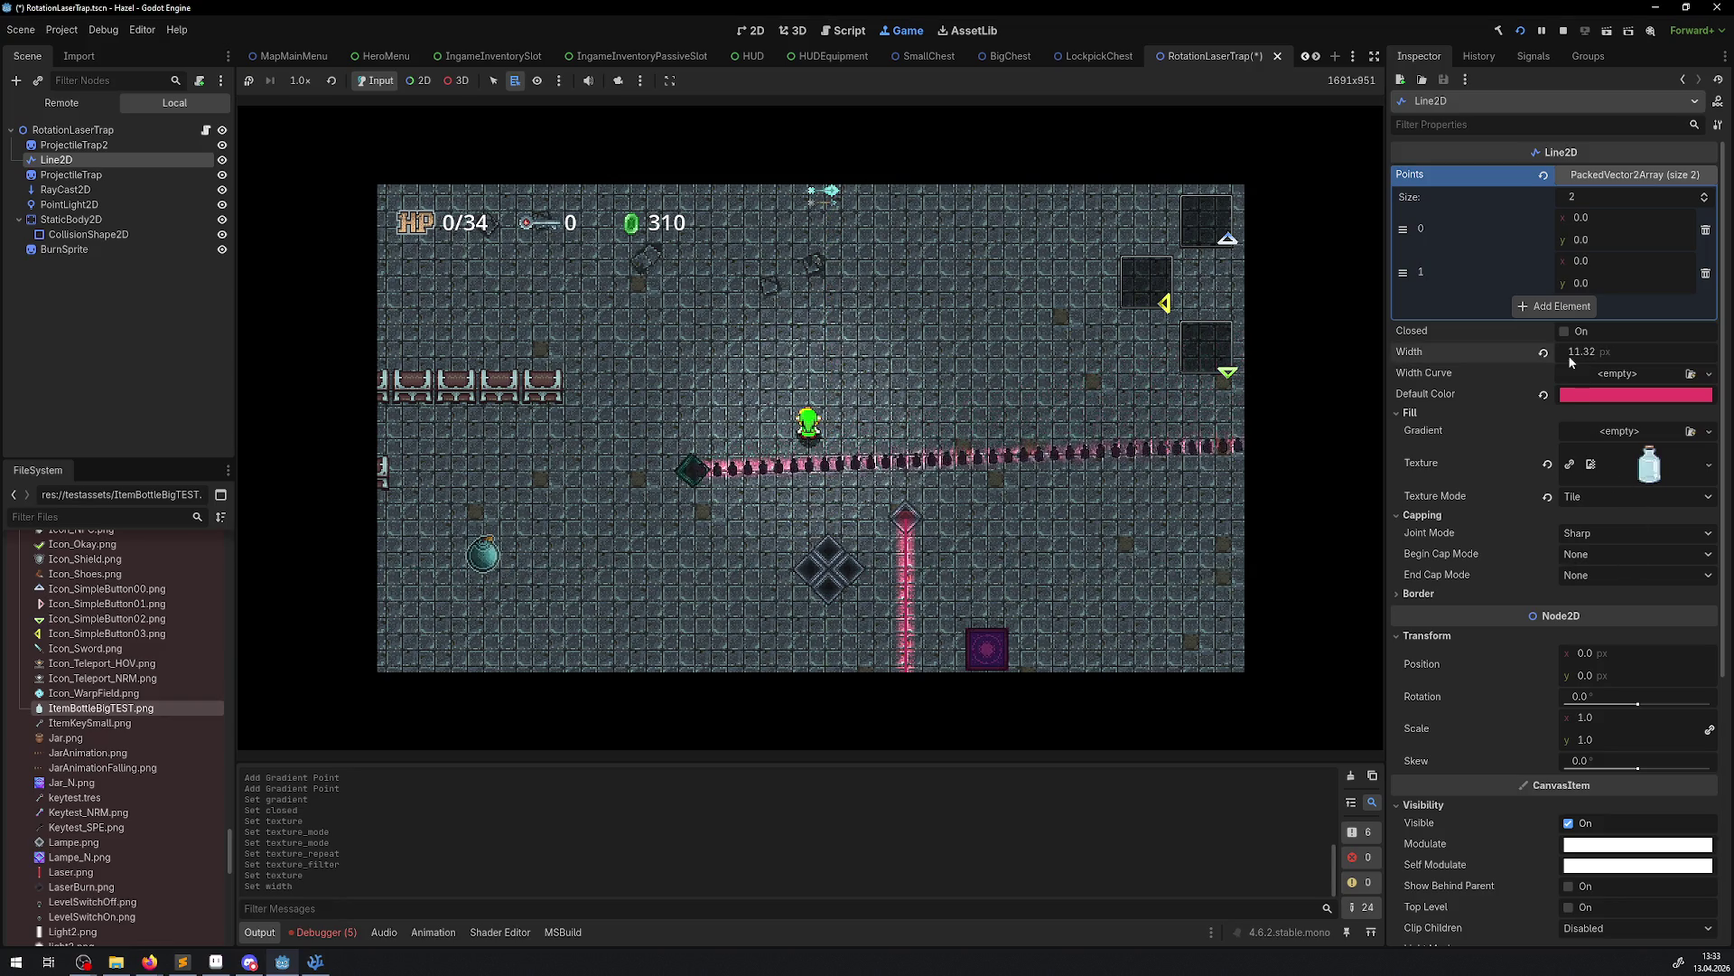
pyautogui.click(1579, 360)
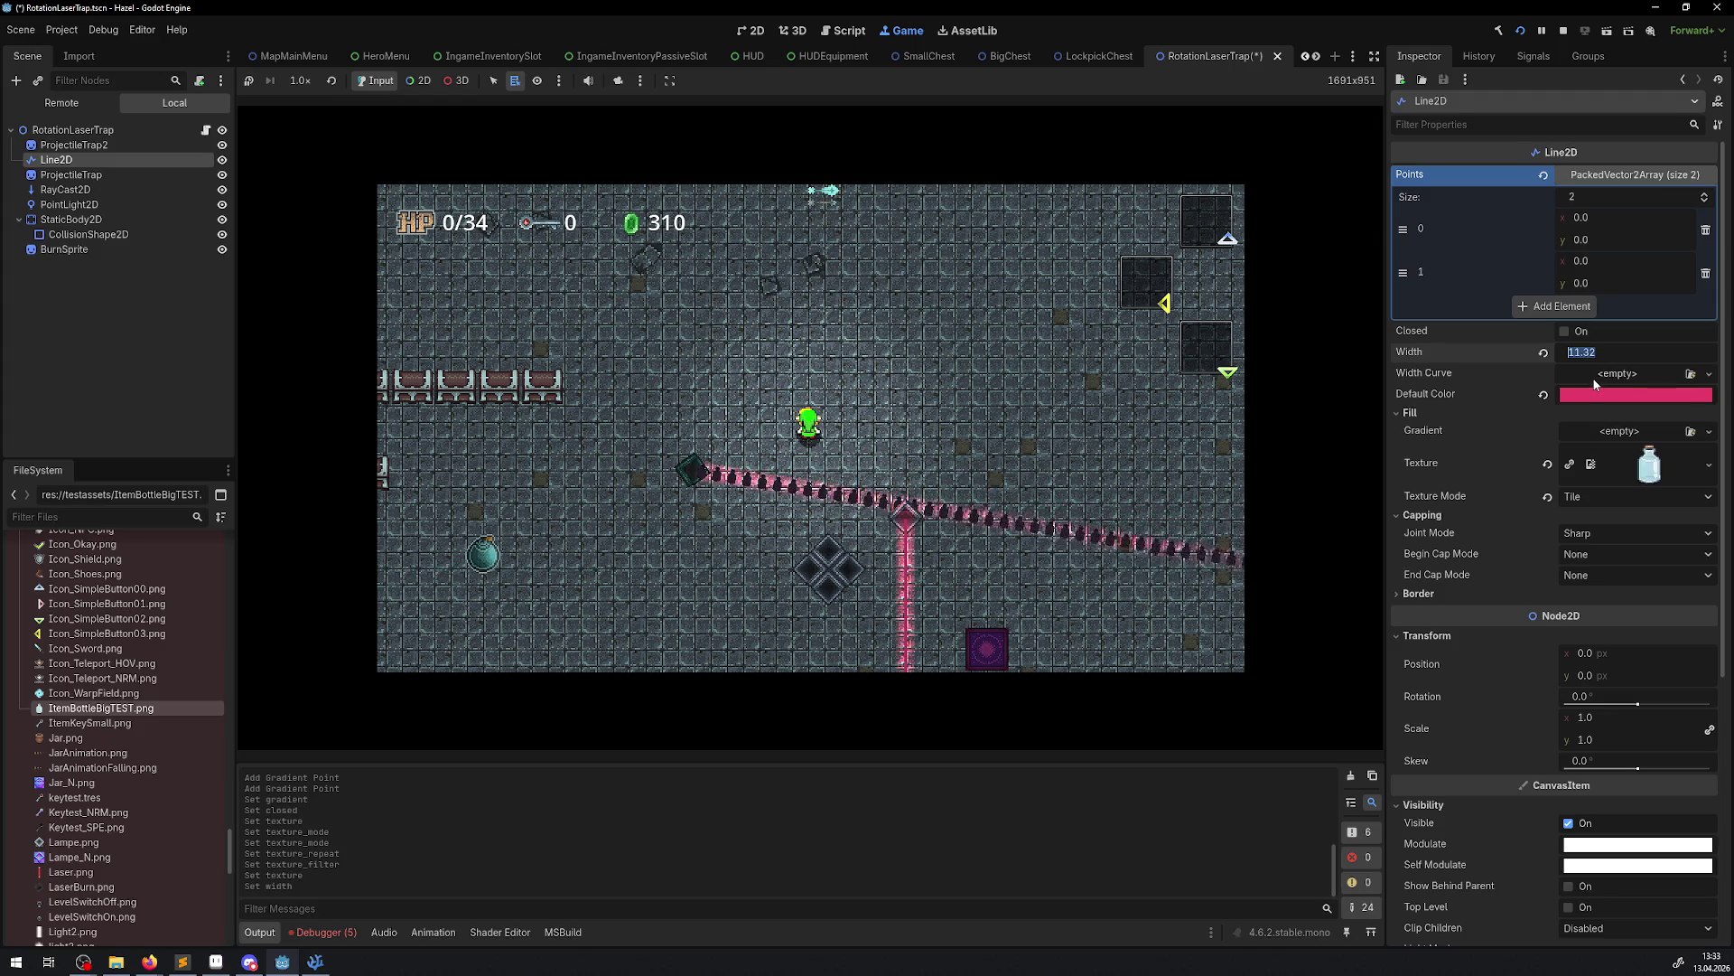
pyautogui.write('12')
pyautogui.press('Return')
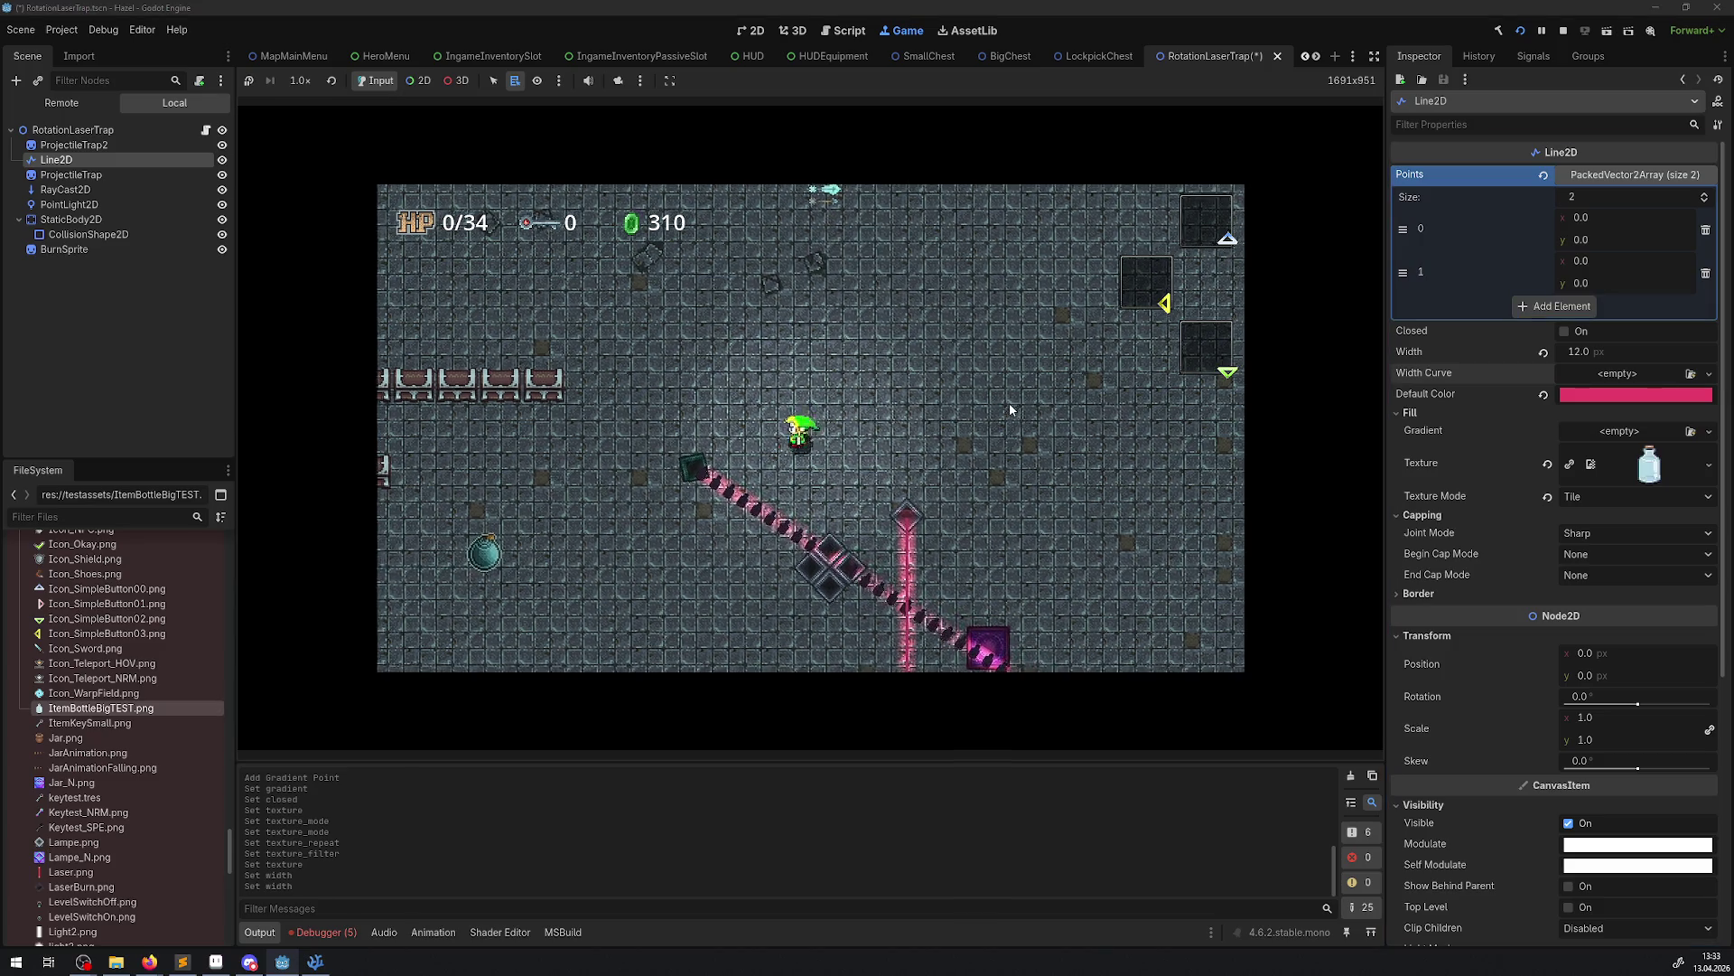
pyautogui.press('Down')
pyautogui.press('Left')
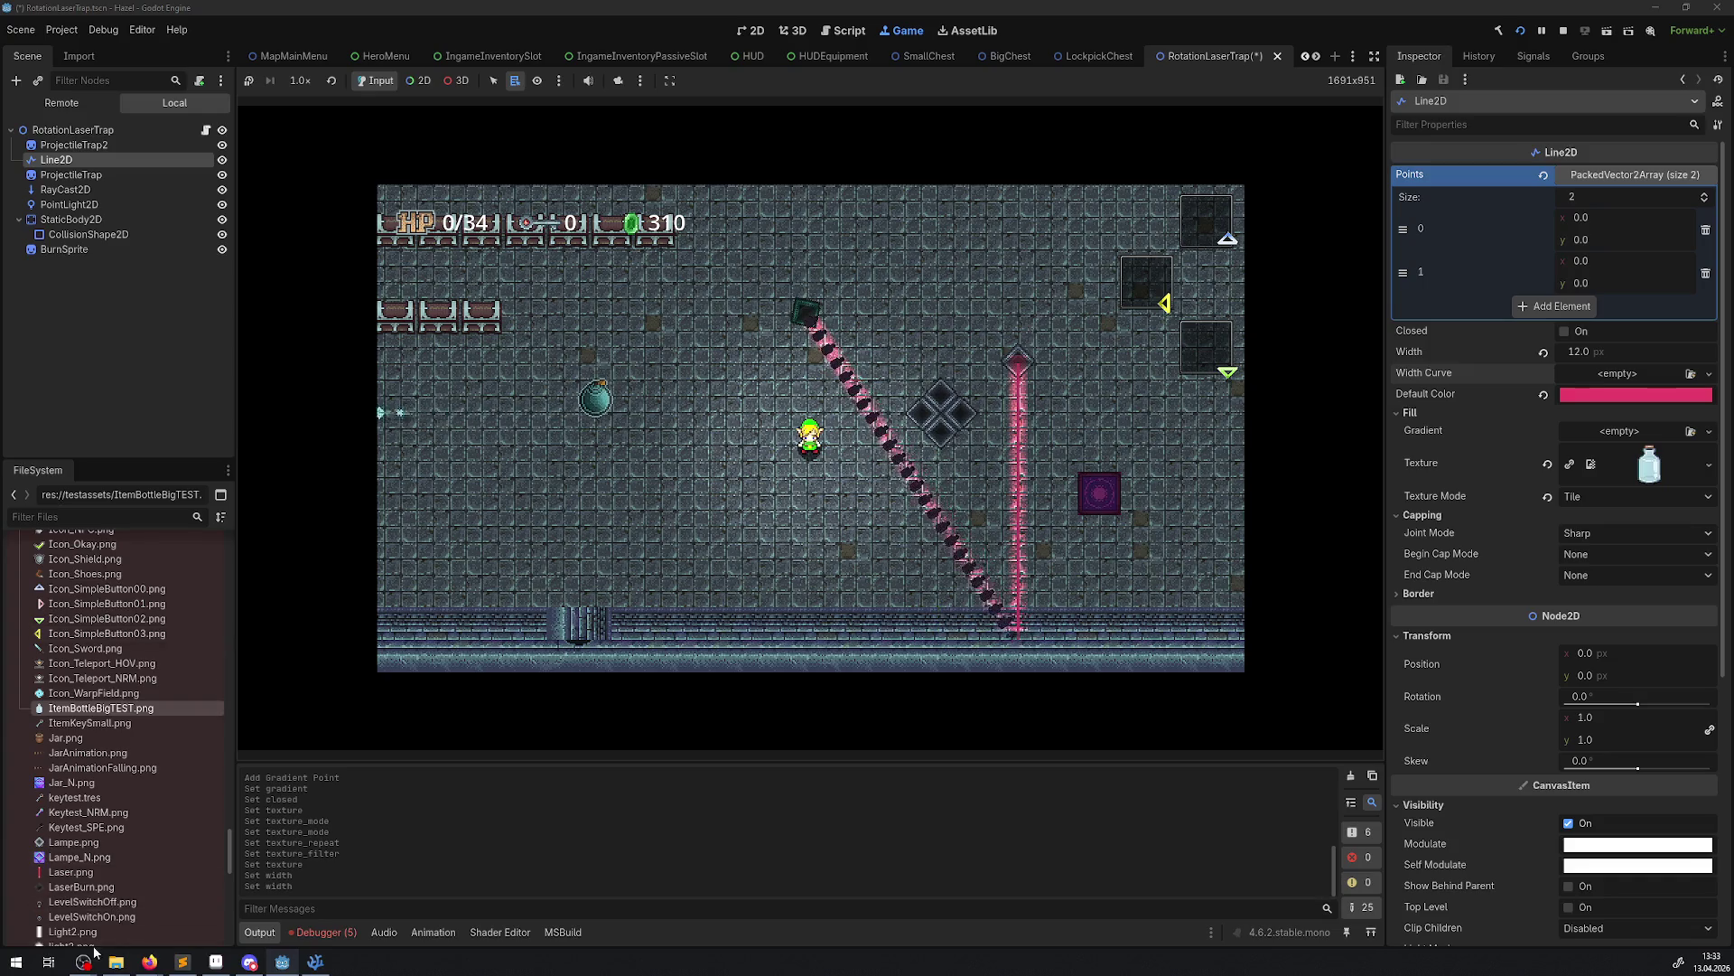
# Assign Light2.png as the laser texture again and reset its Rotation to 0°
pyautogui.moveTo(72, 932)
pyautogui.mouseDown()
pyautogui.moveTo(135, 894)
pyautogui.moveTo(1672, 473)
pyautogui.moveTo(1655, 475)
pyautogui.mouseUp()
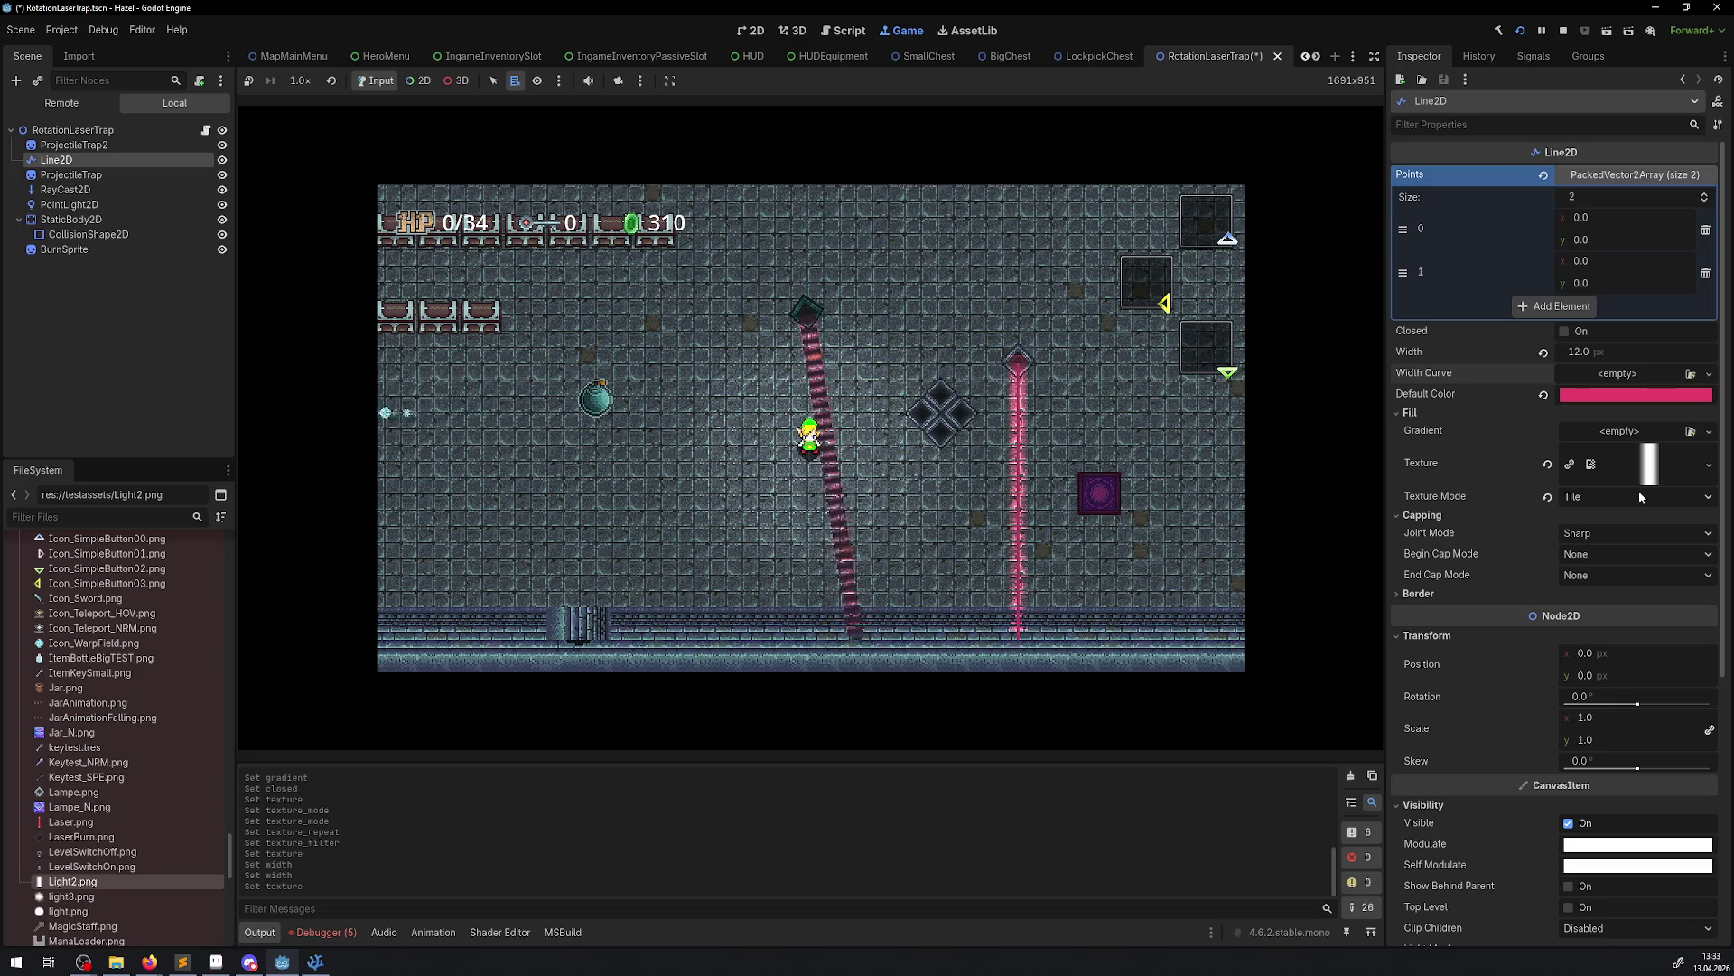
pyautogui.click(918, 298)
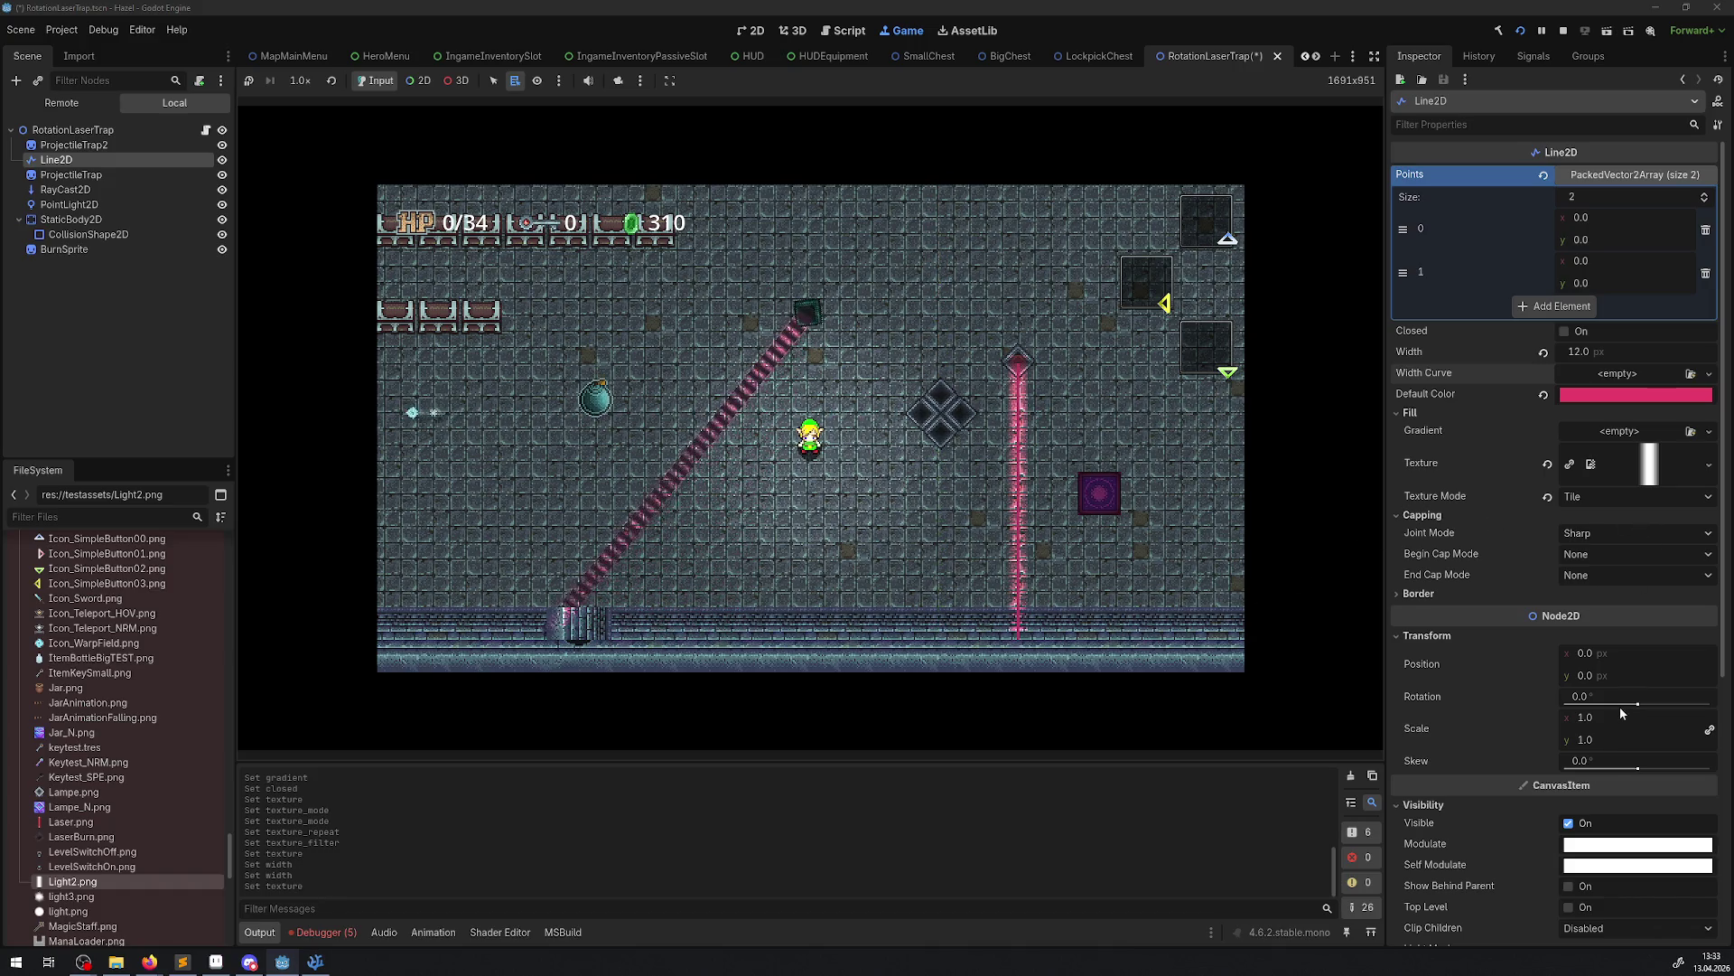
pyautogui.moveTo(1639, 707); pyautogui.dragTo(1535, 712)
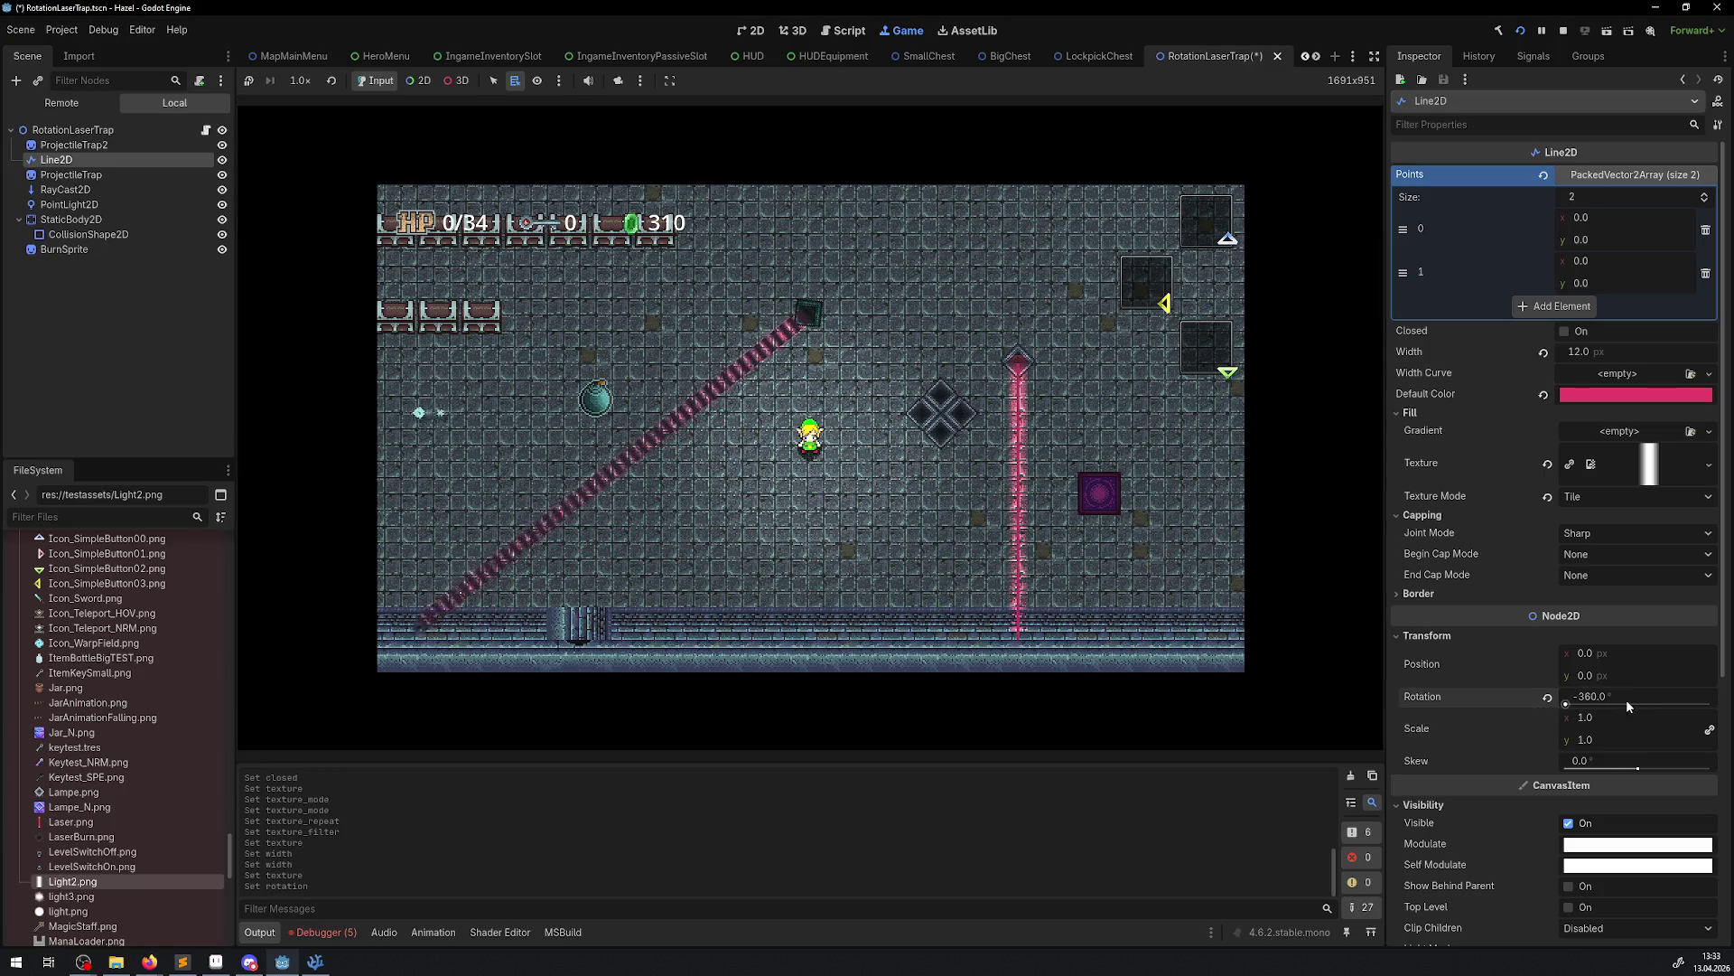
pyautogui.write('0')
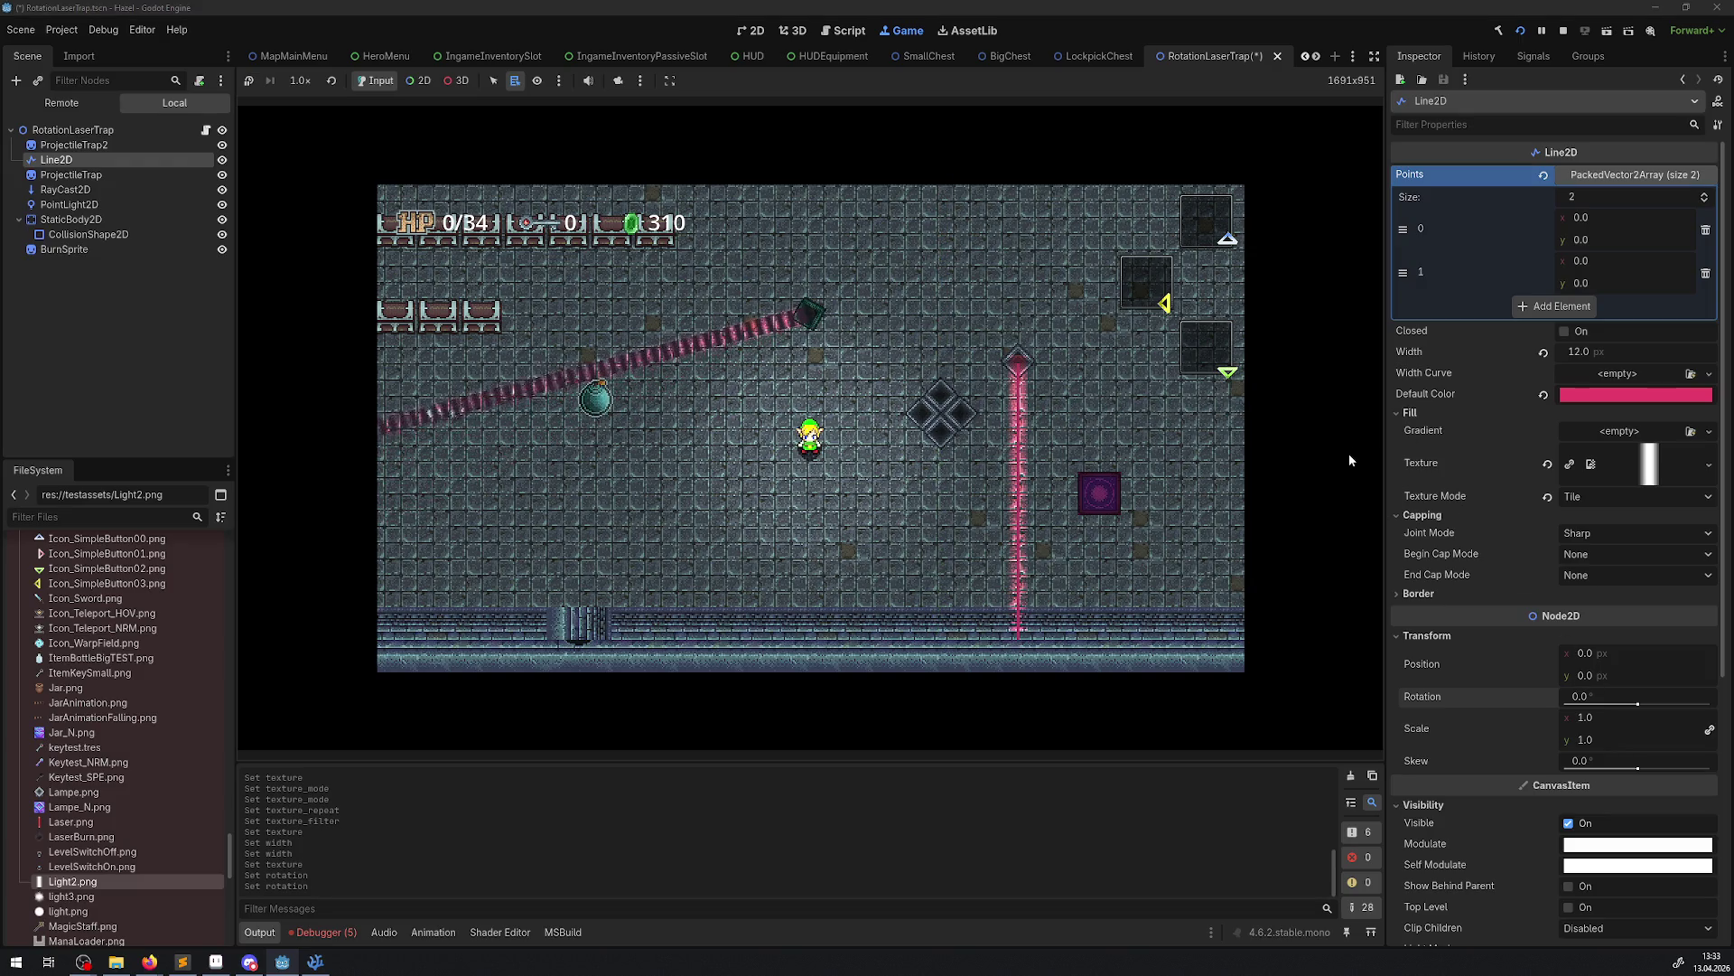
# Trial-nudge the Width (kept at 12) and Scale while walking the player in game
pyautogui.moveTo(1628, 351); pyautogui.dragTo(1633, 351)
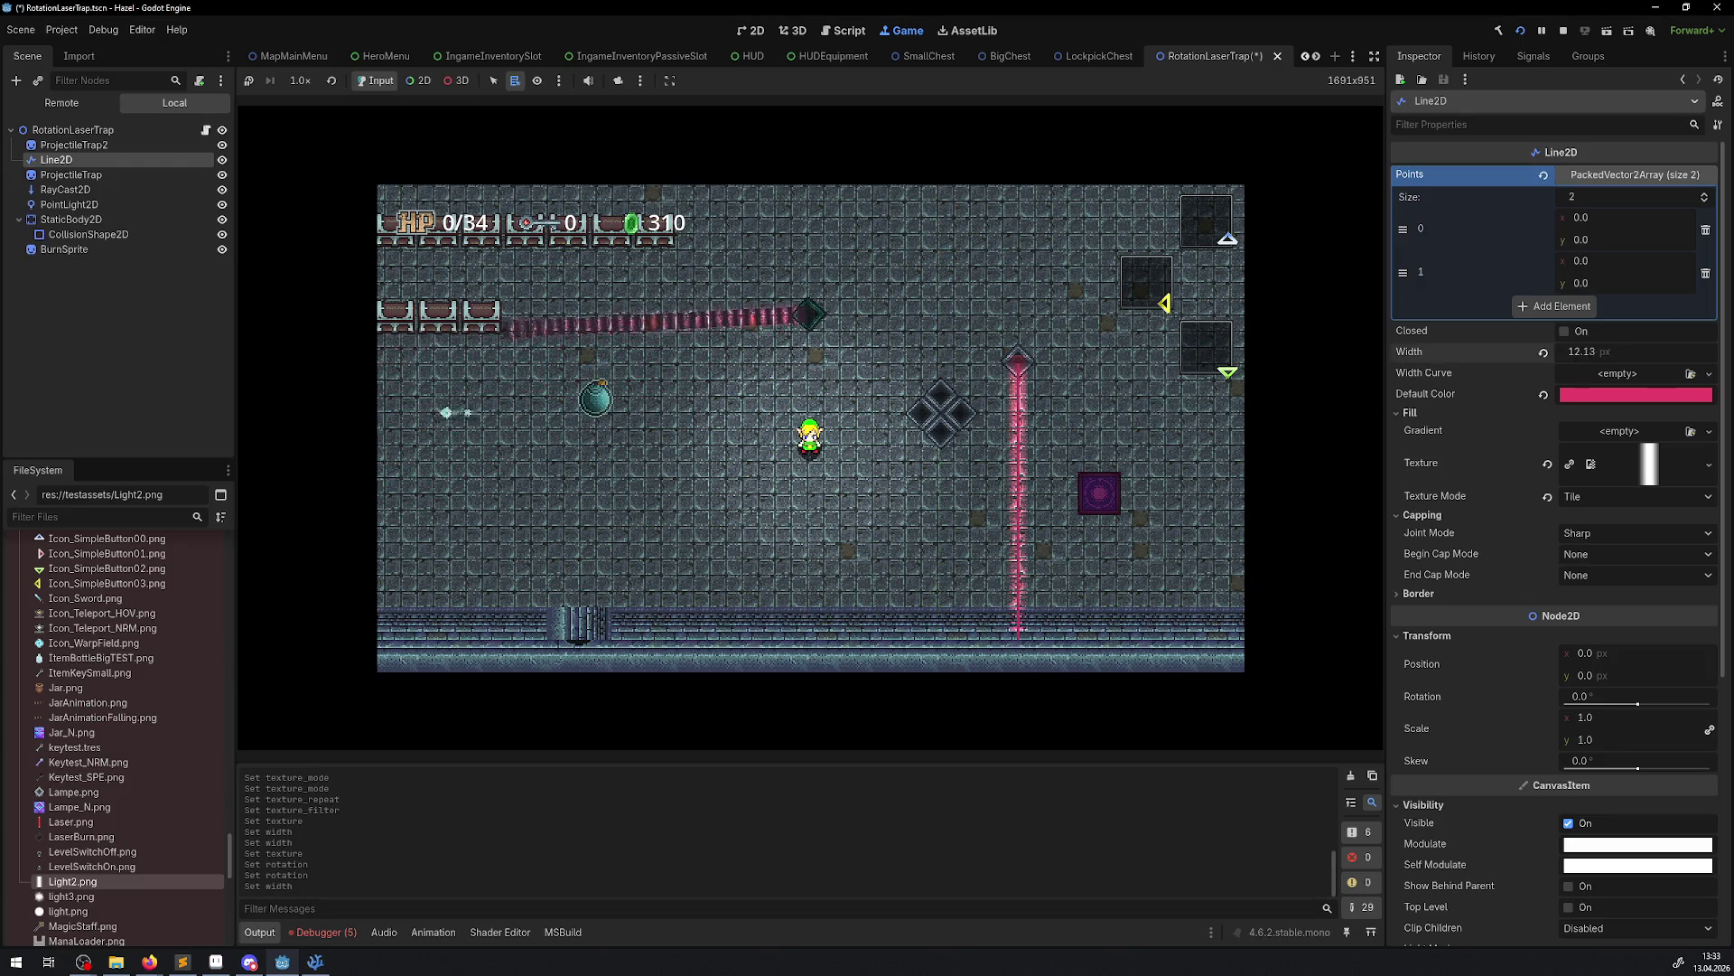
pyautogui.click(1570, 353)
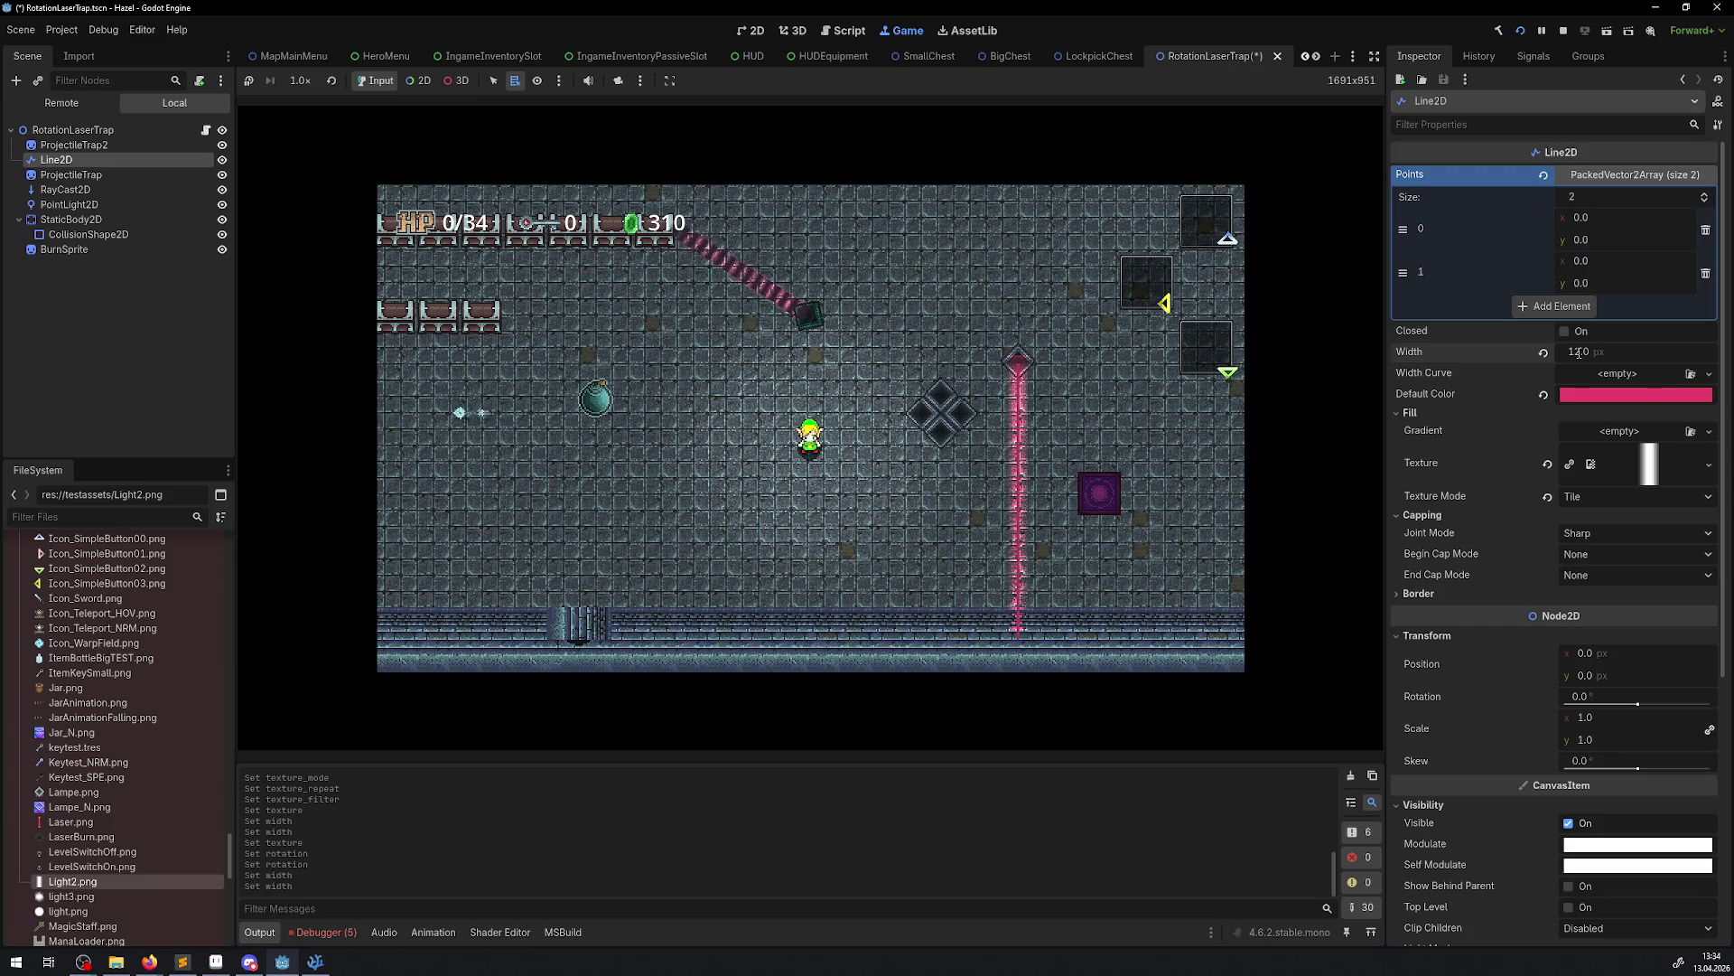
pyautogui.hotkey('shift', 'Tab')
pyautogui.click(611, 437)
pyautogui.press('Up')
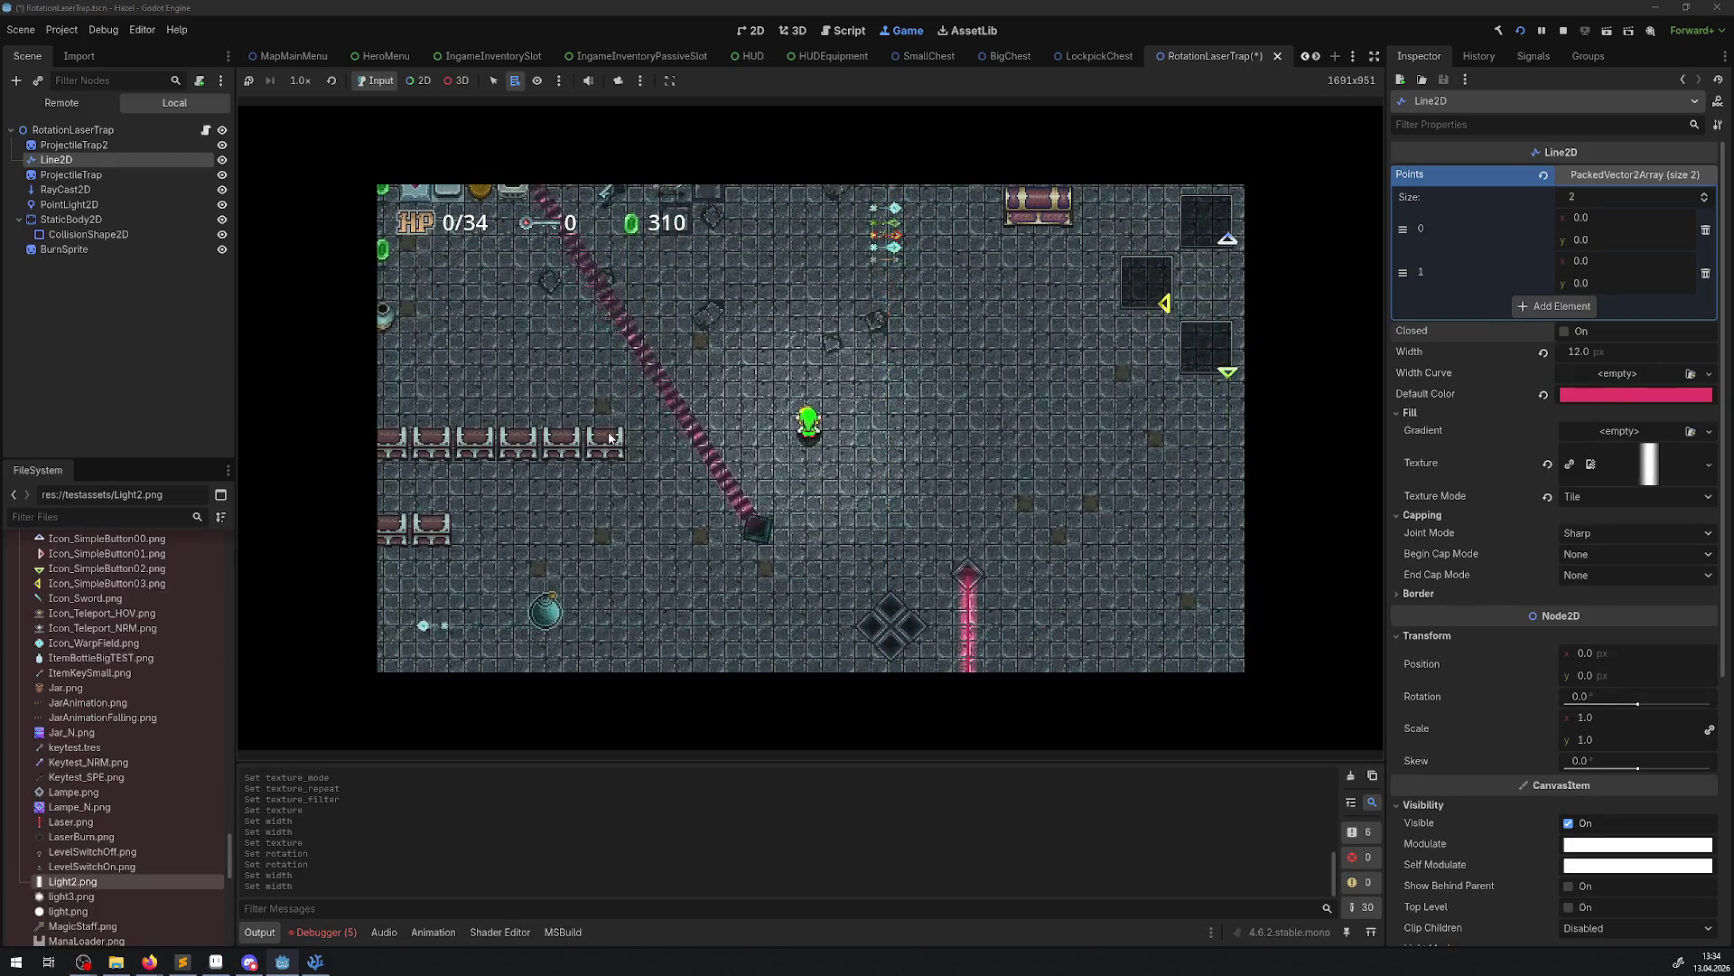
pyautogui.press('Down')
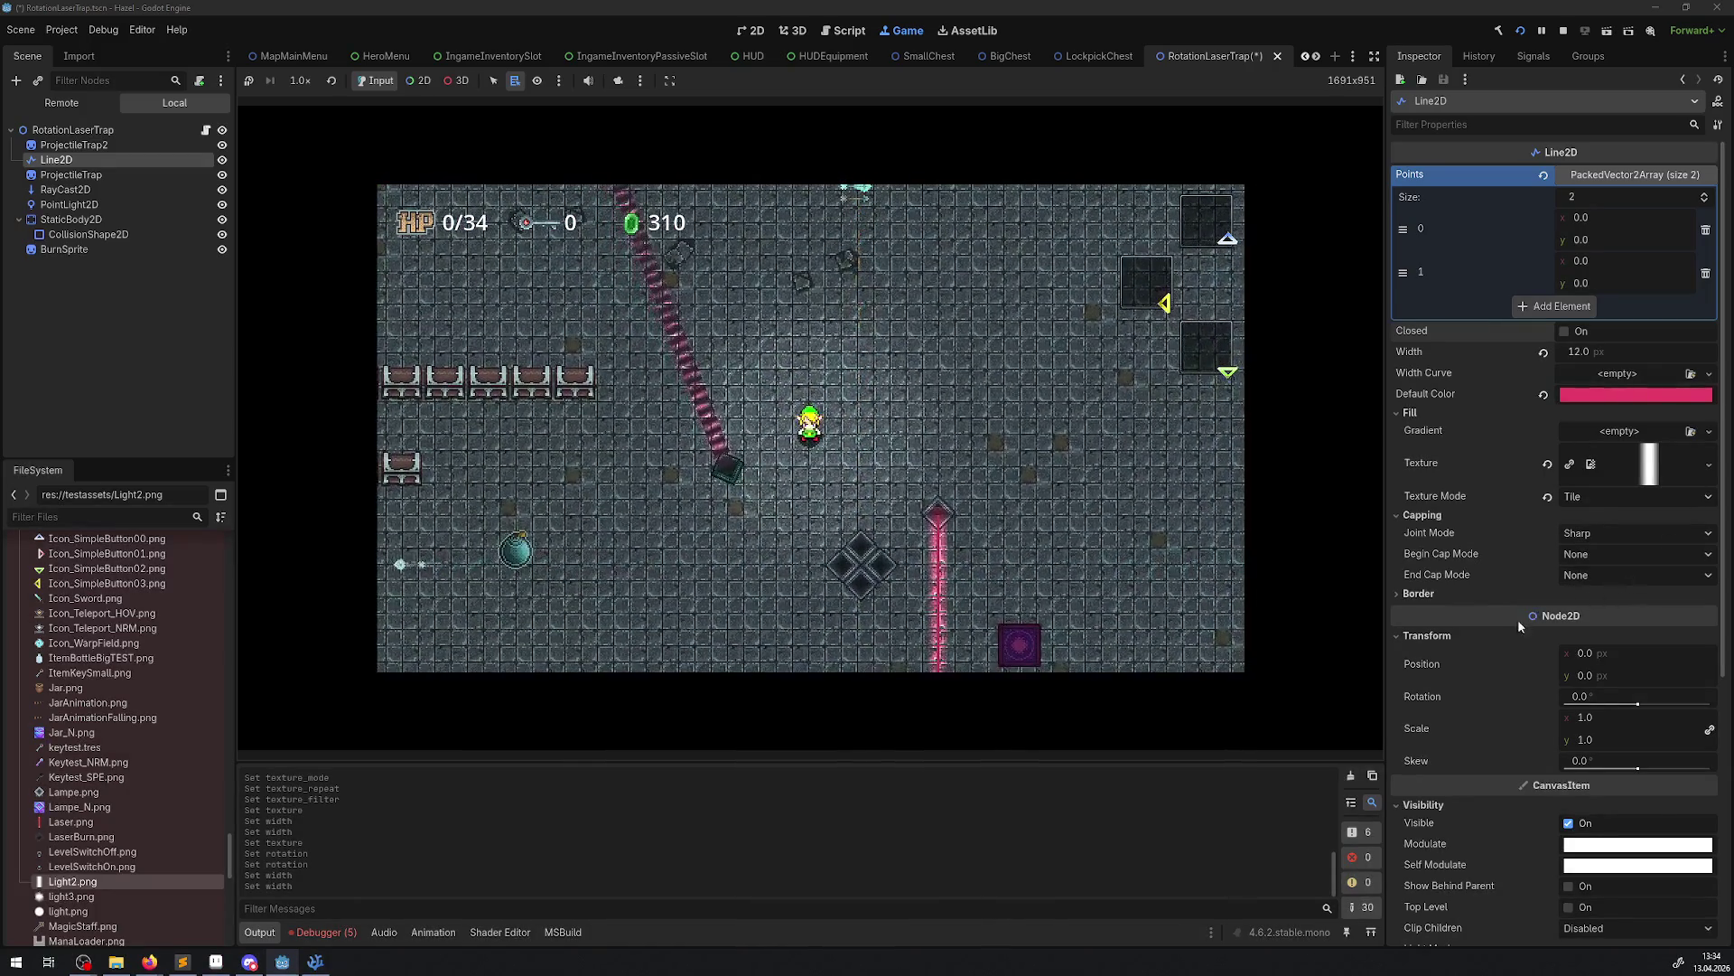
pyautogui.scroll(-5, 1518, 620)
pyautogui.scroll(4, 1536, 578)
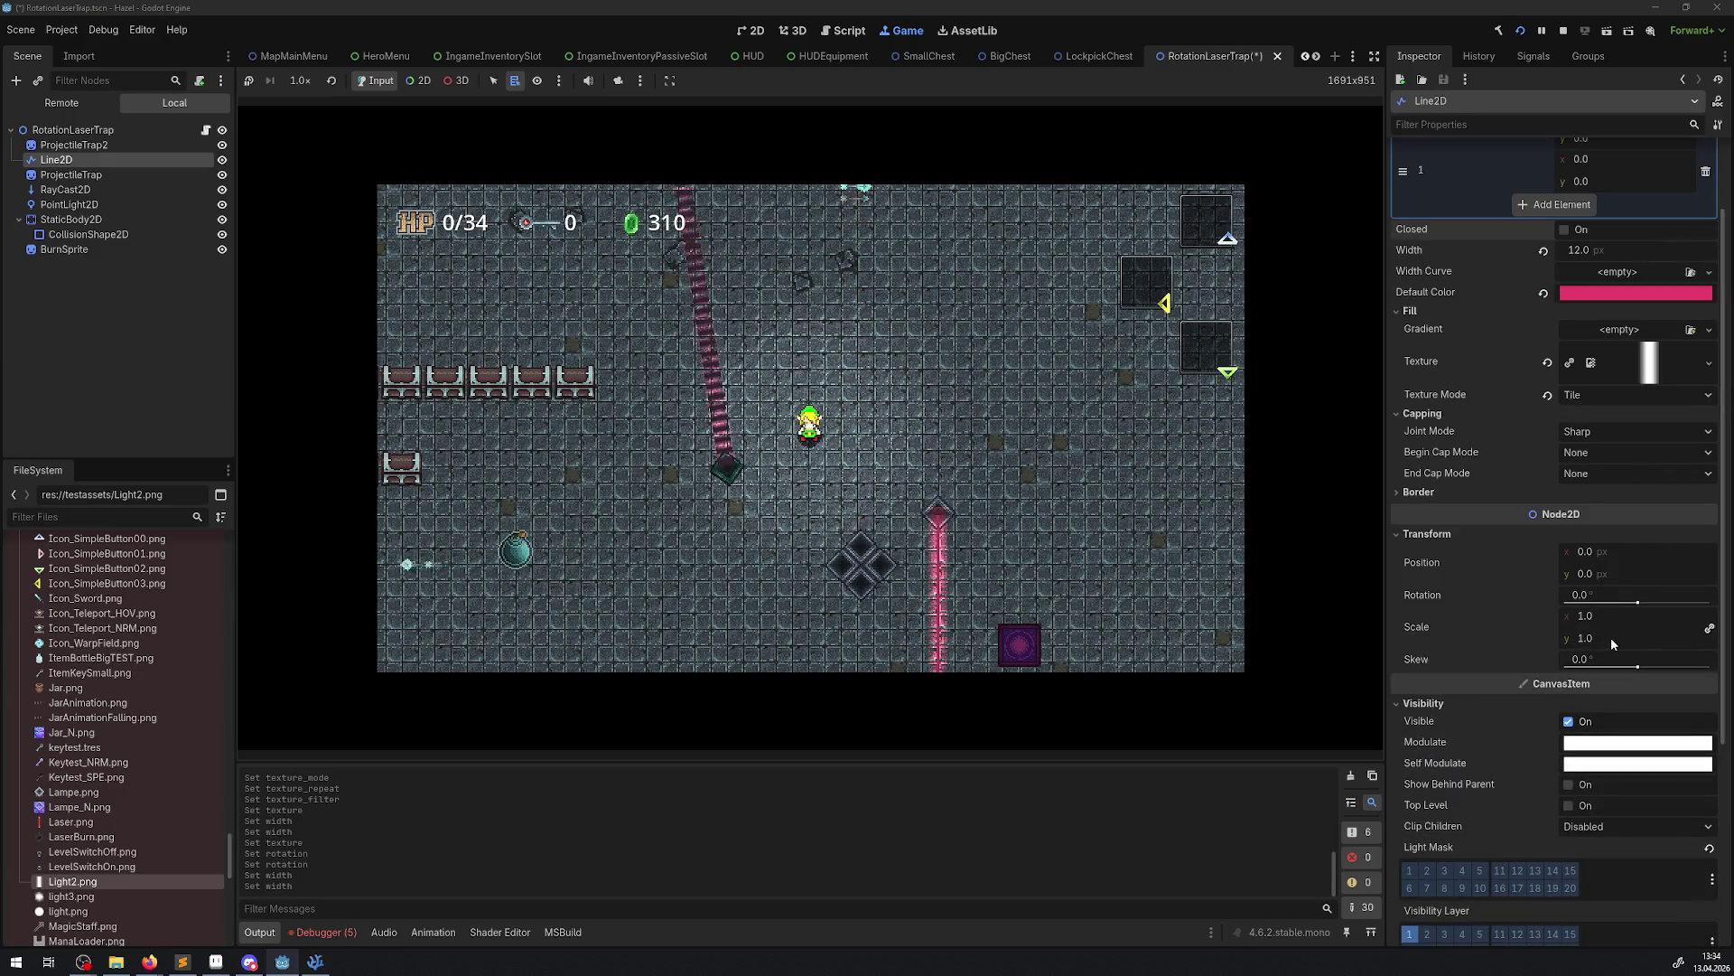
pyautogui.moveTo(1612, 637); pyautogui.dragTo(1590, 636)
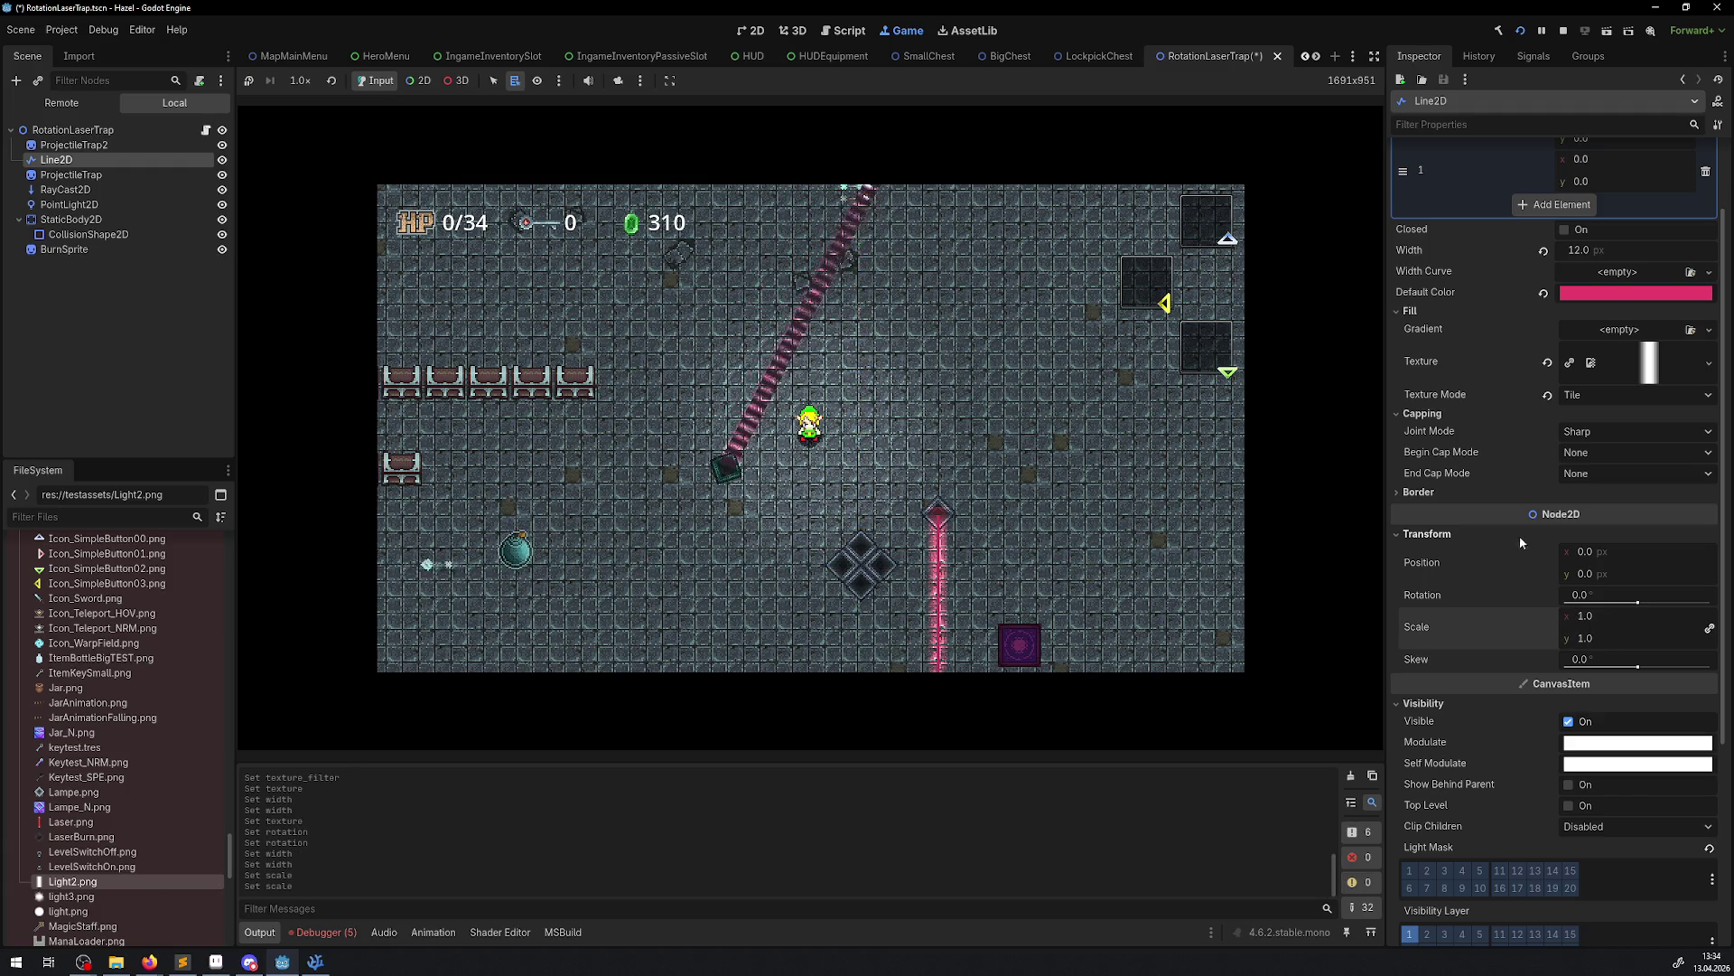
# Set the laser's Begin Cap Mode to Round and walk the player to check it
pyautogui.click(1662, 453)
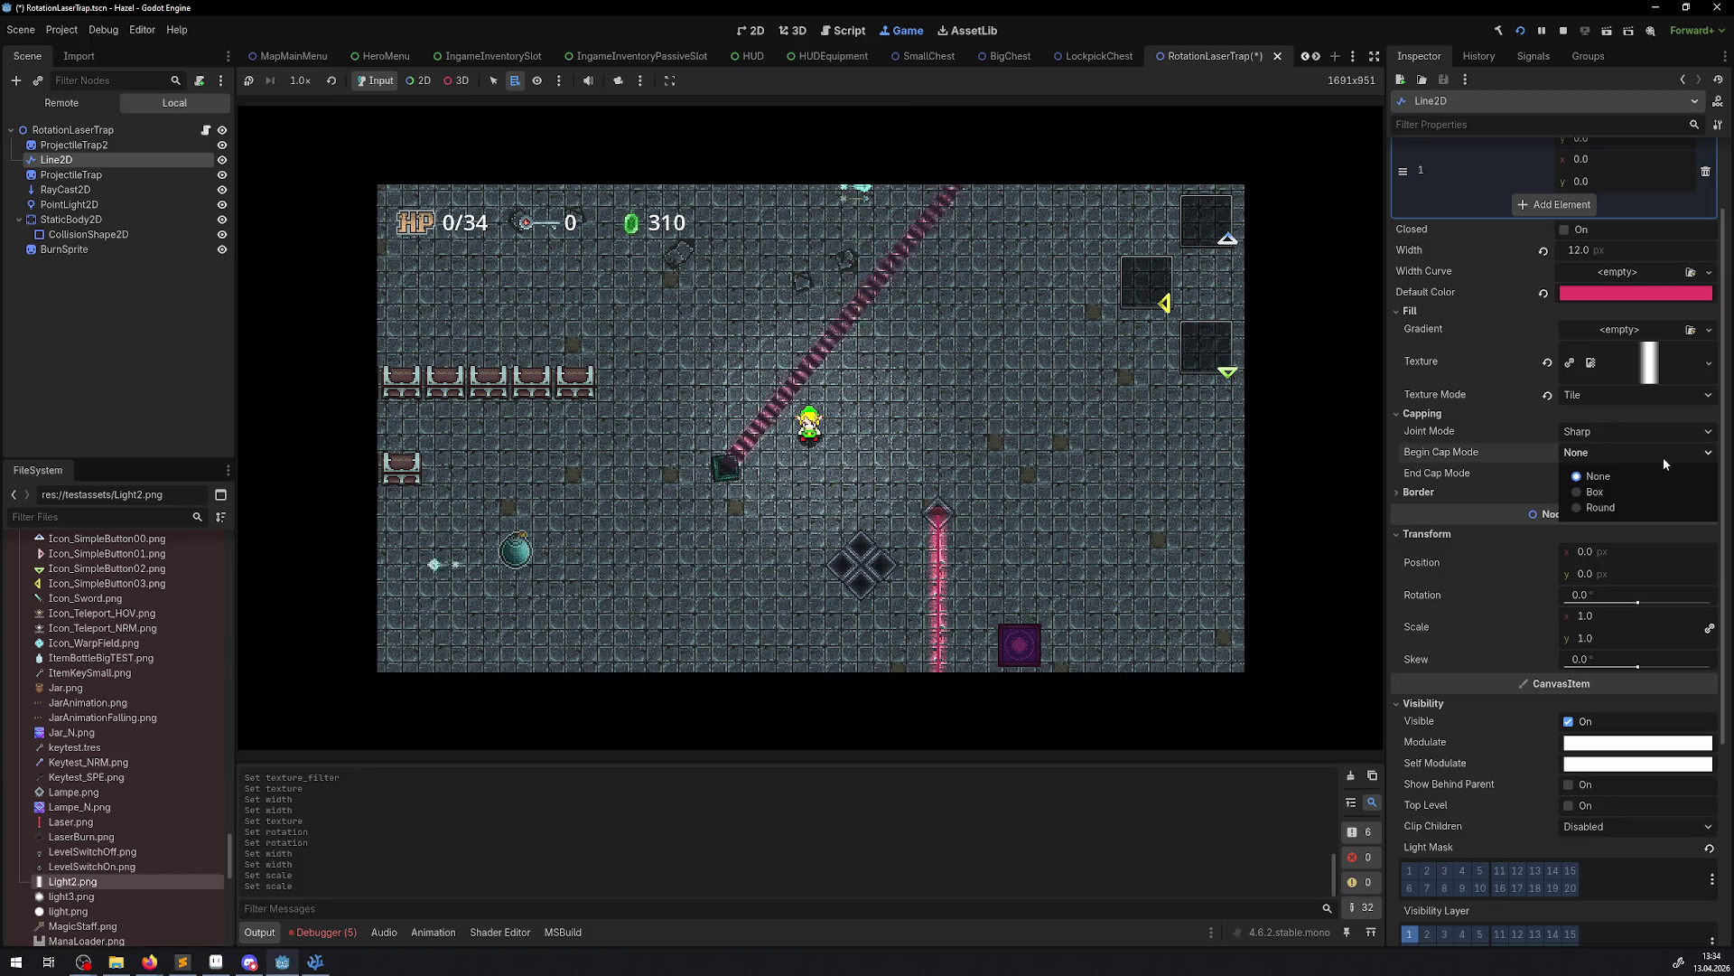
pyautogui.click(1596, 508)
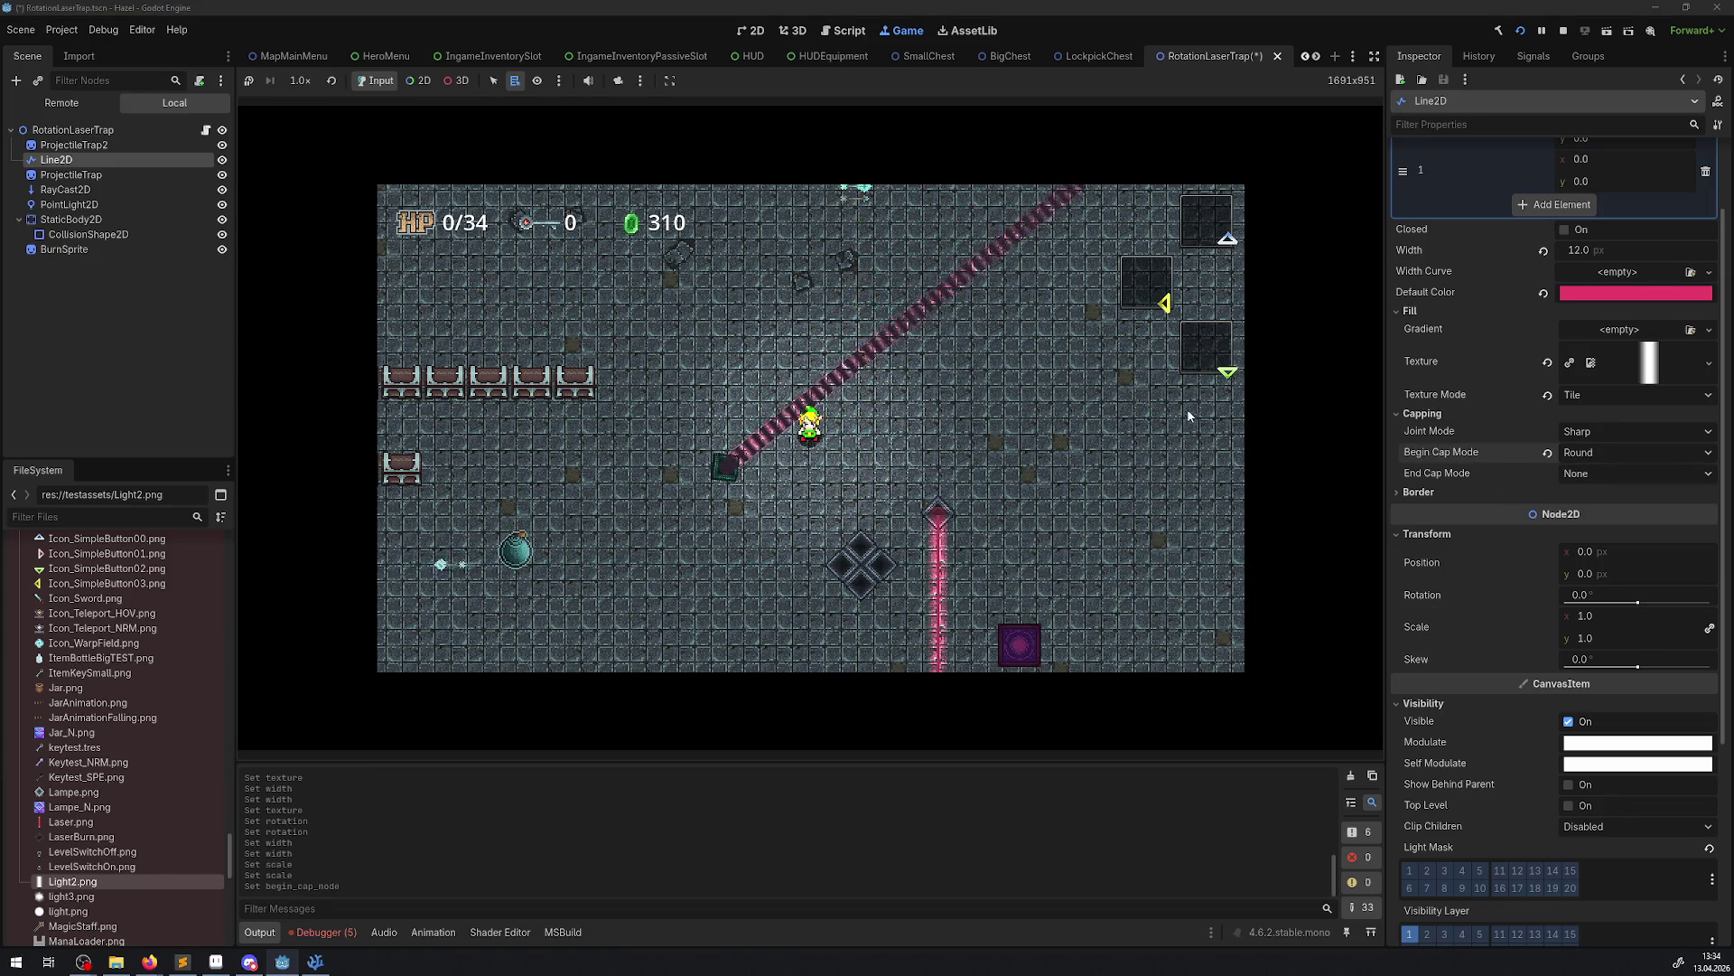
pyautogui.press('Right')
pyautogui.press('Up')
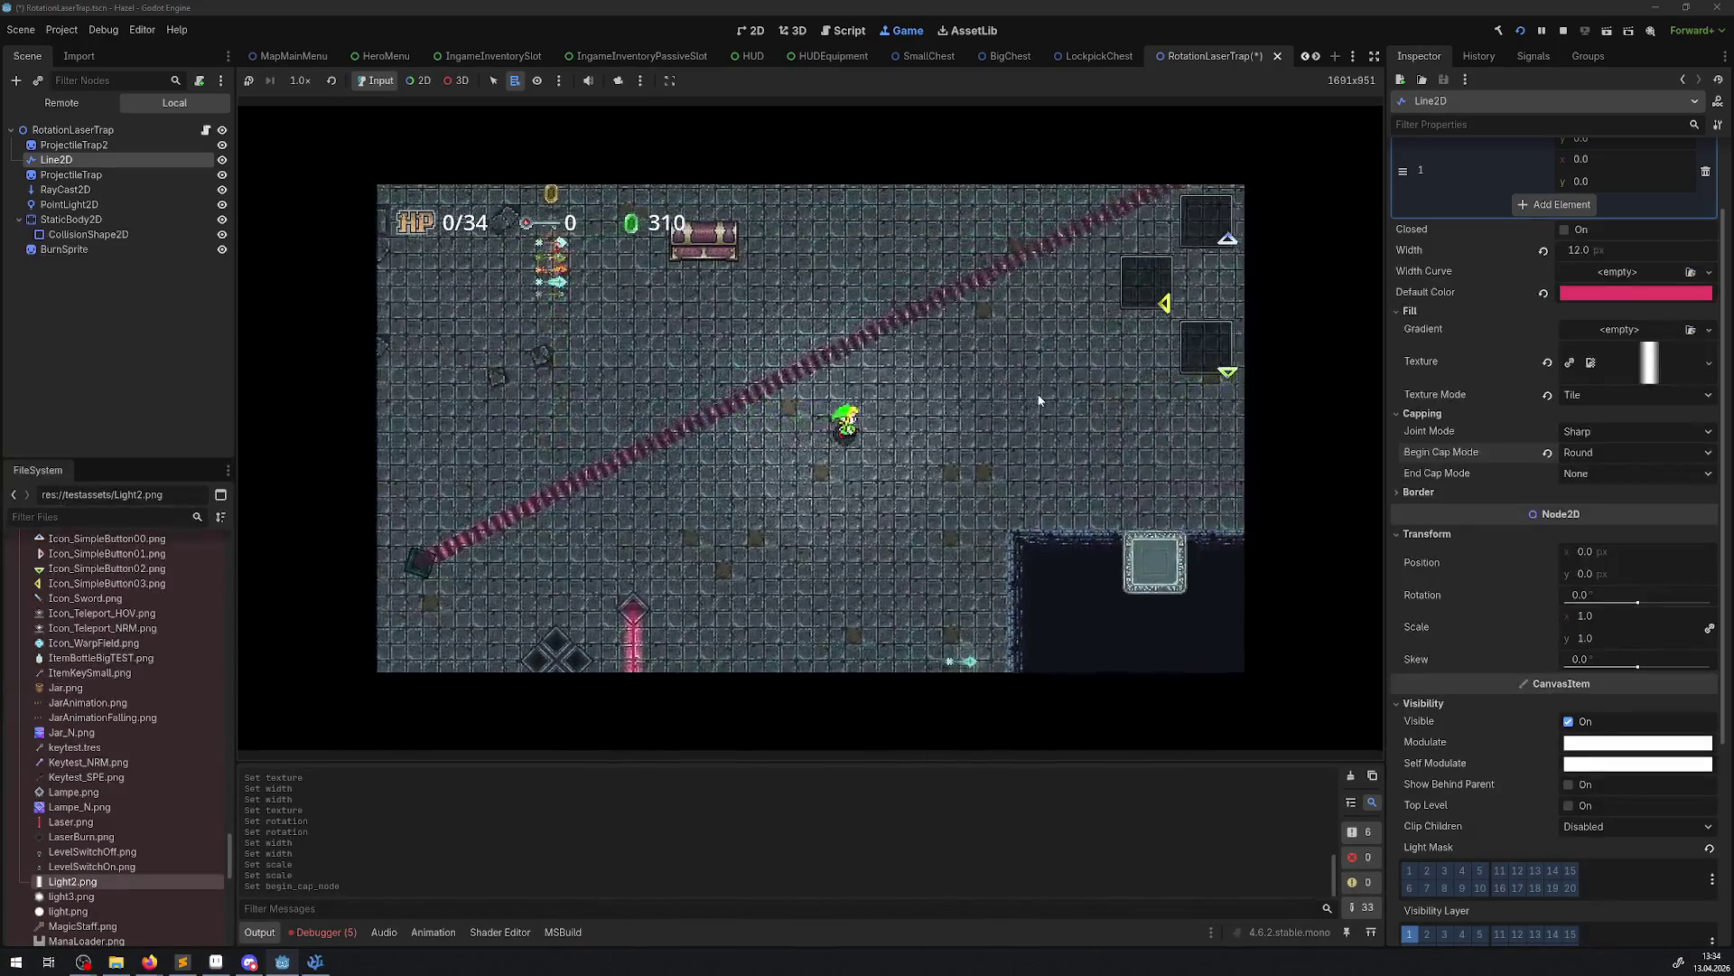
pyautogui.press('Left')
pyautogui.press('Down')
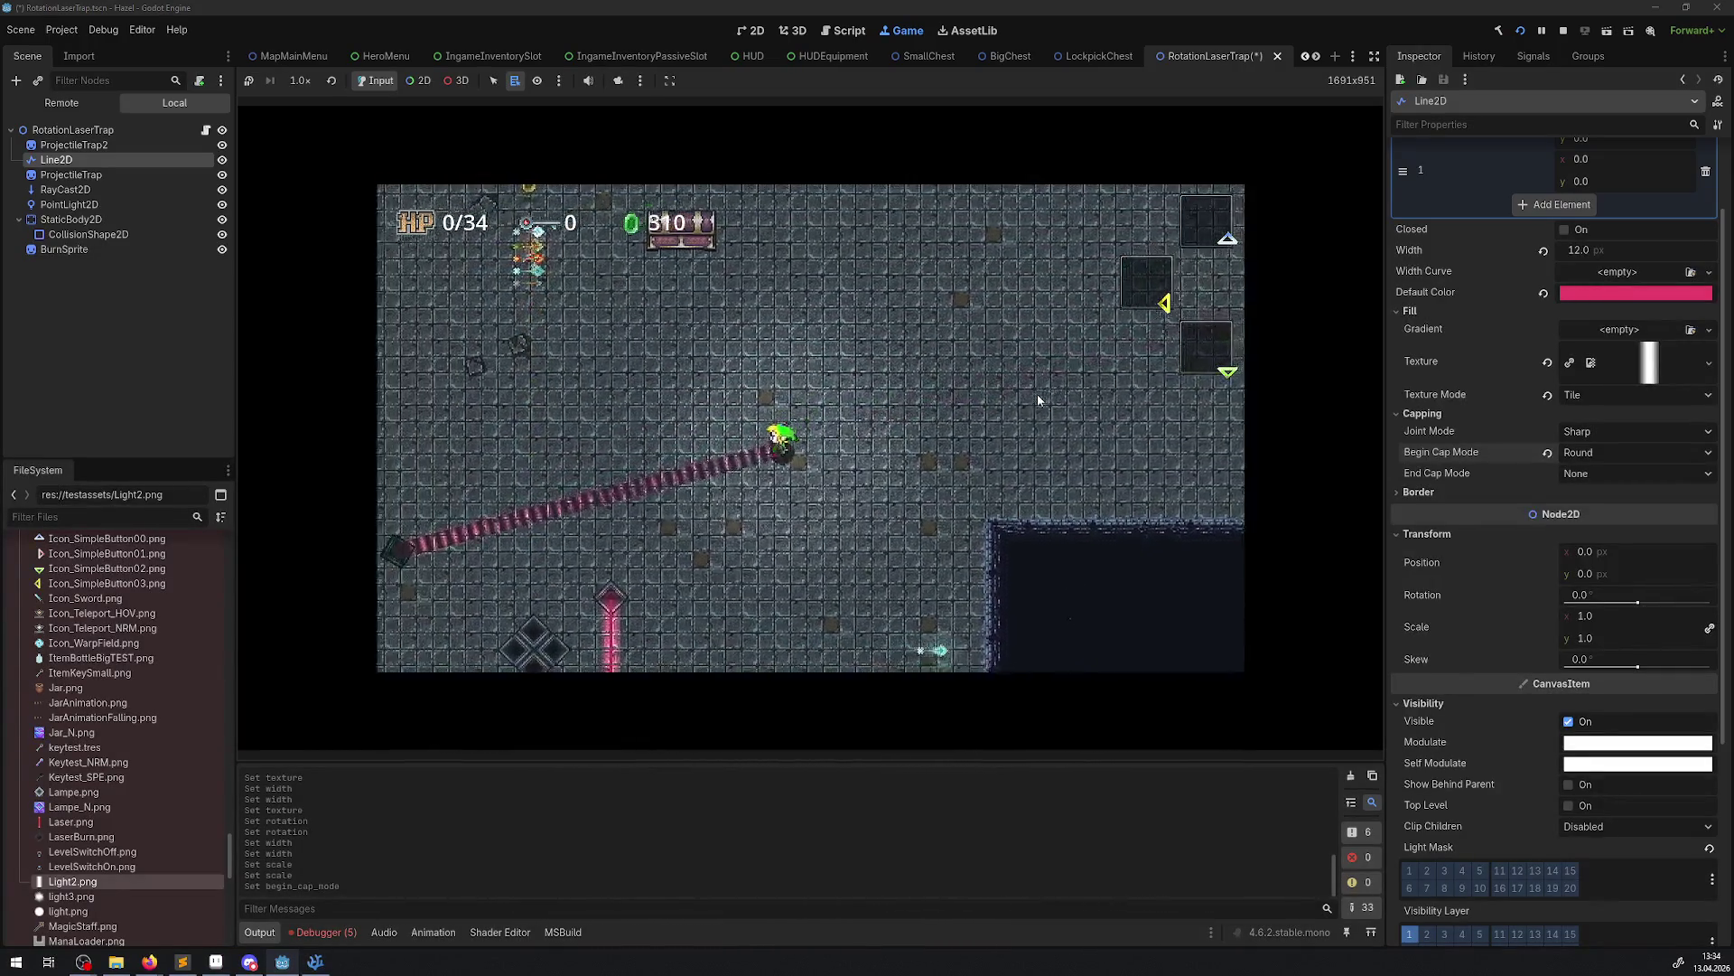
# Set End Cap Mode to Round and walk the player down-left to test the beam
pyautogui.click(1597, 472)
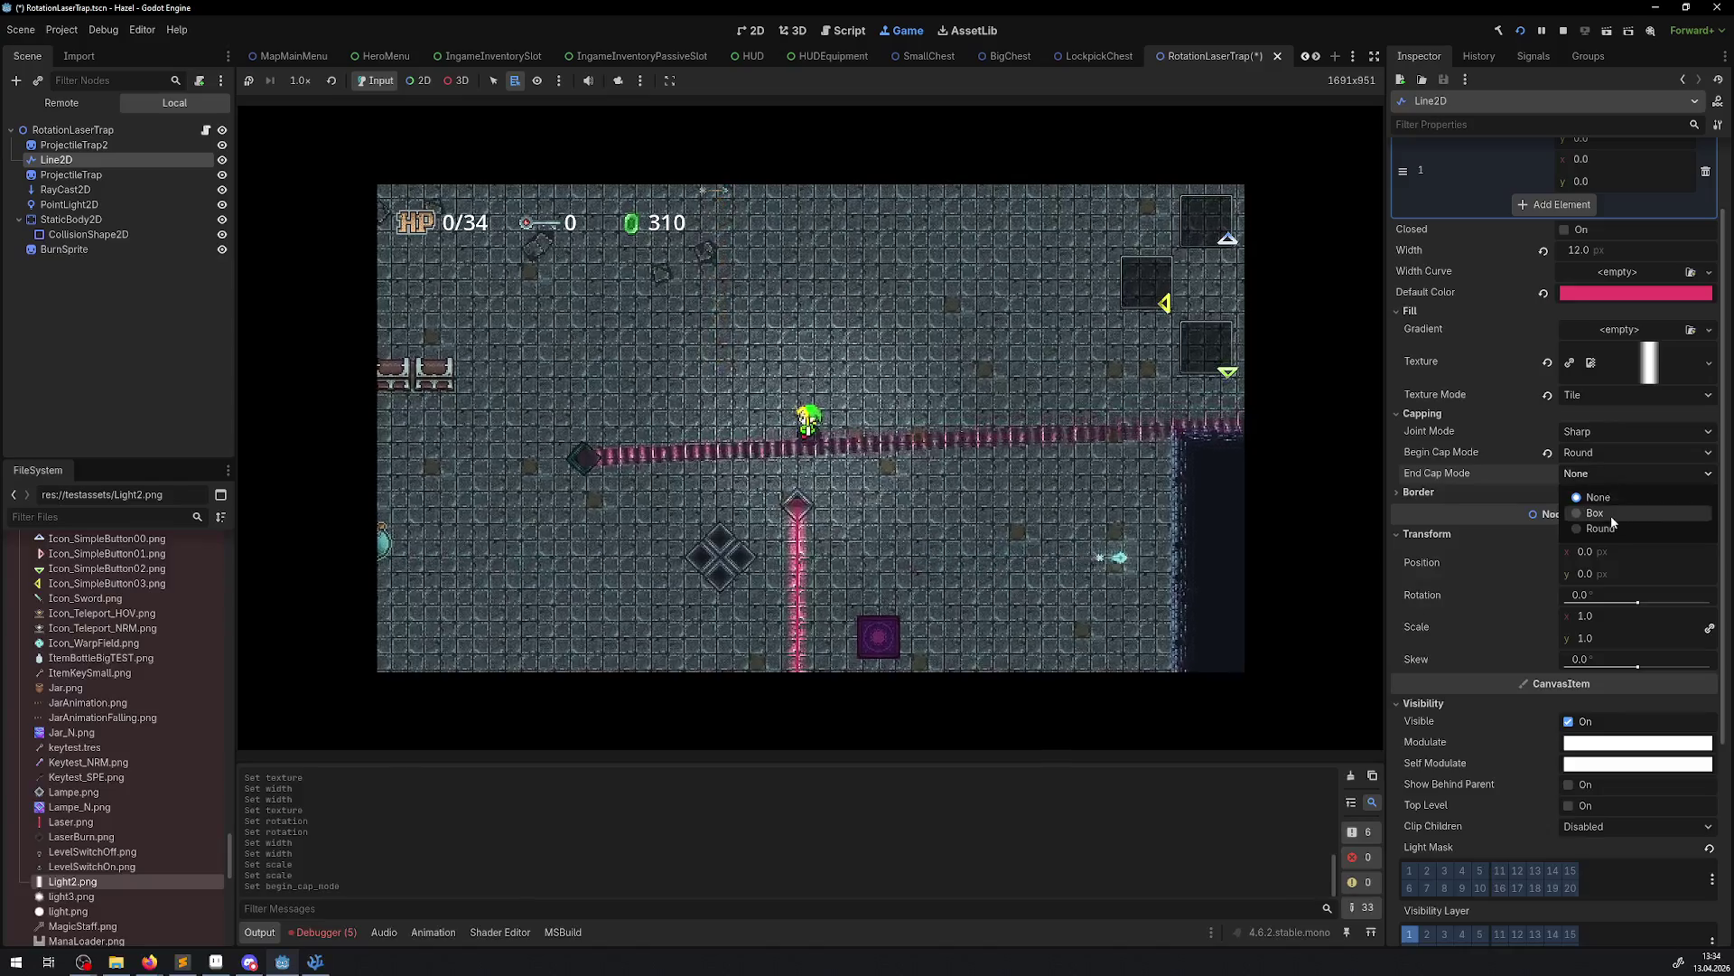
pyautogui.click(1604, 528)
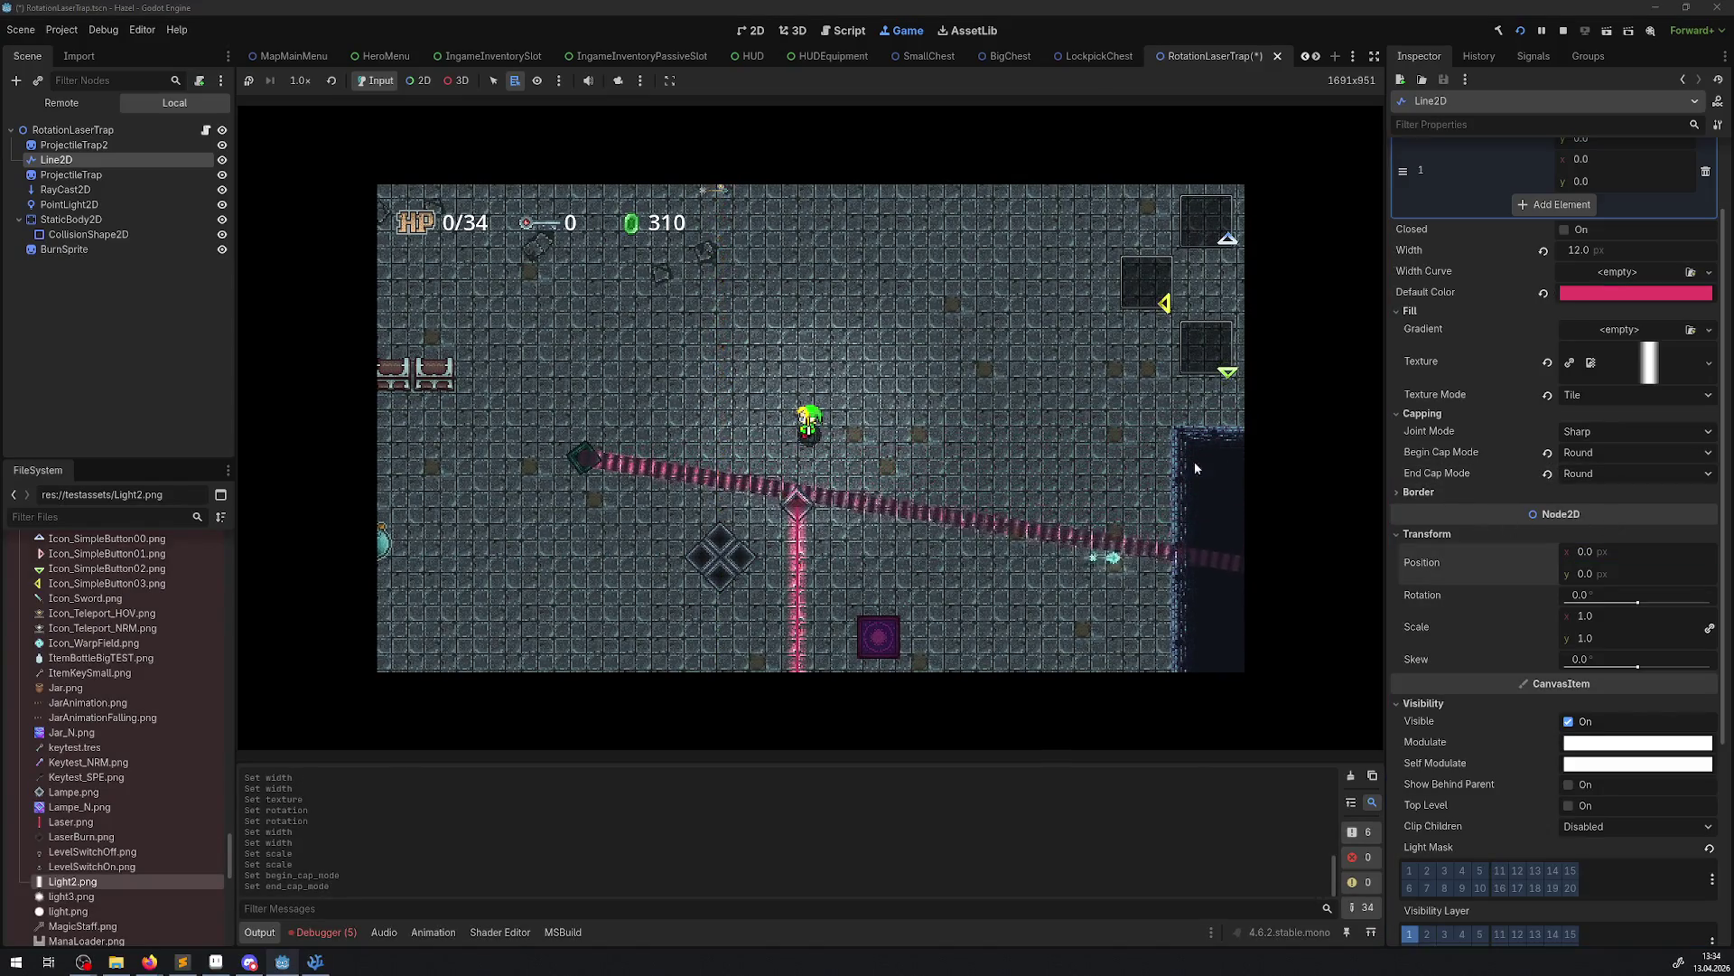
pyautogui.press('Left')
pyautogui.press('Down')
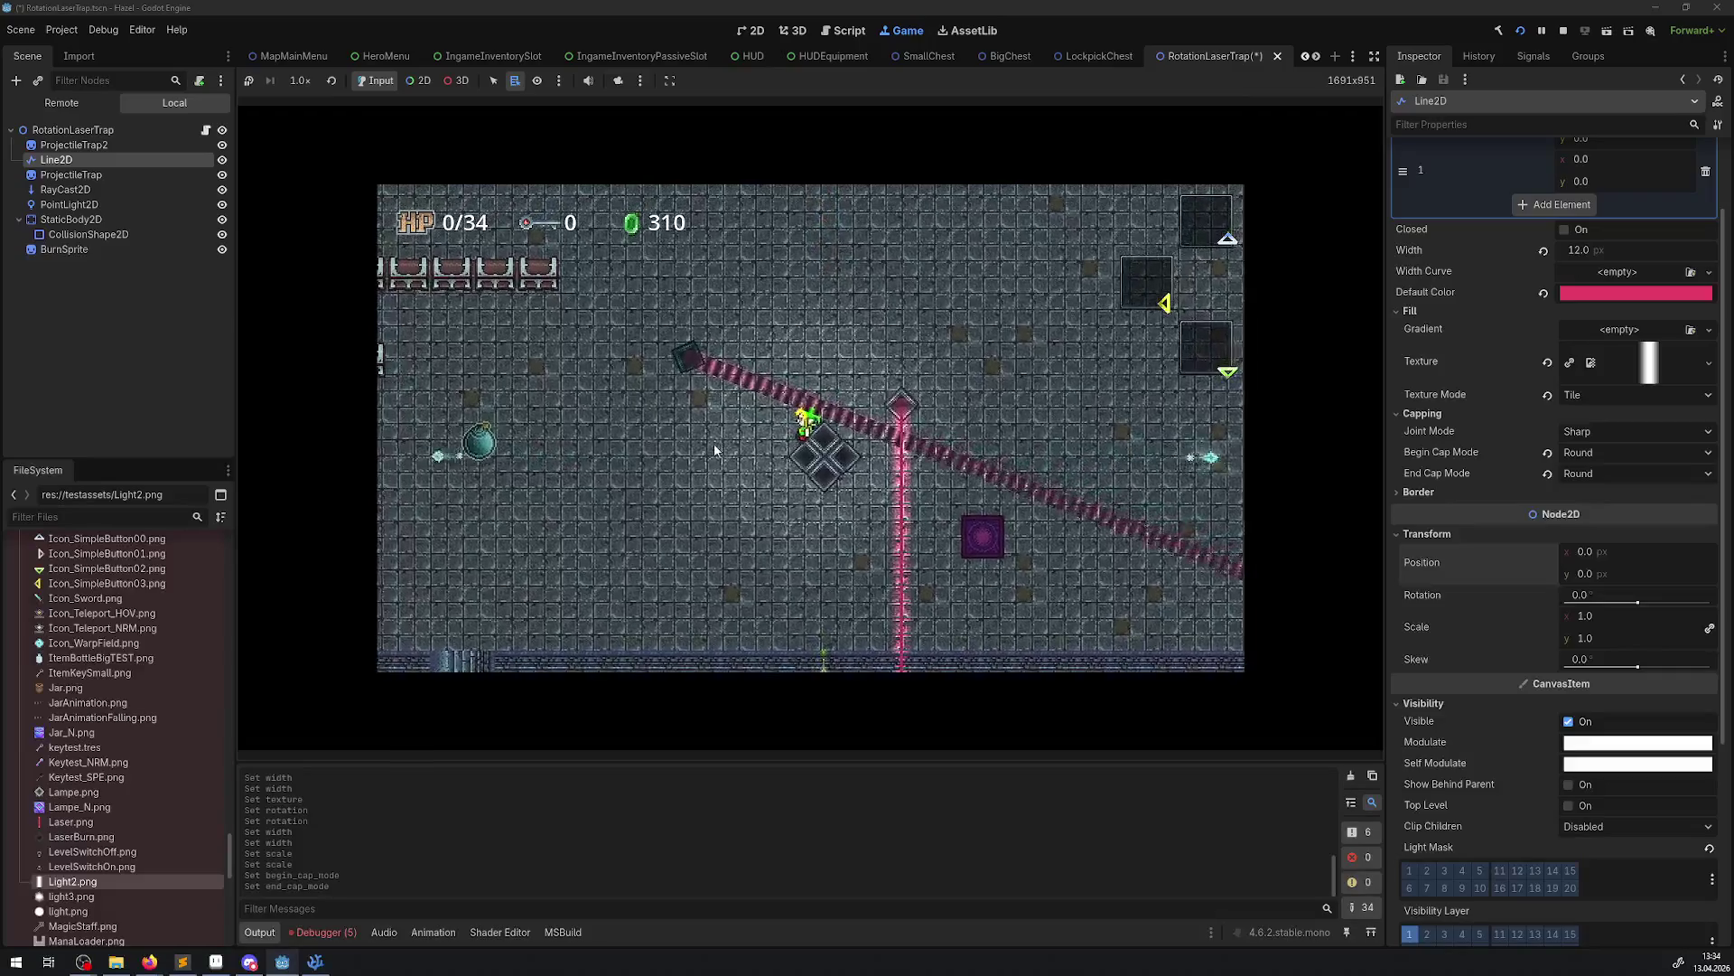
pyautogui.press('Left')
pyautogui.press('Down')
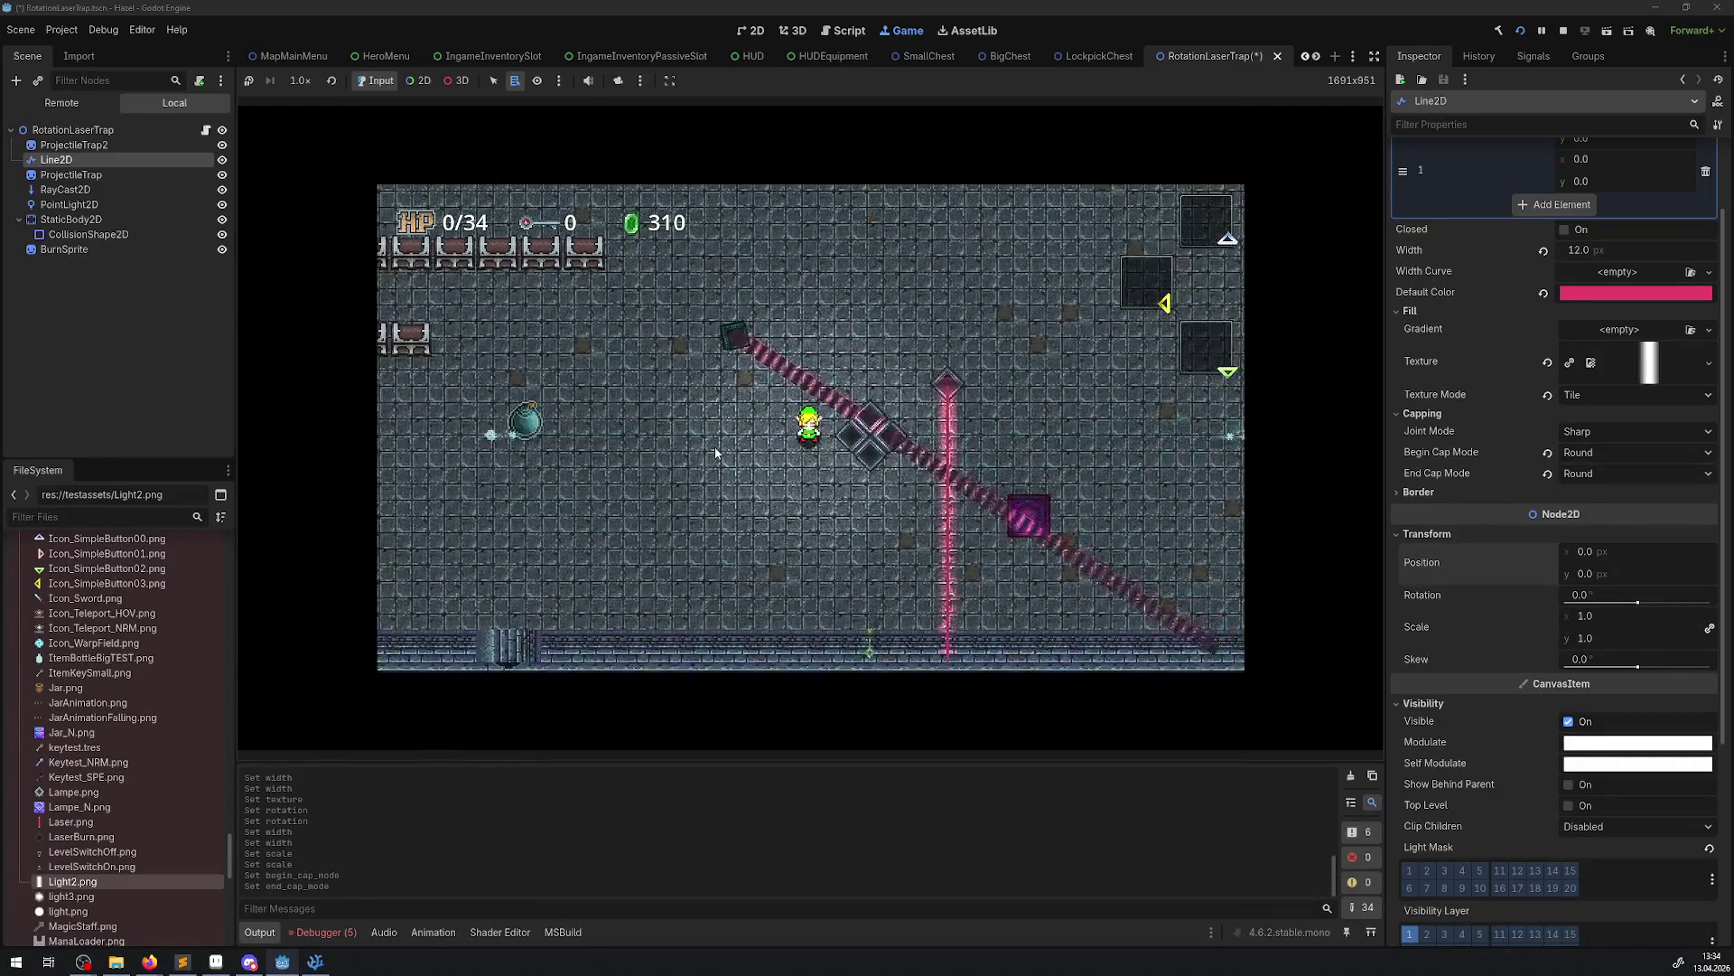
# Set the laser Line2D border's sharp limit to 0.0 and round precision to 1, and toggle antialiasing
pyautogui.click(1415, 496)
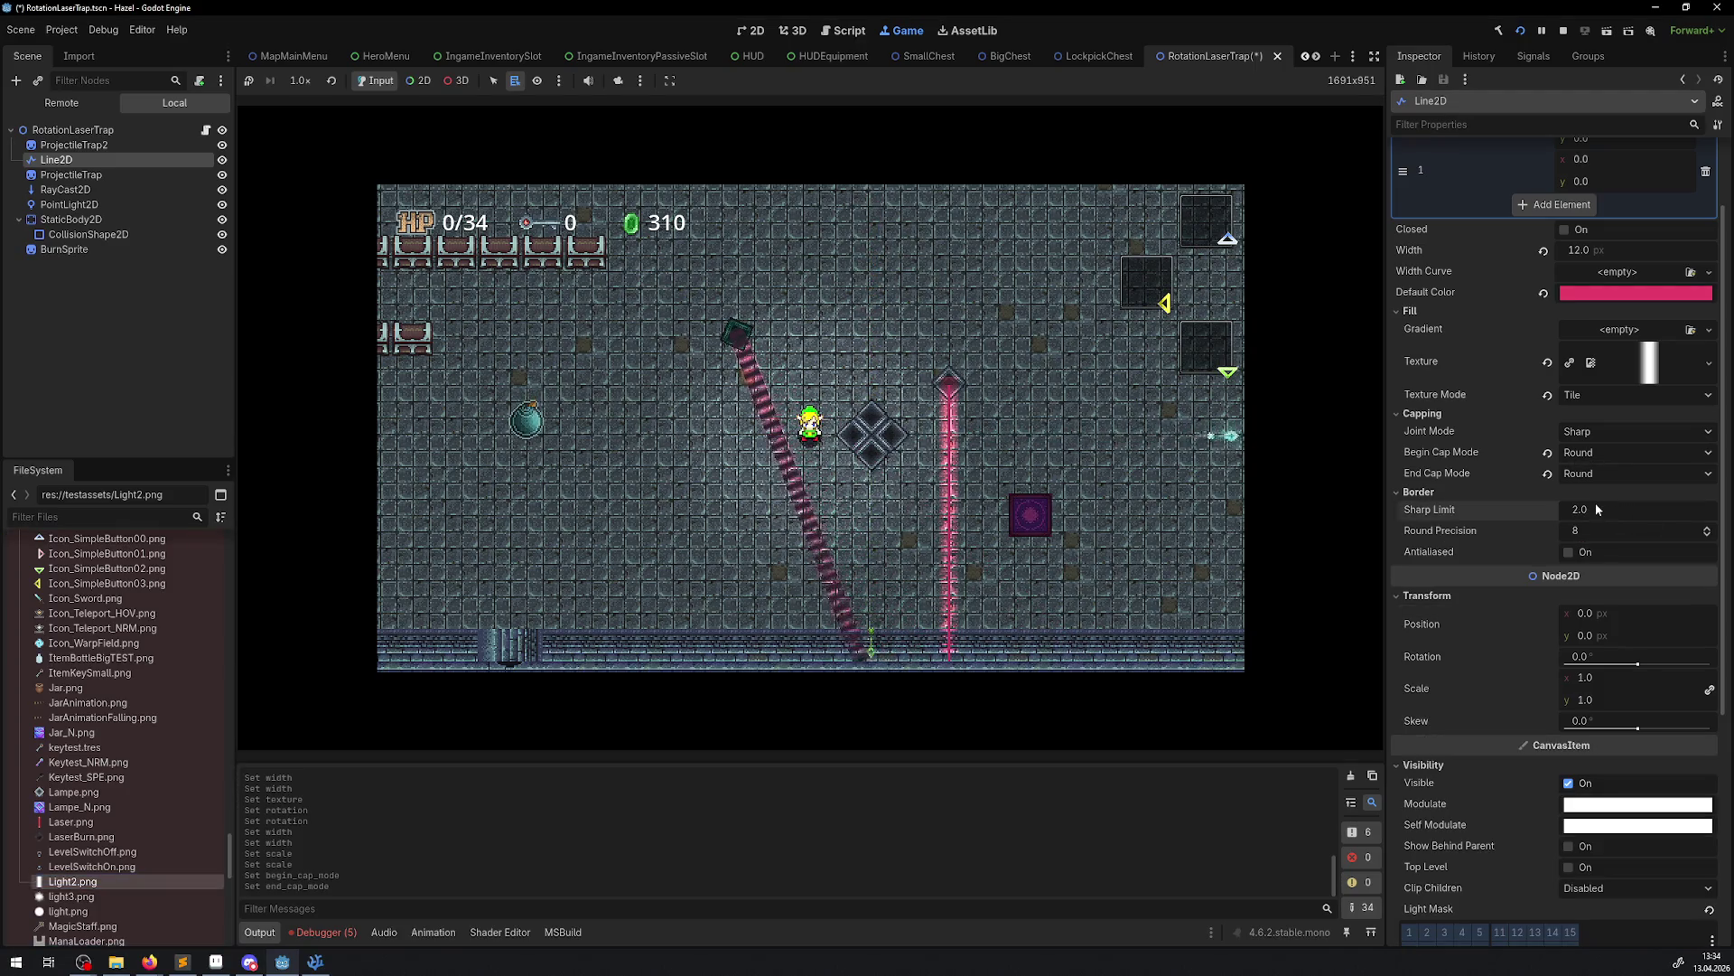
pyautogui.moveTo(1617, 510); pyautogui.dragTo(1577, 509)
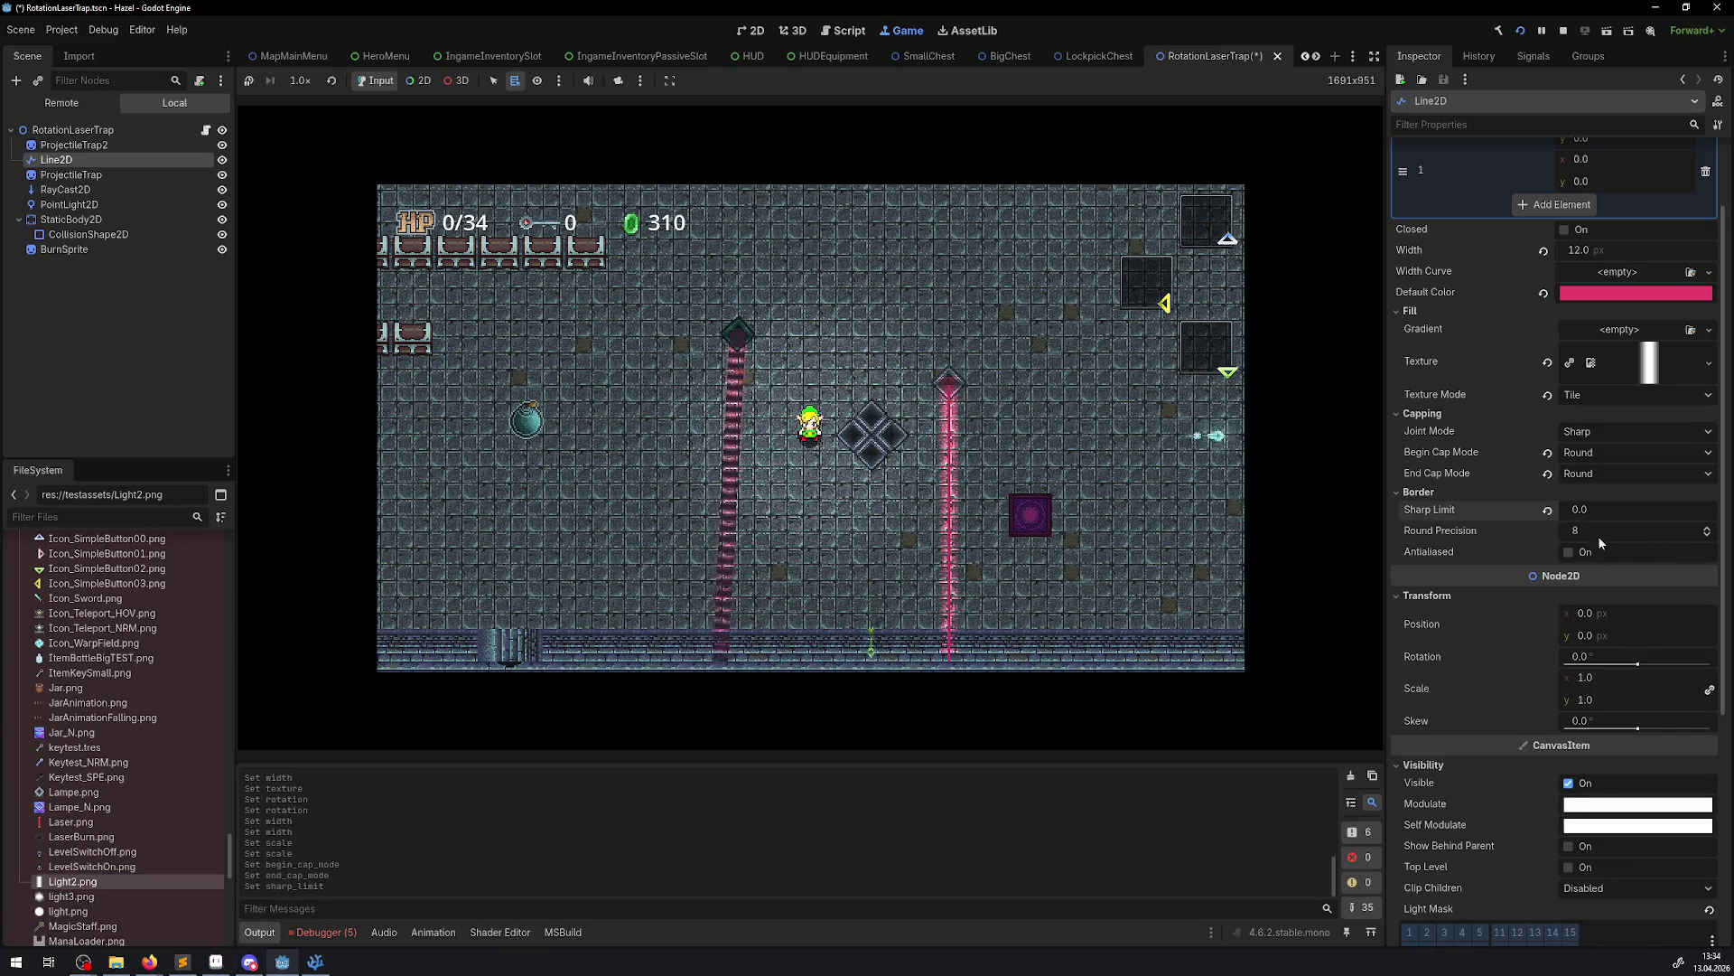
pyautogui.click(1569, 552)
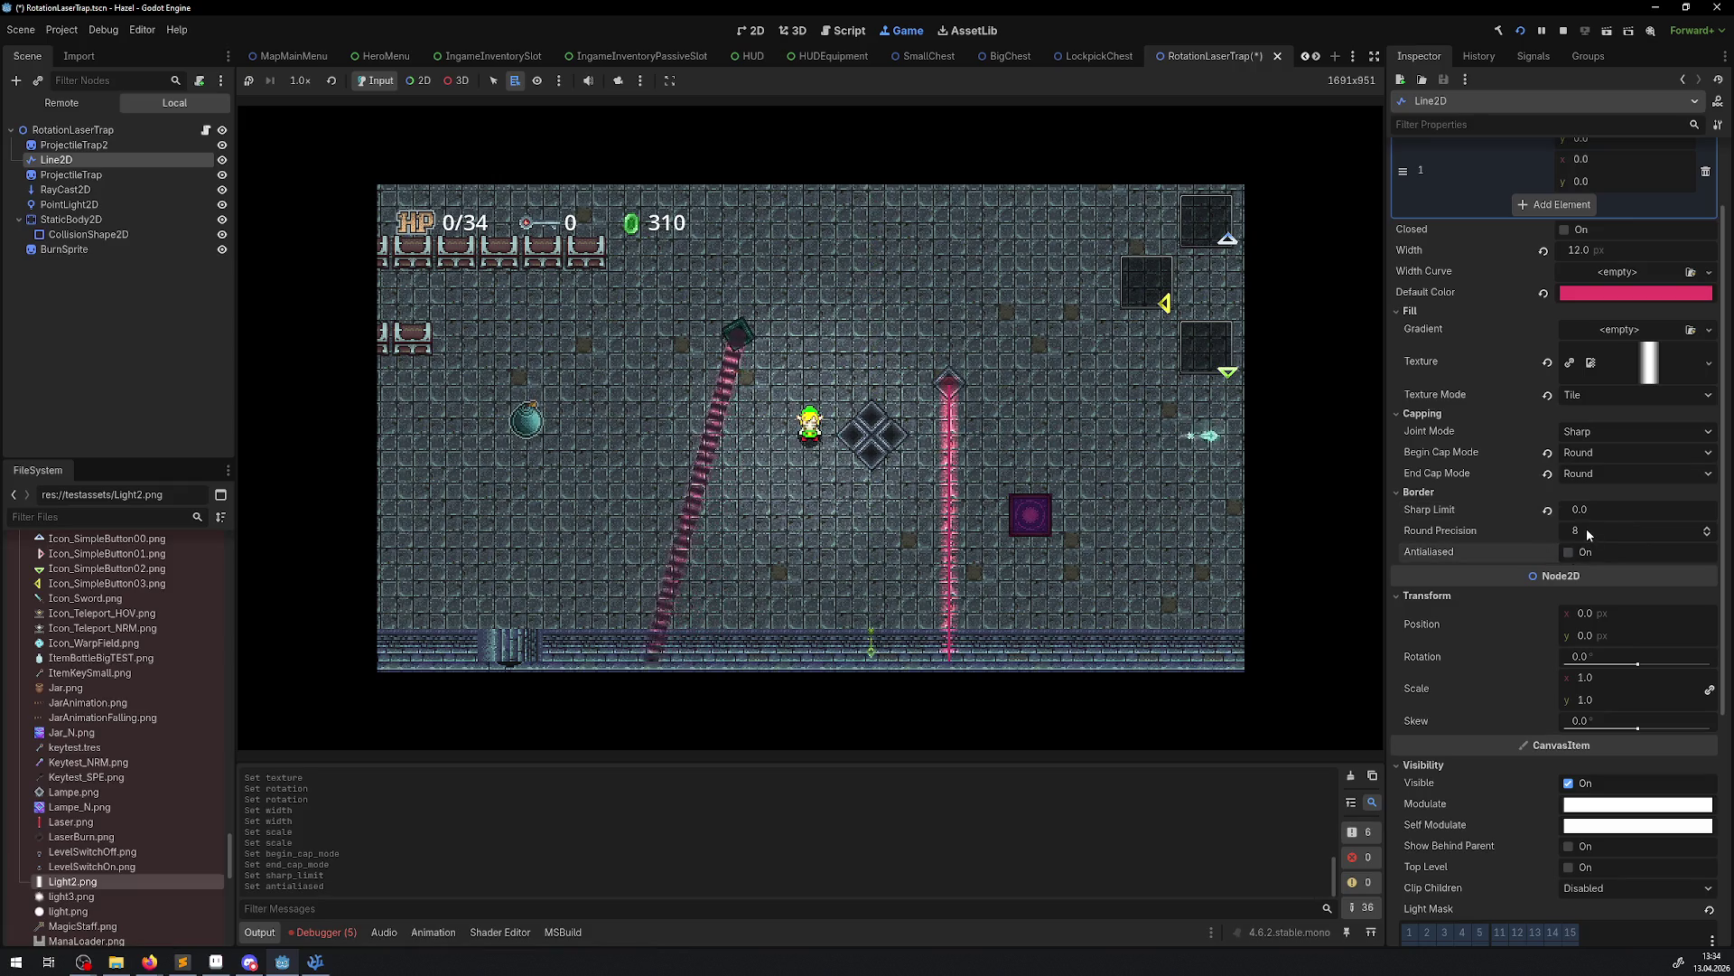
pyautogui.moveTo(1590, 530); pyautogui.dragTo(1535, 530)
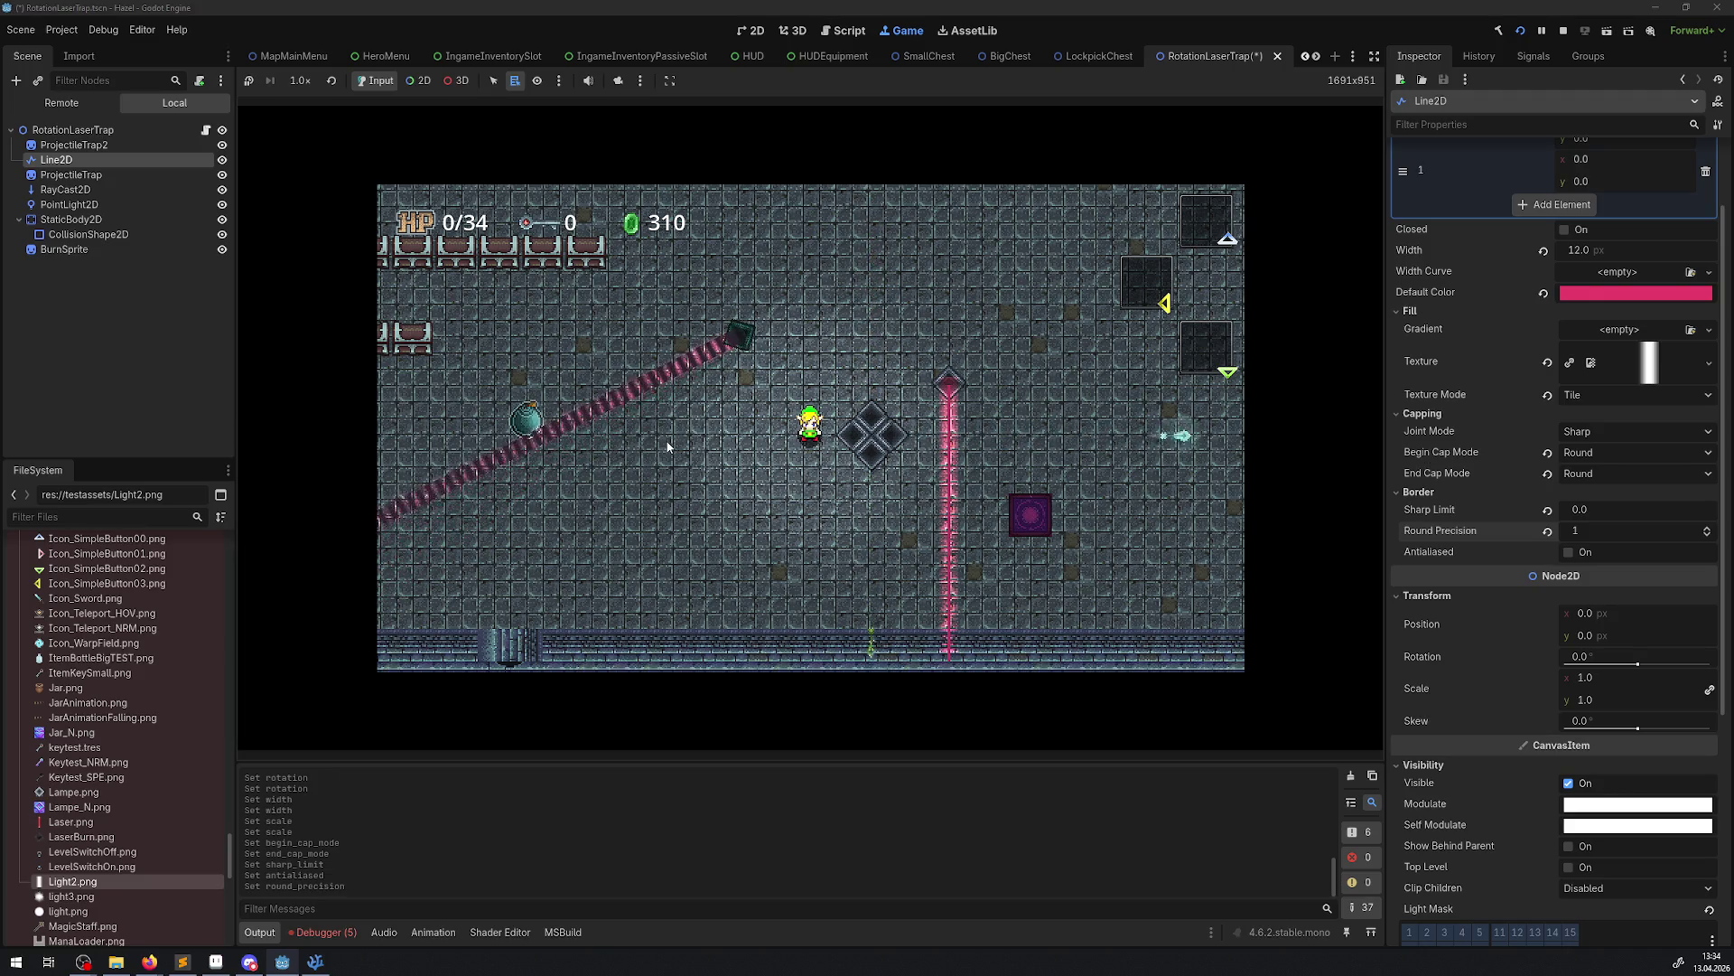
# Try light3, light, Laser and LaserBurn PNGs as the laser texture, then settle on Light2.png
pyautogui.press('a')
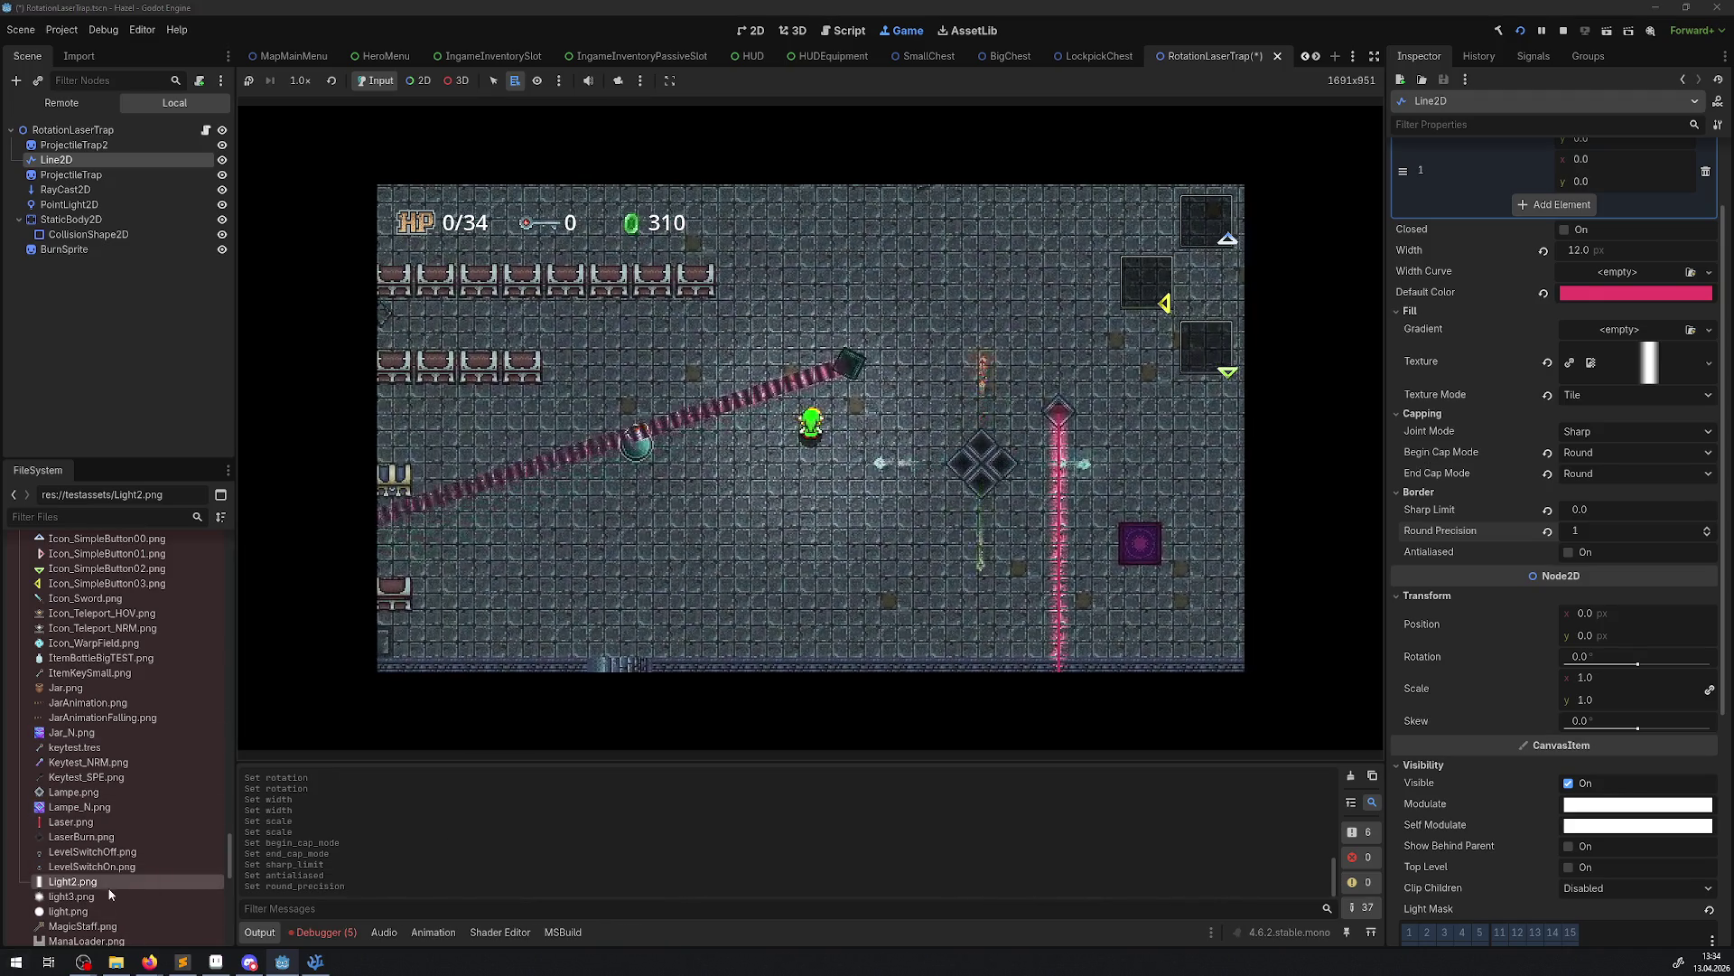
pyautogui.moveTo(72, 896); pyautogui.dragTo(1648, 366)
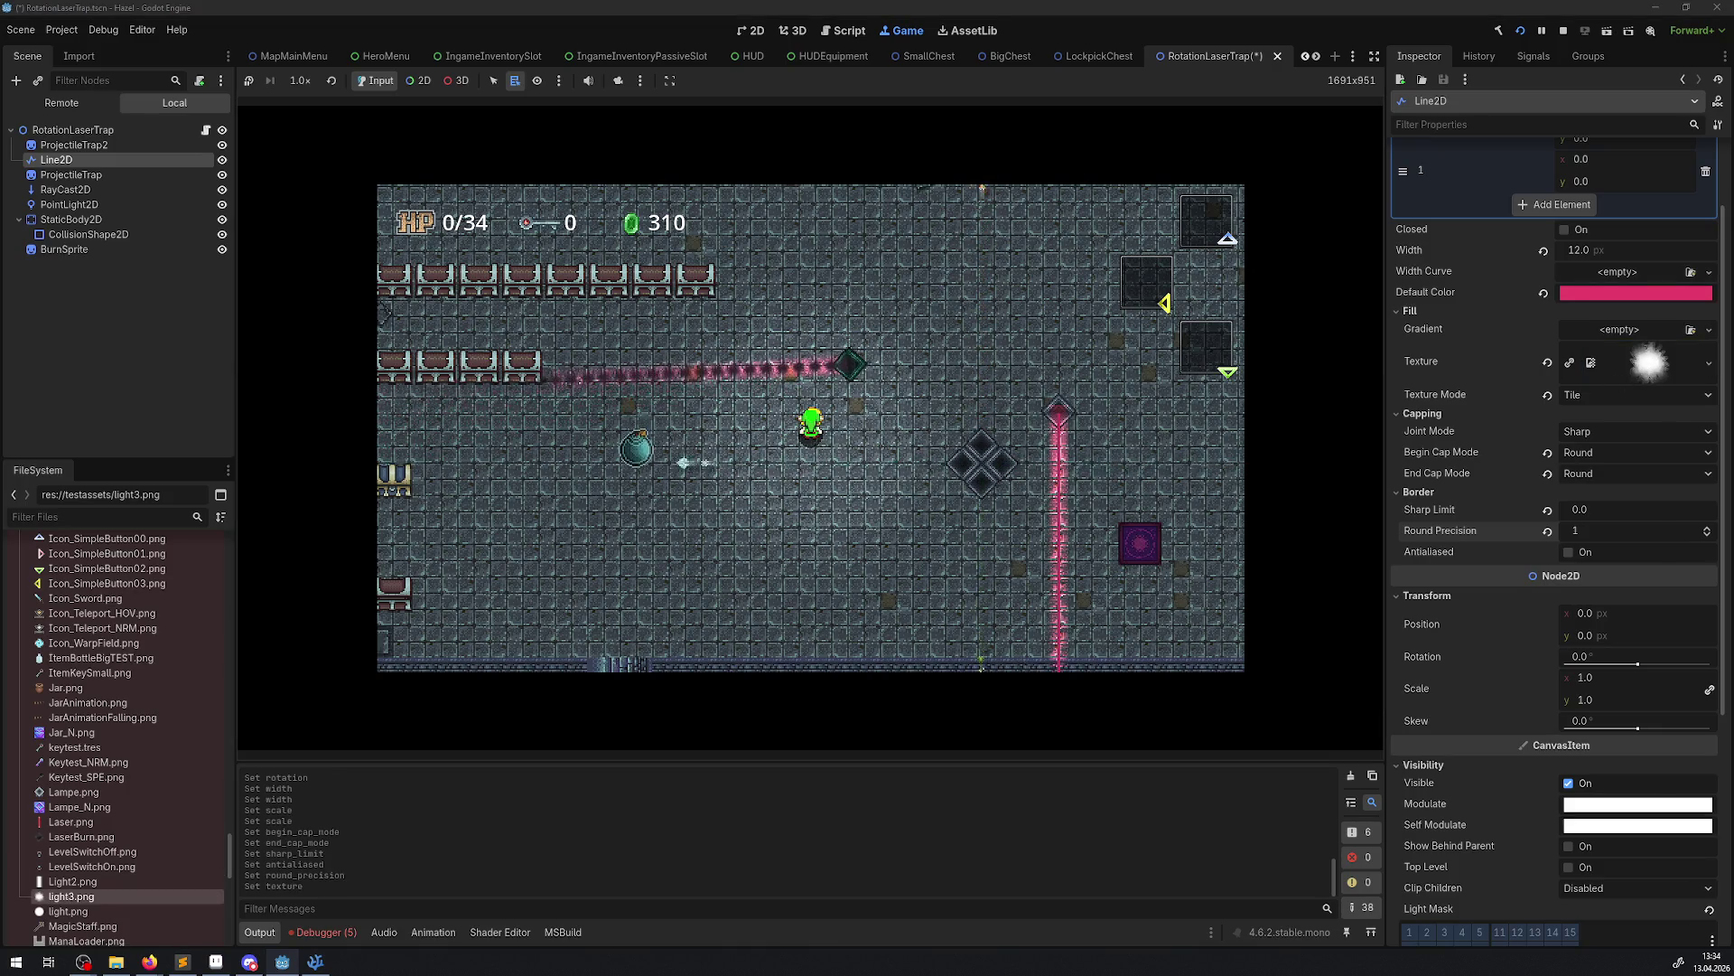
pyautogui.moveTo(69, 912); pyautogui.dragTo(1648, 364)
pyautogui.moveTo(72, 822); pyautogui.dragTo(1679, 358)
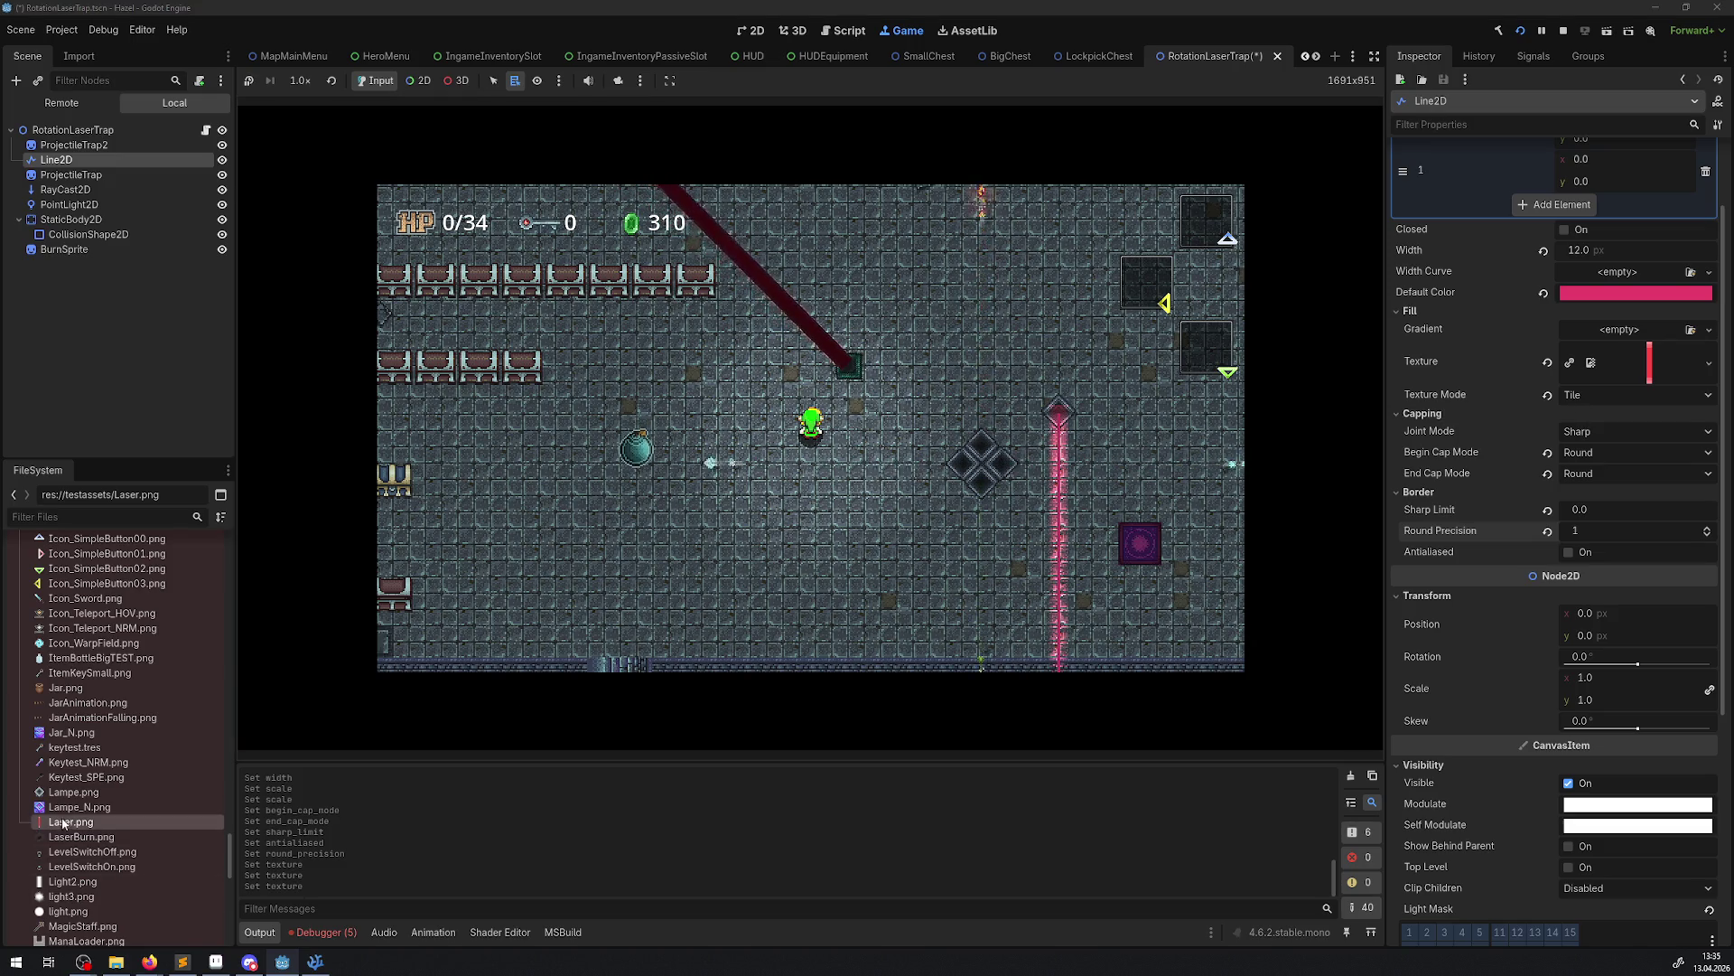
pyautogui.moveTo(81, 837)
pyautogui.mouseDown()
pyautogui.moveTo(1625, 346)
pyautogui.moveTo(1641, 376)
pyautogui.mouseUp()
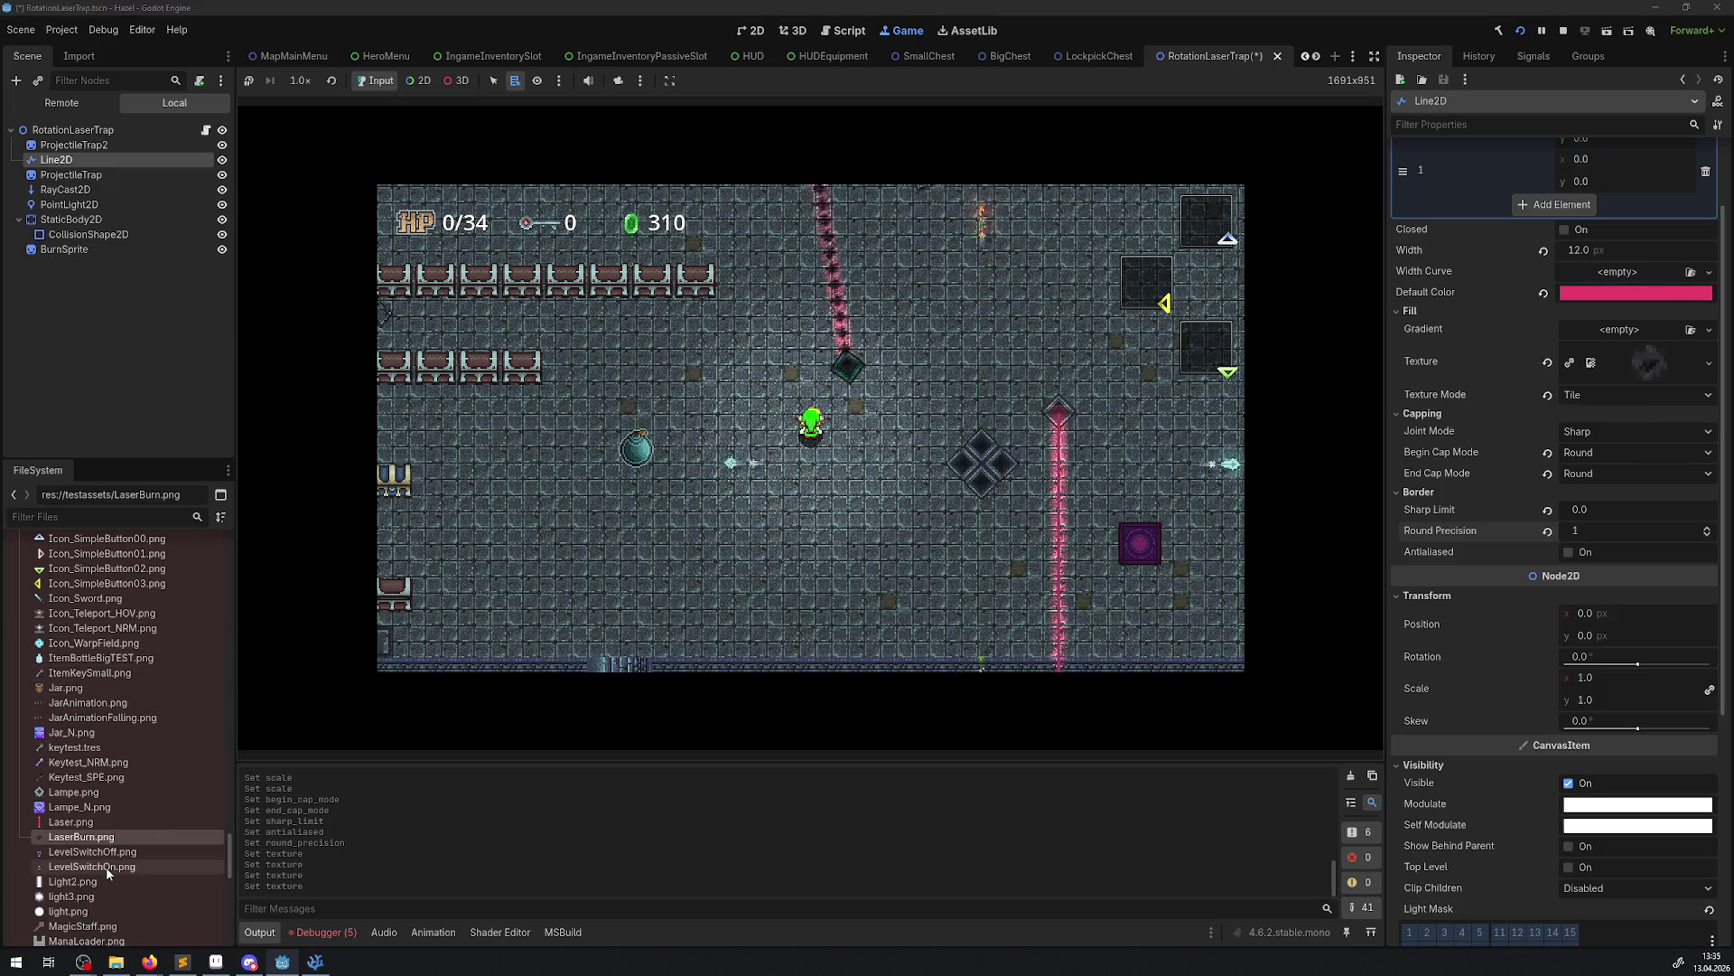
pyautogui.moveTo(73, 881); pyautogui.dragTo(1648, 361)
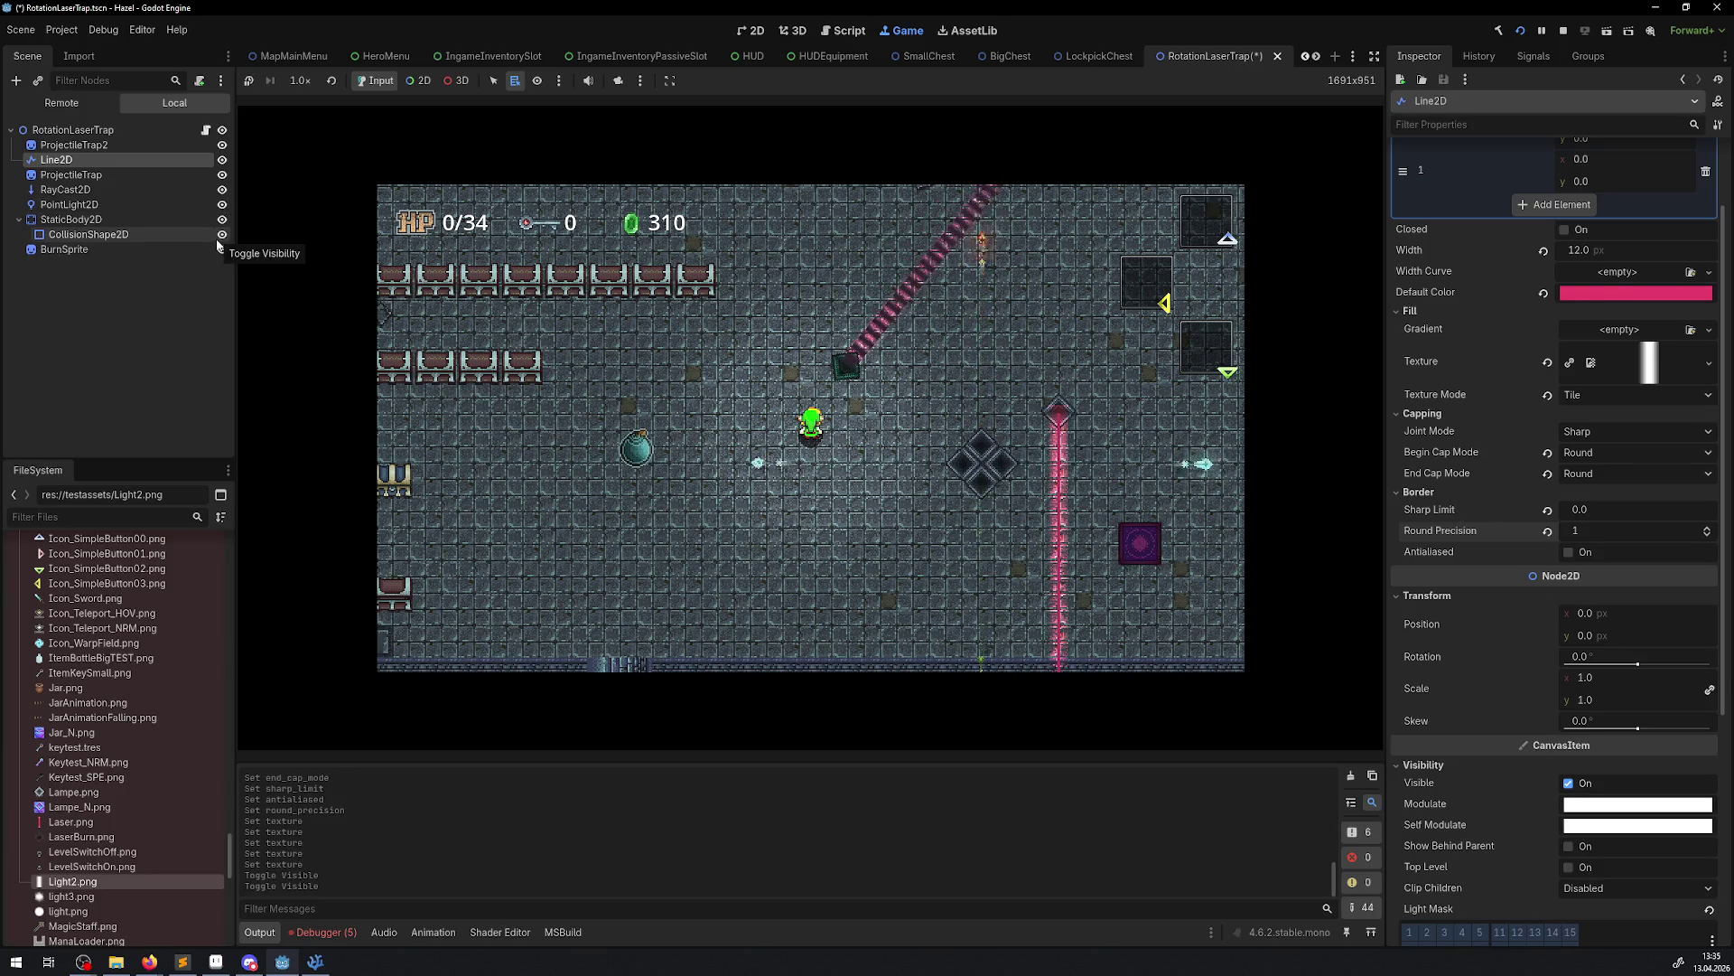
# Hide the RayCast2D node and bring up Light2.png in Aseprite
pyautogui.click(222, 190)
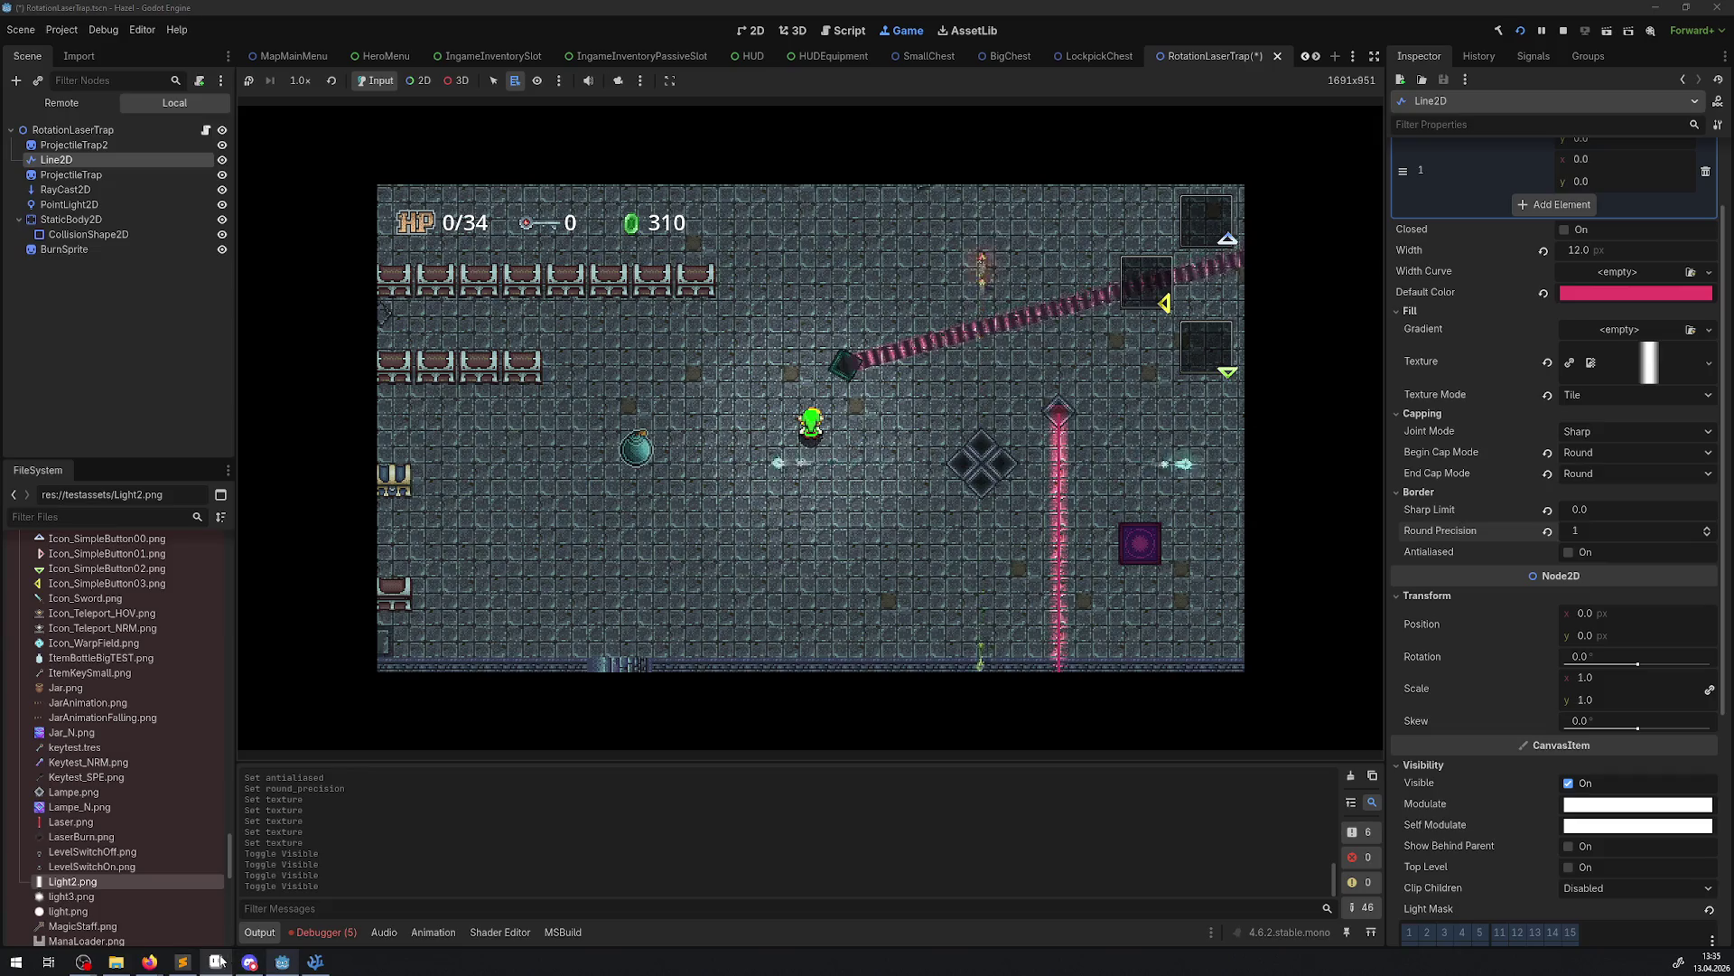
pyautogui.hotkey('alt', 'Tab')
pyautogui.click(178, 41)
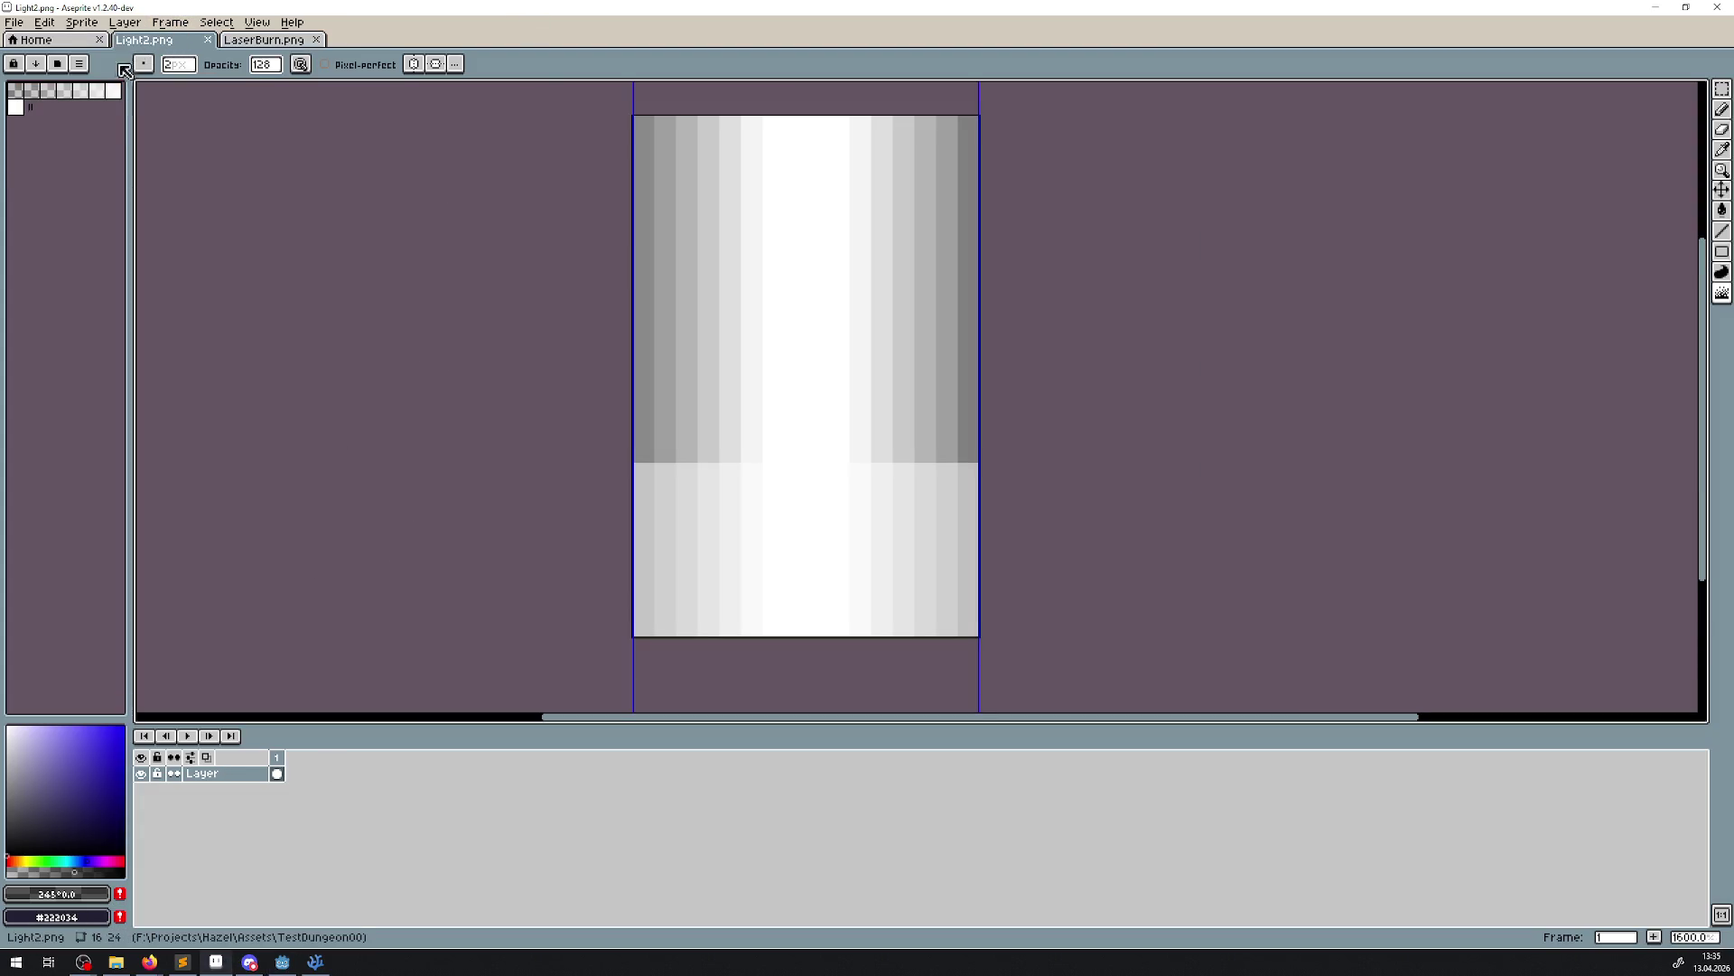
# Rotate the sprite canvas 90° counter-clockwise, after undoing an accidental clockwise rotation
pyautogui.click(57, 24)
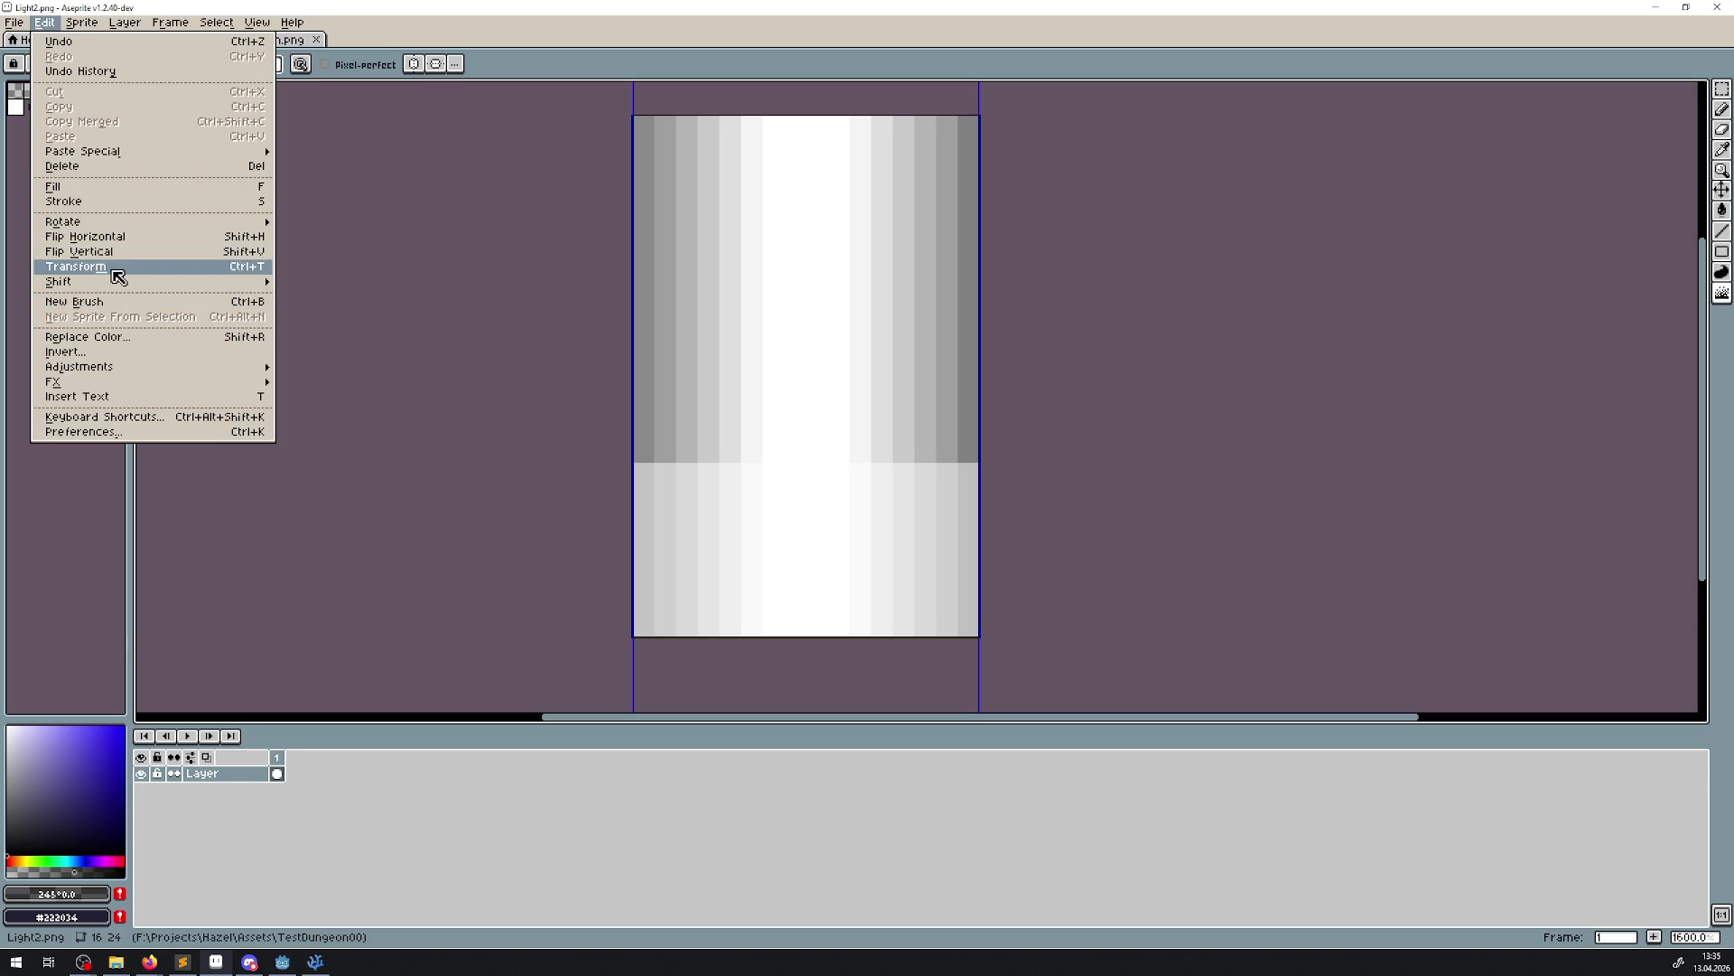
pyautogui.moveTo(116, 289)
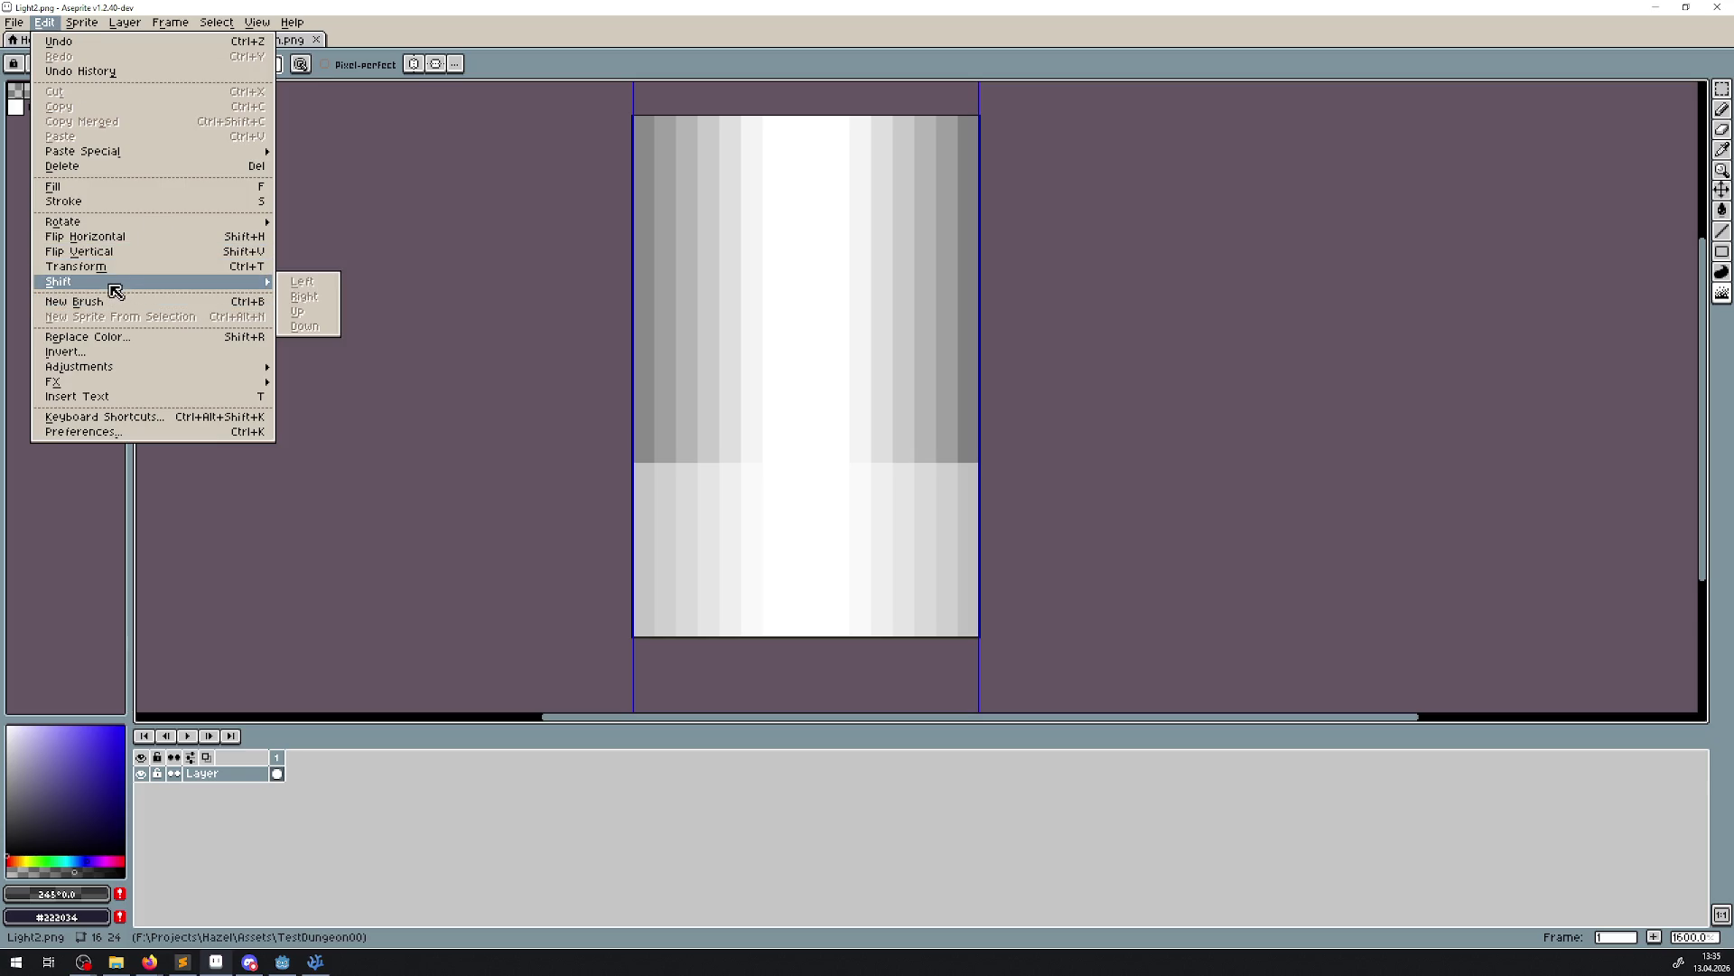
pyautogui.moveTo(116, 222)
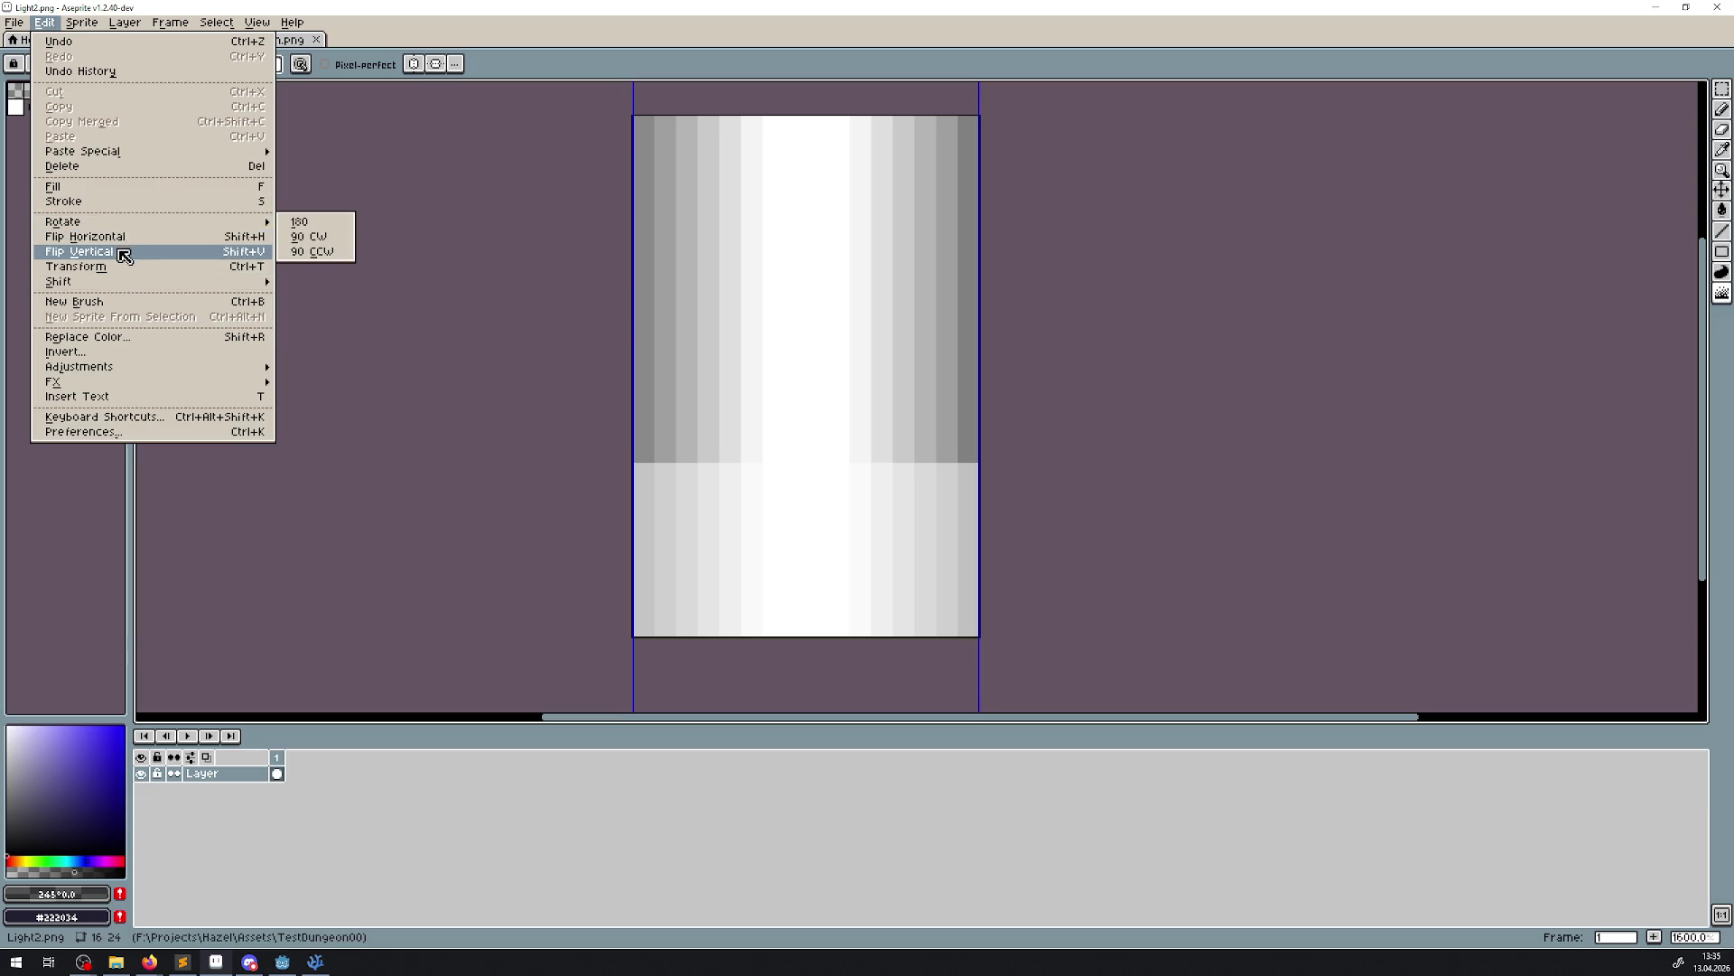
pyautogui.click(343, 239)
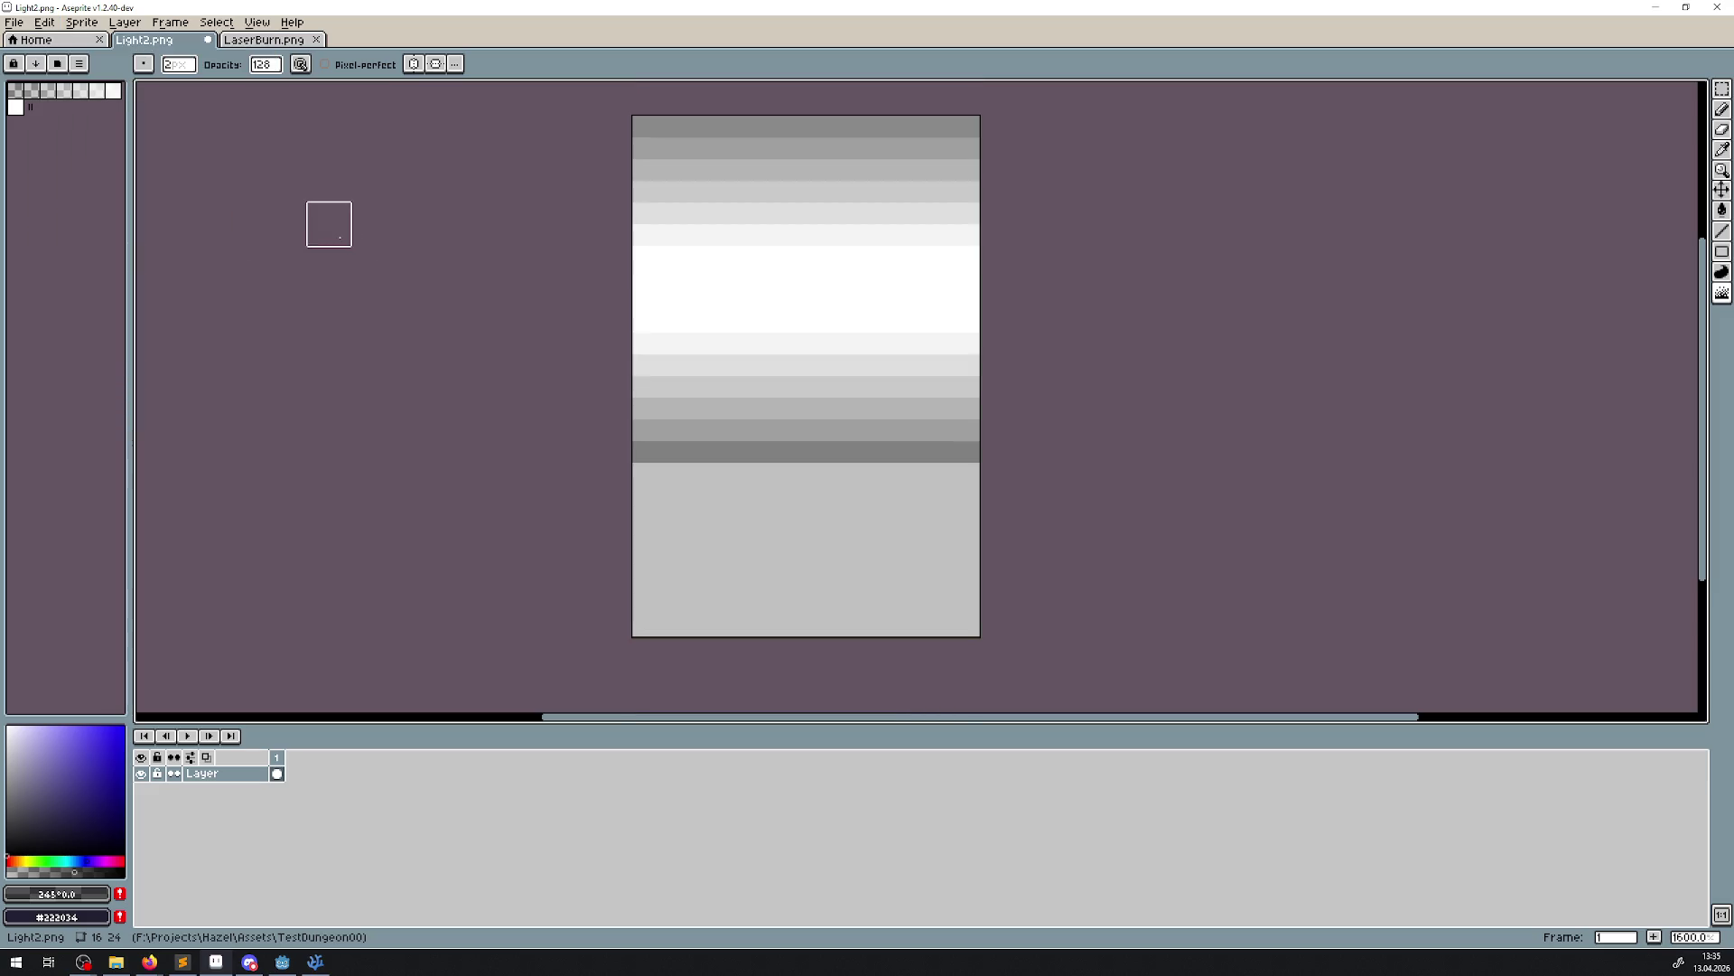
pyautogui.scroll(-3, 991, 453)
pyautogui.scroll(3, 957, 453)
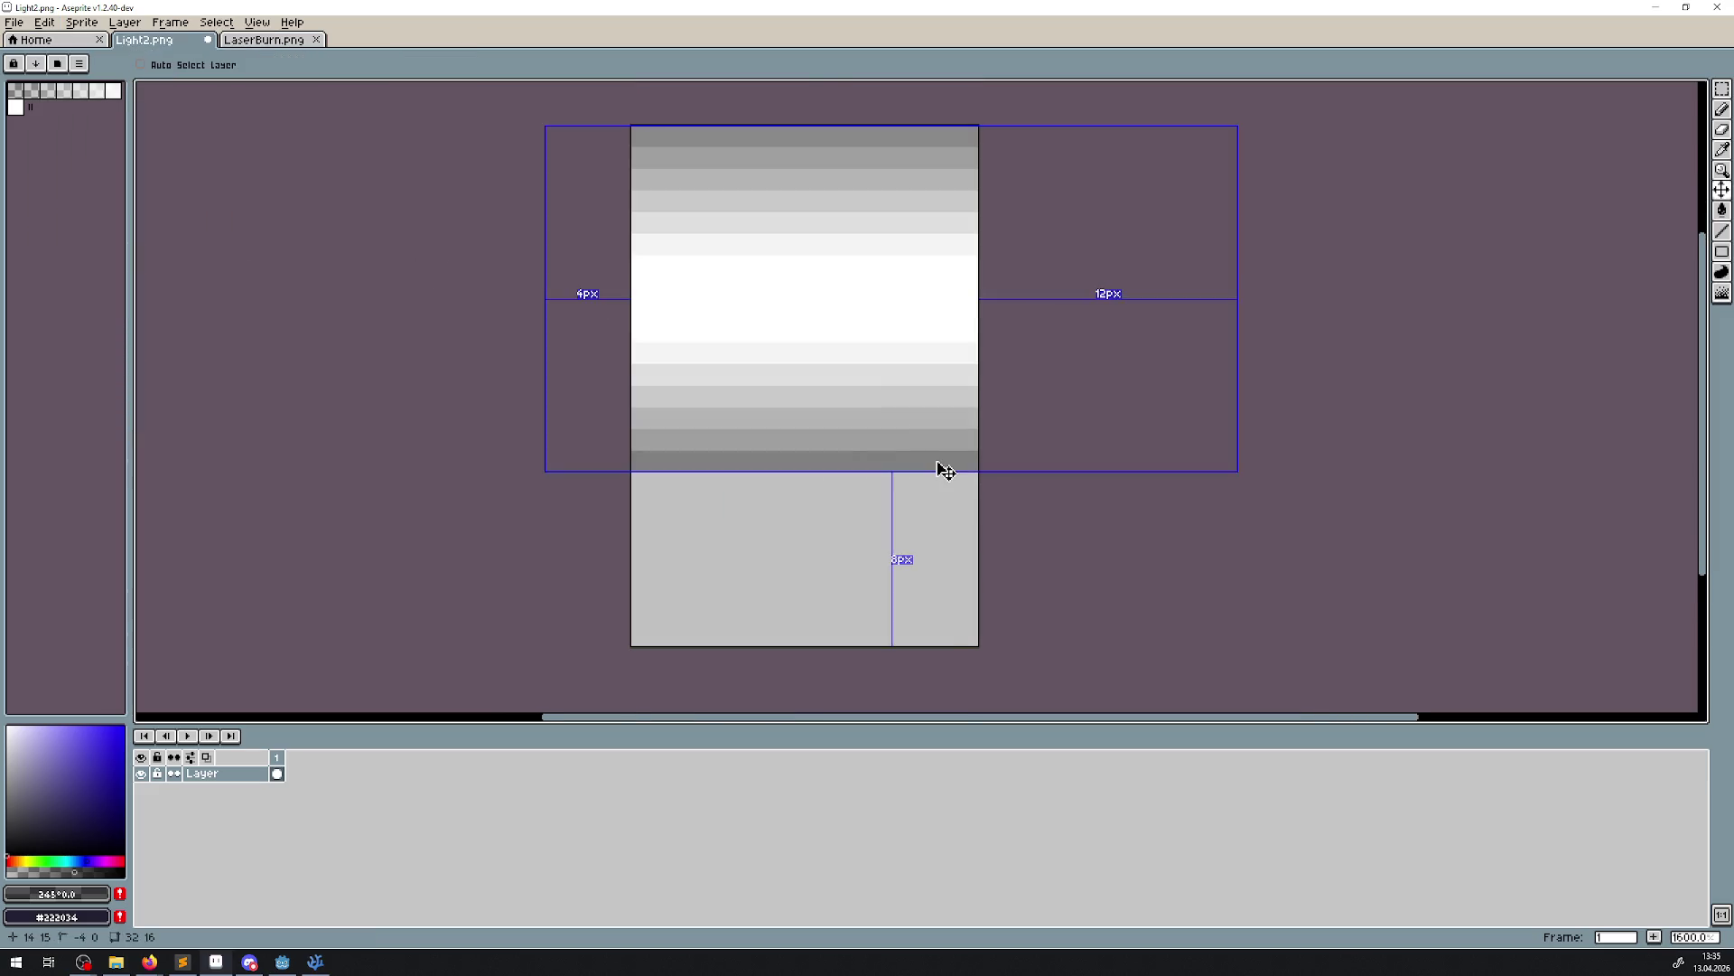
pyautogui.hotkey('ctrl', 'z')
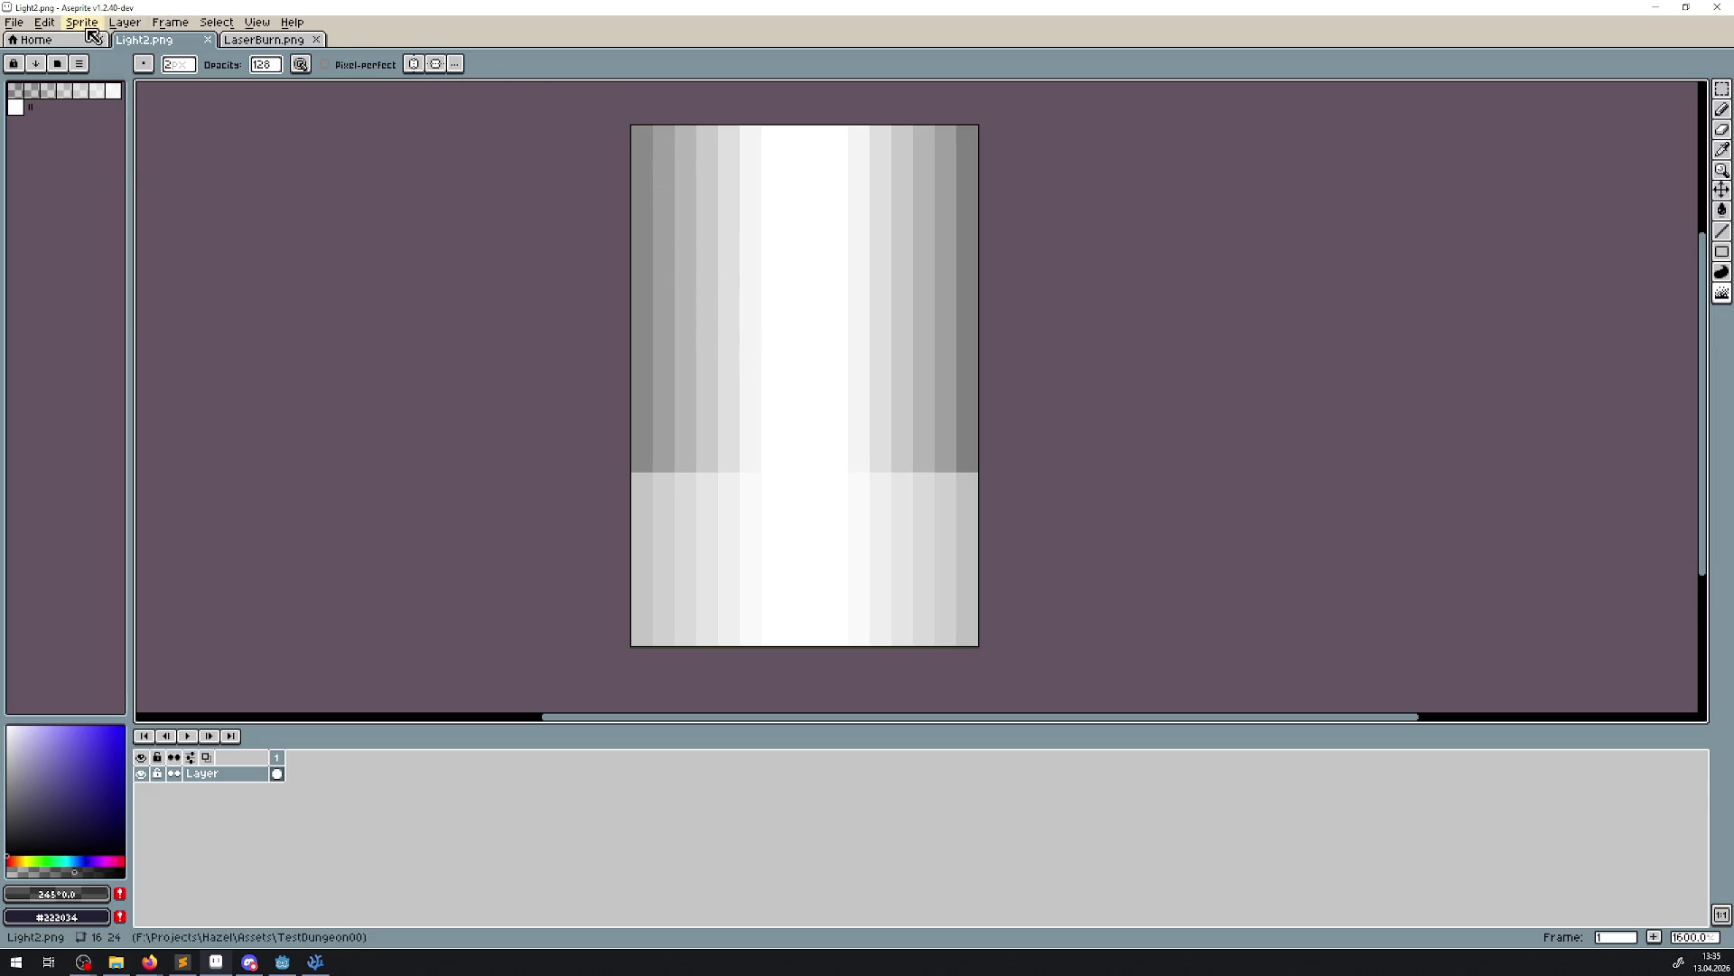
pyautogui.click(86, 24)
pyautogui.moveTo(137, 135)
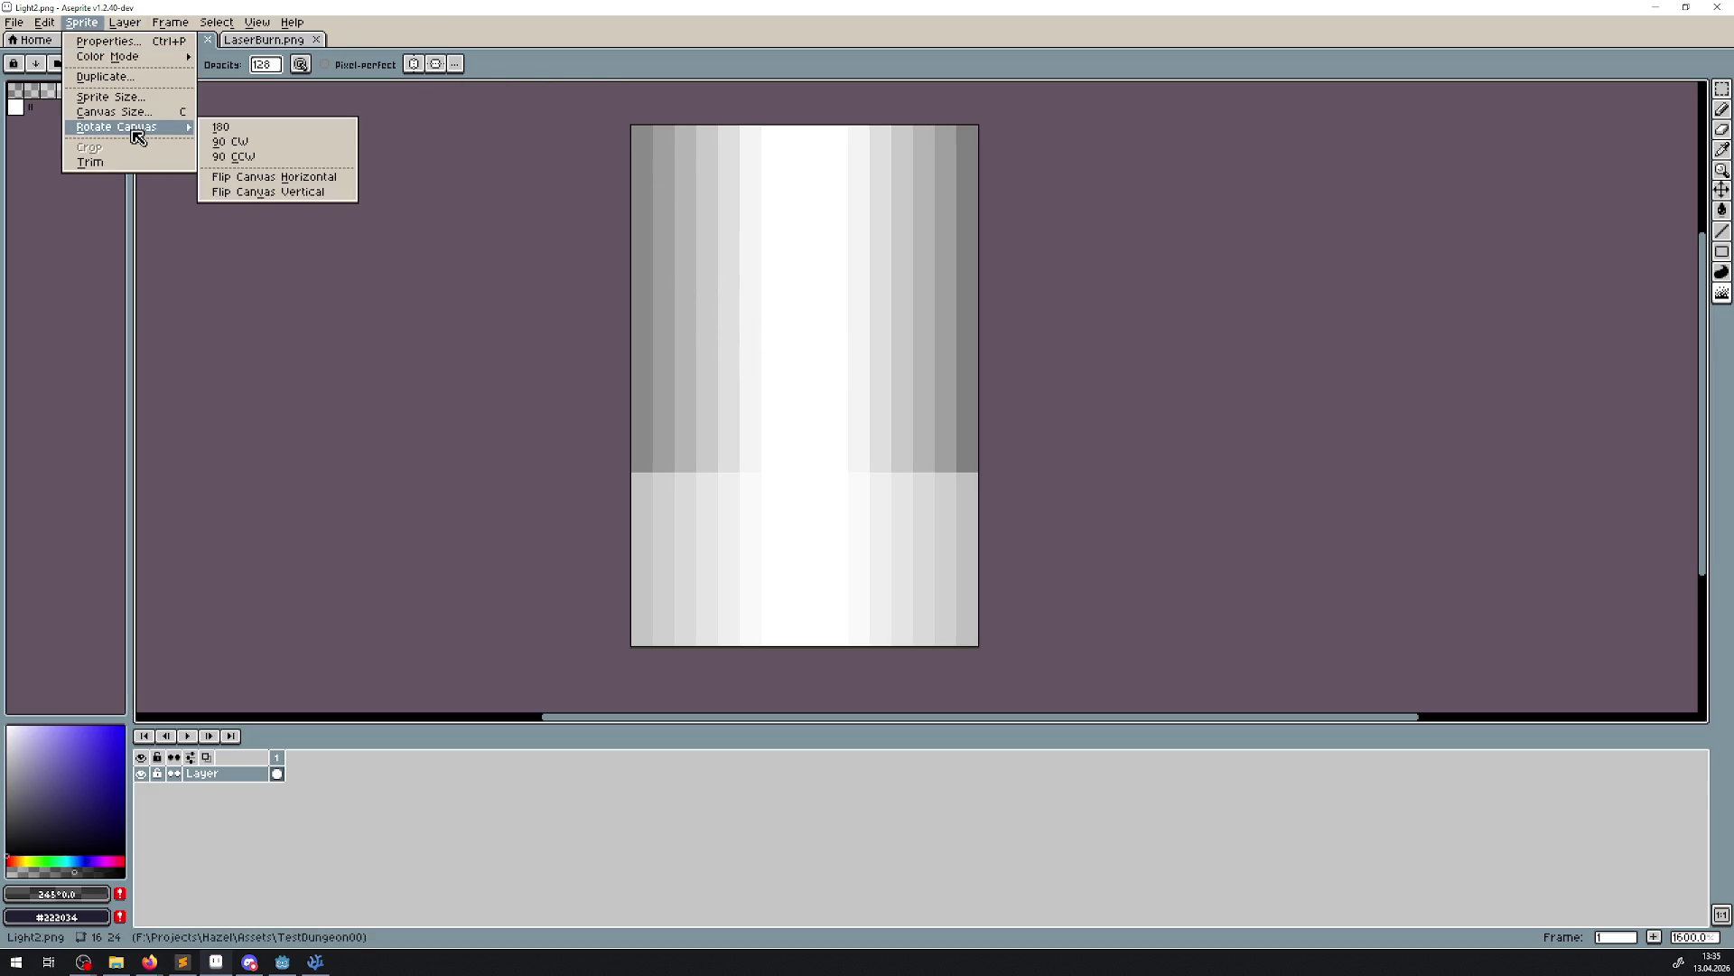
pyautogui.click(260, 155)
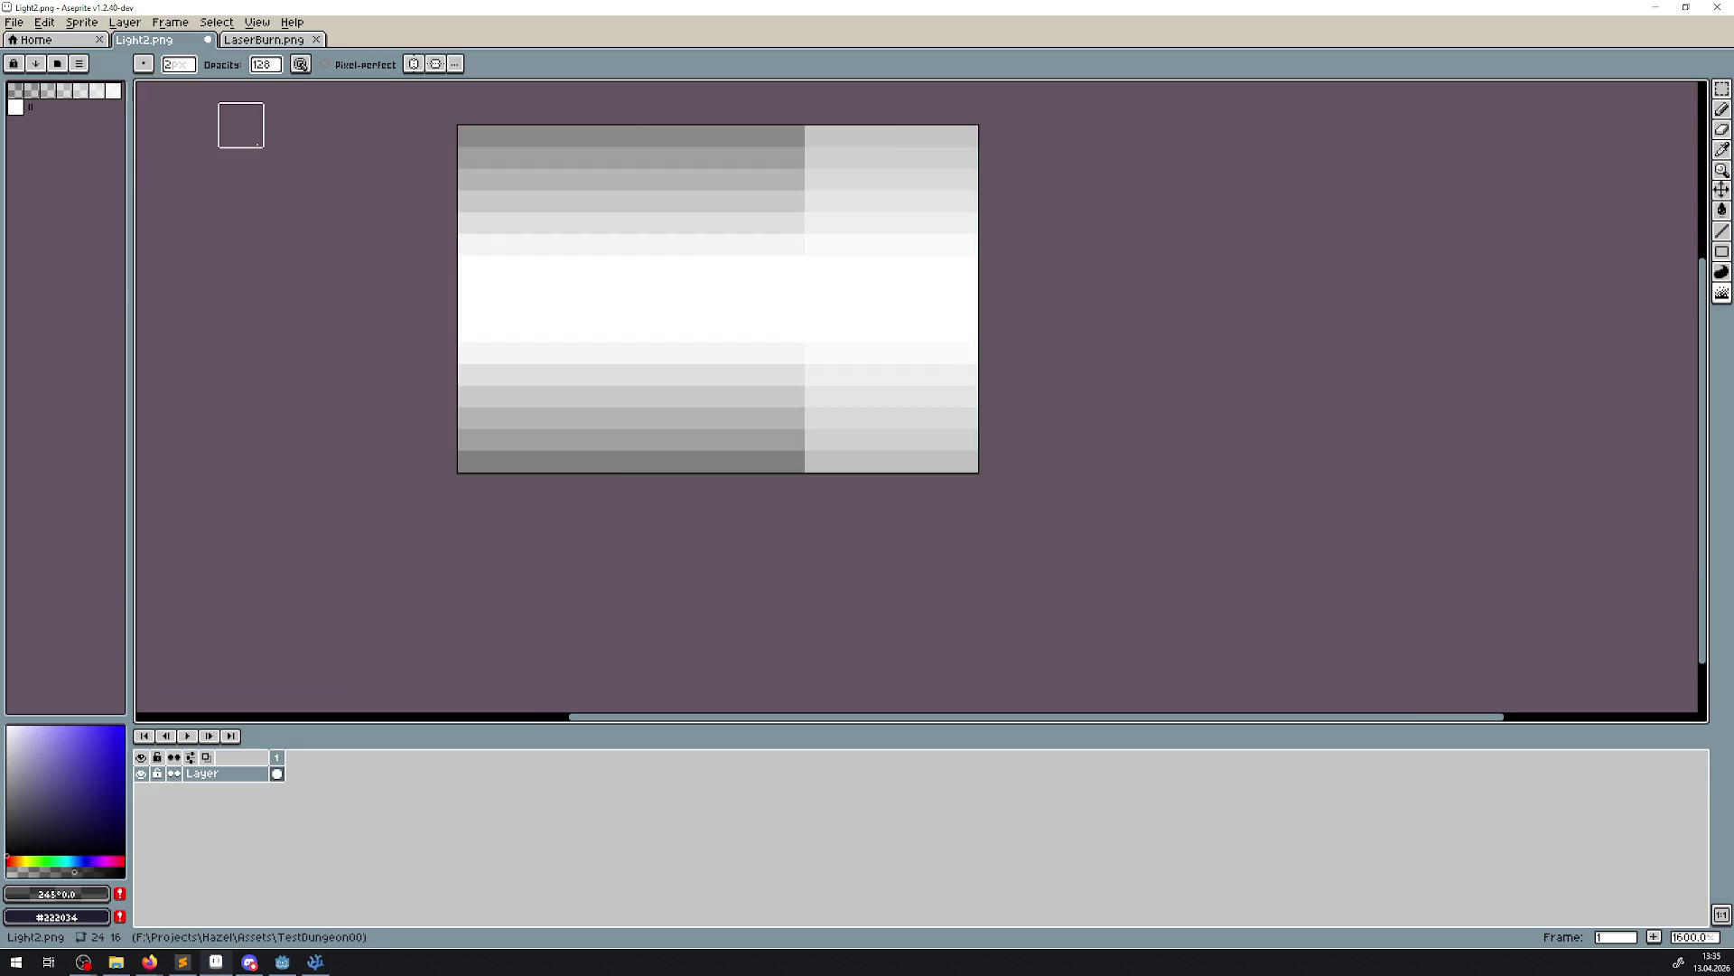
pyautogui.scroll(-1, 479, 146)
# Save the rotated sprite as Light2R.png and return to Godot
pyautogui.click(16, 29)
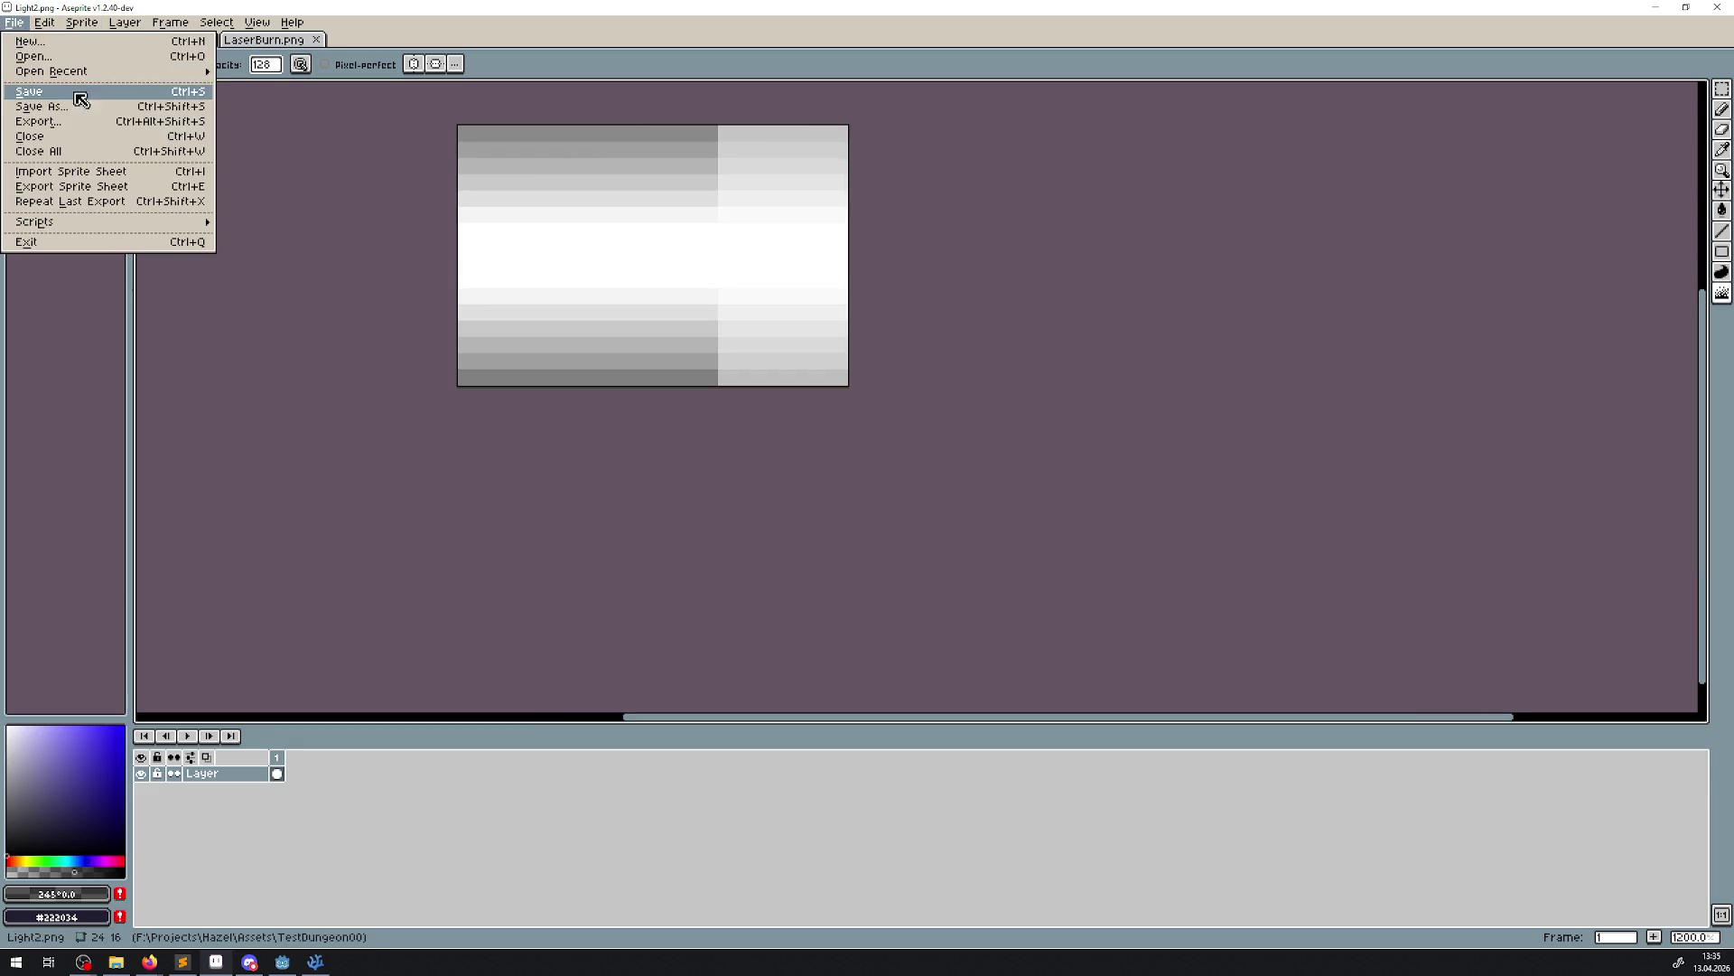
pyautogui.click(79, 115)
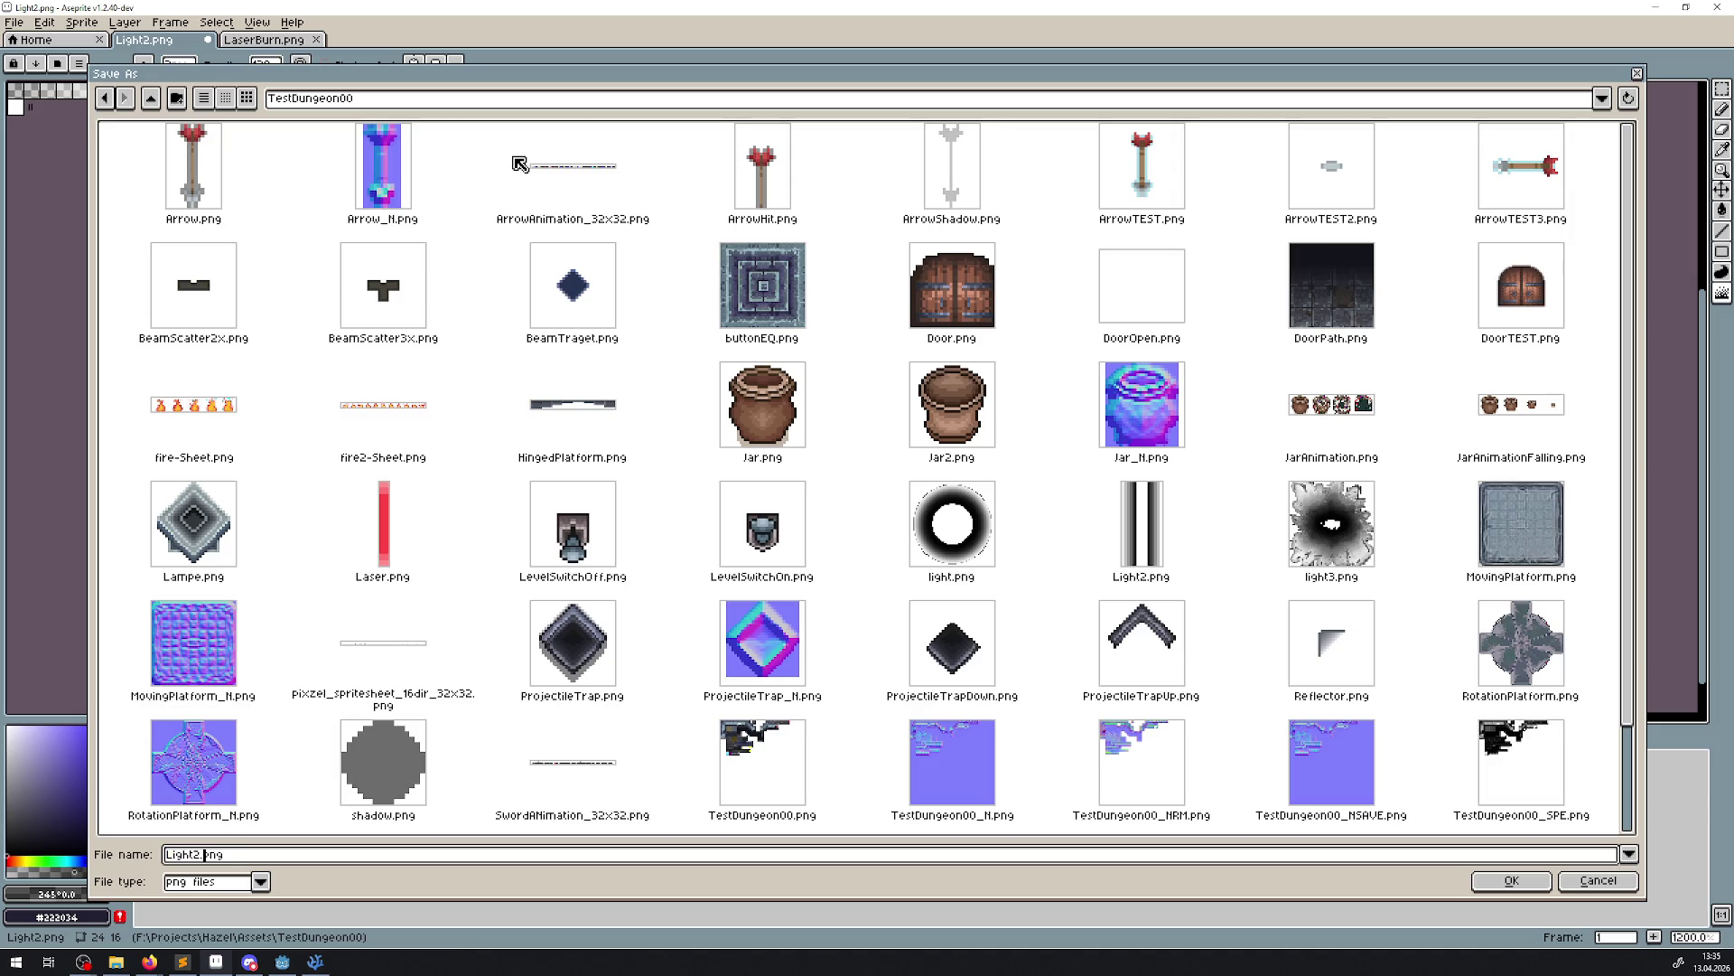
pyautogui.press('Return')
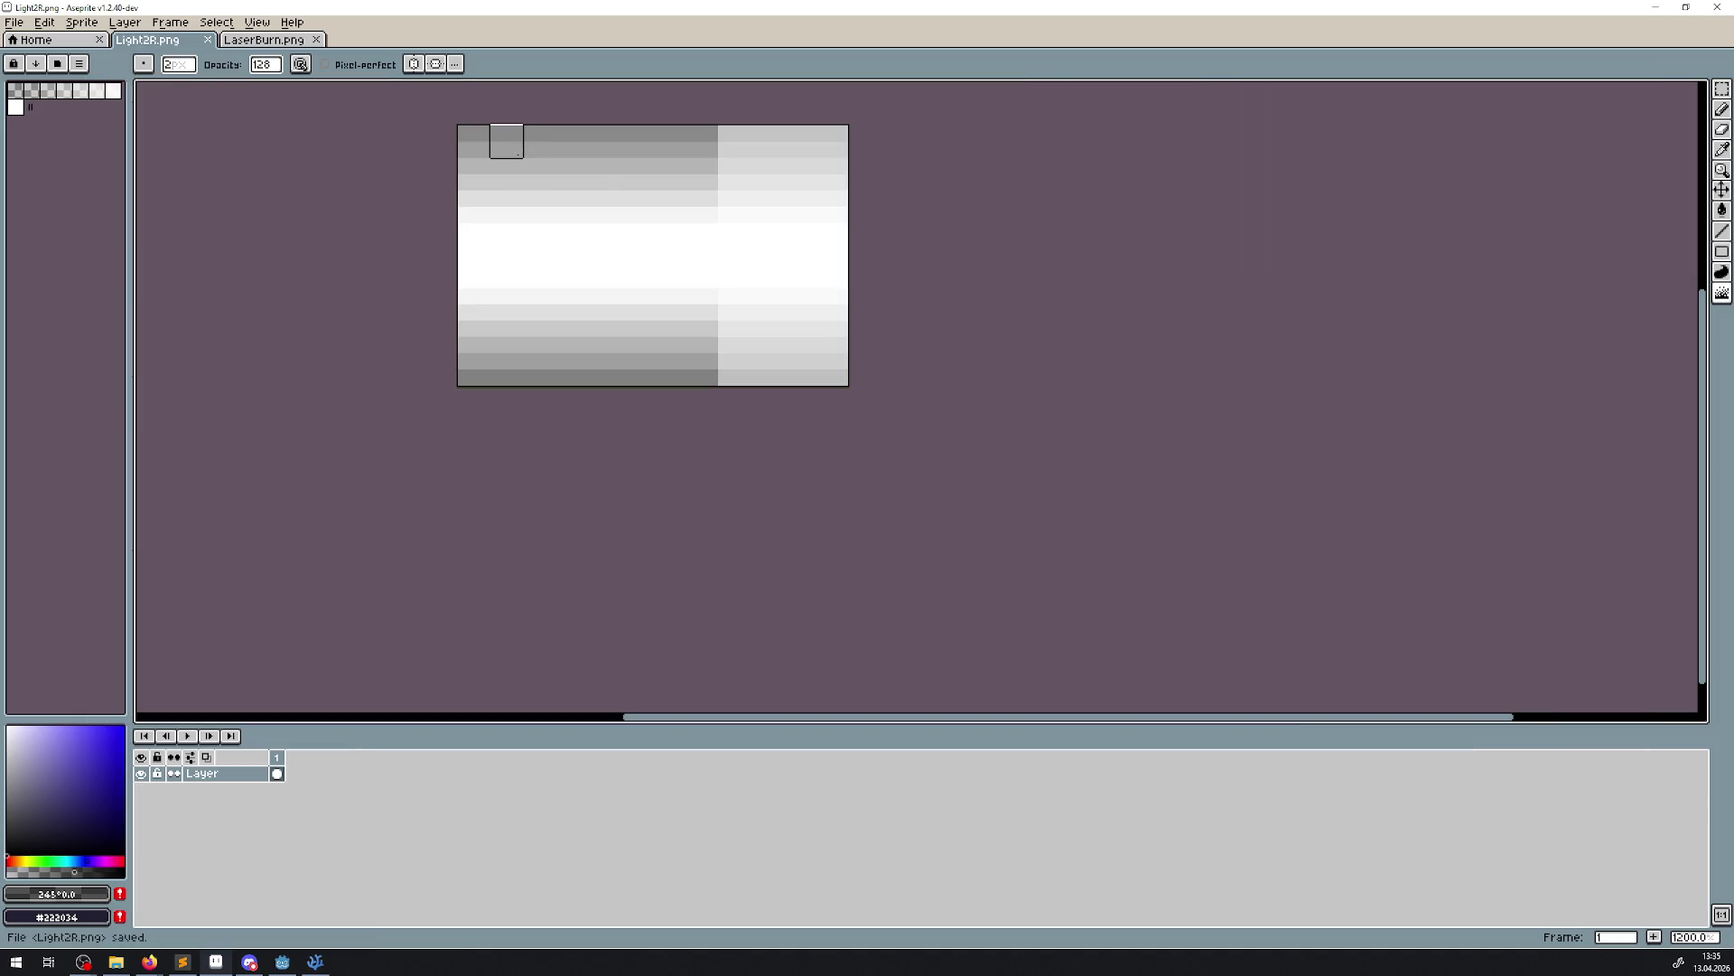
pyautogui.click(1656, 7)
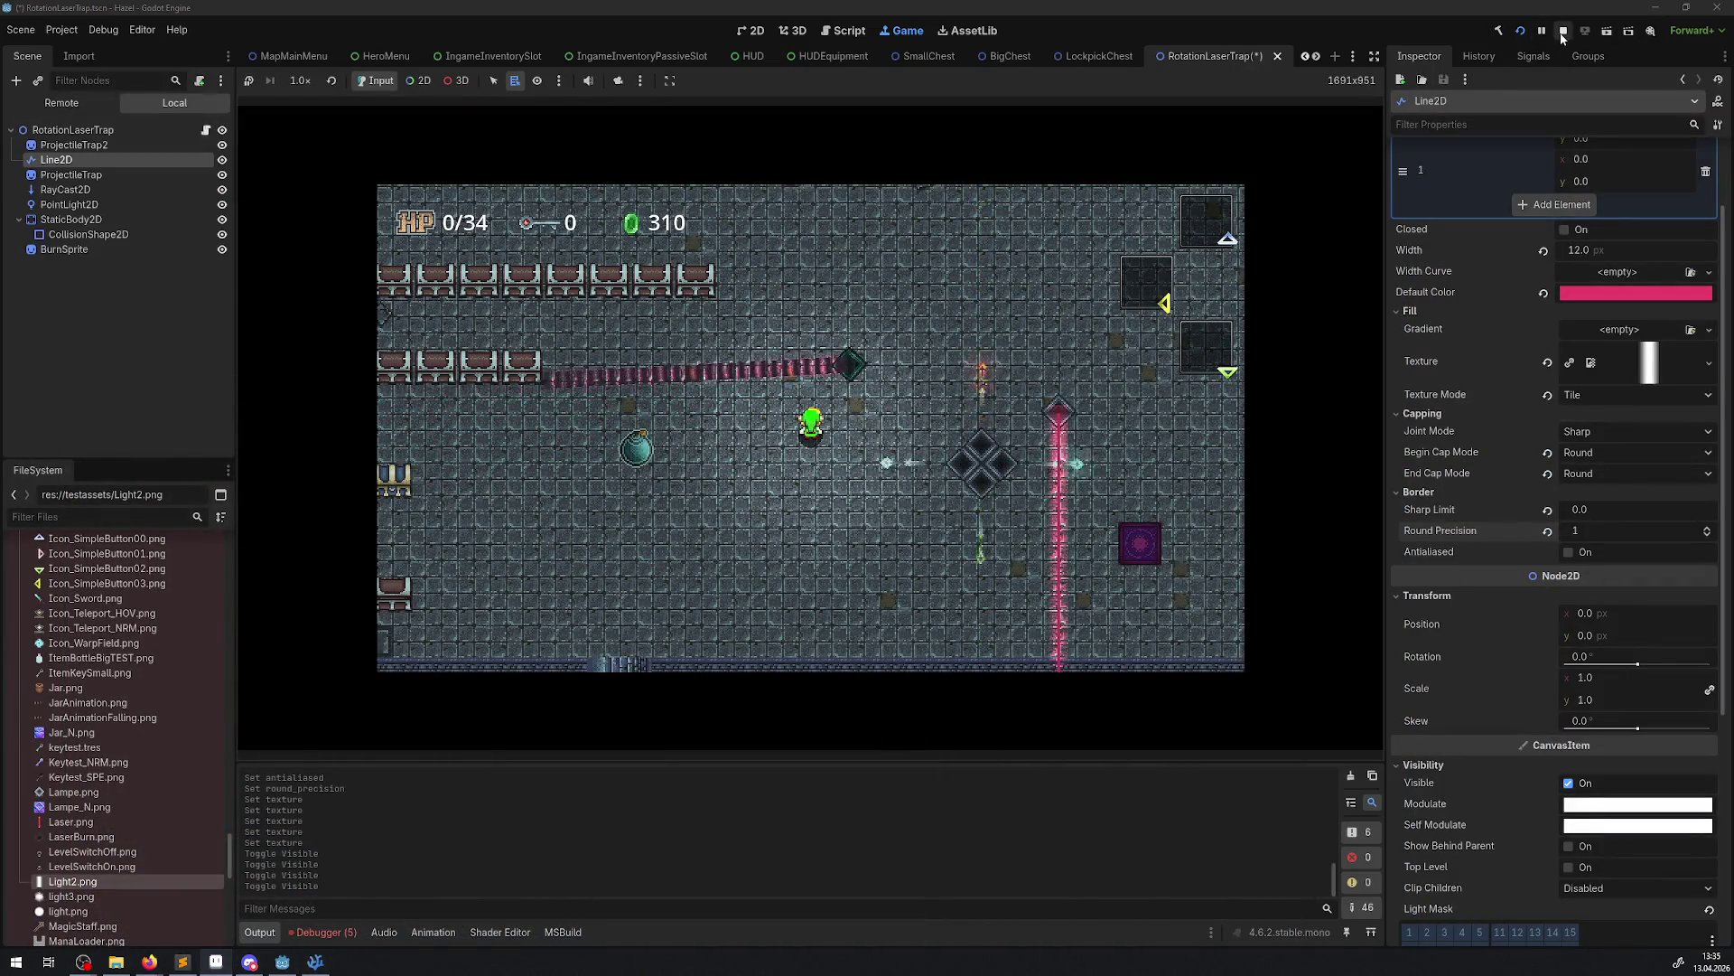
# Stop the game and import Light2R.png into the project's FileSystem
pyautogui.press('F8')
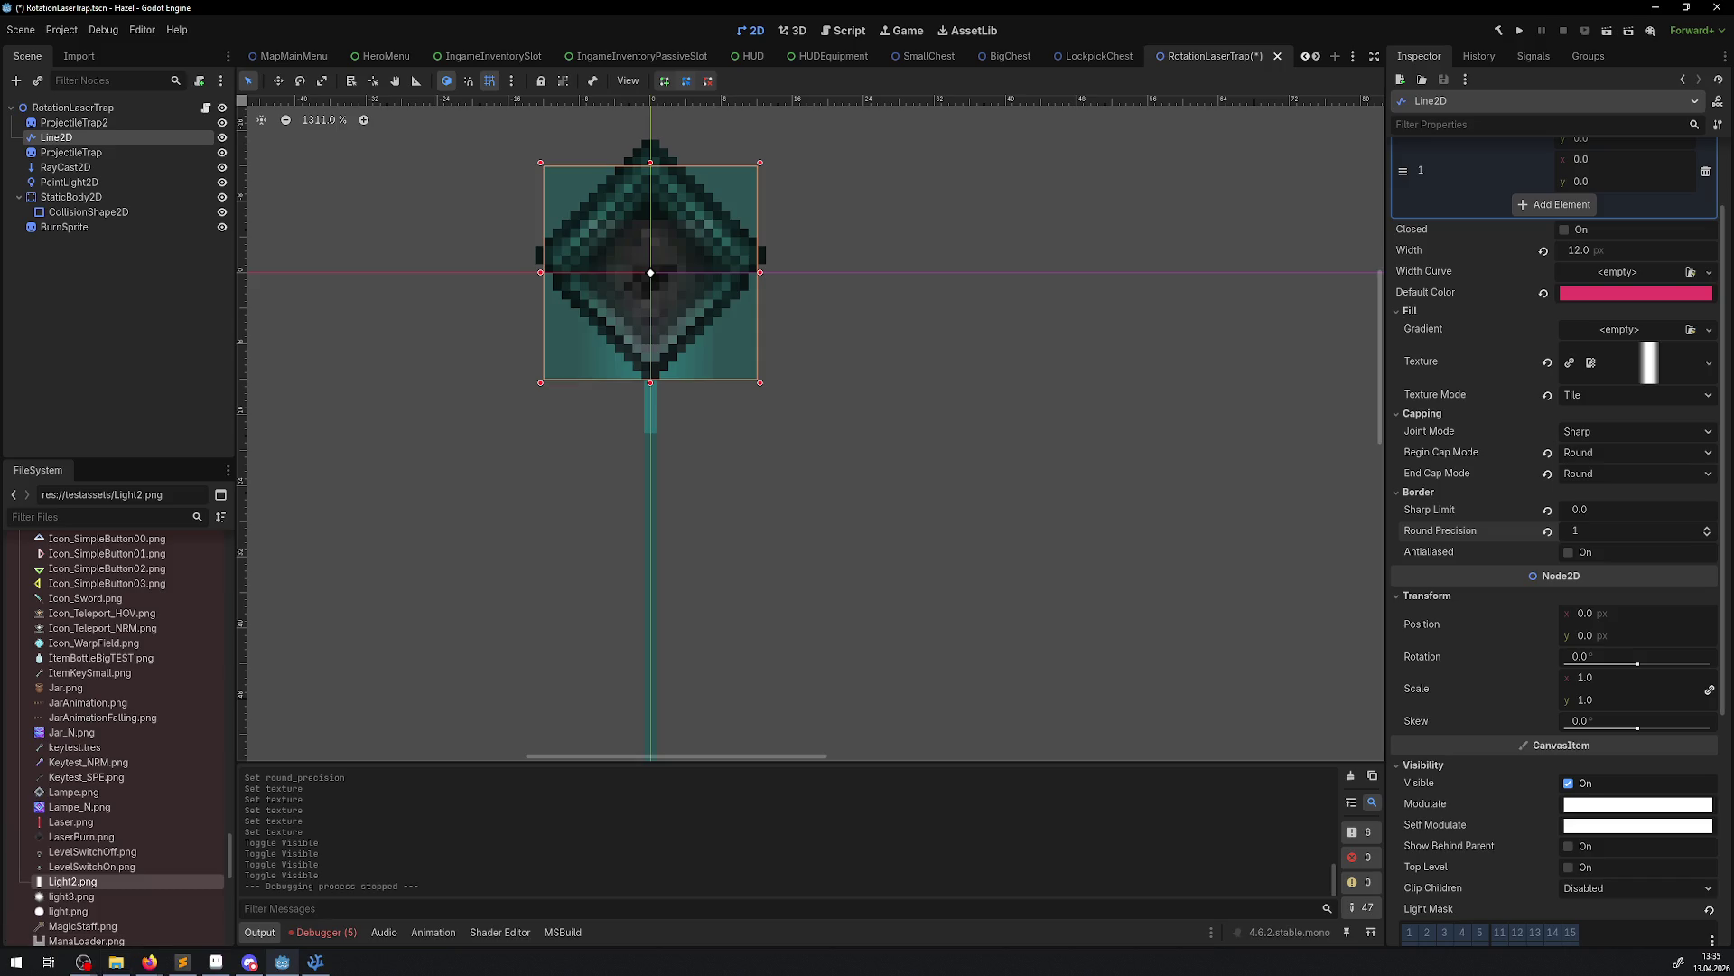
pyautogui.click(116, 961)
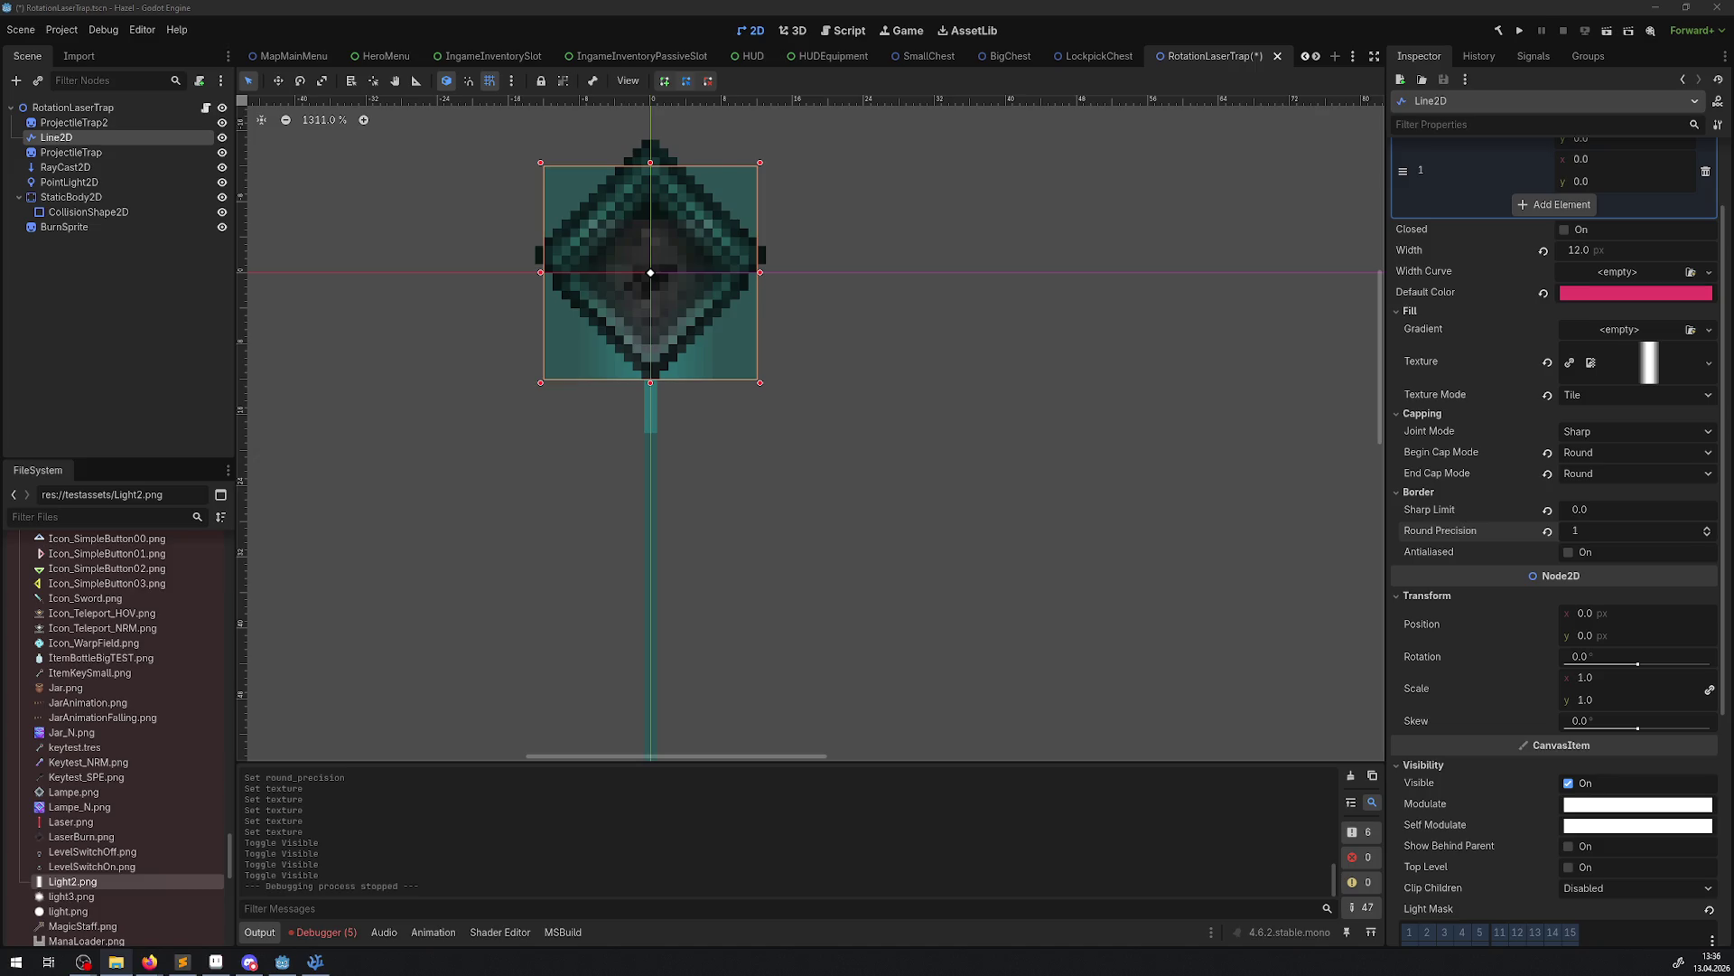
pyautogui.moveTo(166, 758); pyautogui.dragTo(163, 758)
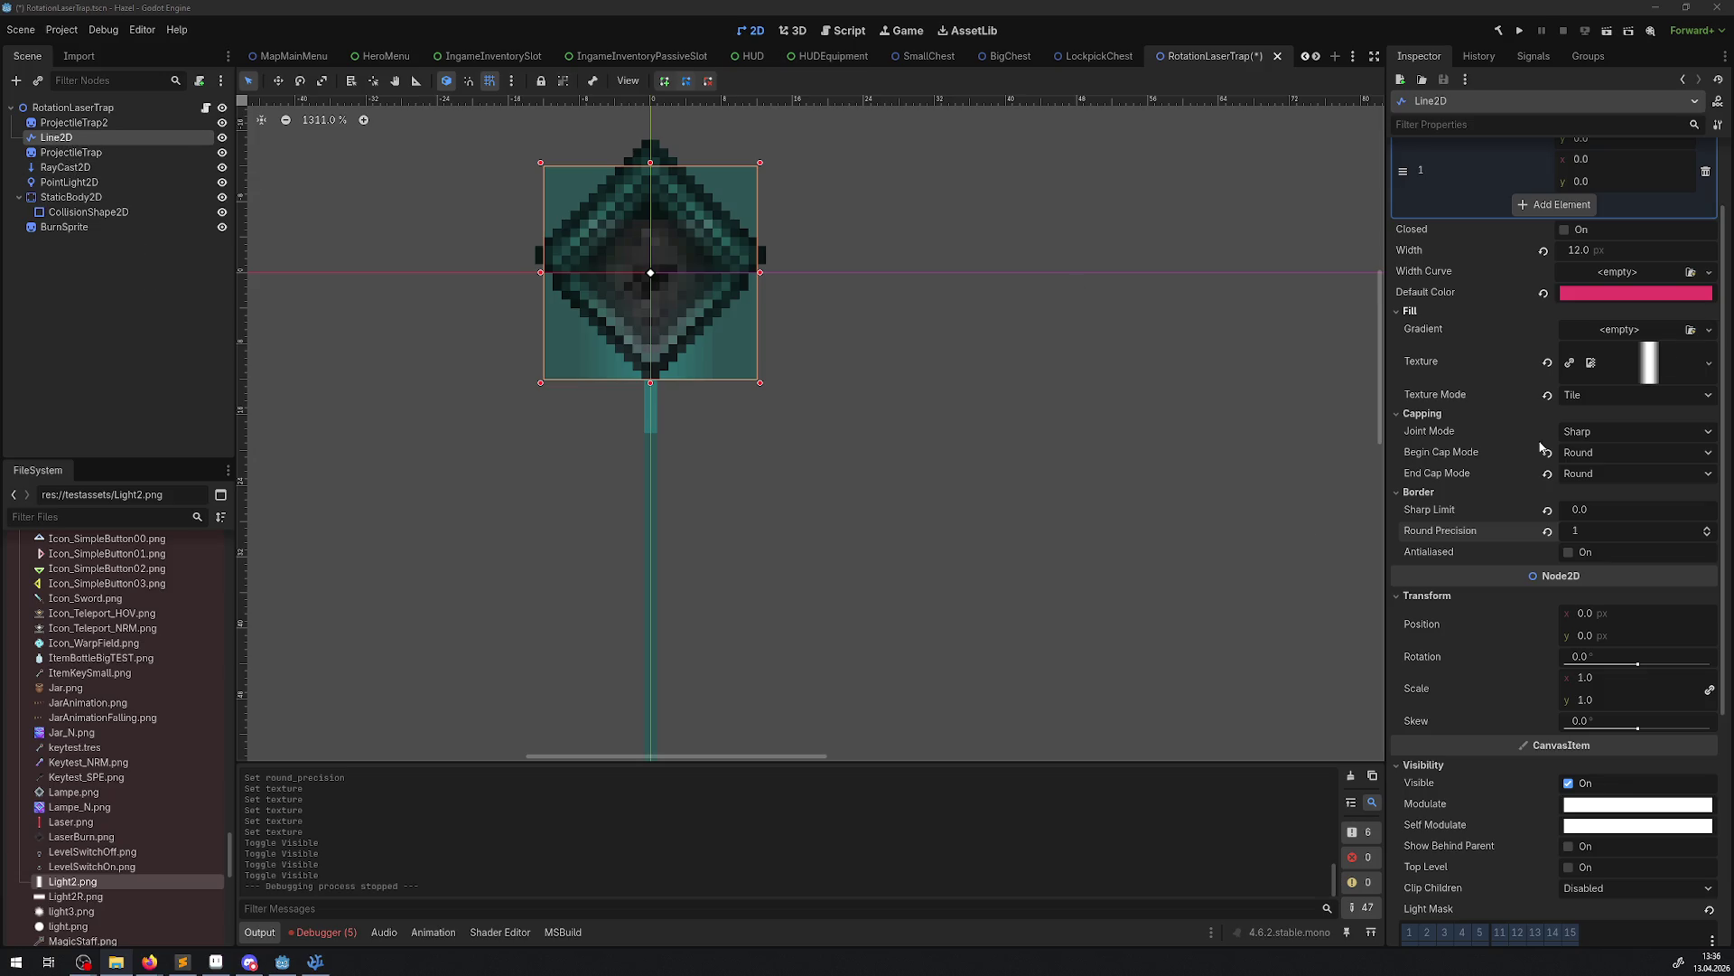
# Assign Light2R.png as the laser Line2D's texture and run the project
pyautogui.click(72, 898)
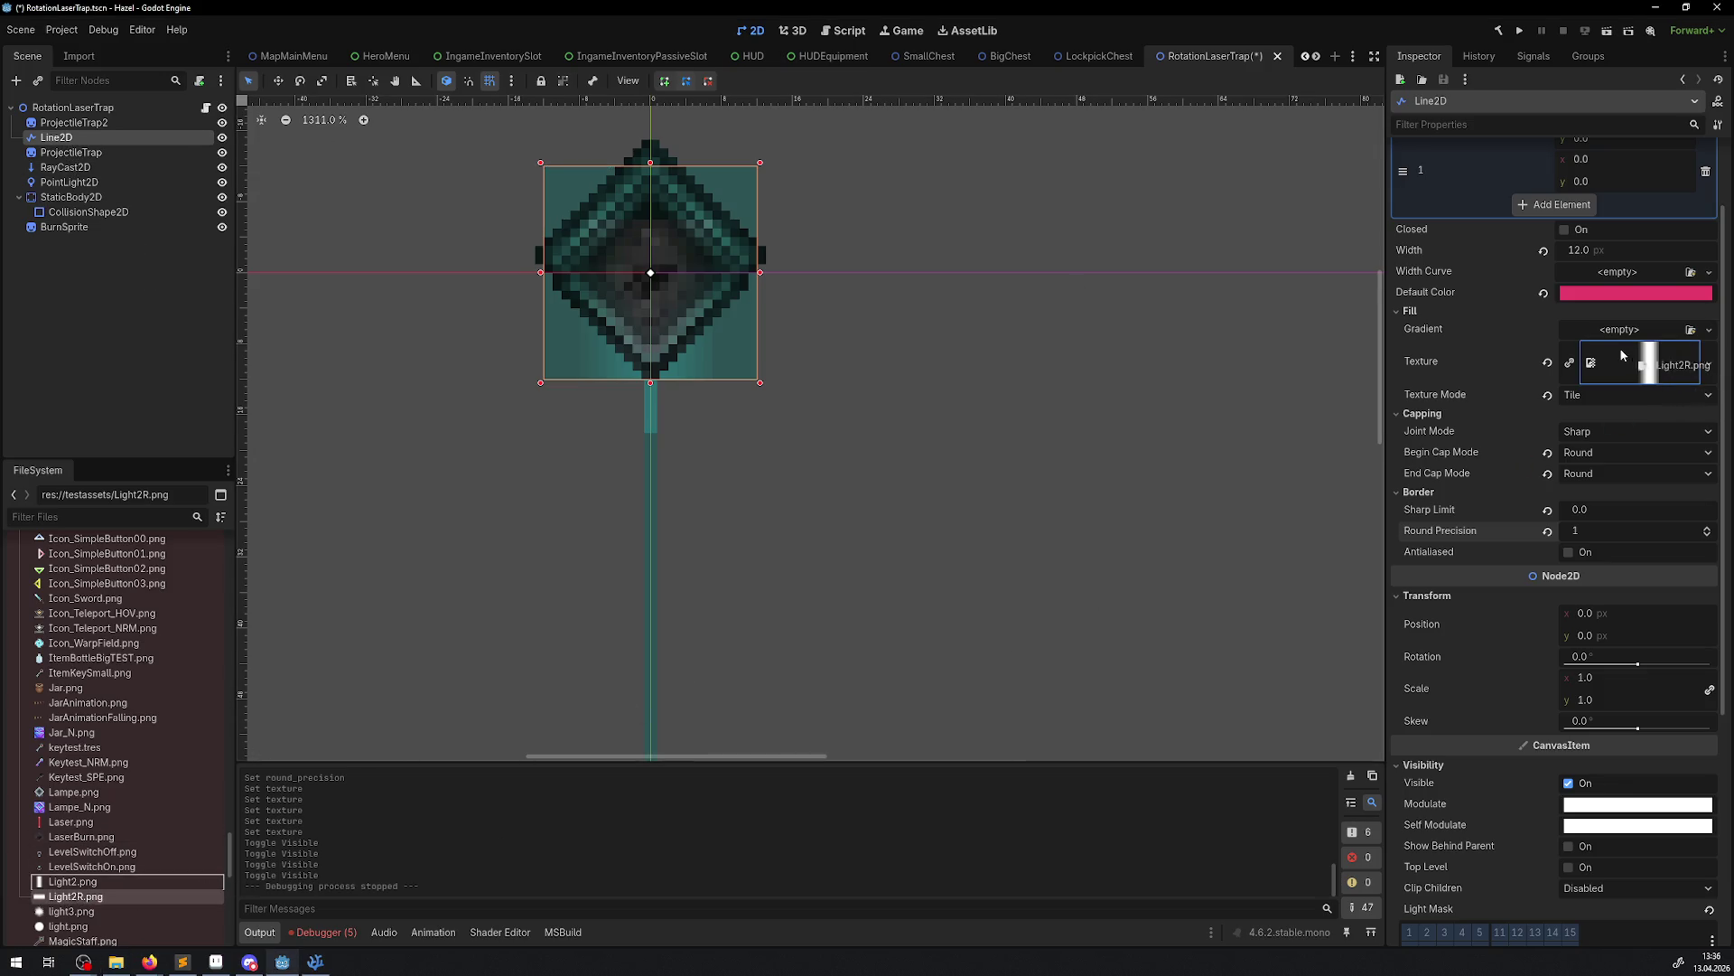
pyautogui.moveTo(1622, 355); pyautogui.dragTo(1615, 369)
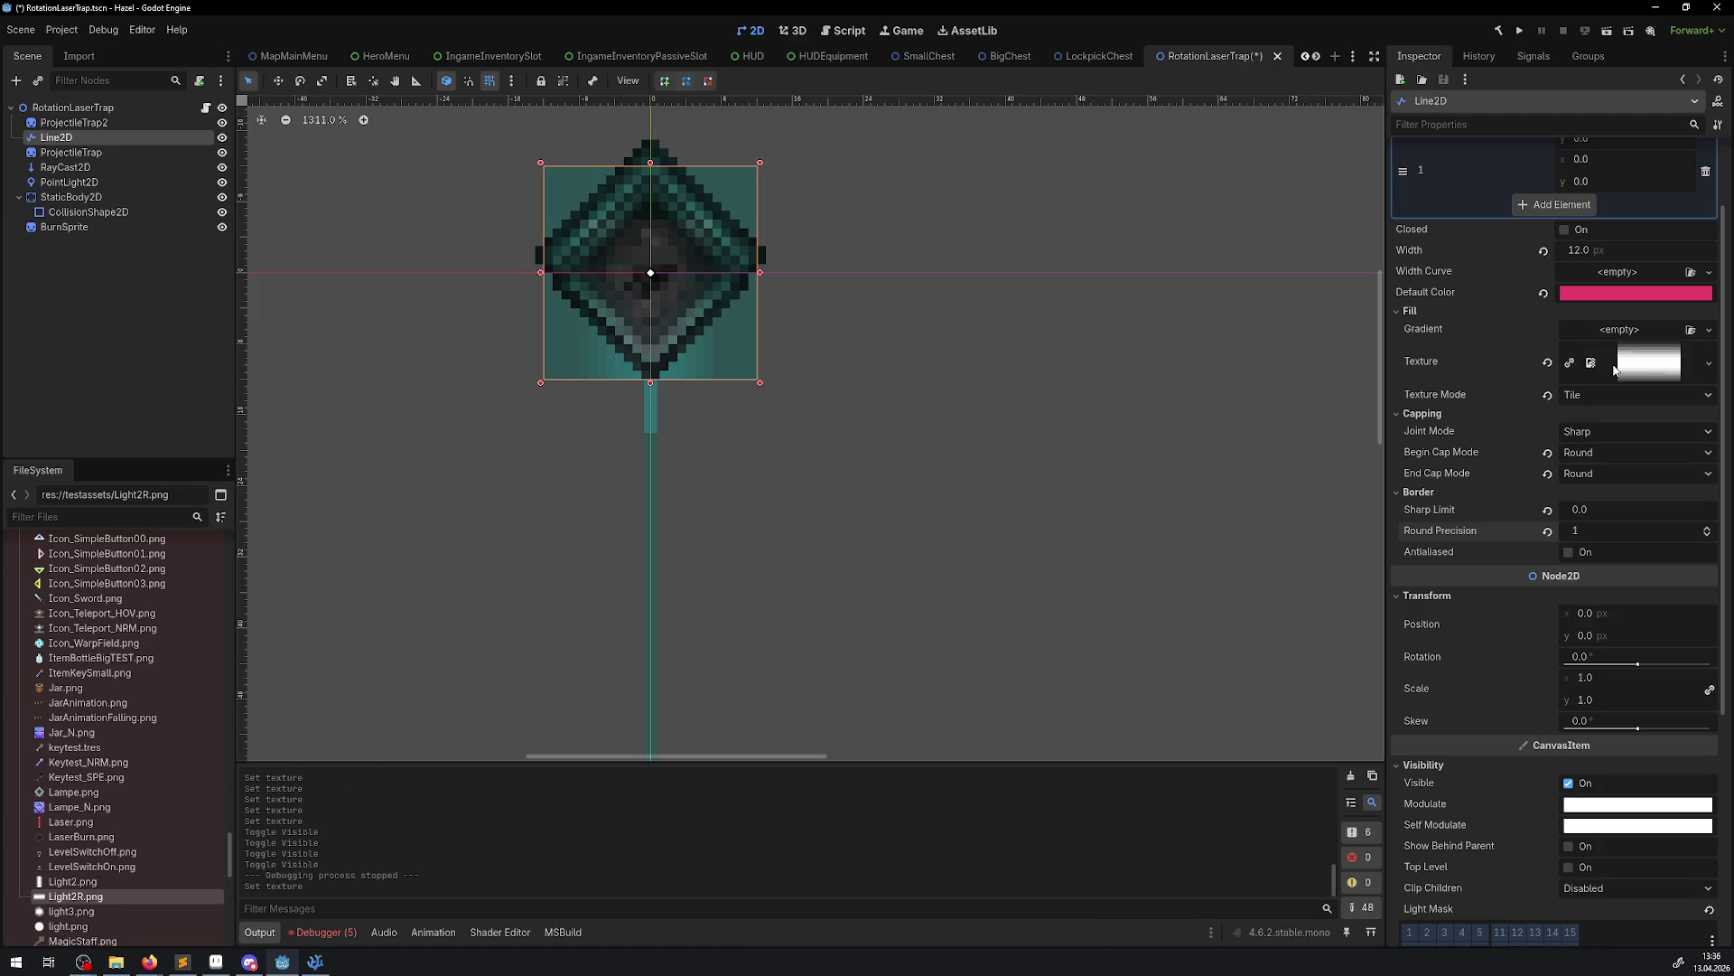
pyautogui.click(1521, 32)
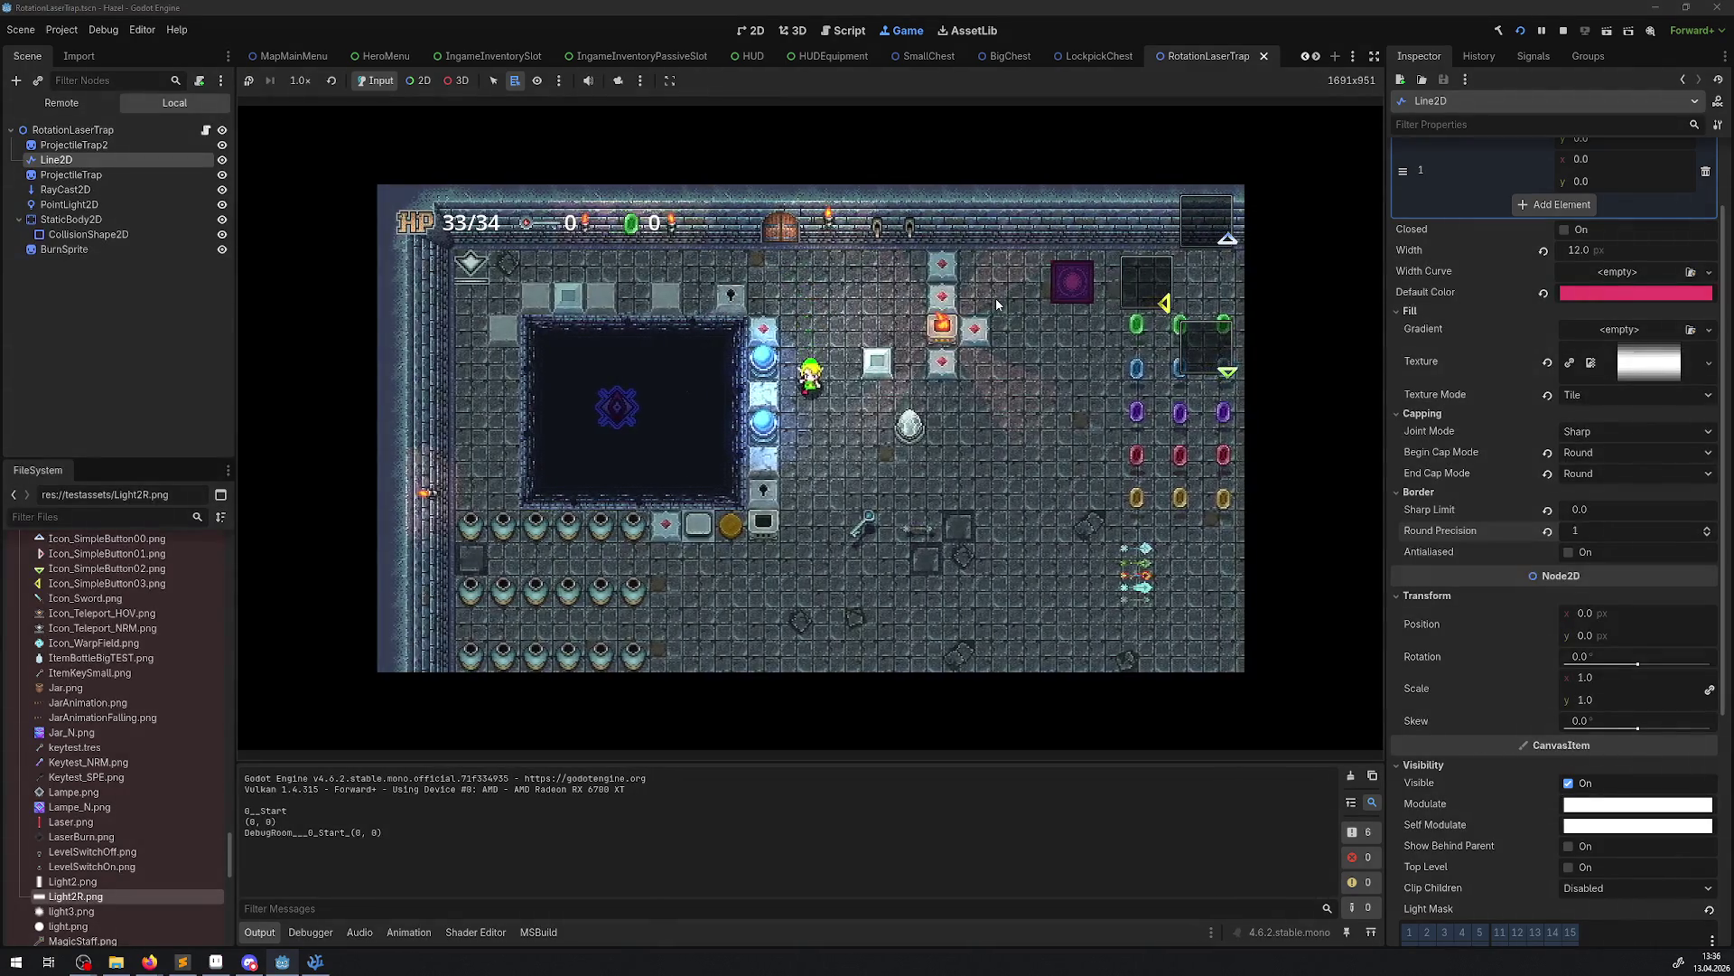
# Walk toward the laser and set the Line2D width to 12 px
pyautogui.press('Down')
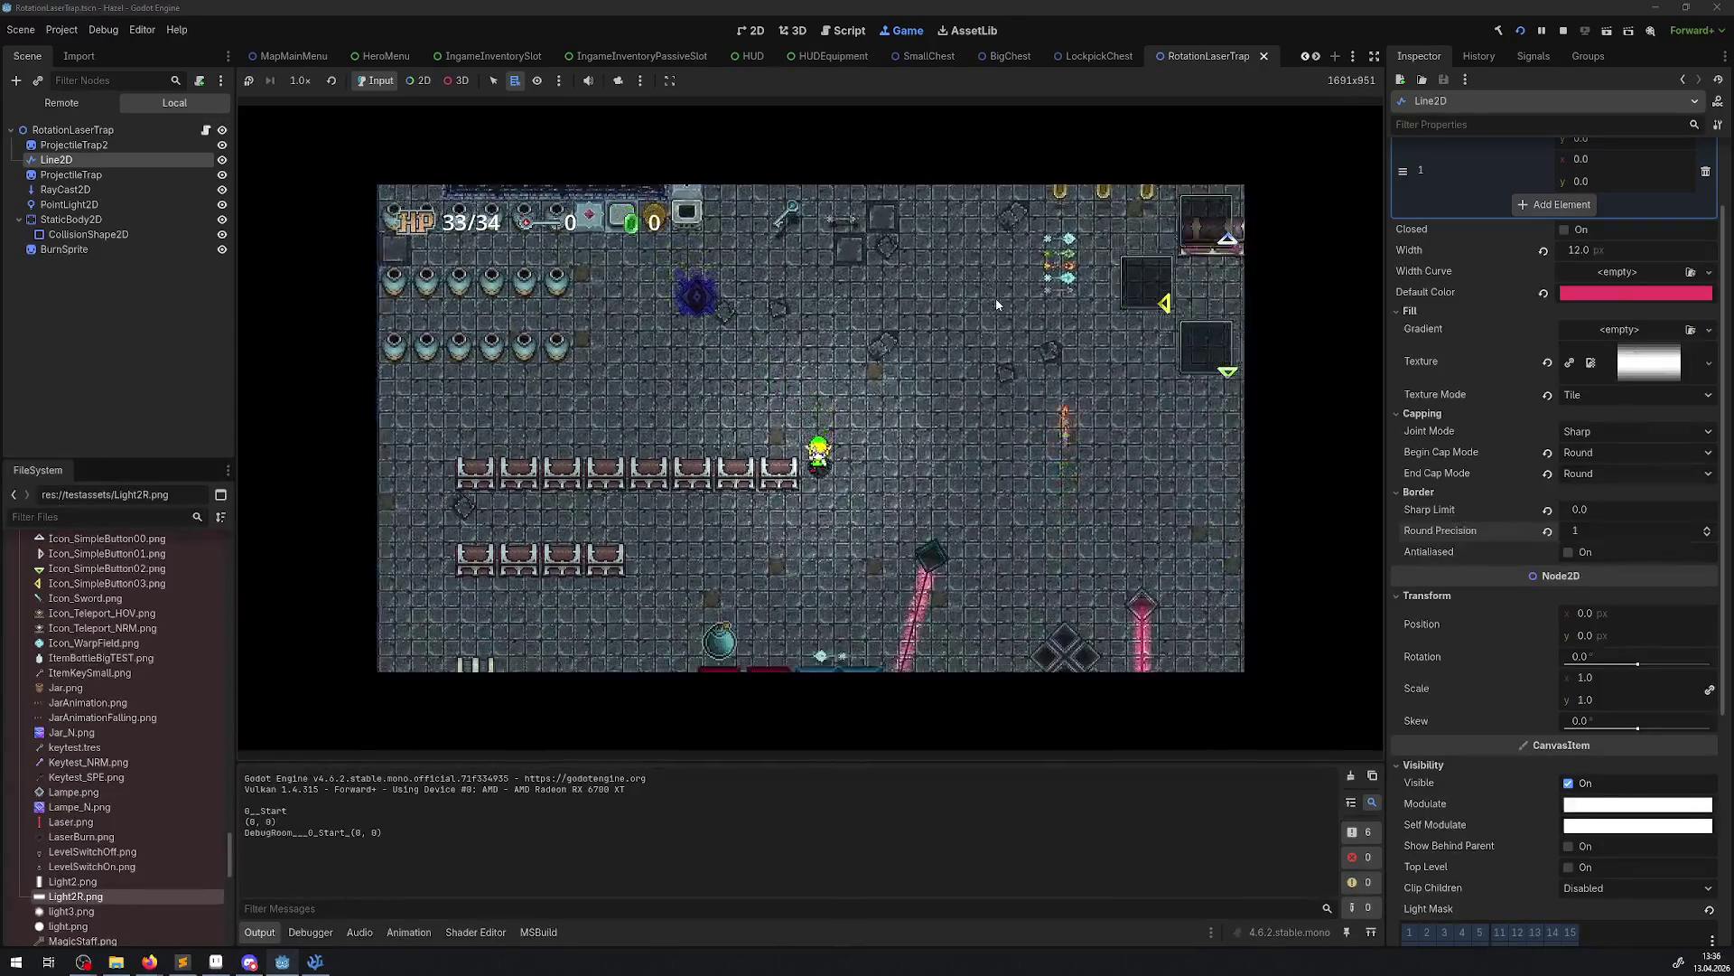
pyautogui.press('Down')
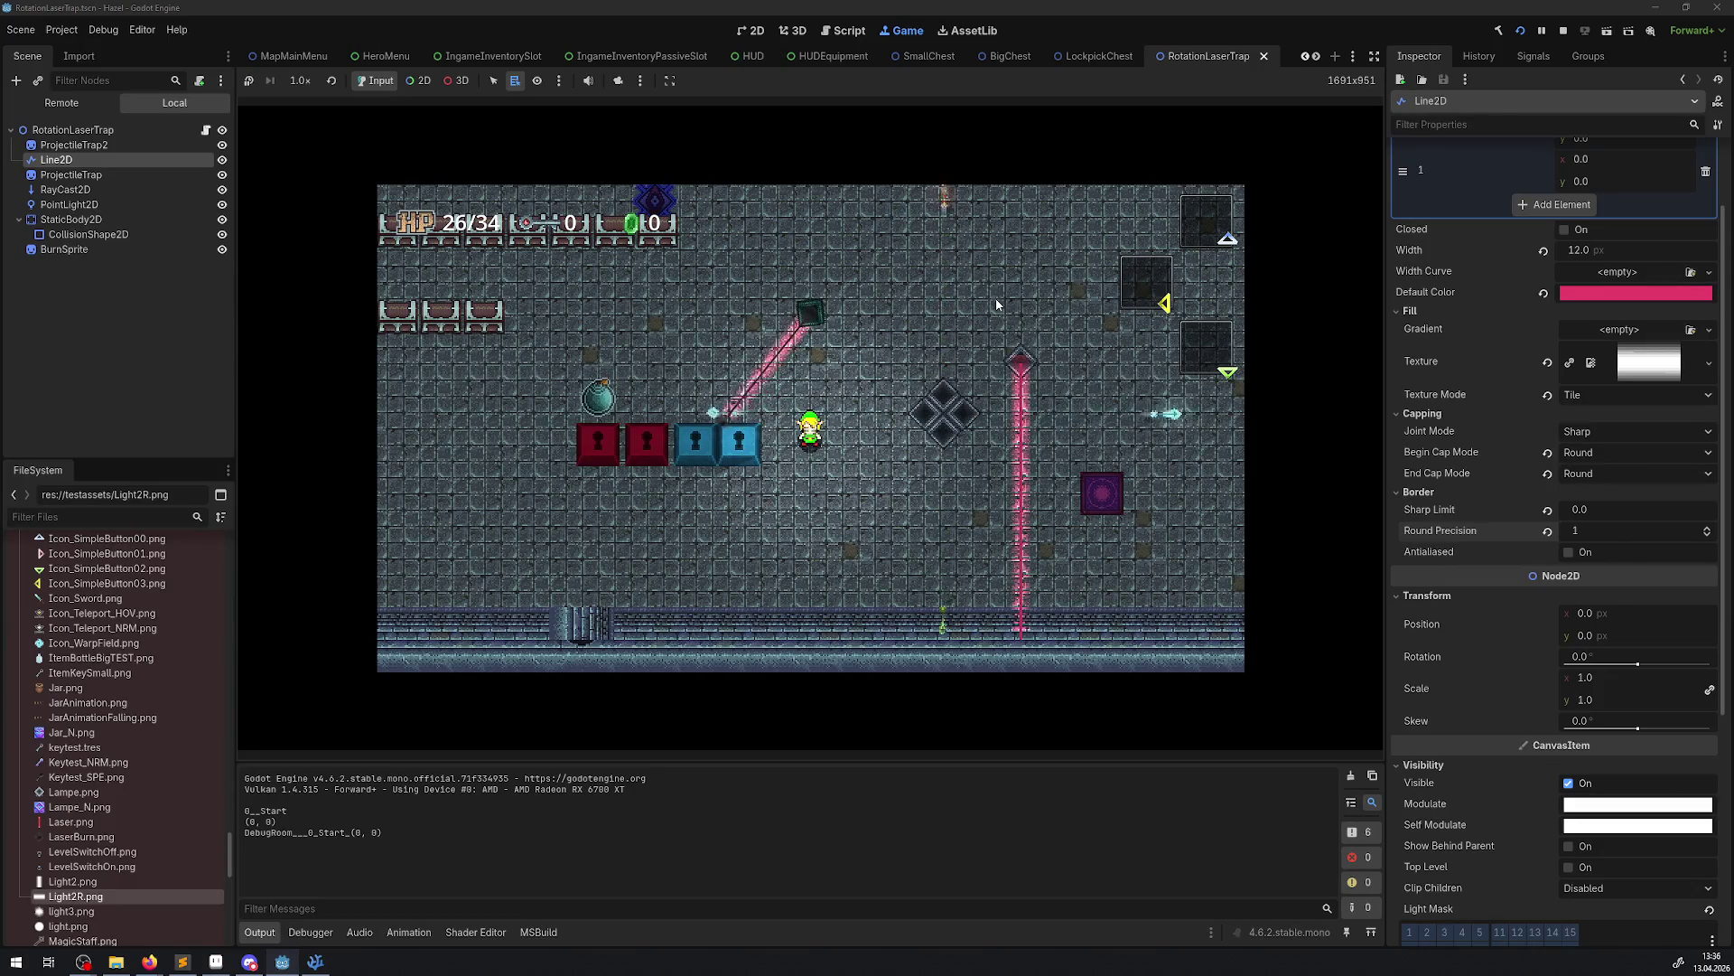
pyautogui.scroll(-2, 1477, 610)
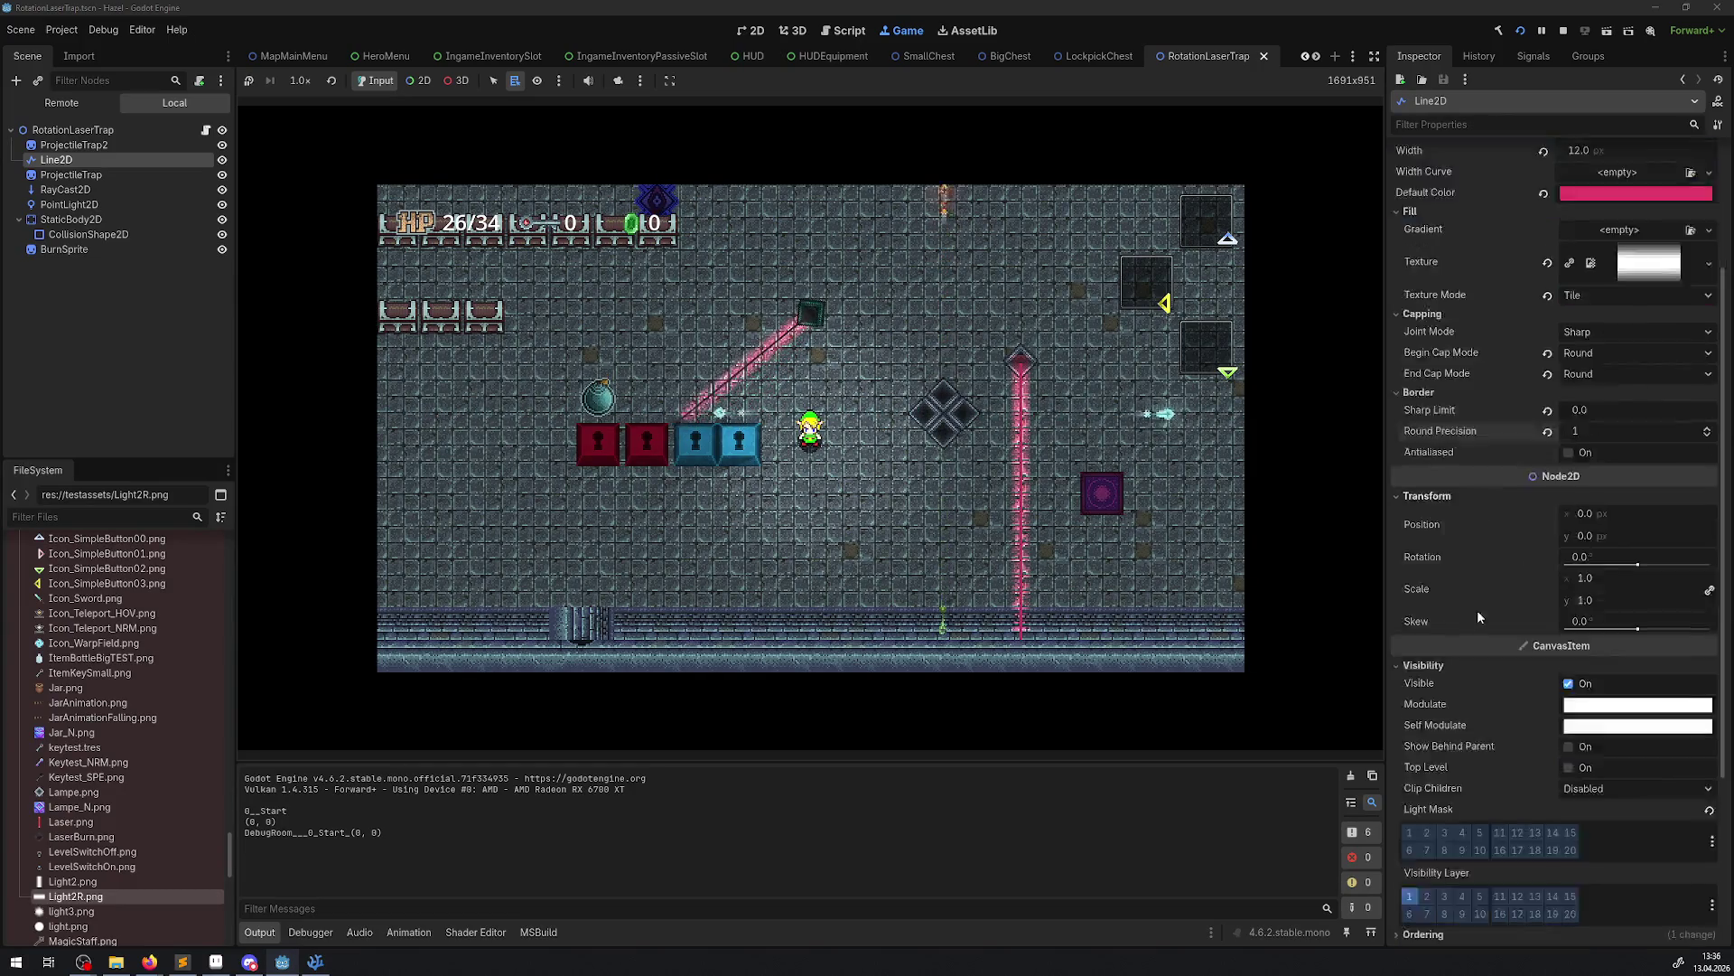
pyautogui.scroll(-5, 1478, 615)
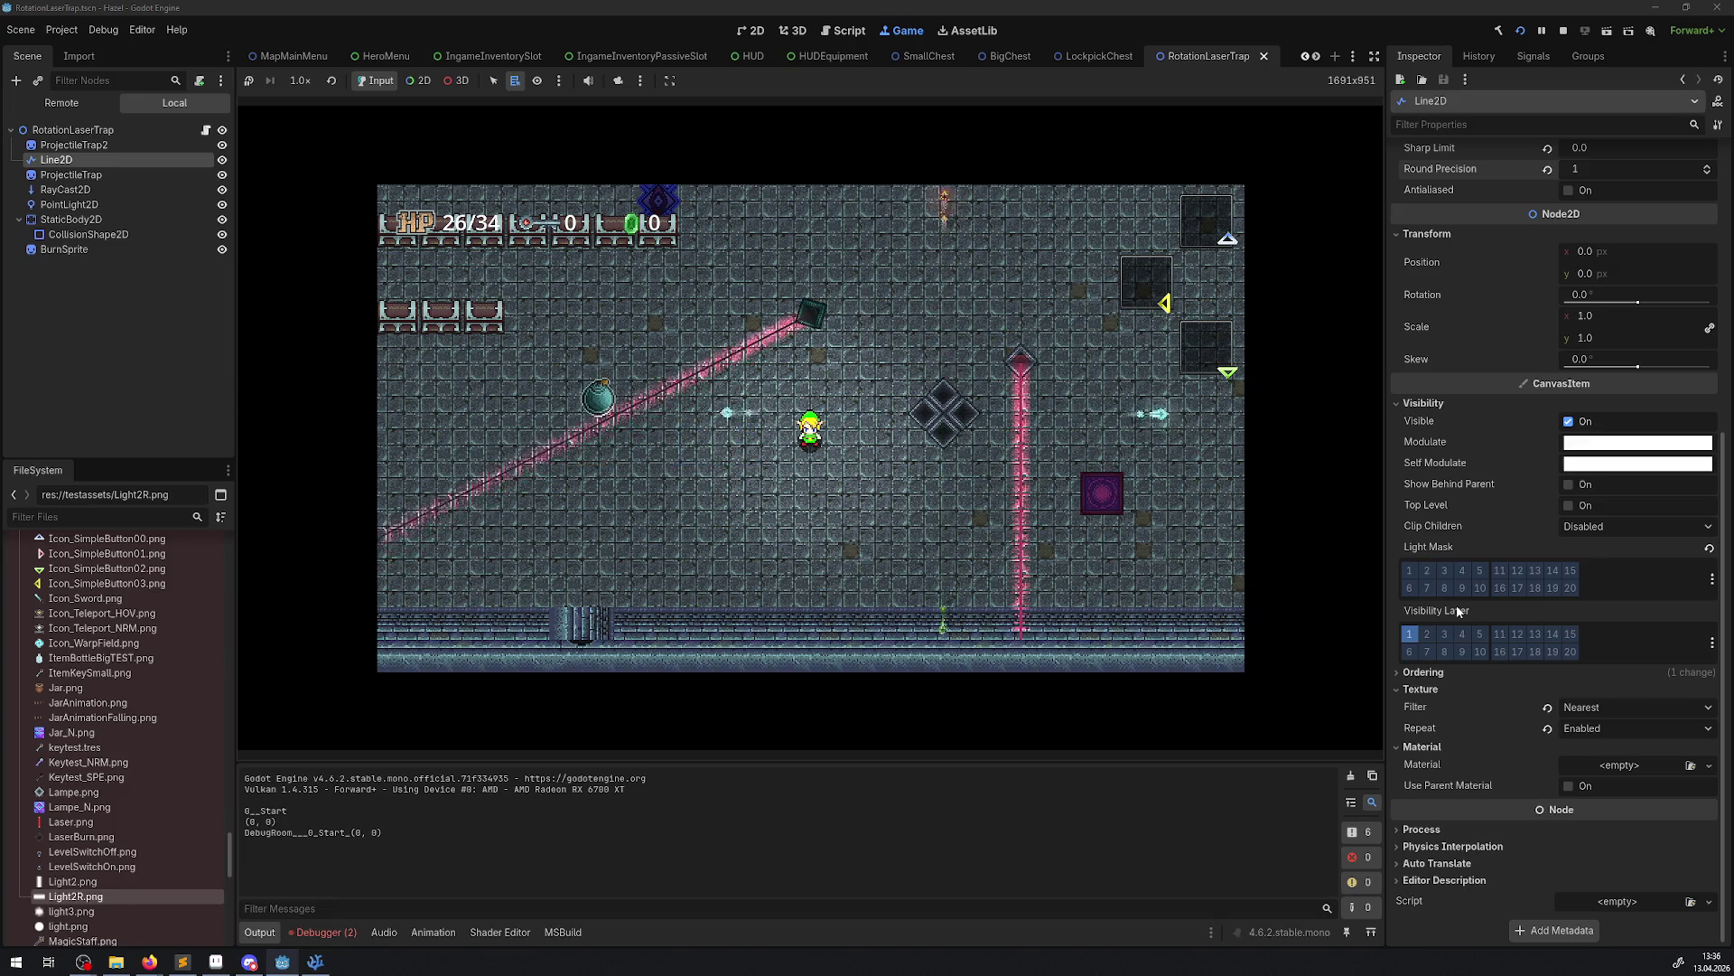
pyautogui.scroll(9, 1457, 605)
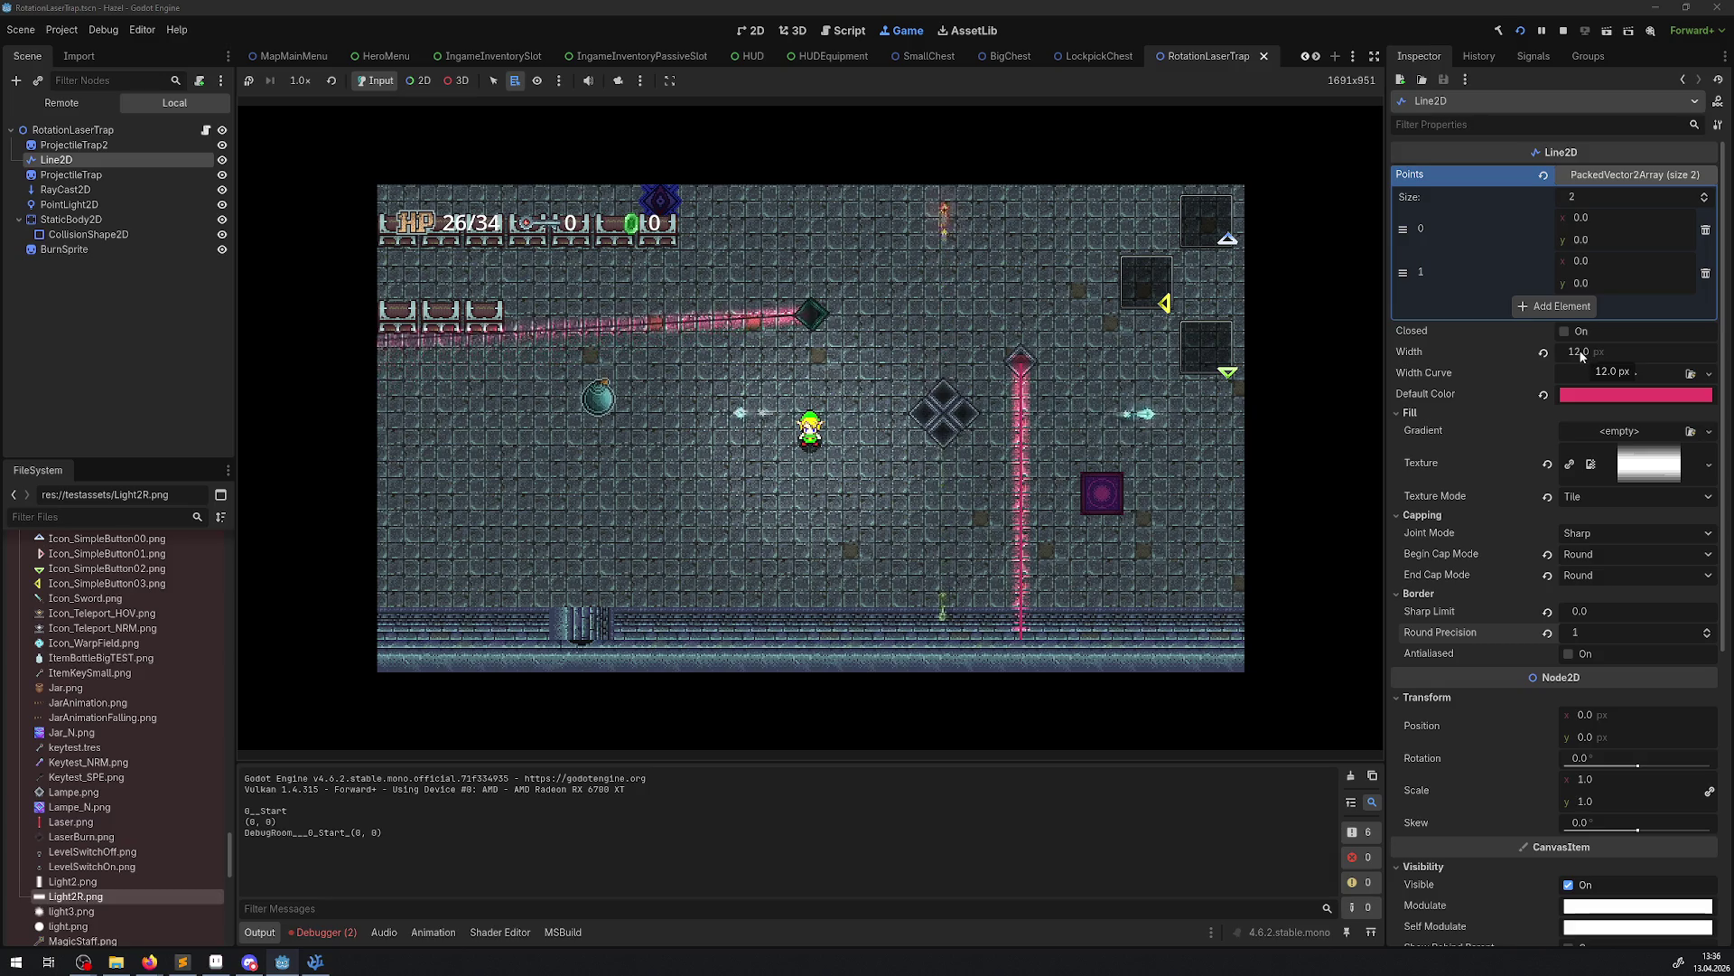
pyautogui.moveTo(1584, 354); pyautogui.dragTo(1571, 354)
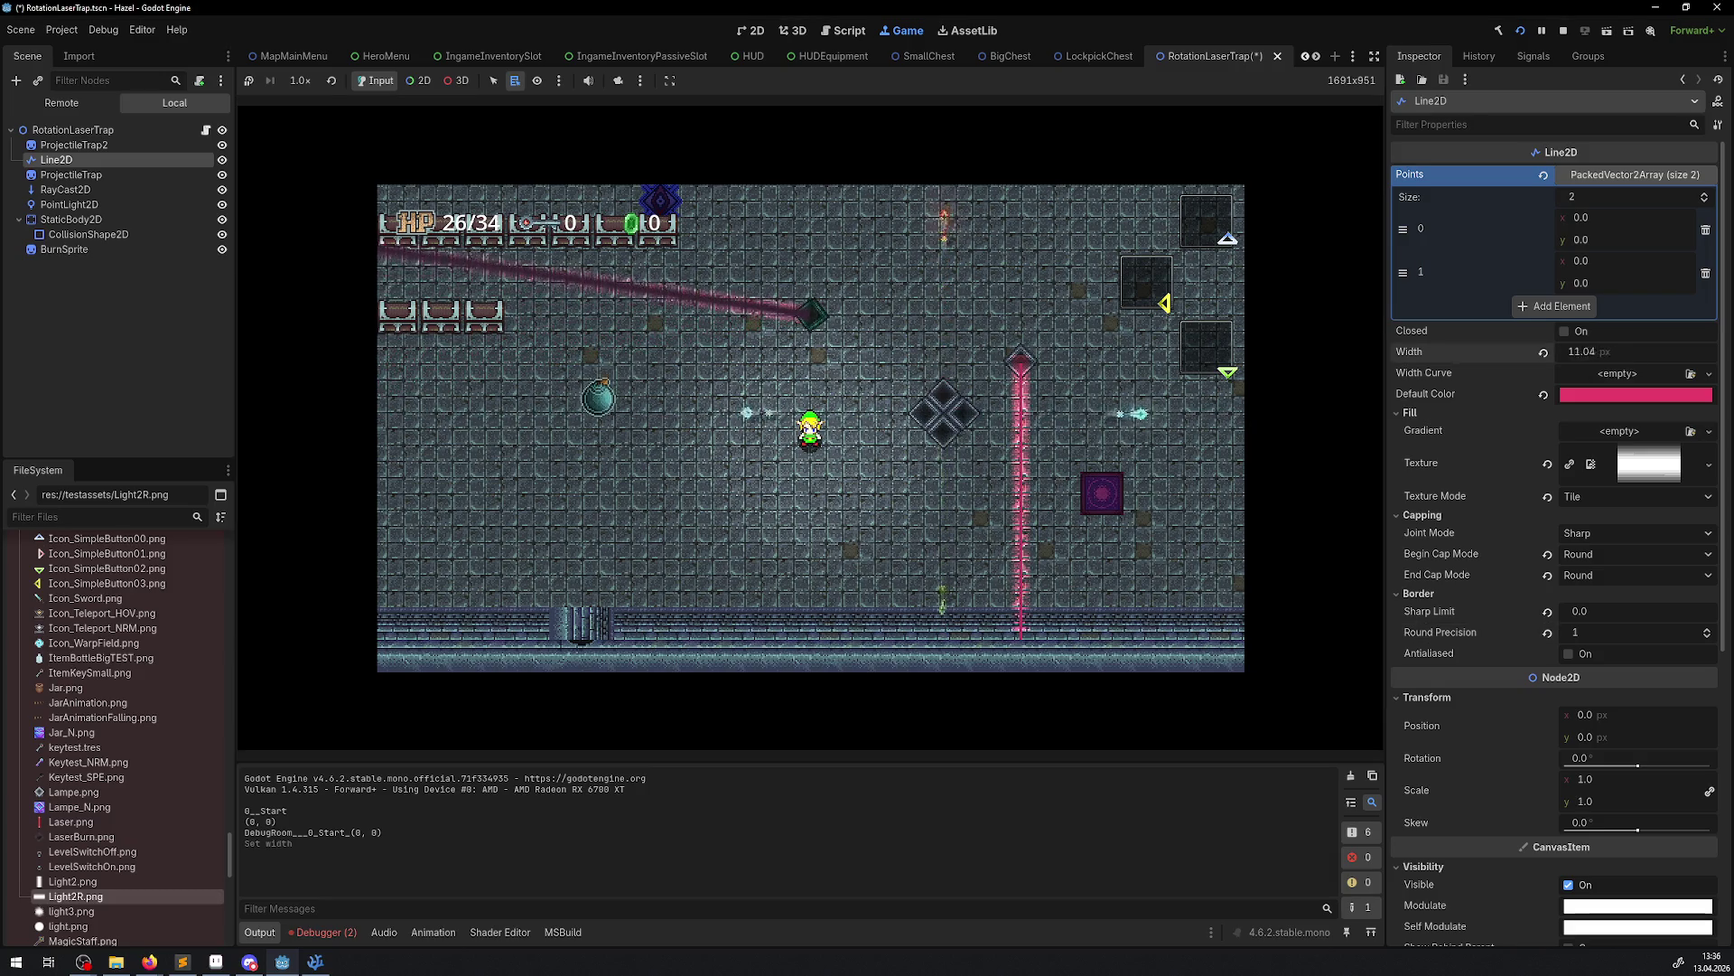
pyautogui.write('12')
pyautogui.press('Return')
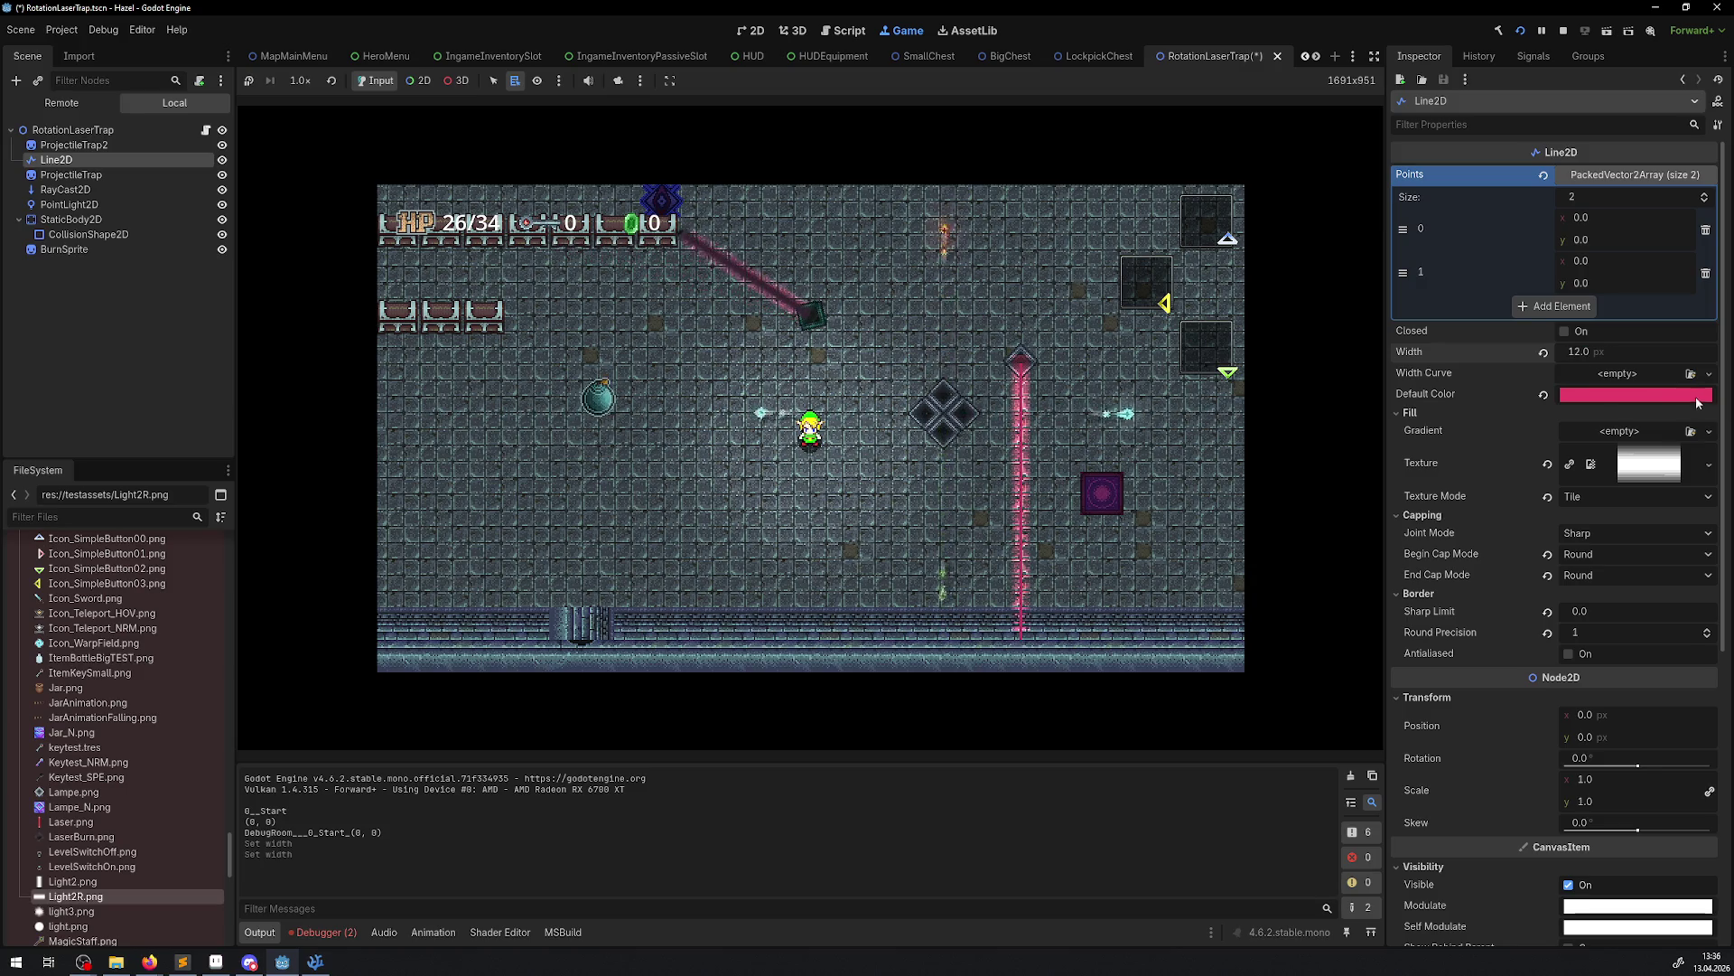
# Reset the RotationLaserTrap root's modulate from green to white, leaving the line's default colour unchanged
pyautogui.press('Up')
pyautogui.press('Up')
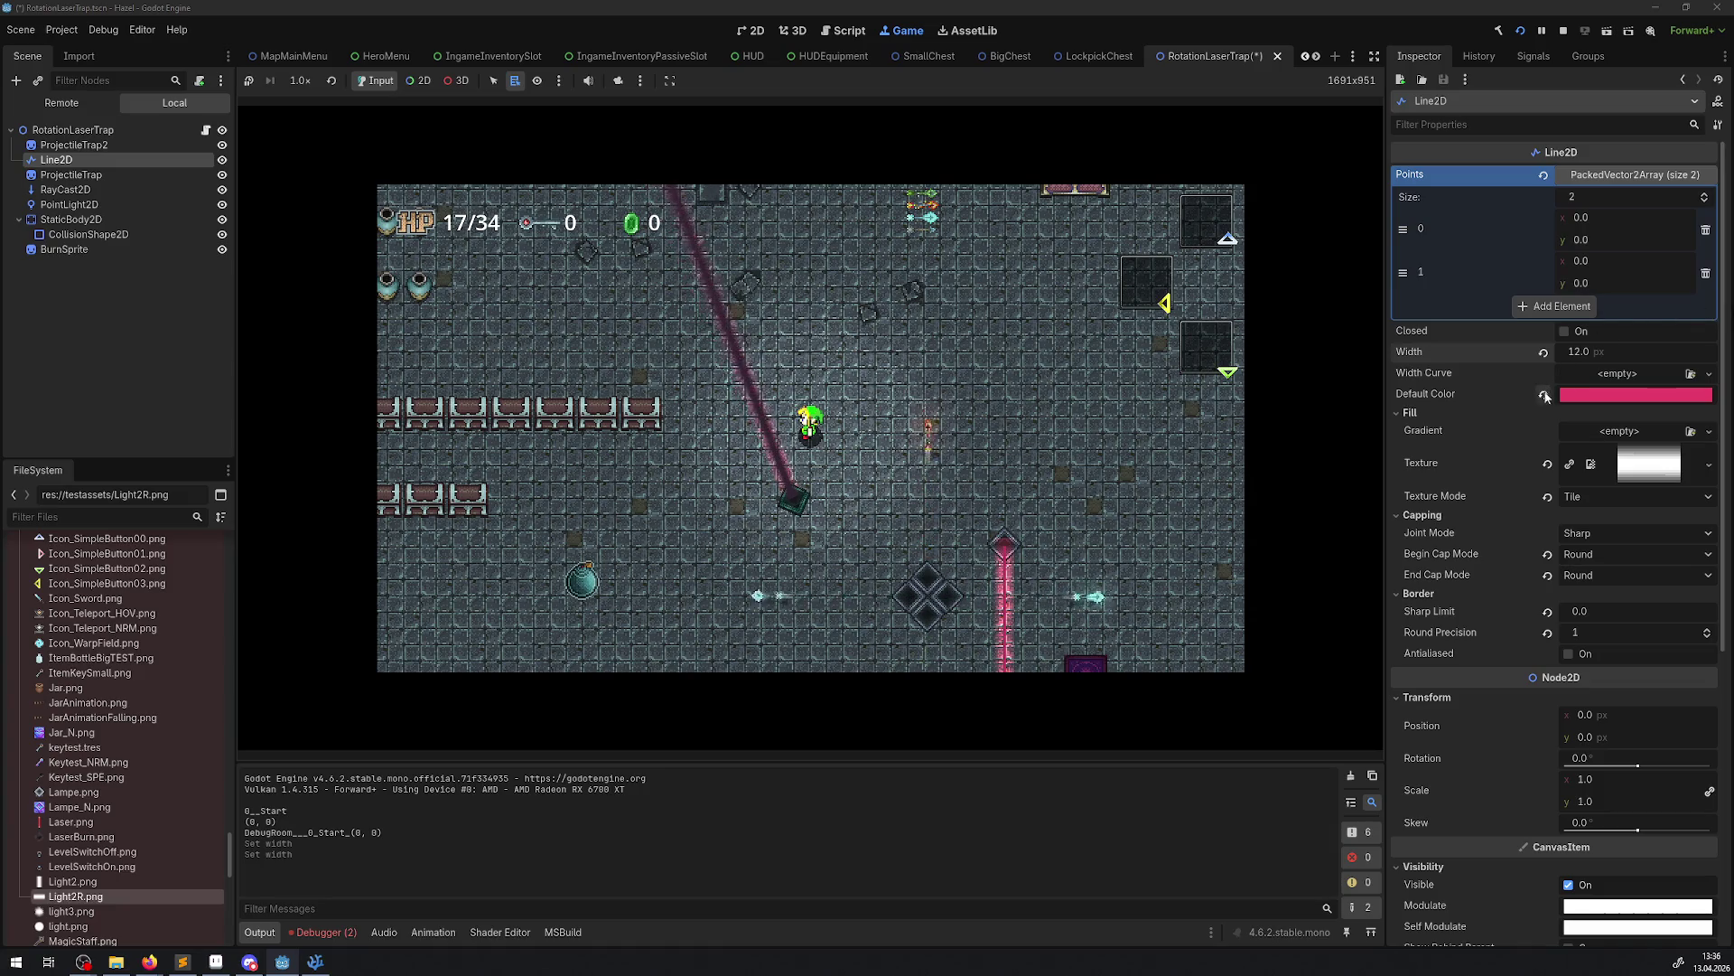
pyautogui.click(1543, 395)
pyautogui.hotkey('ctrl', 'z')
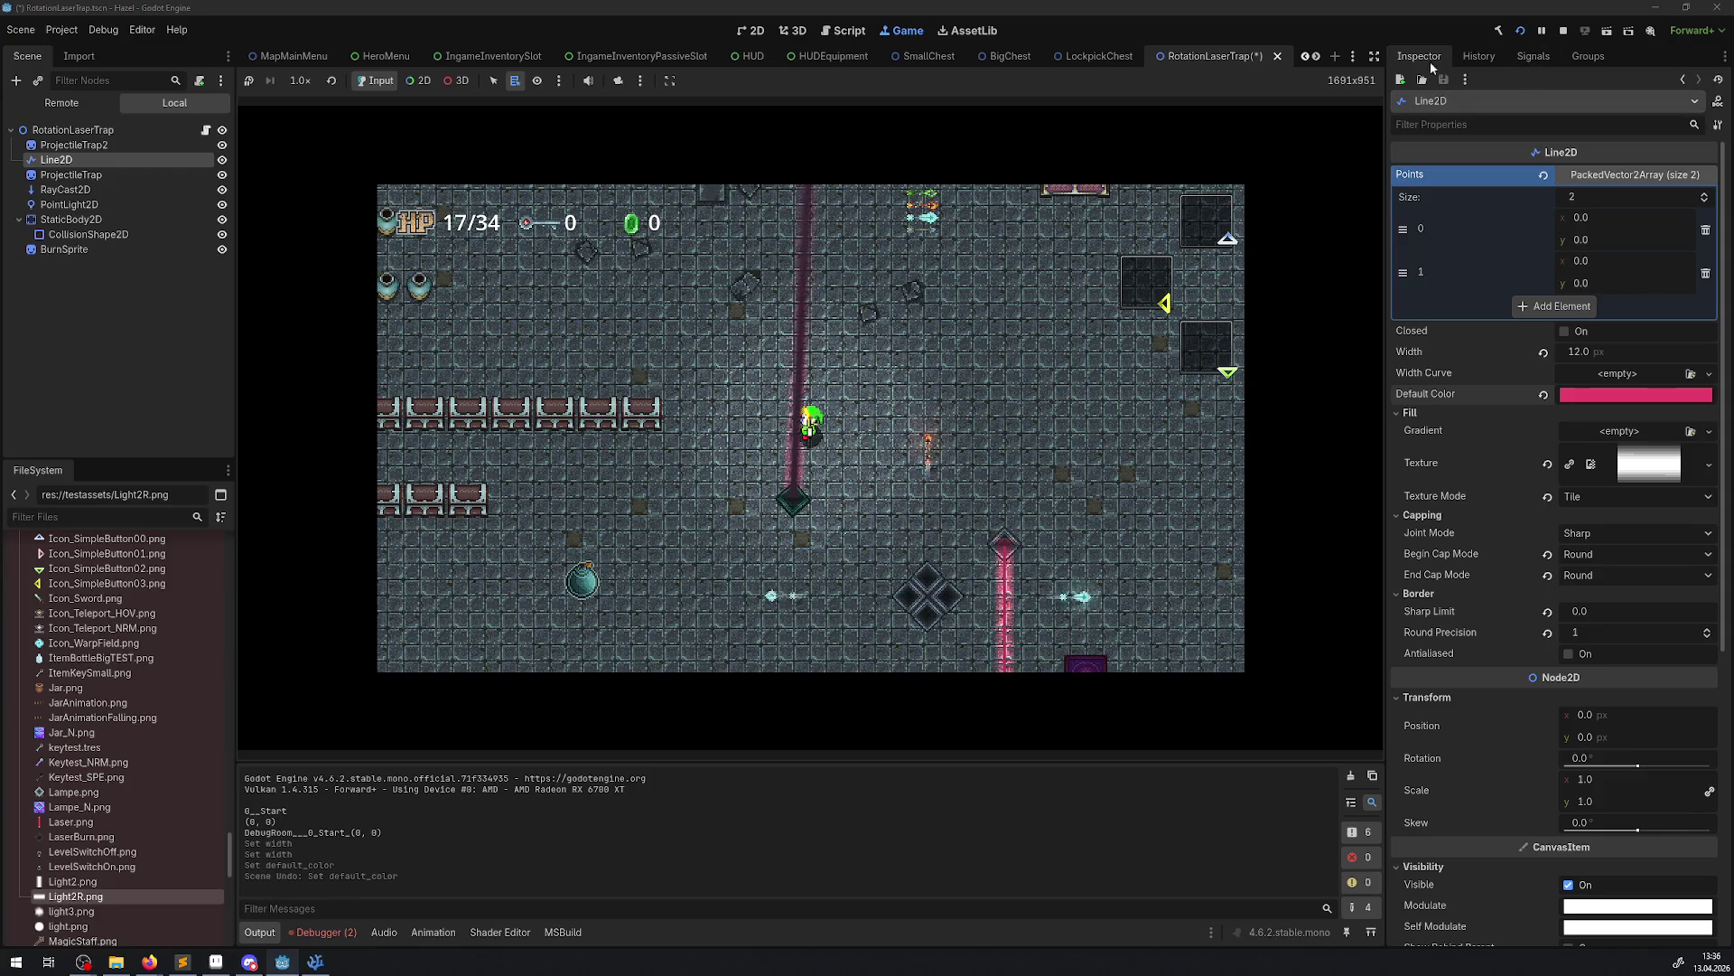
pyautogui.click(73, 129)
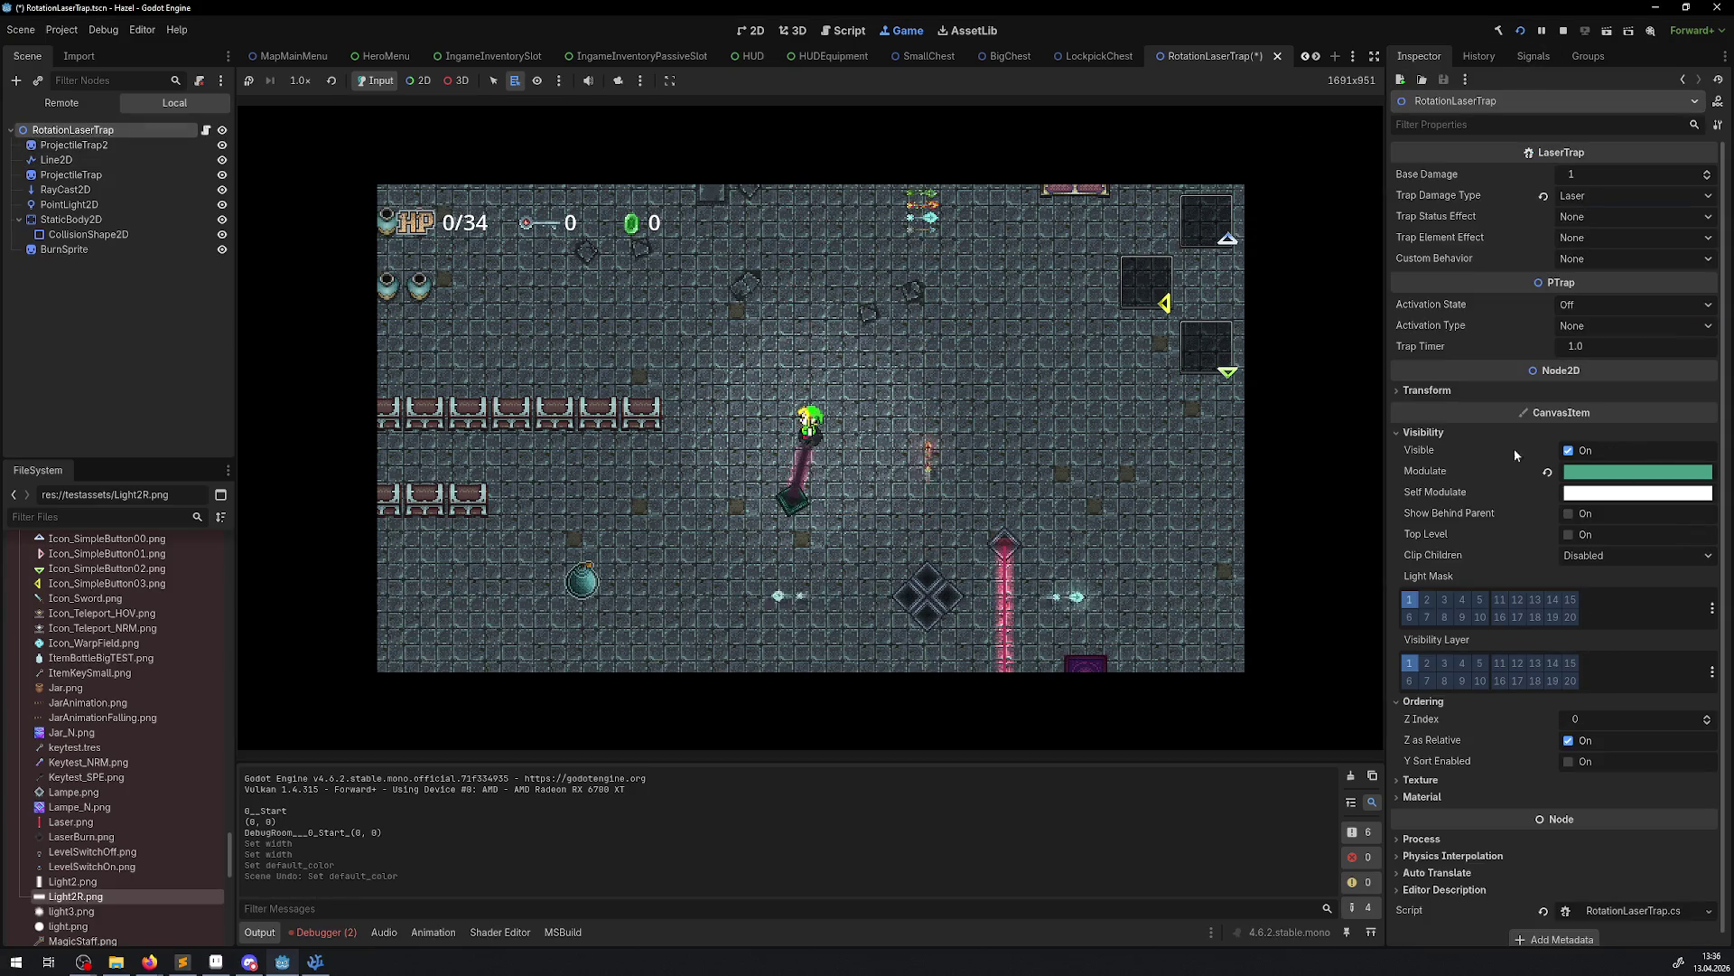
pyautogui.click(1548, 472)
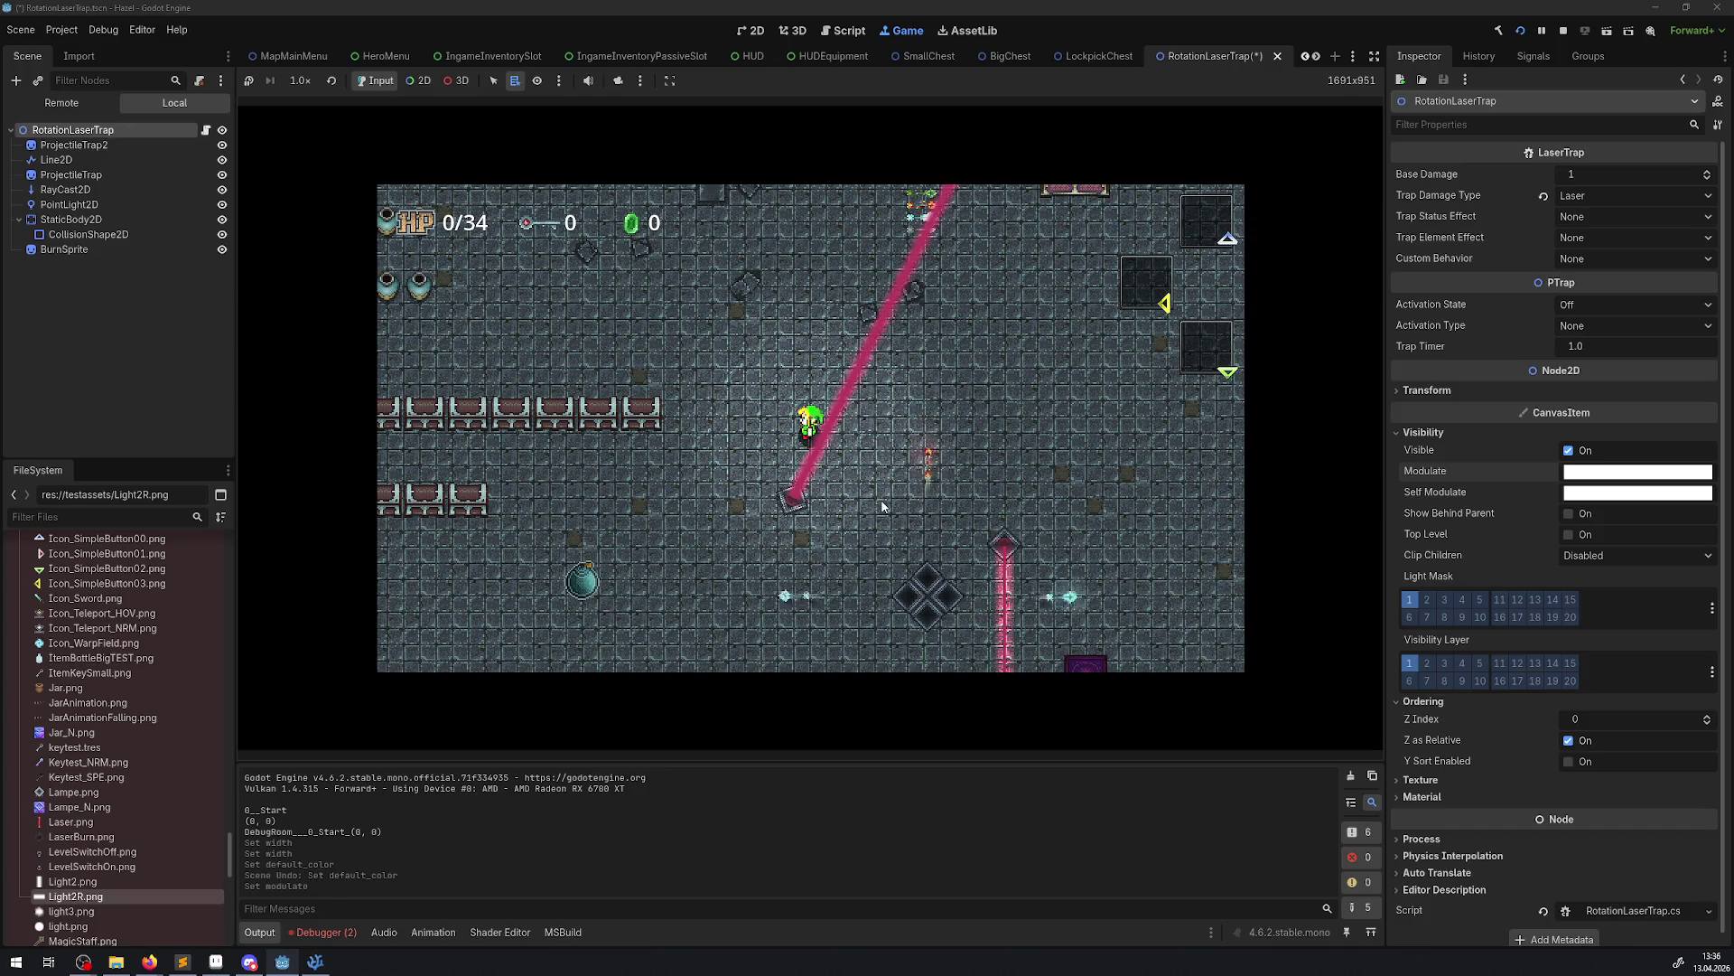
pyautogui.press('Down')
pyautogui.press('Right')
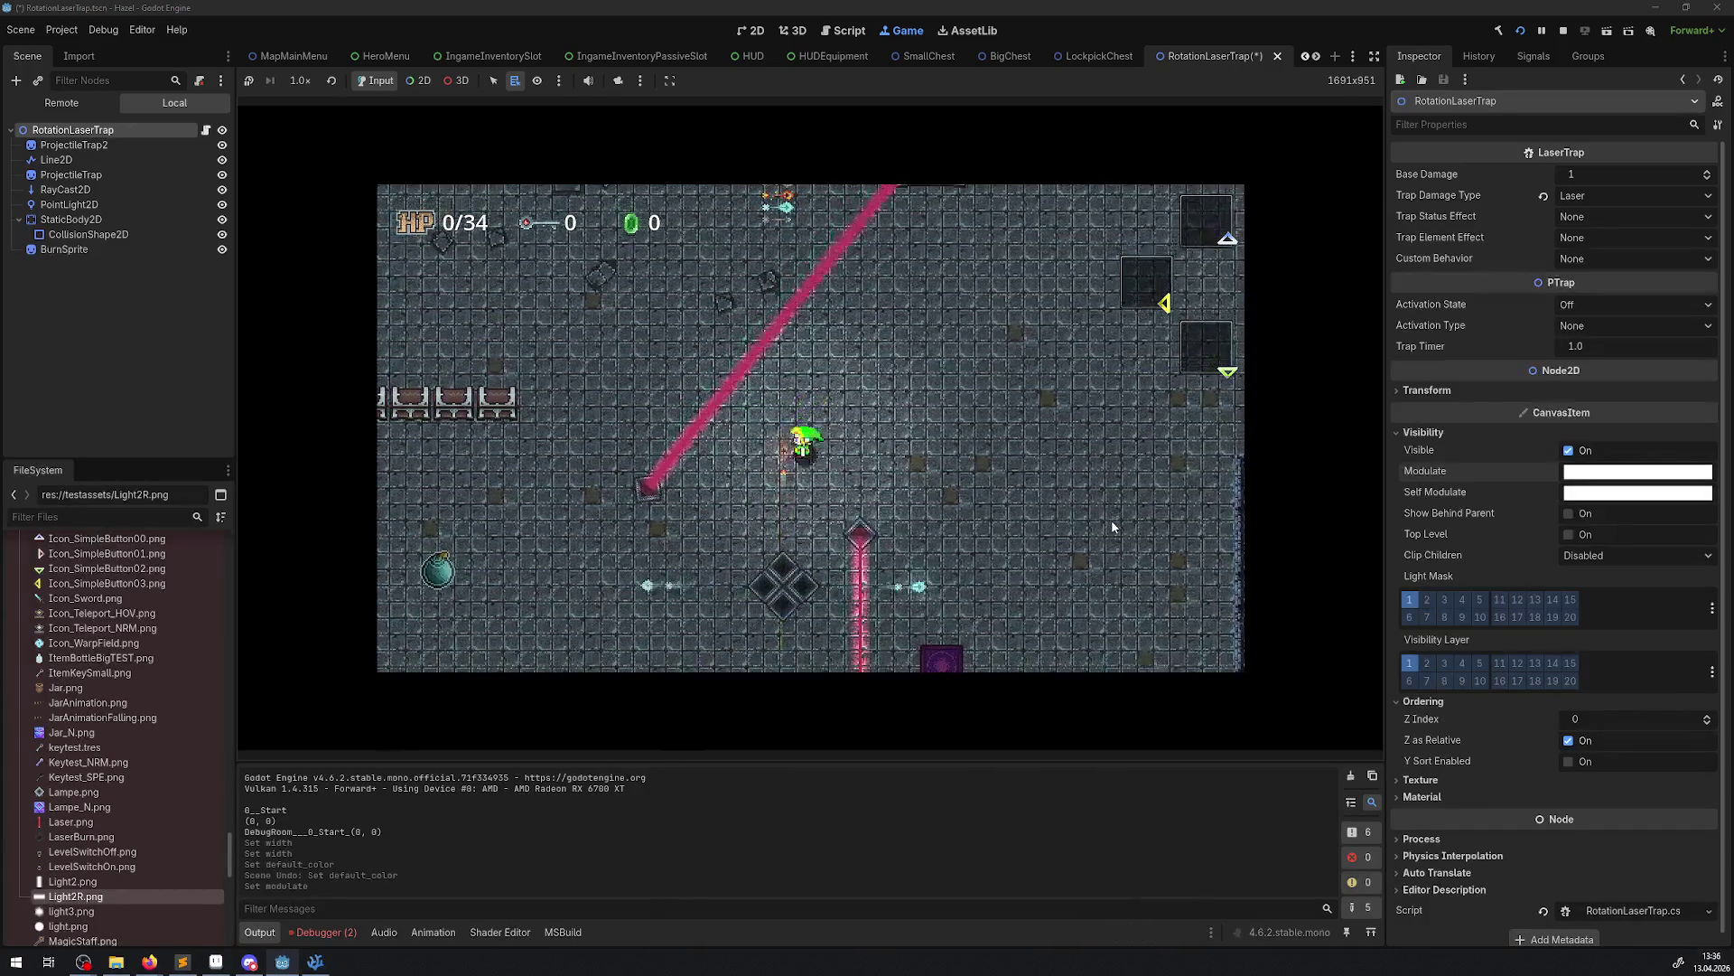
pyautogui.press('Up')
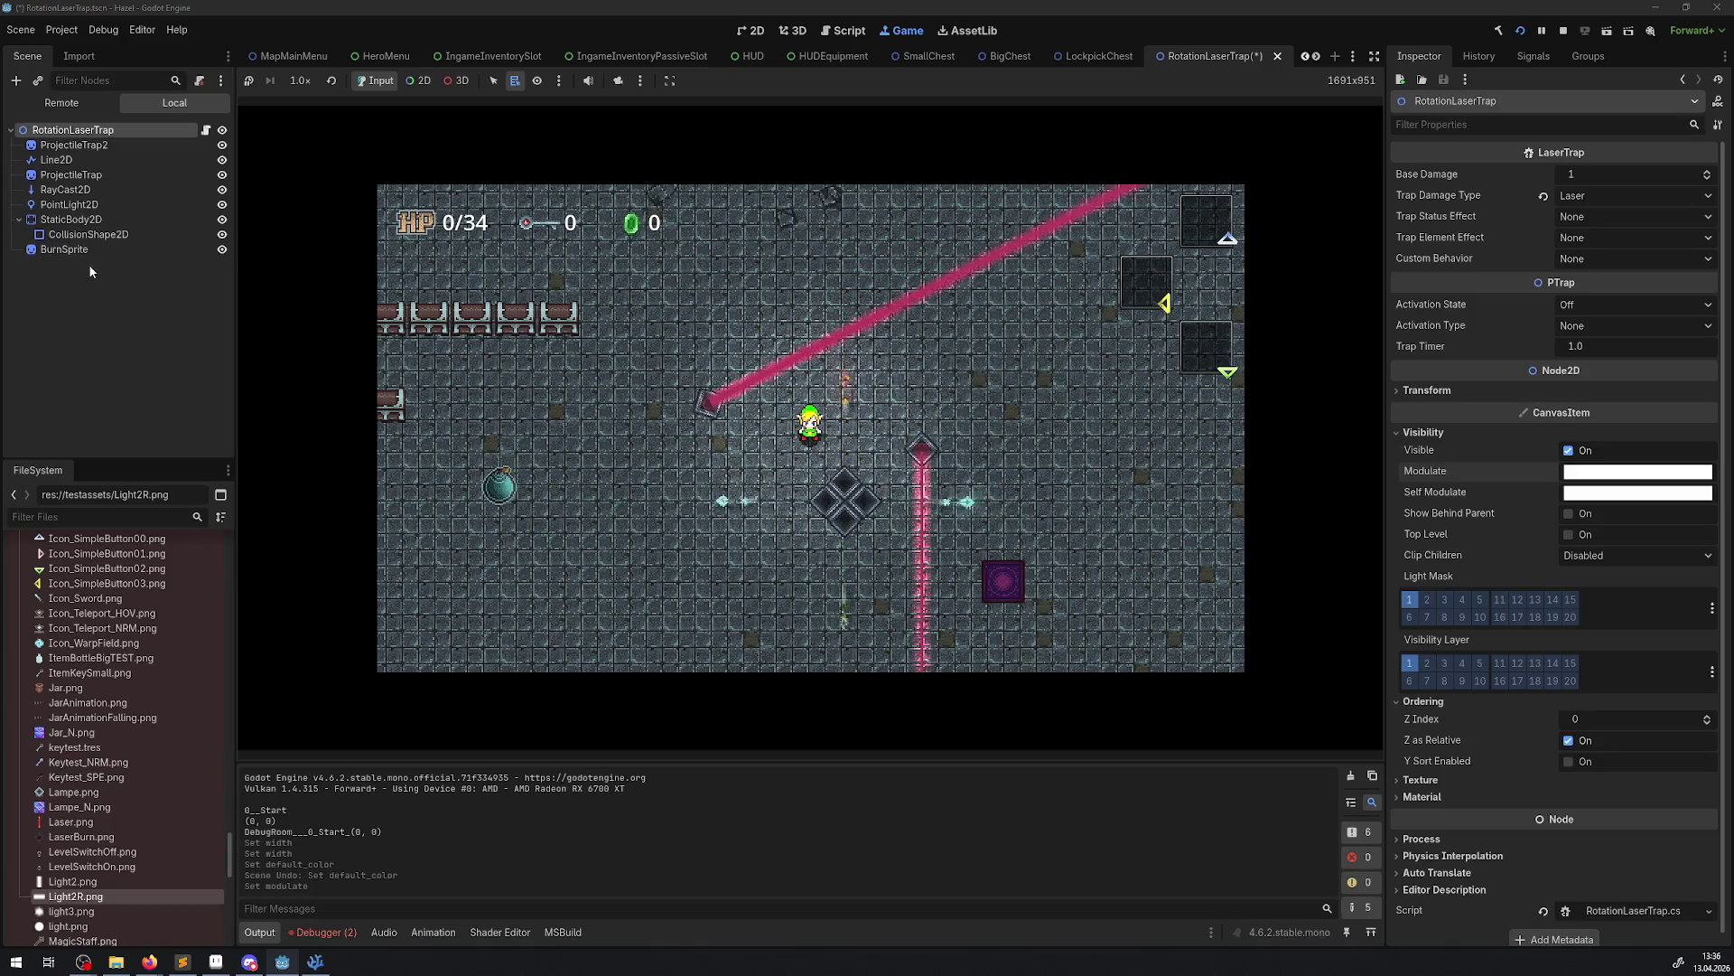
# On the Line2D laser, turn the self modulate alpha down to zero
pyautogui.click(69, 163)
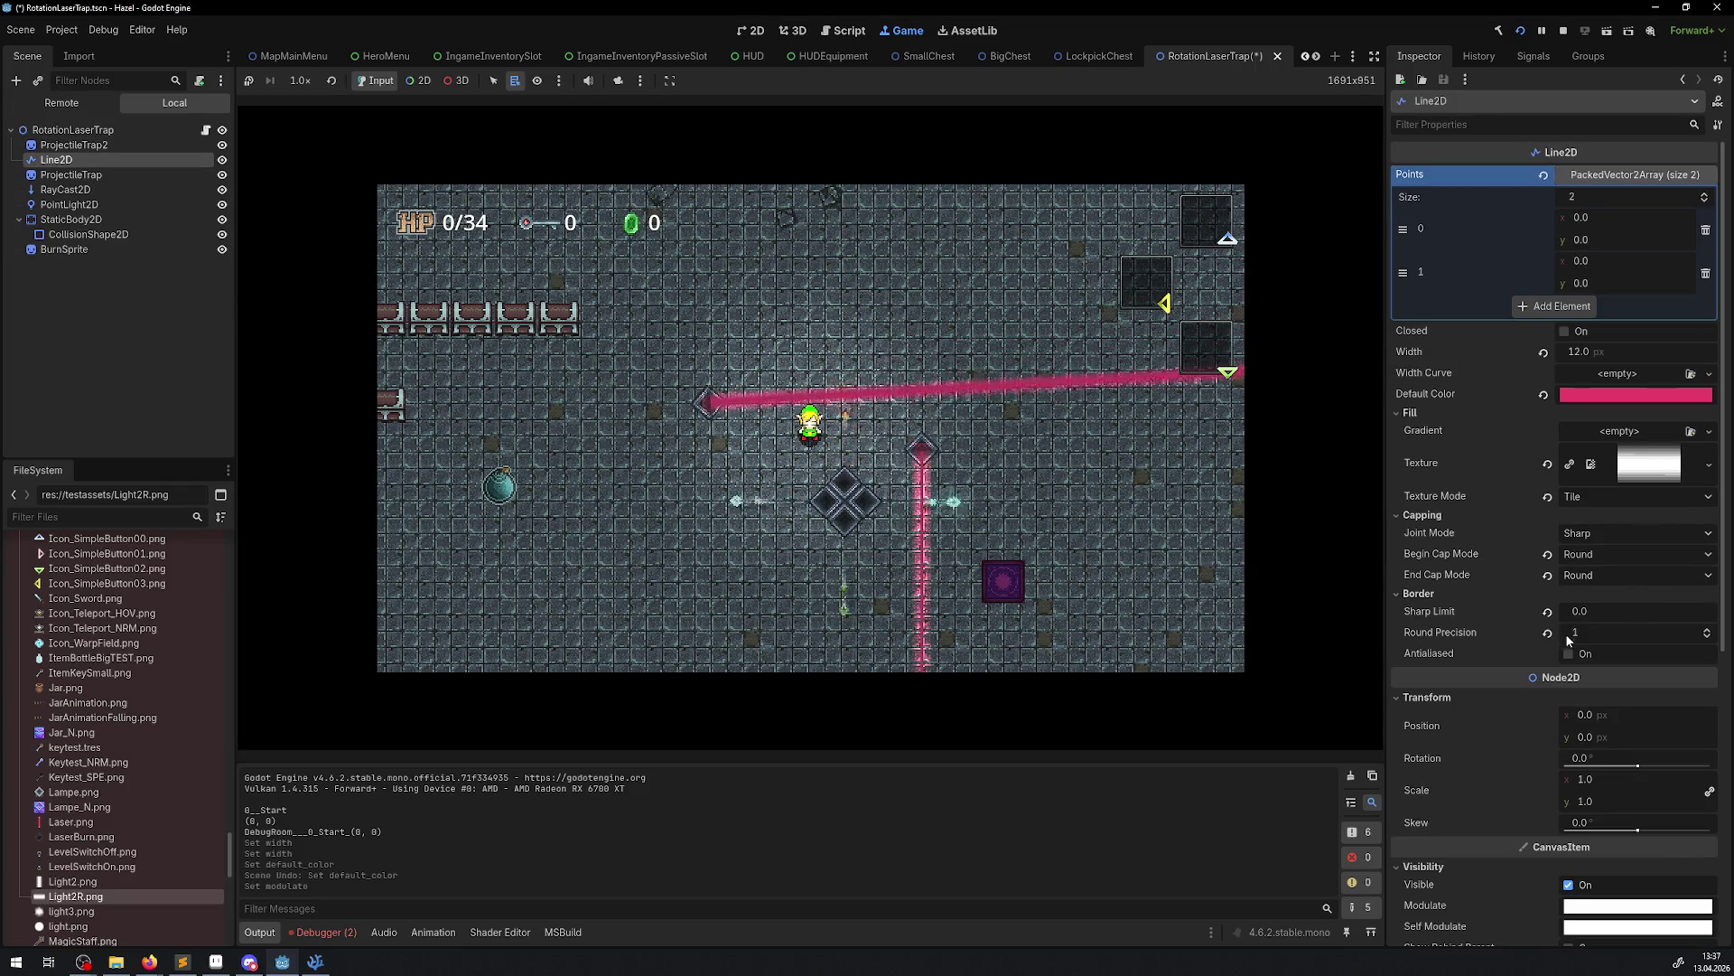
pyautogui.scroll(-3, 1510, 767)
pyautogui.click(1604, 826)
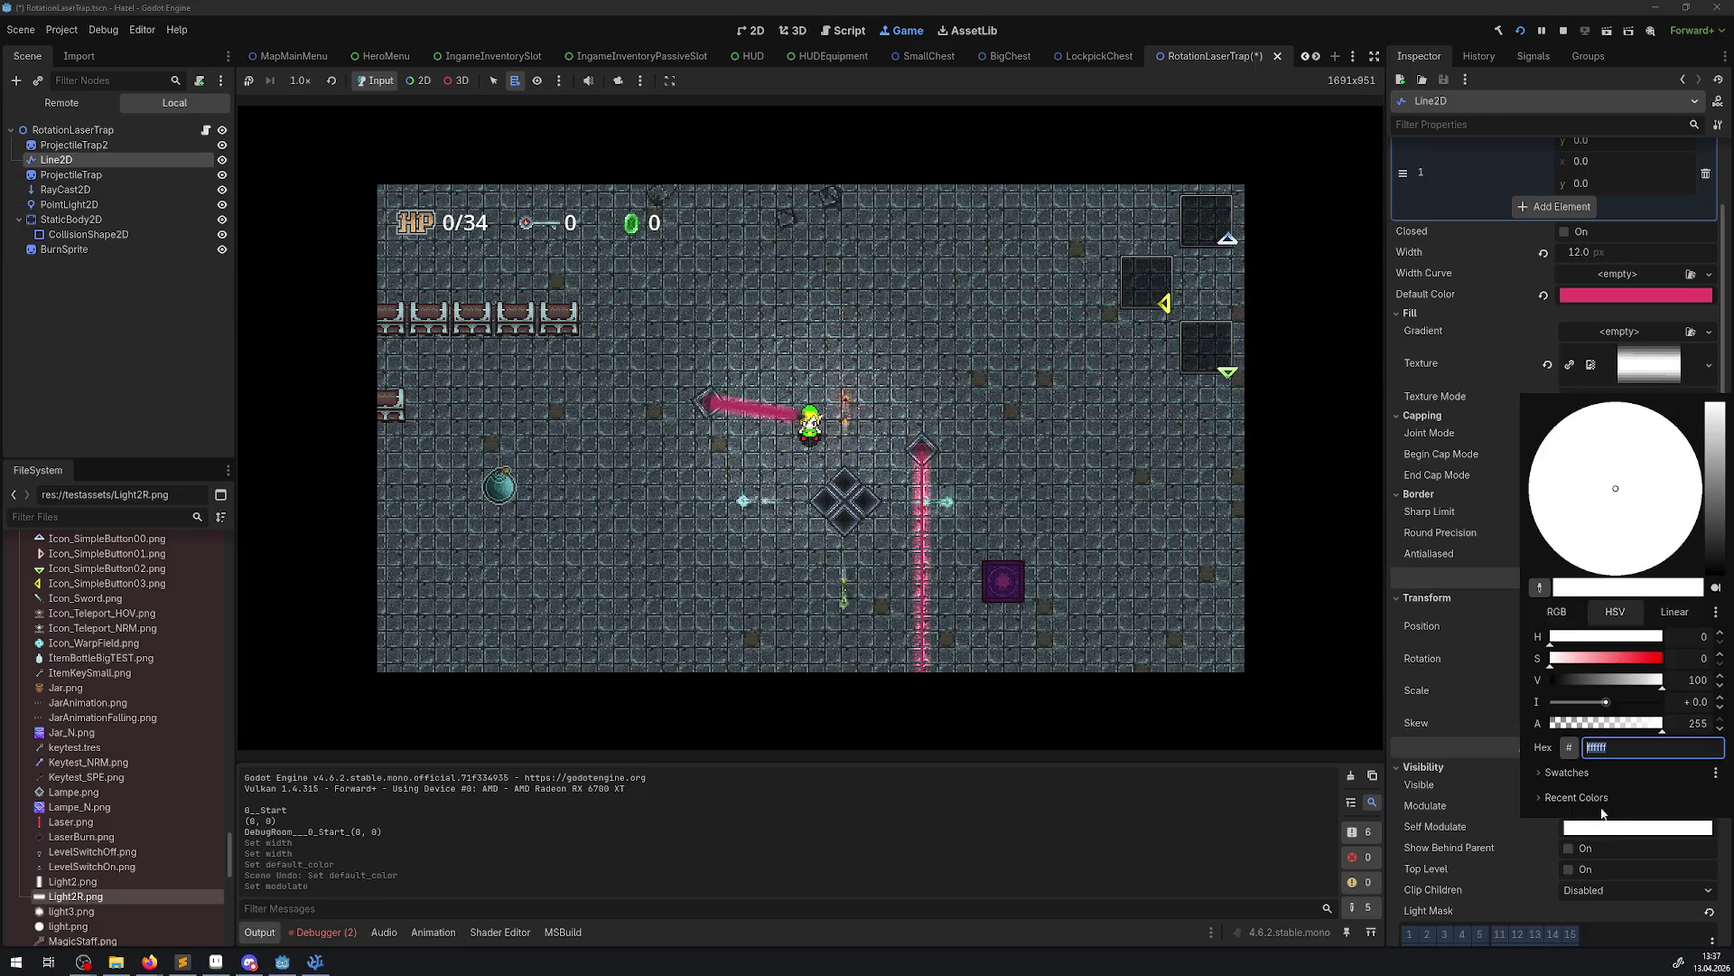
pyautogui.moveTo(1664, 730)
pyautogui.mouseDown()
pyautogui.moveTo(1527, 722)
pyautogui.moveTo(1667, 723)
pyautogui.mouseUp()
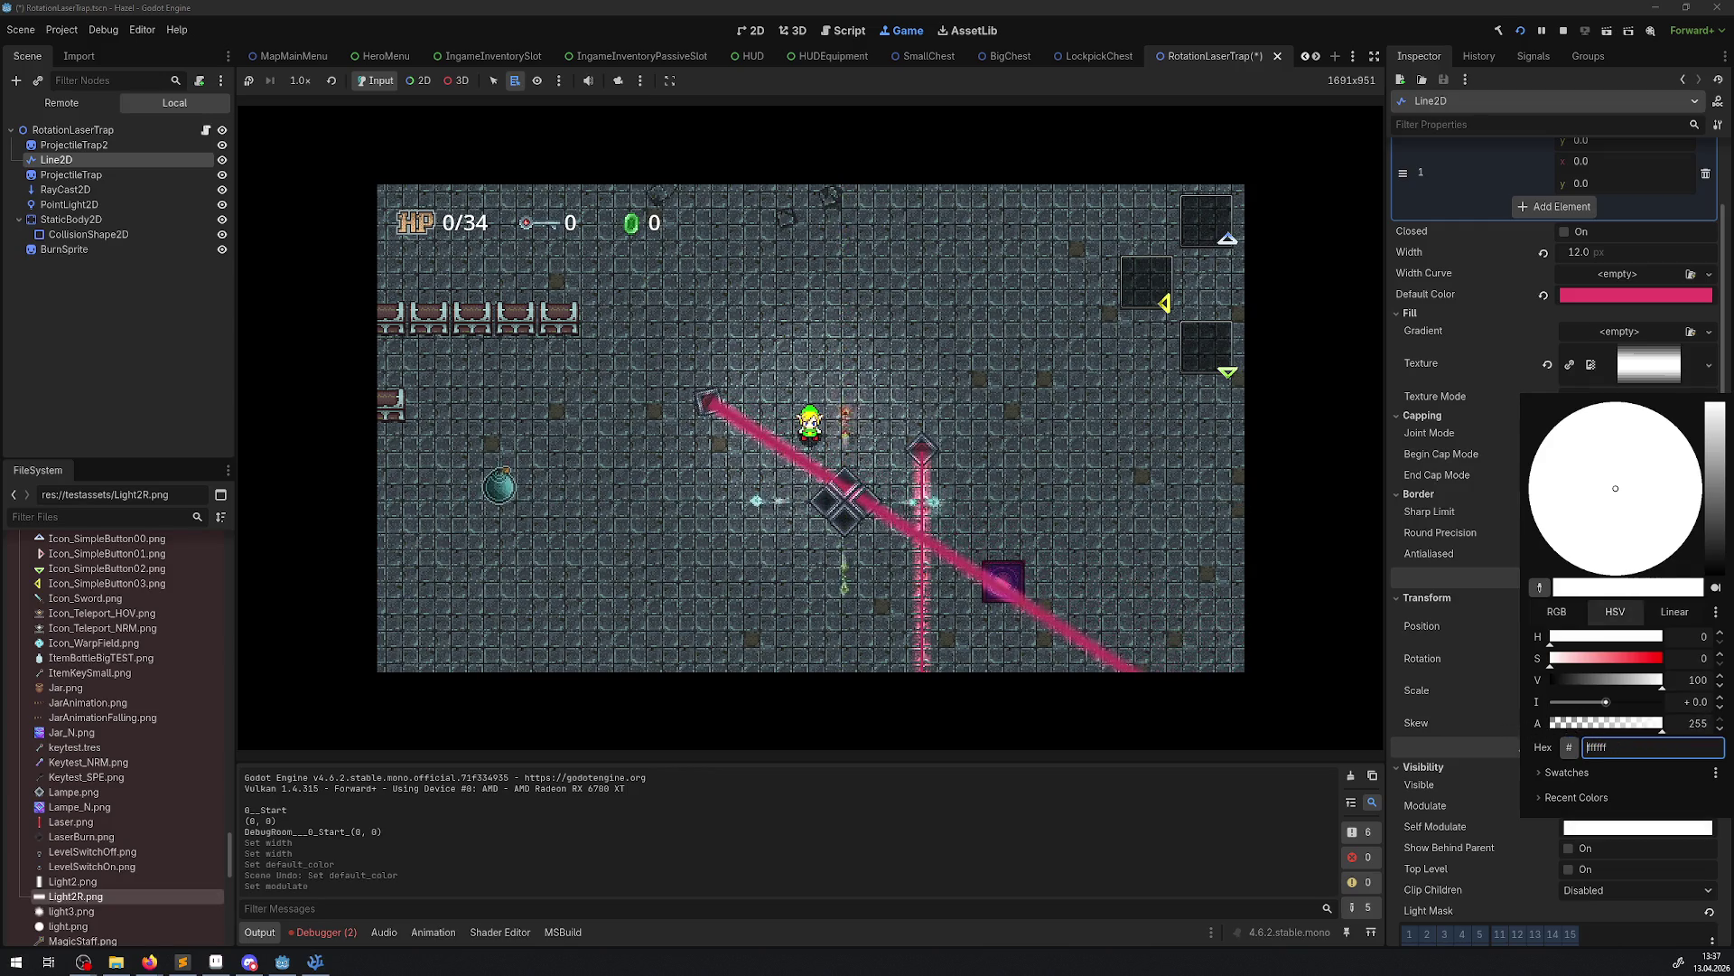
pyautogui.click(1471, 712)
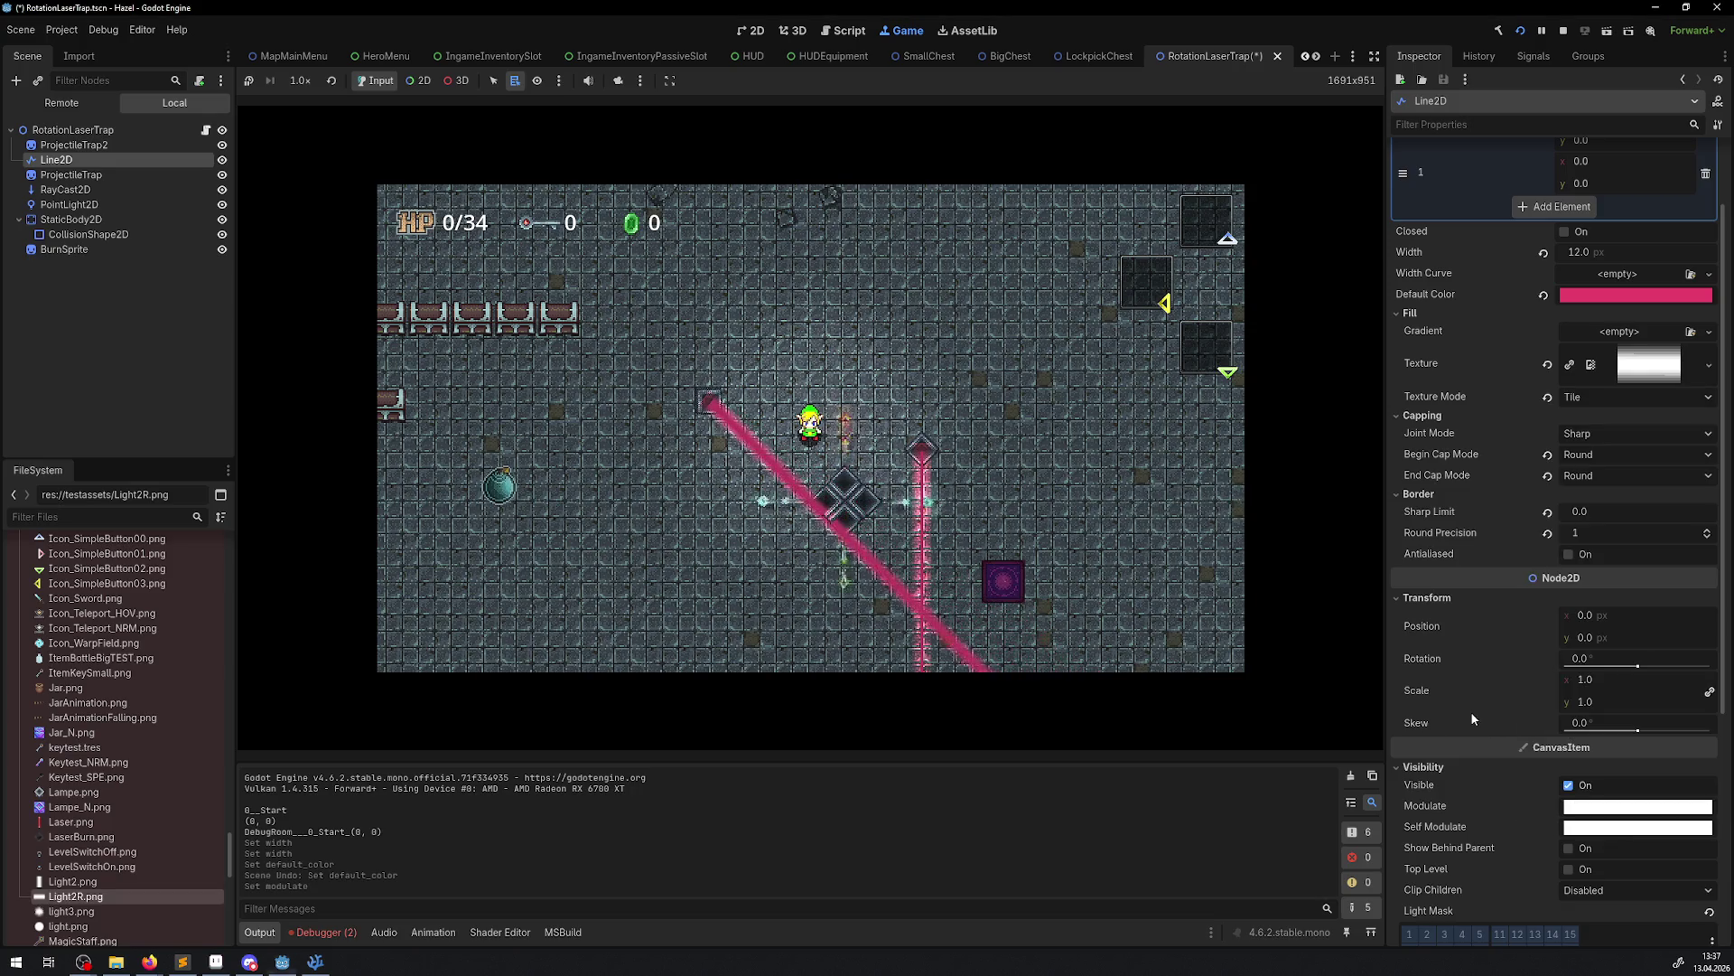
# Adjust the Line2D modulate colour, entering ffffff00, ending at semi-transparent white ffffffb2
pyautogui.click(1592, 803)
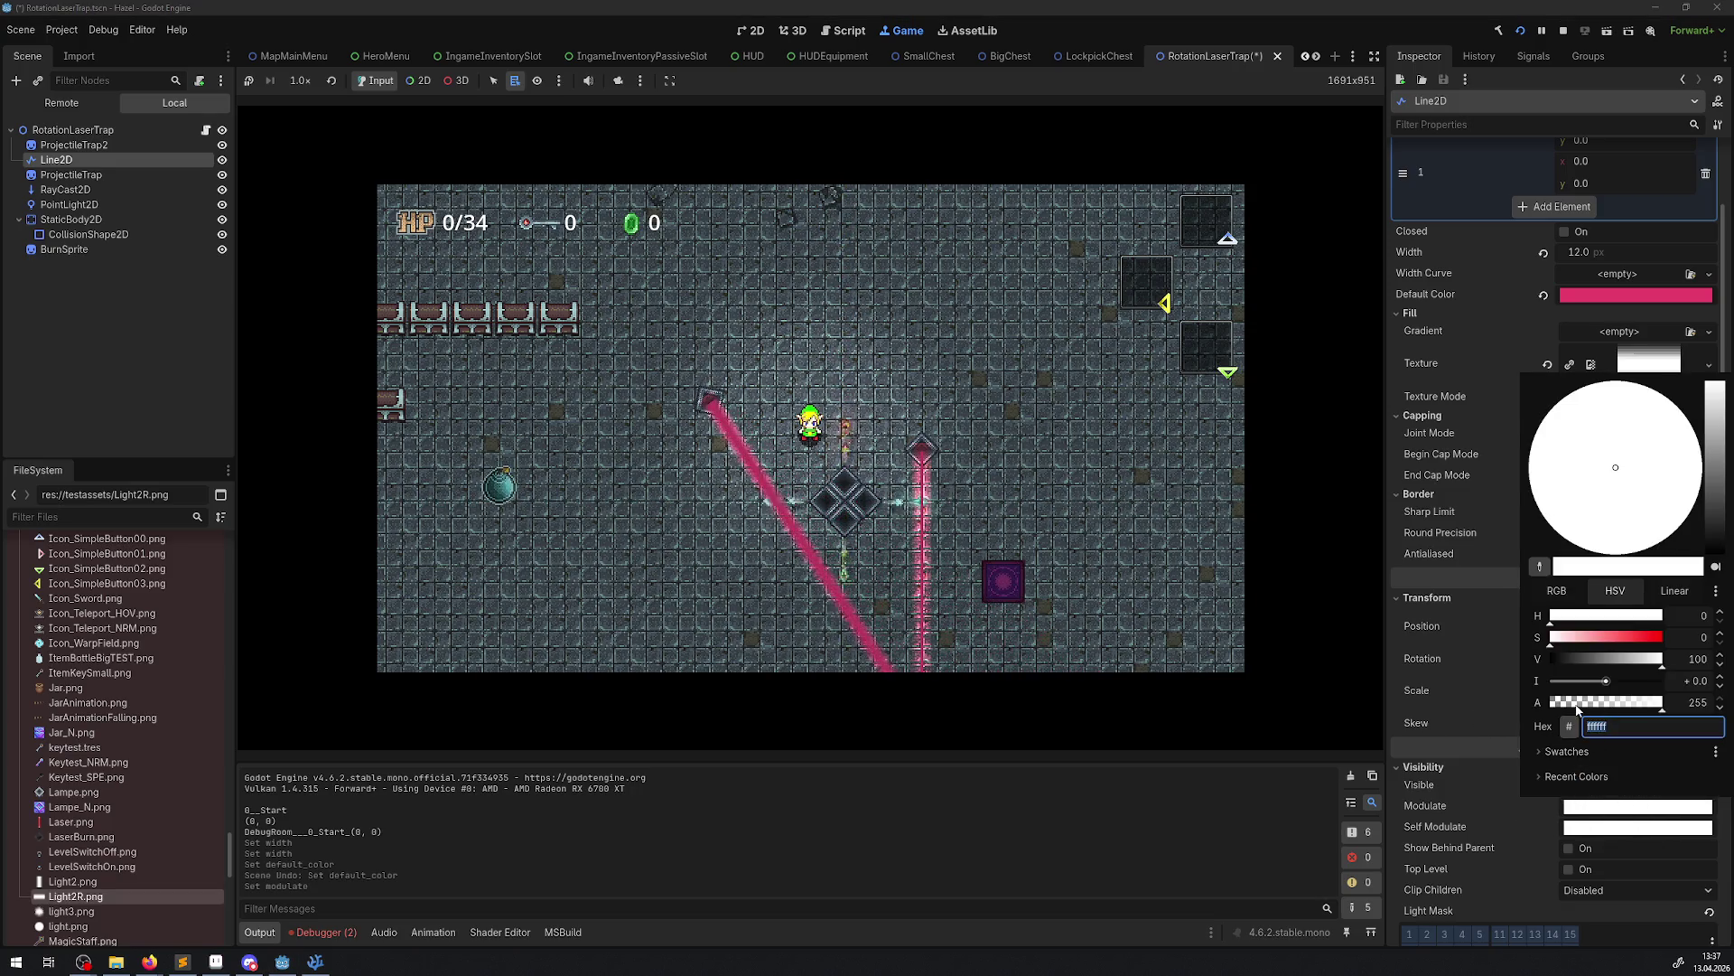
pyautogui.write('ffffff00')
pyautogui.press('Return')
pyautogui.click(1499, 687)
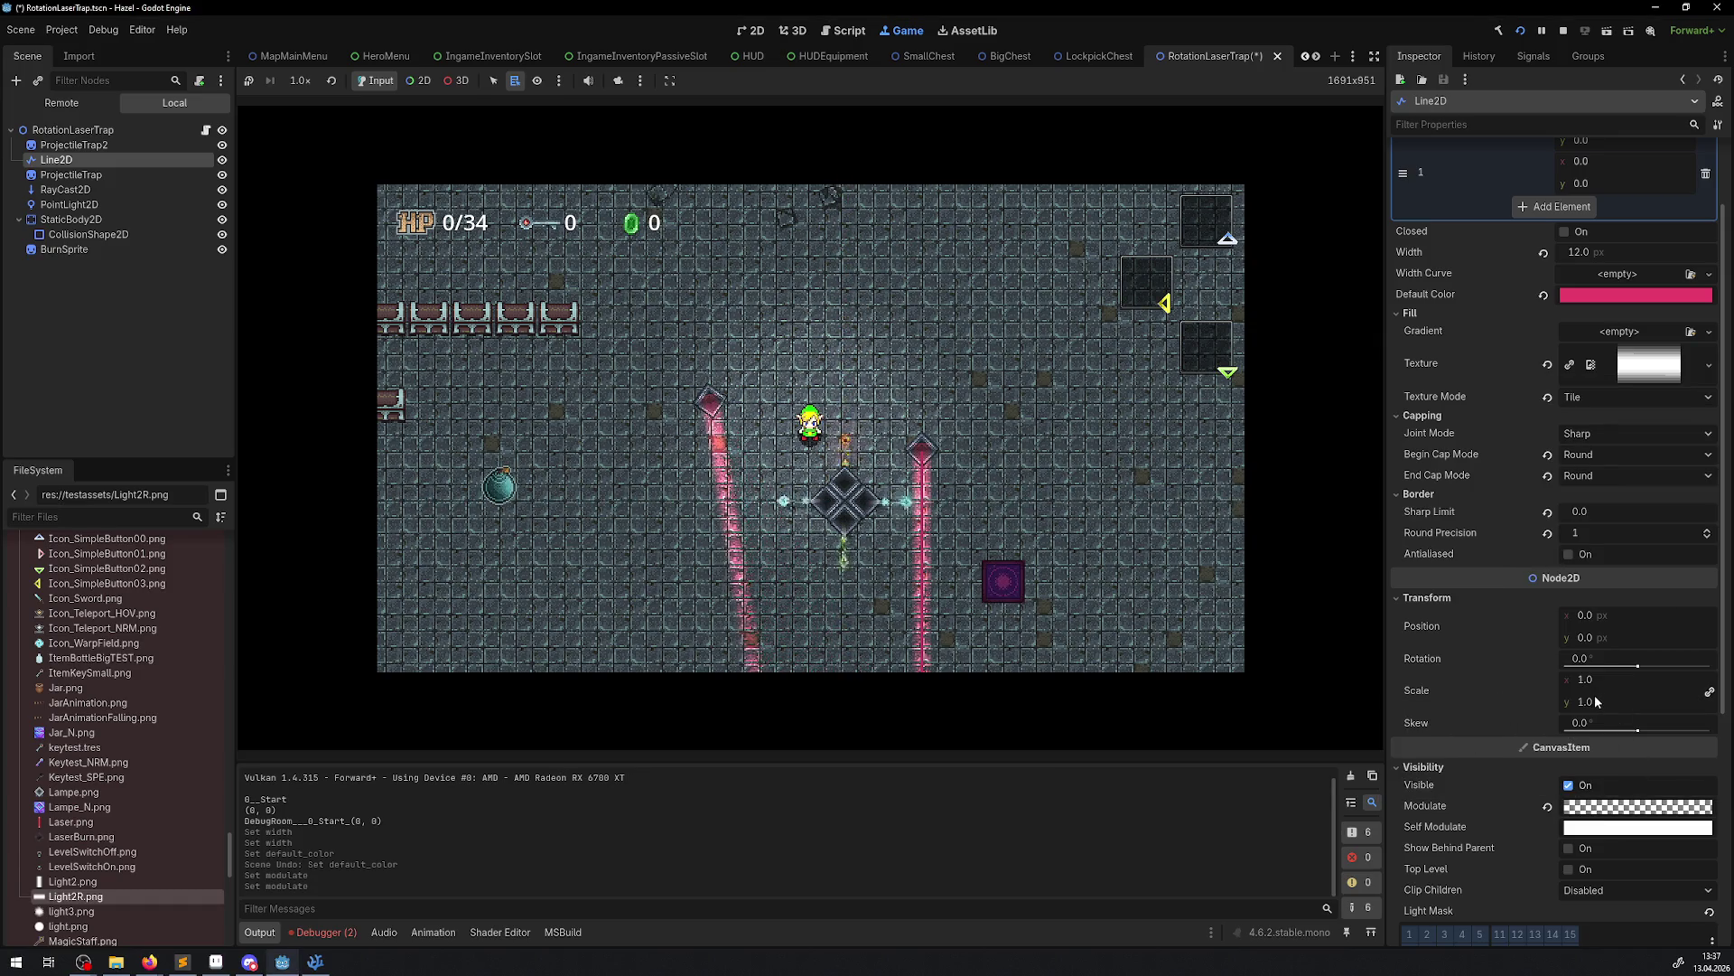
pyautogui.click(1610, 804)
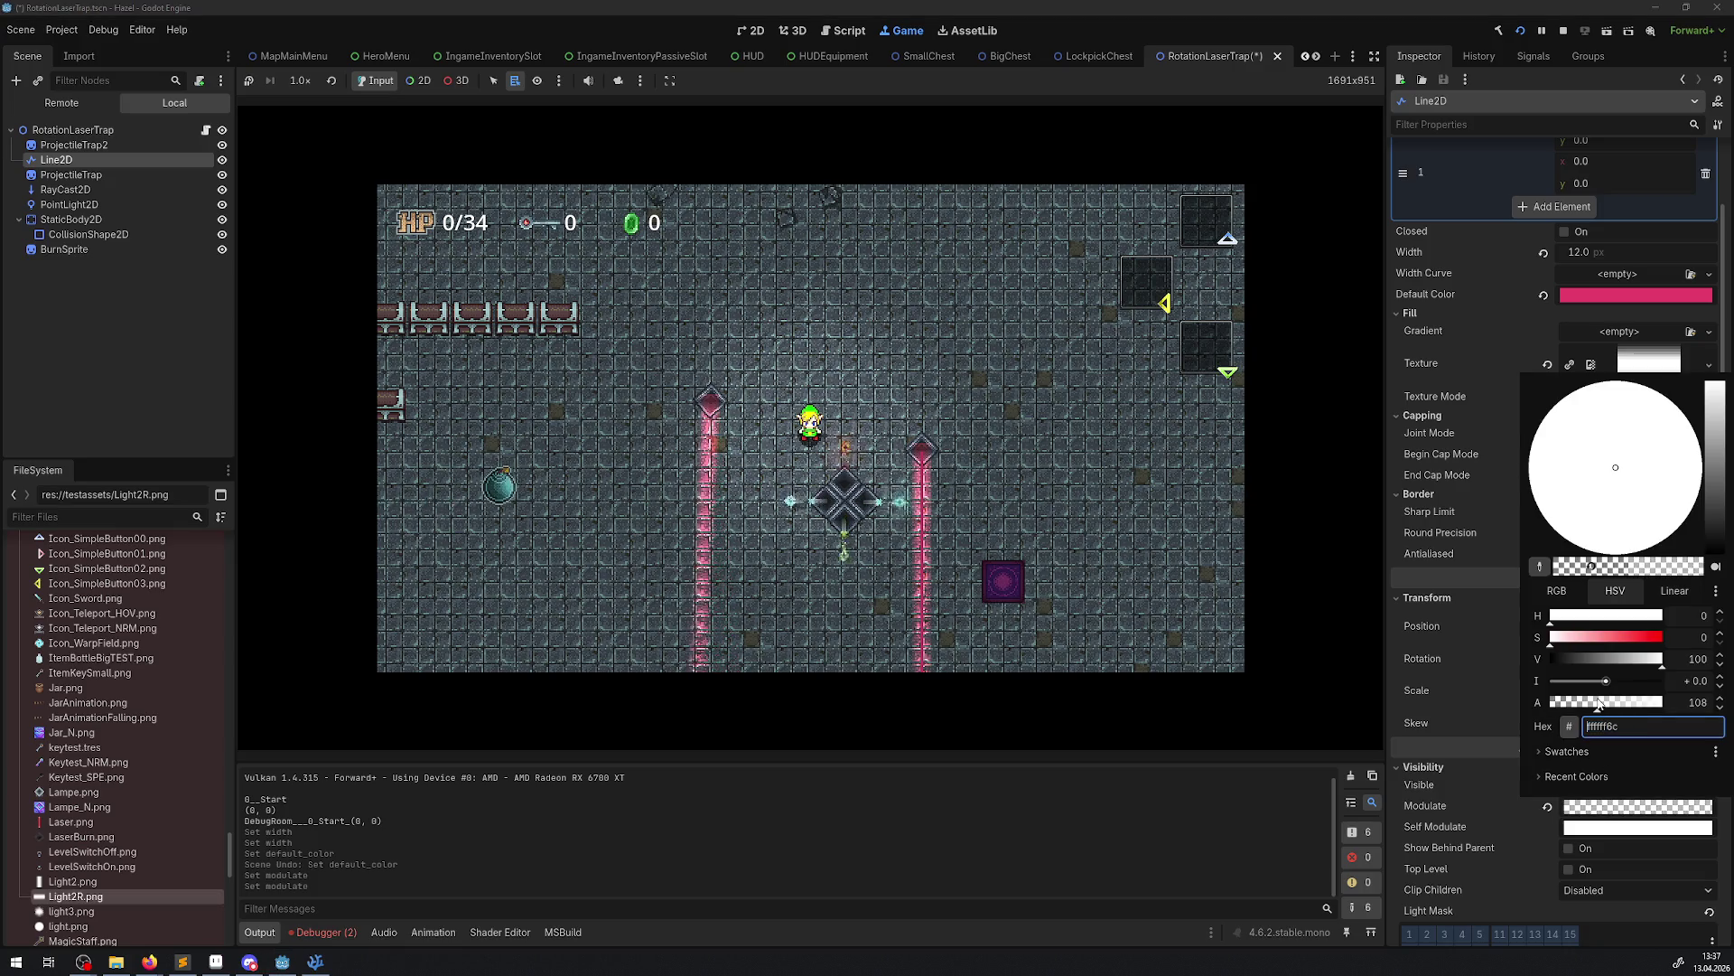
pyautogui.click(1494, 686)
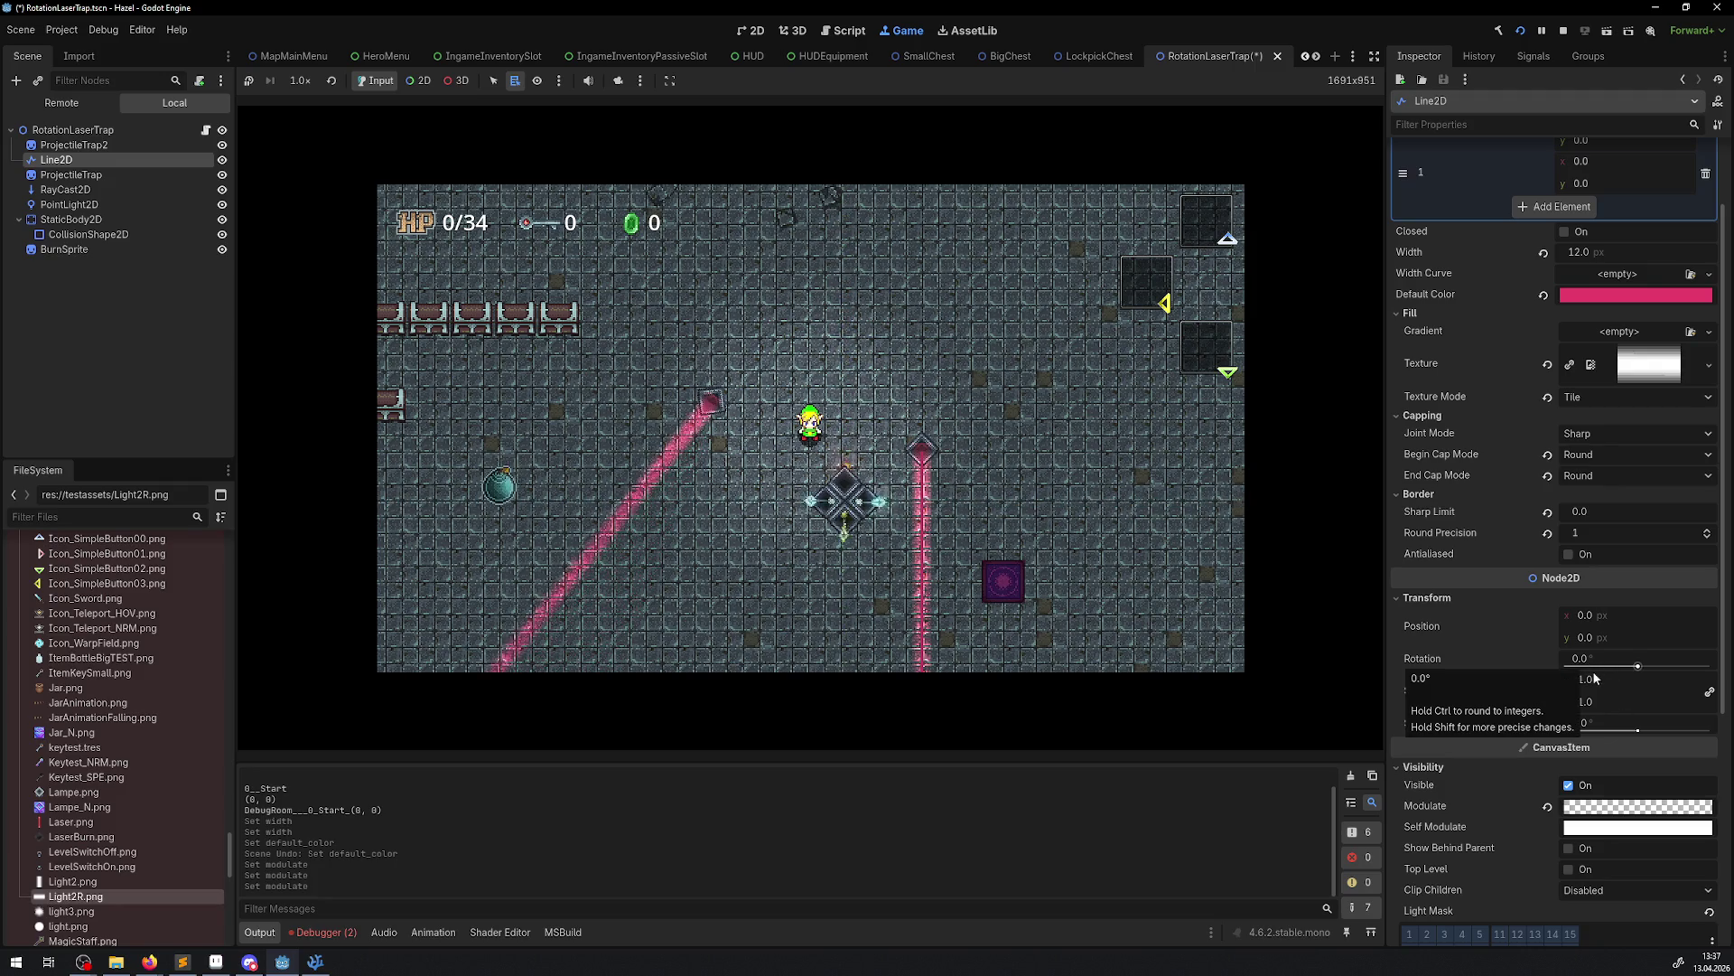
pyautogui.click(1626, 806)
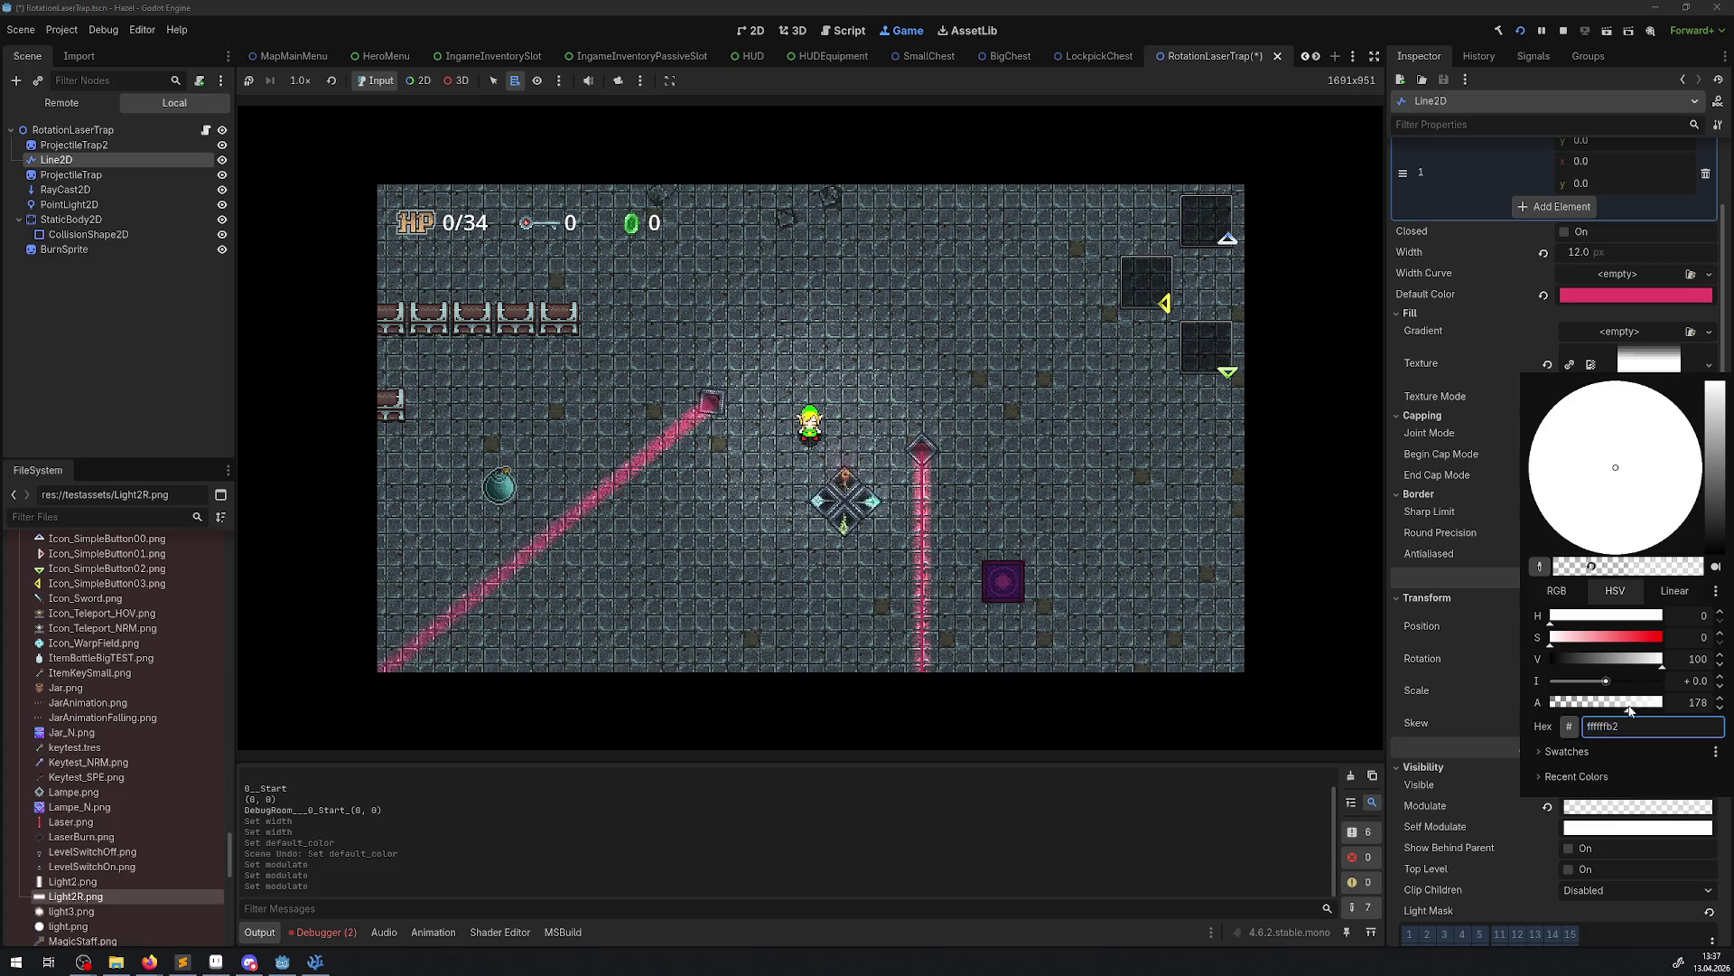
pyautogui.click(1485, 683)
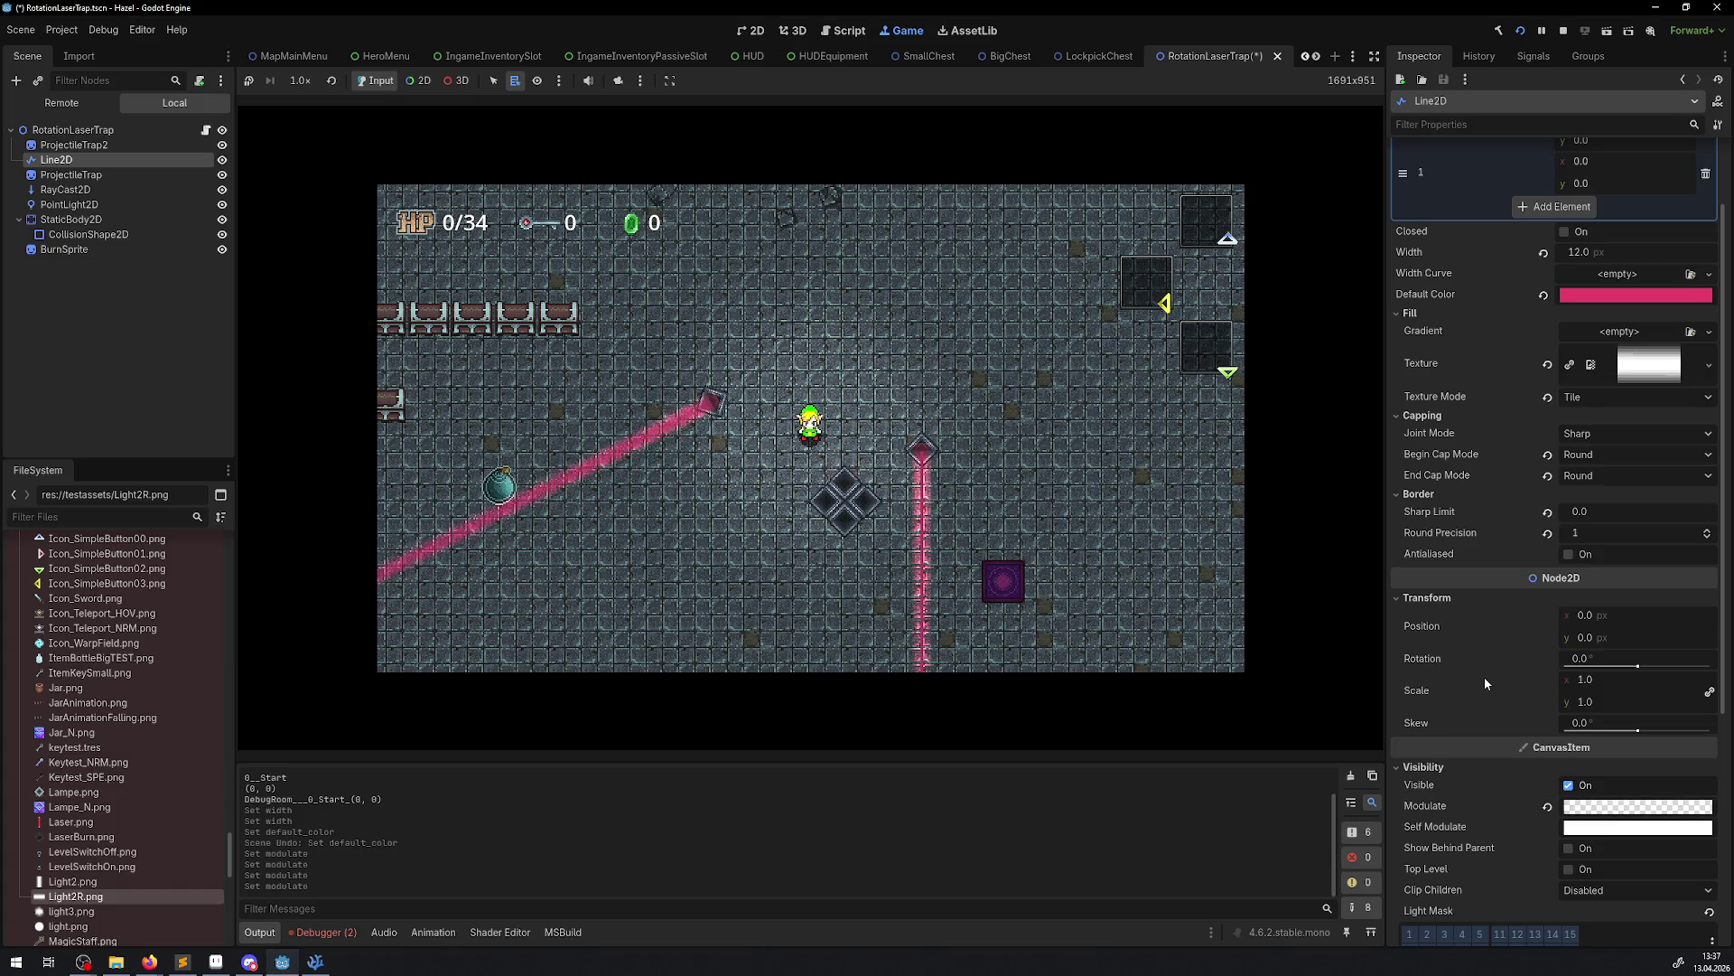
pyautogui.scroll(-5, 1483, 676)
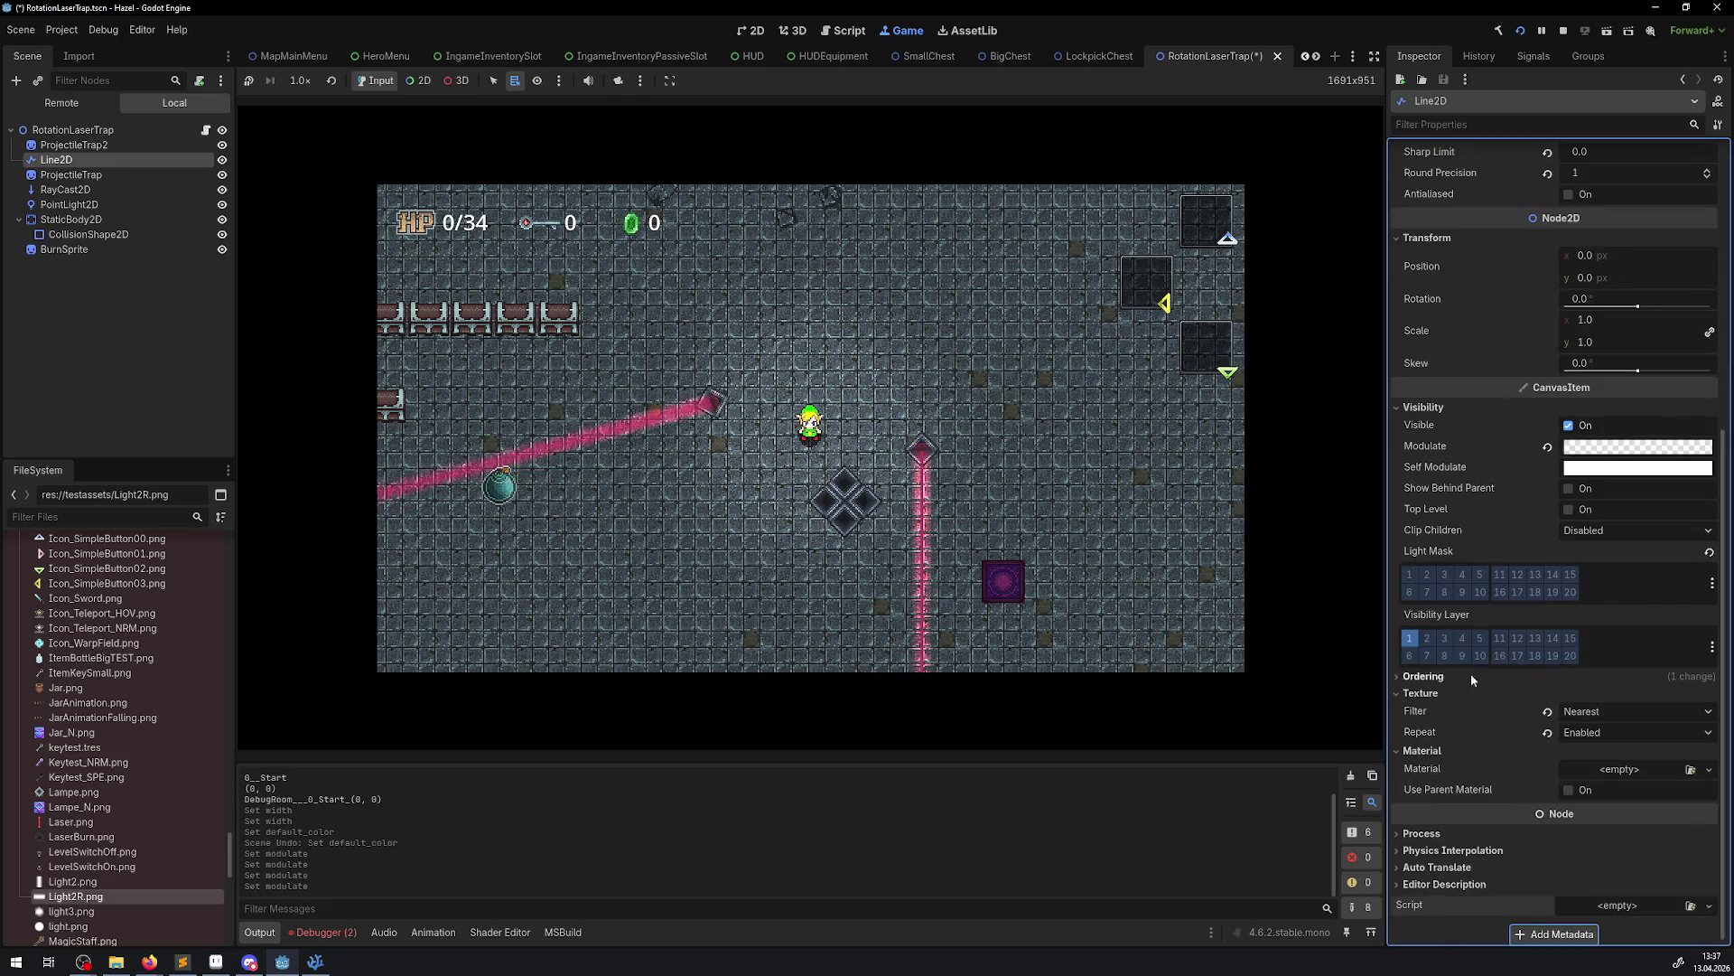
pyautogui.press('Left')
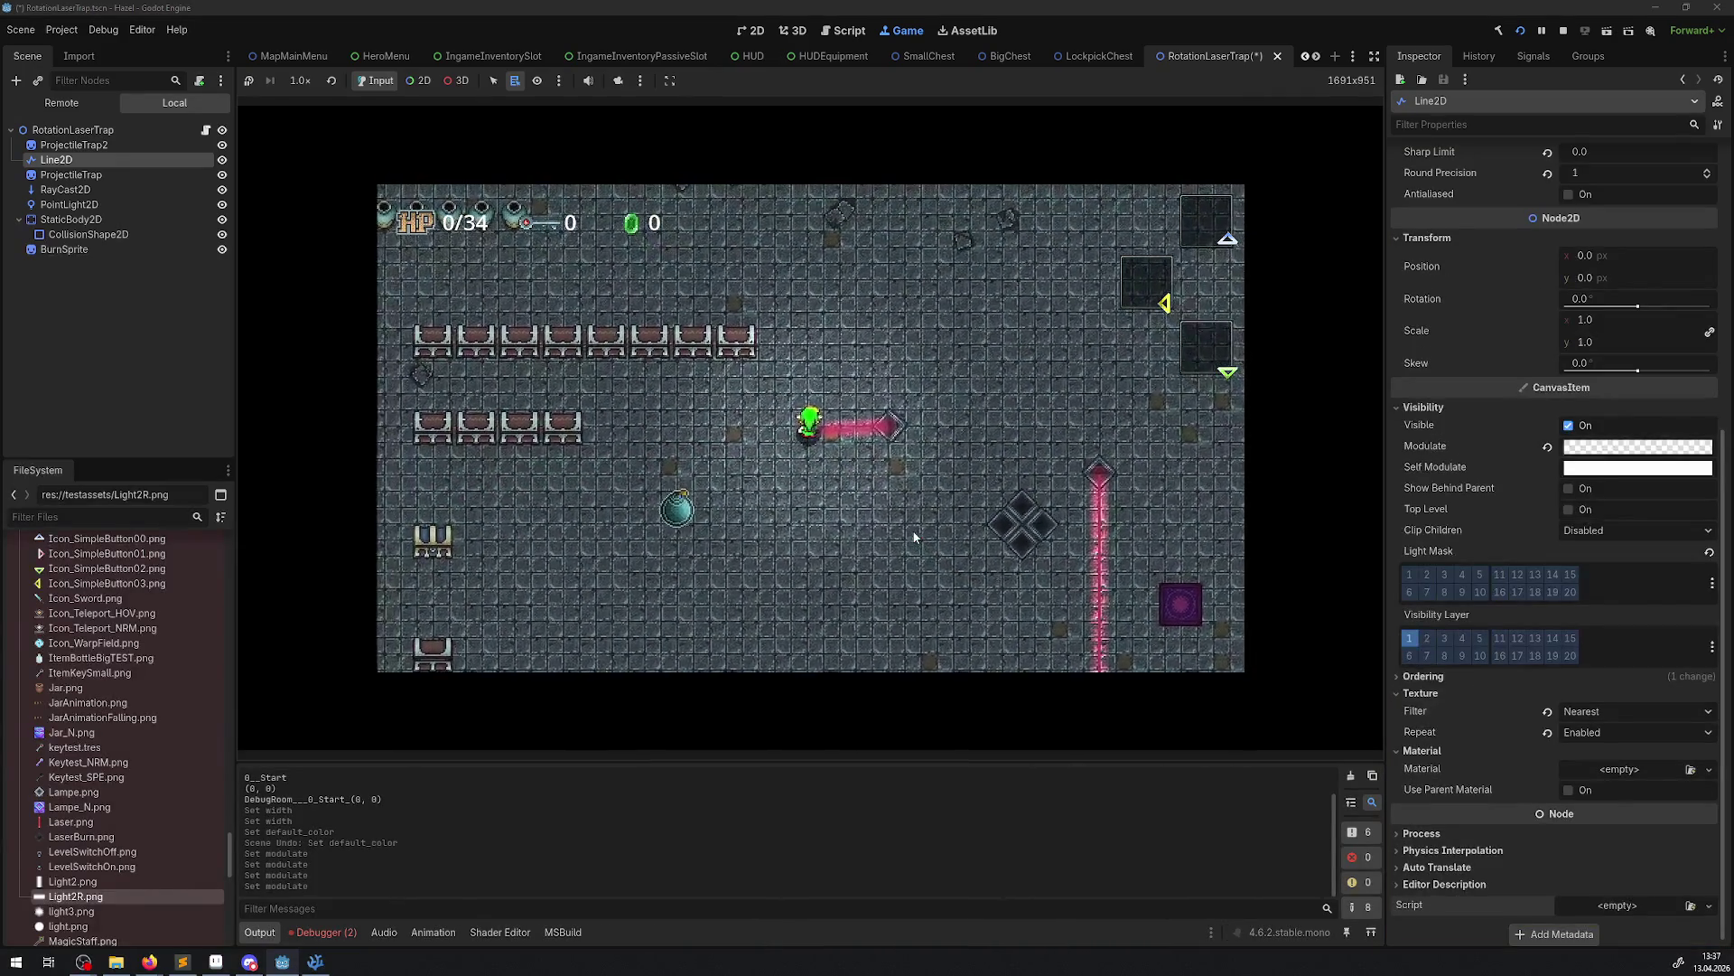
pyautogui.press('Up')
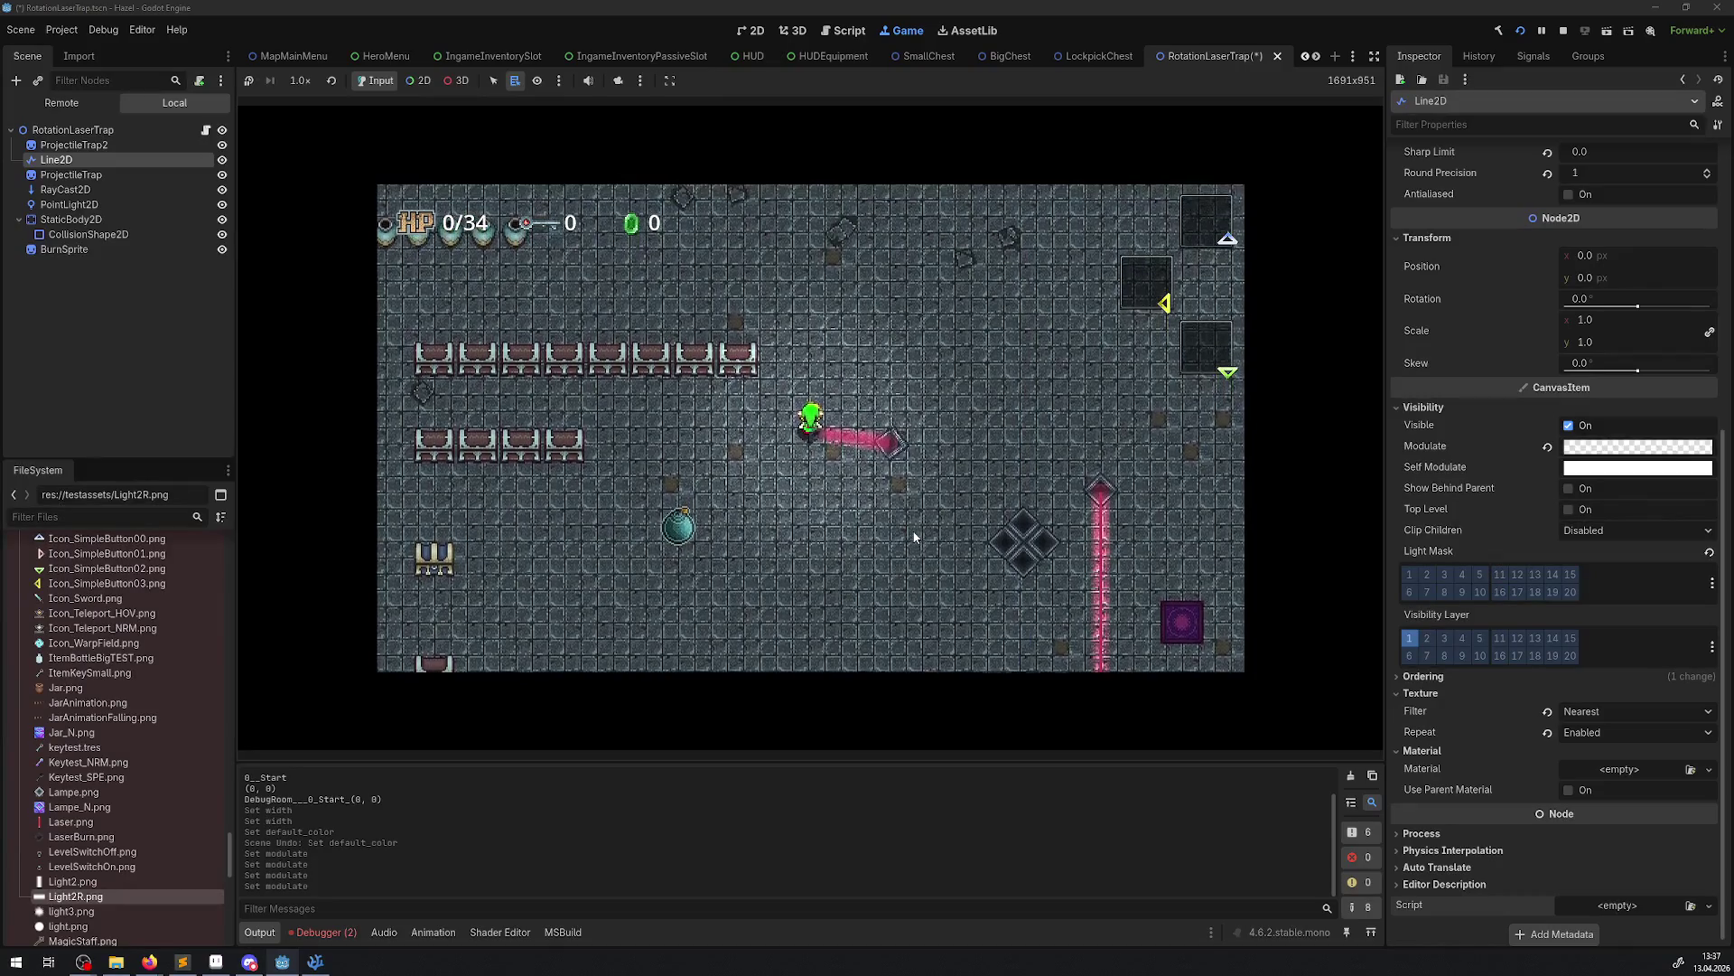
pyautogui.press('Up')
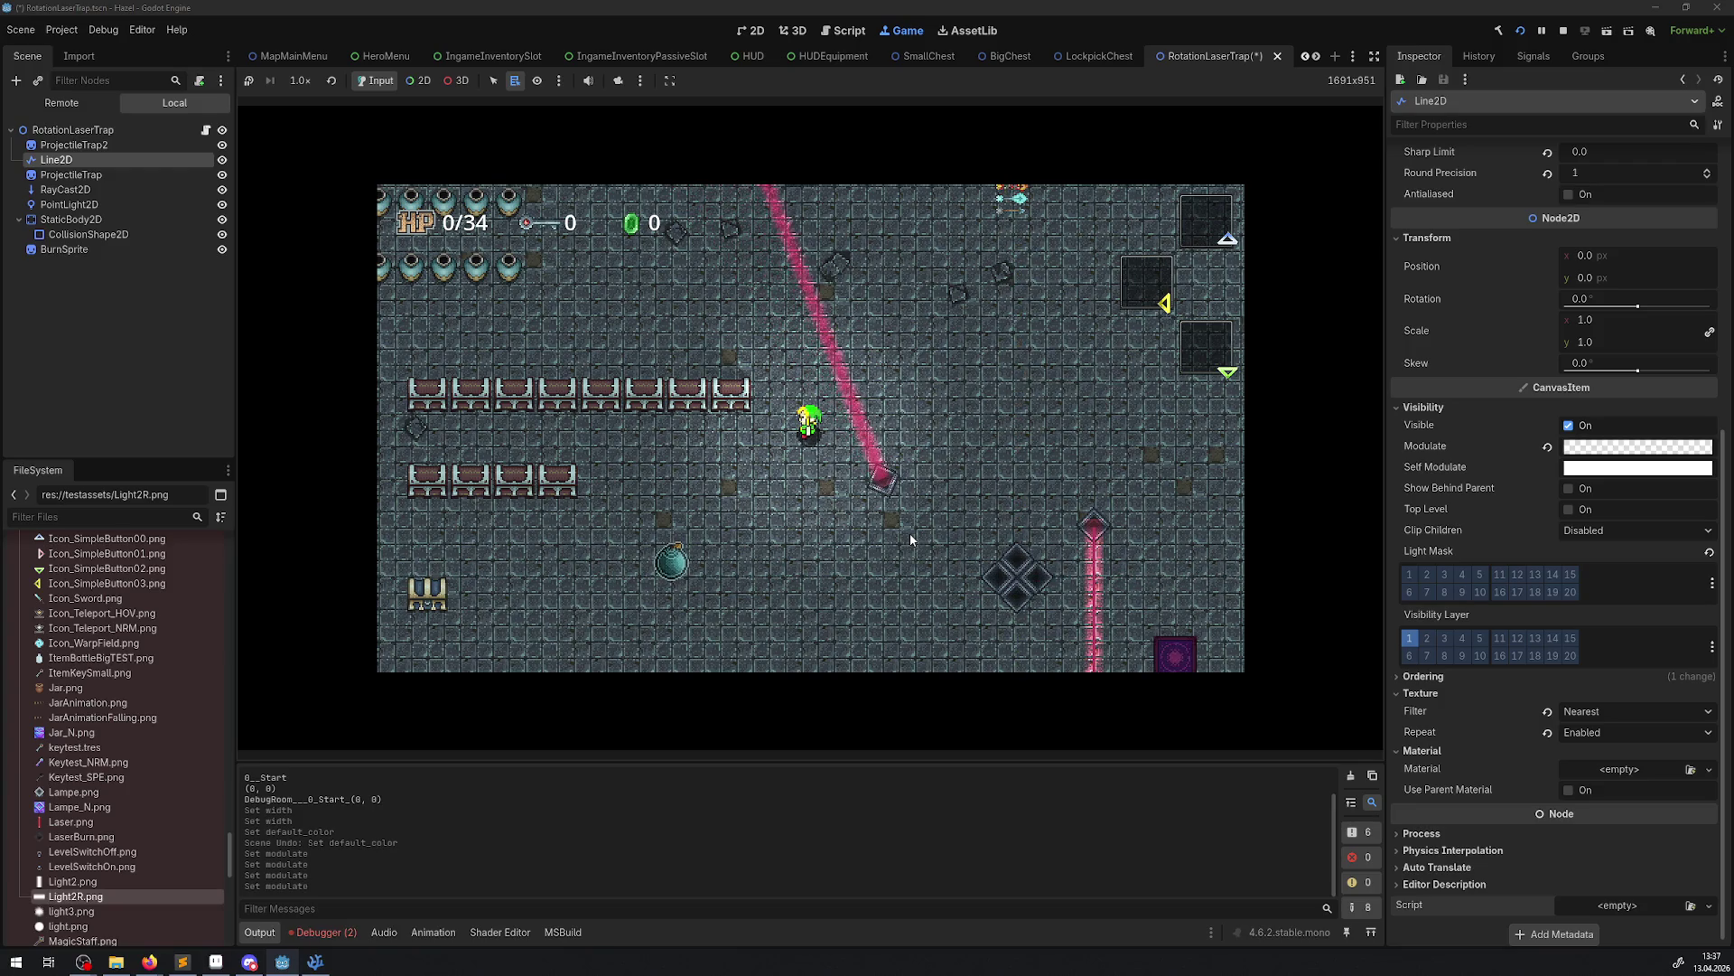
pyautogui.press('Up')
pyautogui.press('Right')
pyautogui.press('Up')
pyautogui.press('Right')
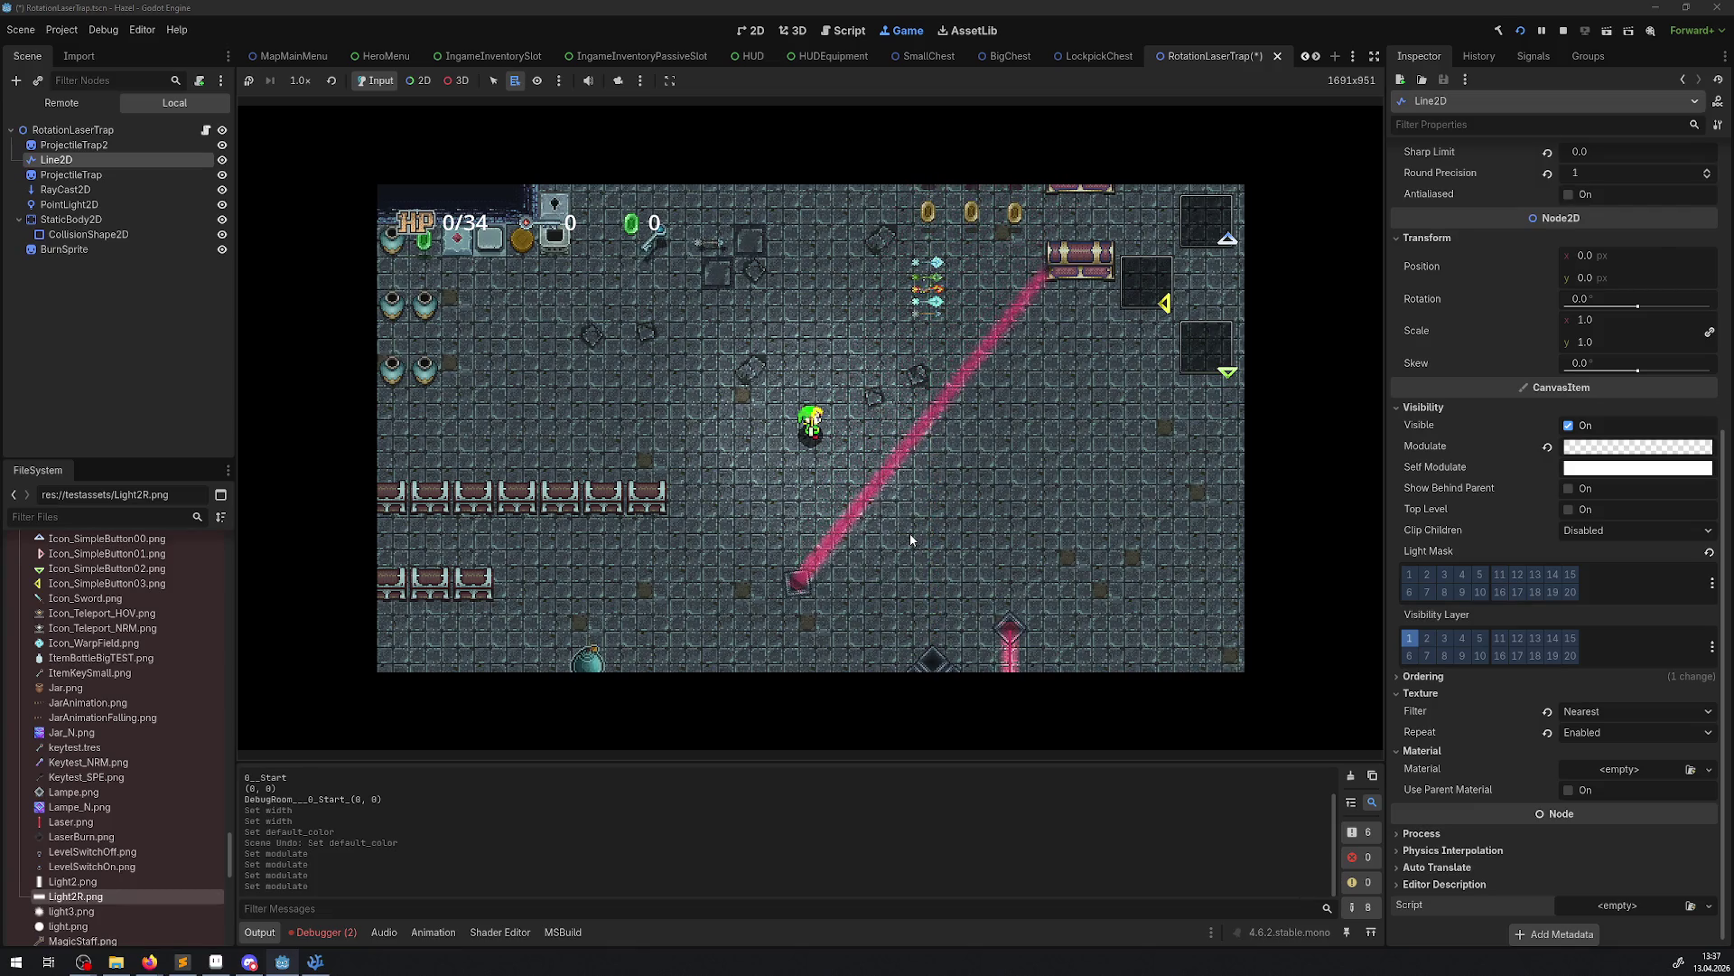
pyautogui.press('Right')
pyautogui.press('Right')
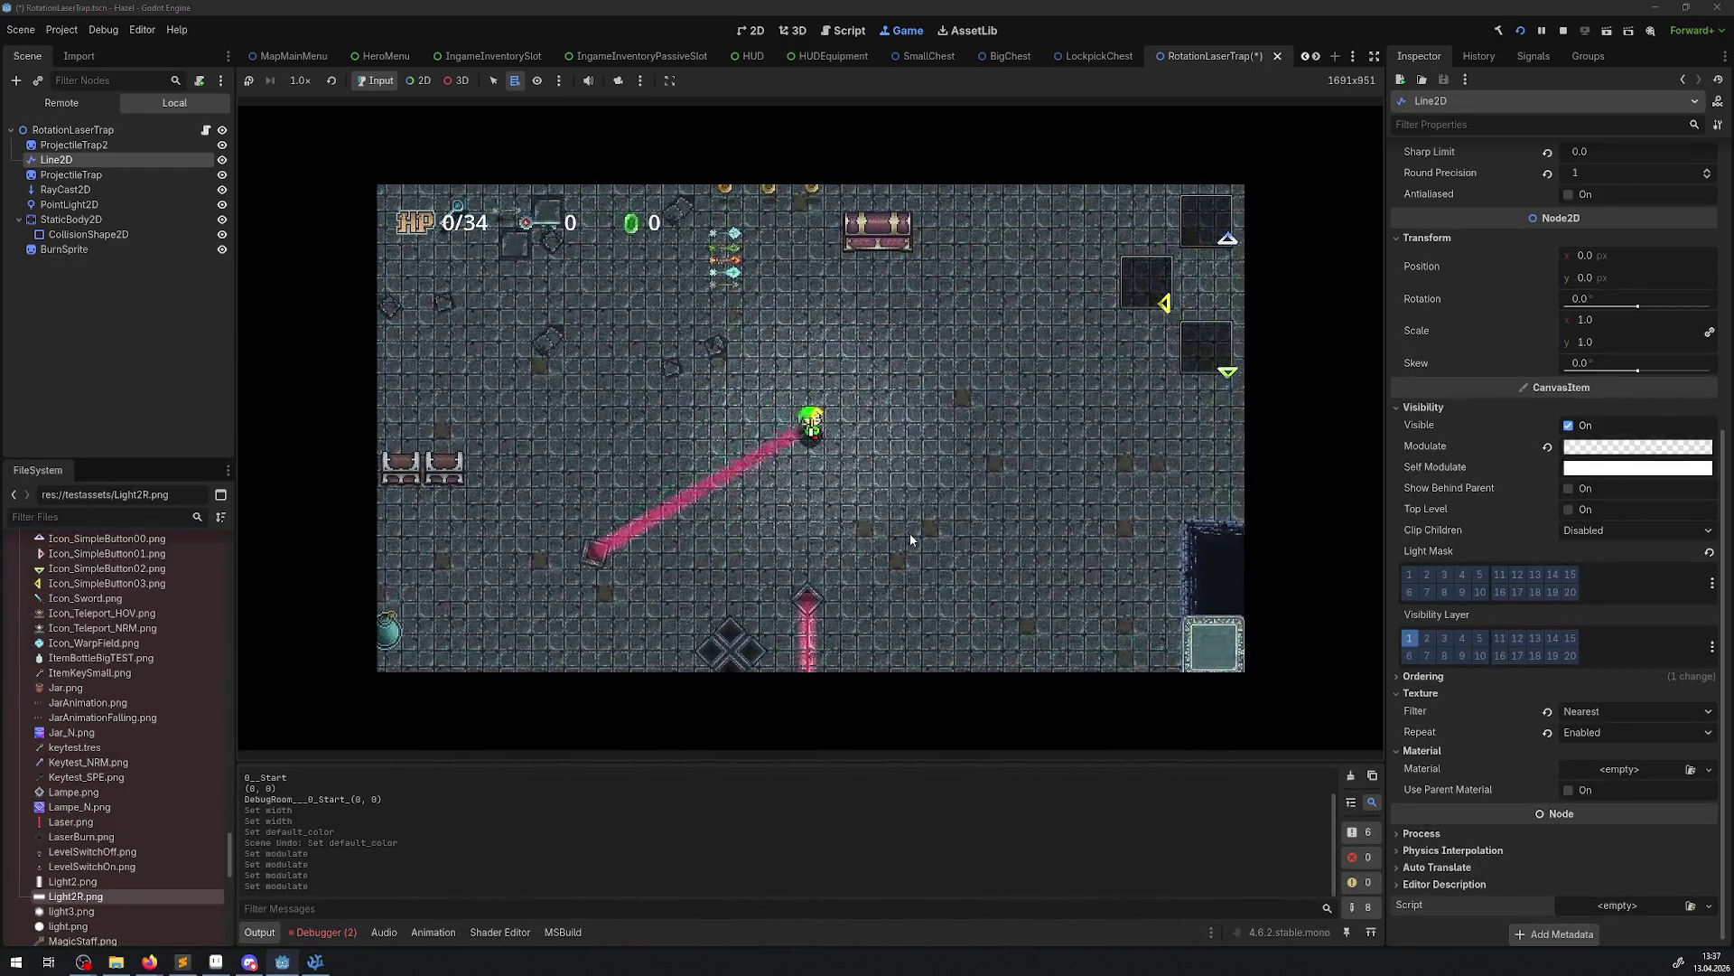
pyautogui.press('Down')
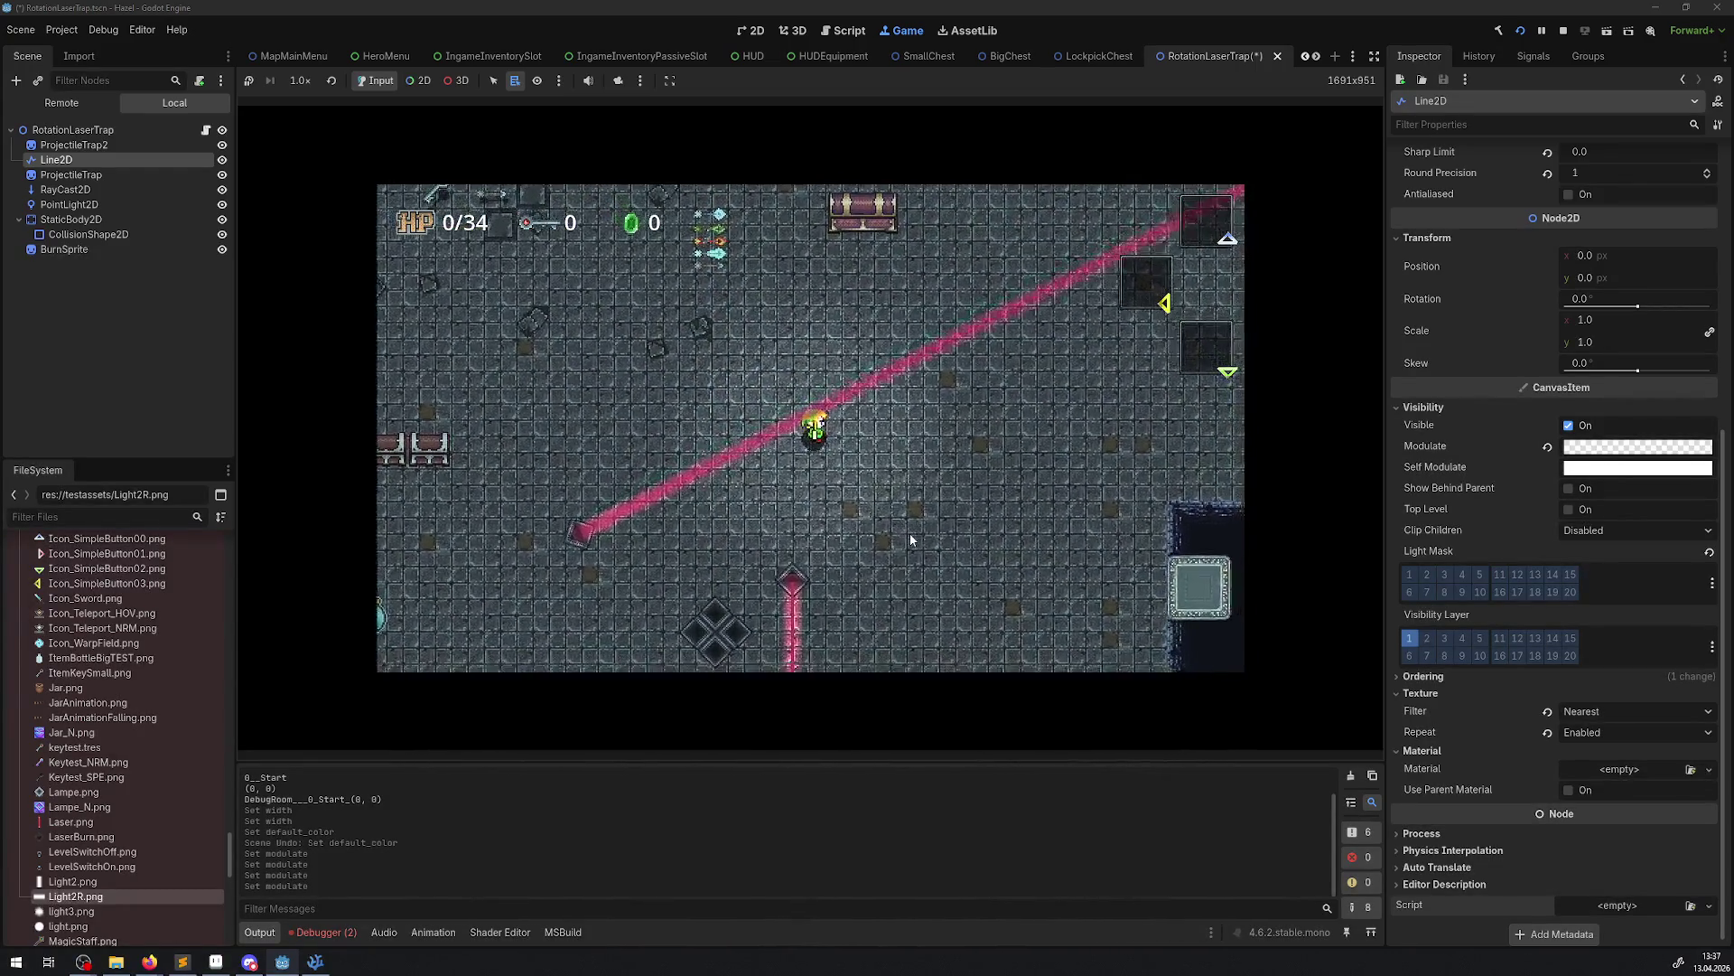
pyautogui.press('Down')
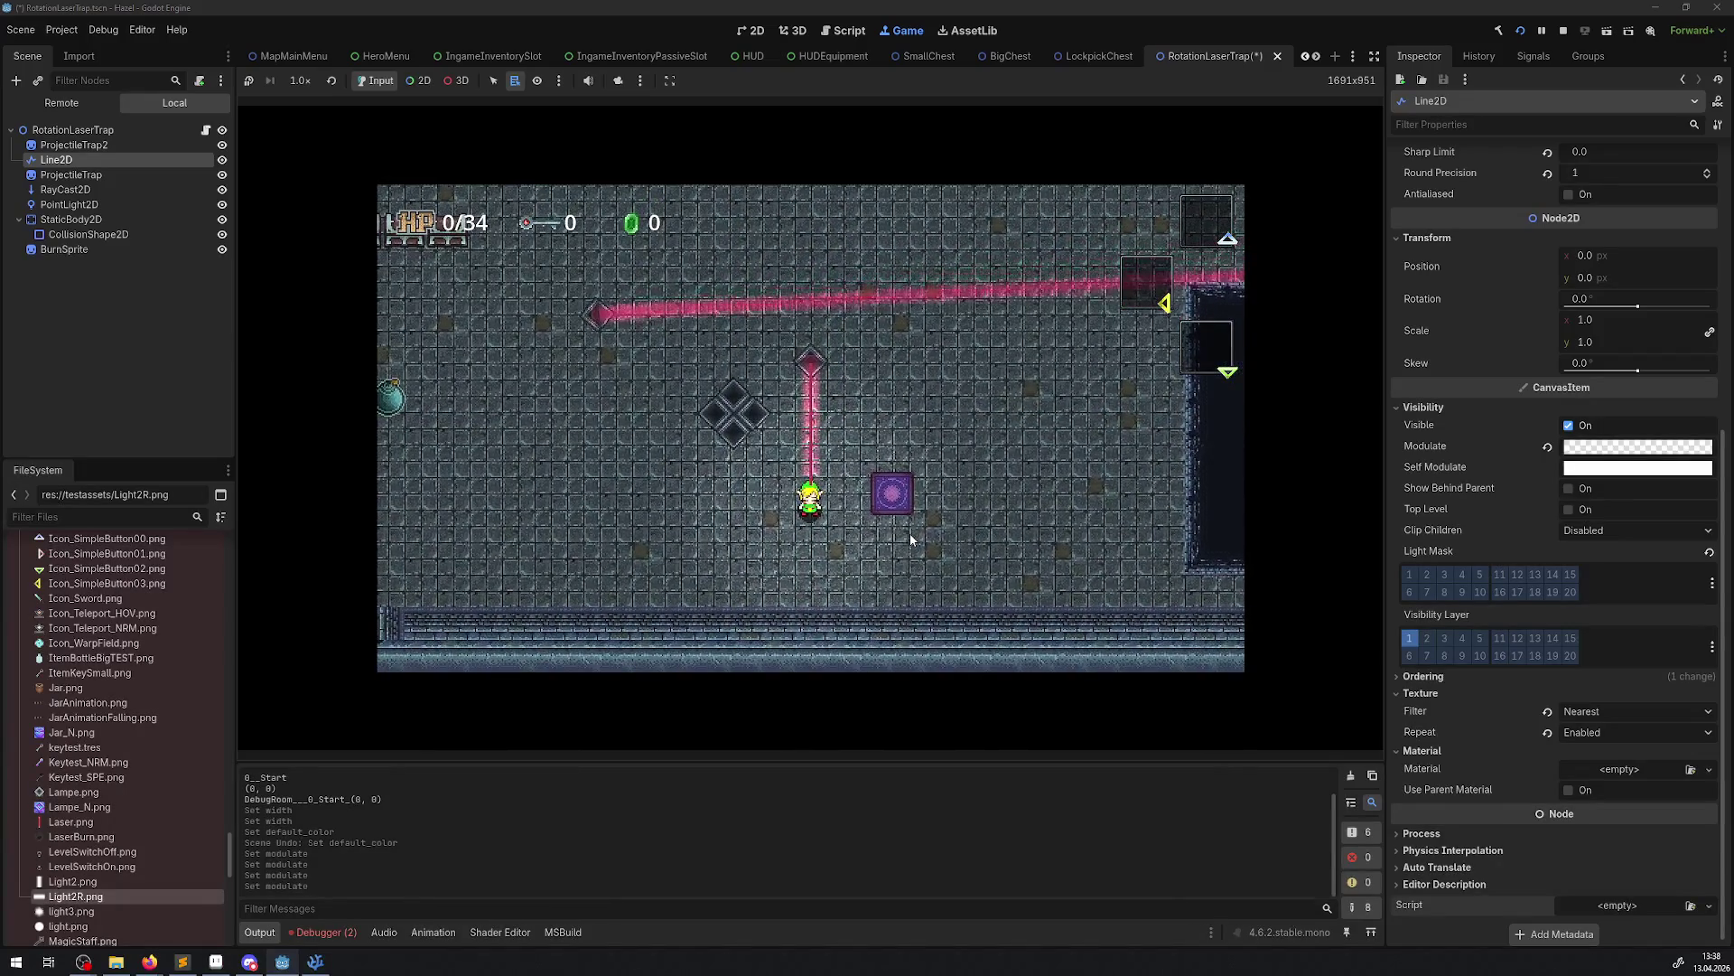
# Set the laser Line2D width to 8 px
pyautogui.scroll(5, 1620, 339)
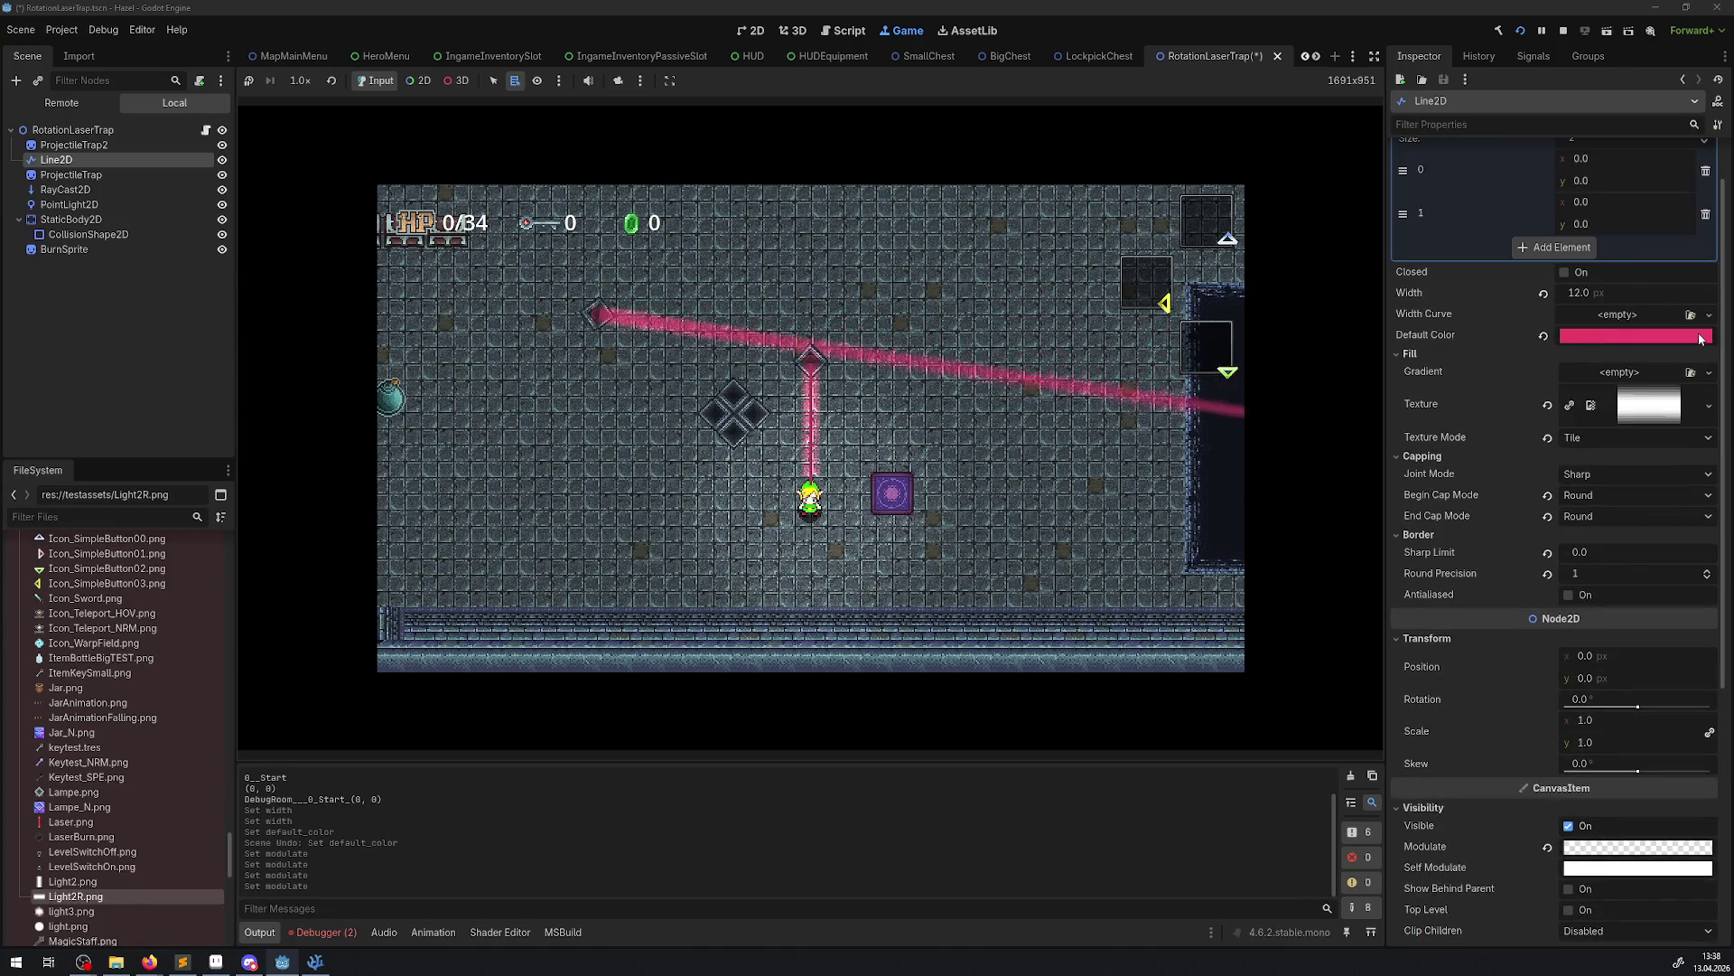
pyautogui.moveTo(1580, 293); pyautogui.dragTo(1526, 292)
pyautogui.click(1597, 292)
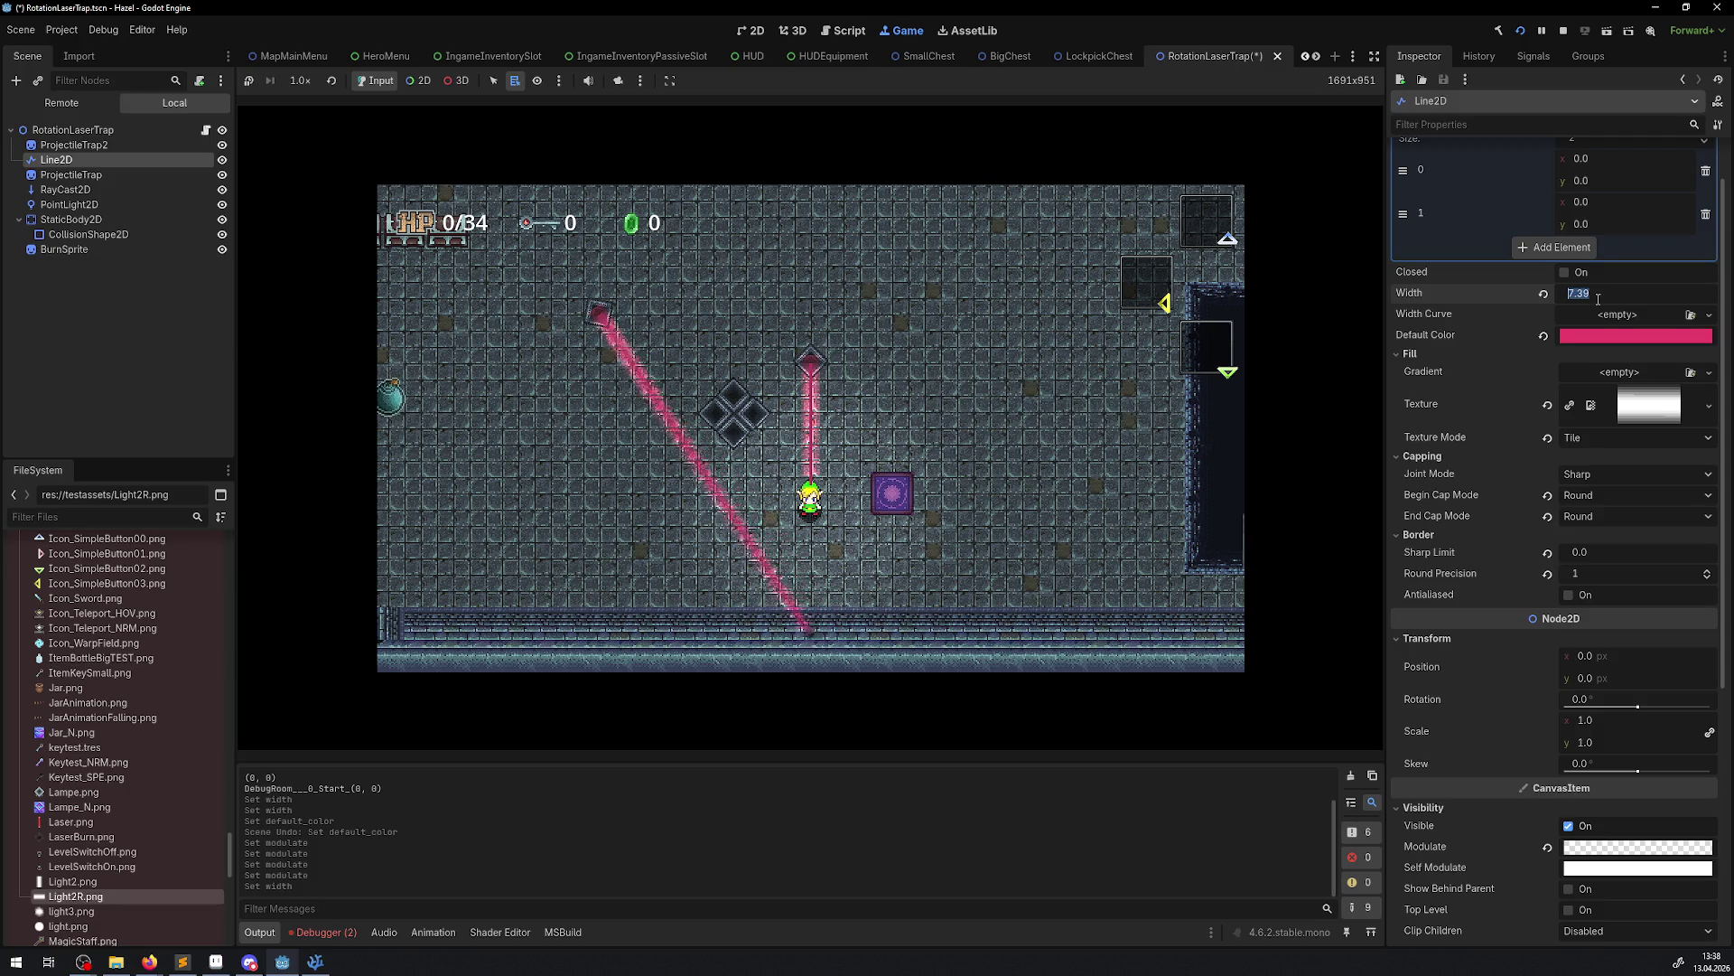
pyautogui.write('8')
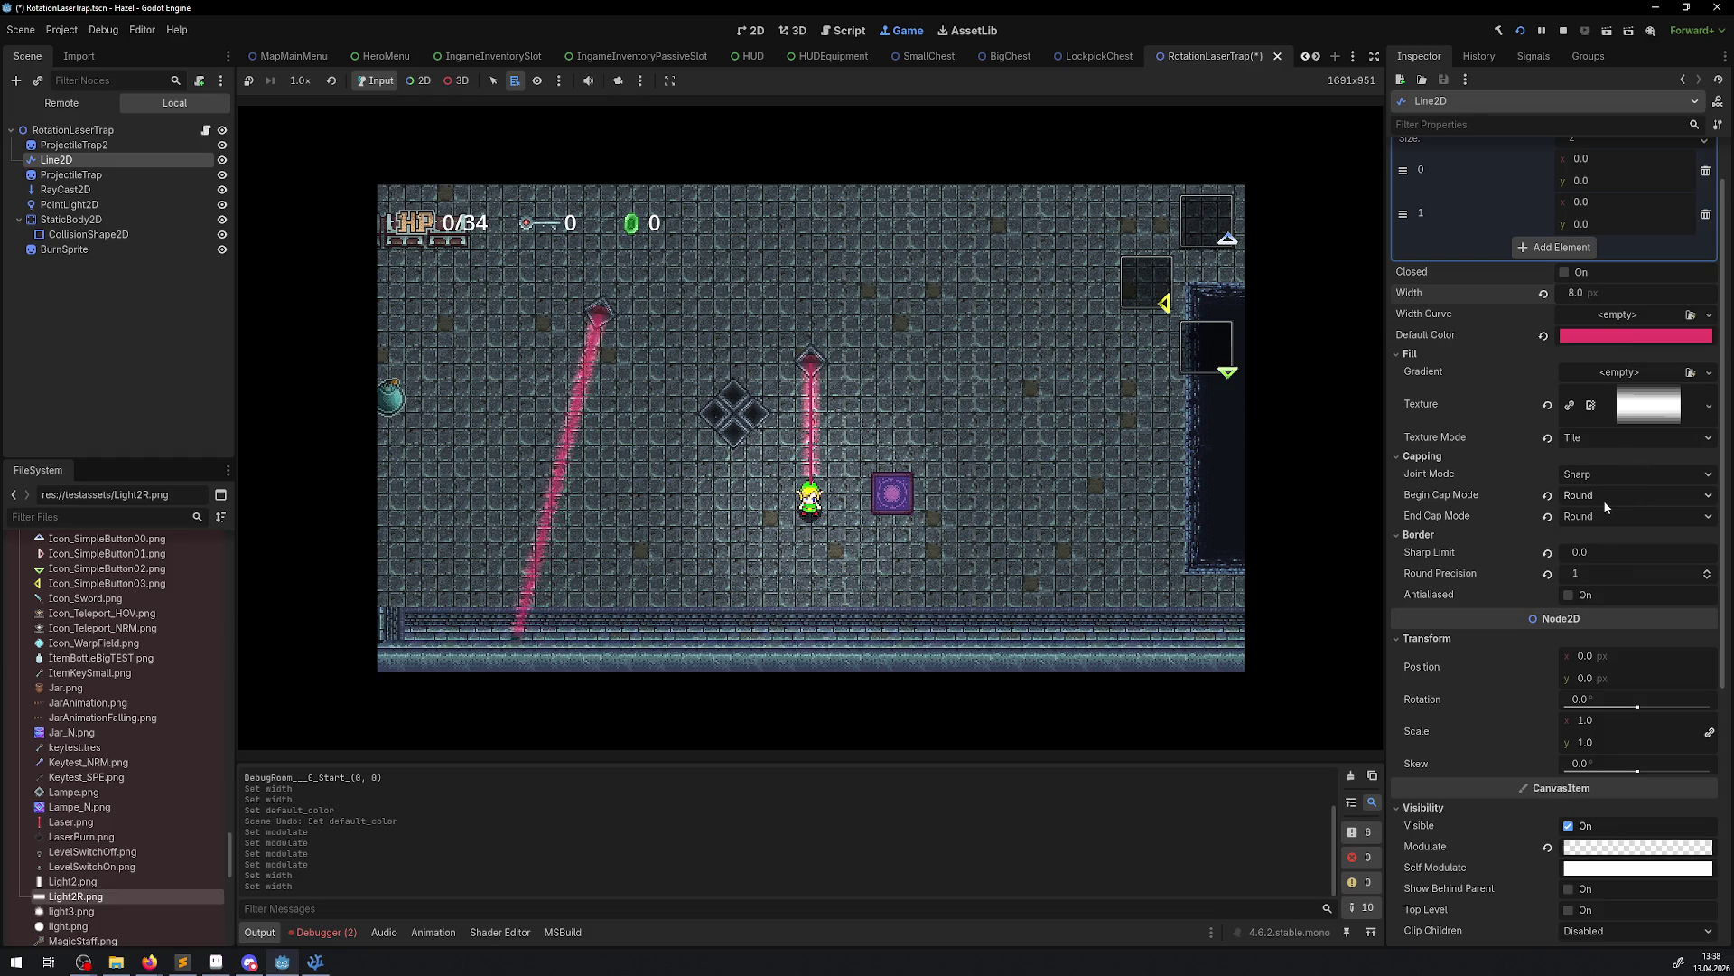
# Test raising the sharp limit, then set it back to 0.0
pyautogui.moveTo(1586, 551)
pyautogui.mouseDown()
pyautogui.moveTo(1616, 551)
pyautogui.moveTo(1586, 571)
pyautogui.moveTo(1563, 538)
pyautogui.mouseUp()
pyautogui.click(1590, 551)
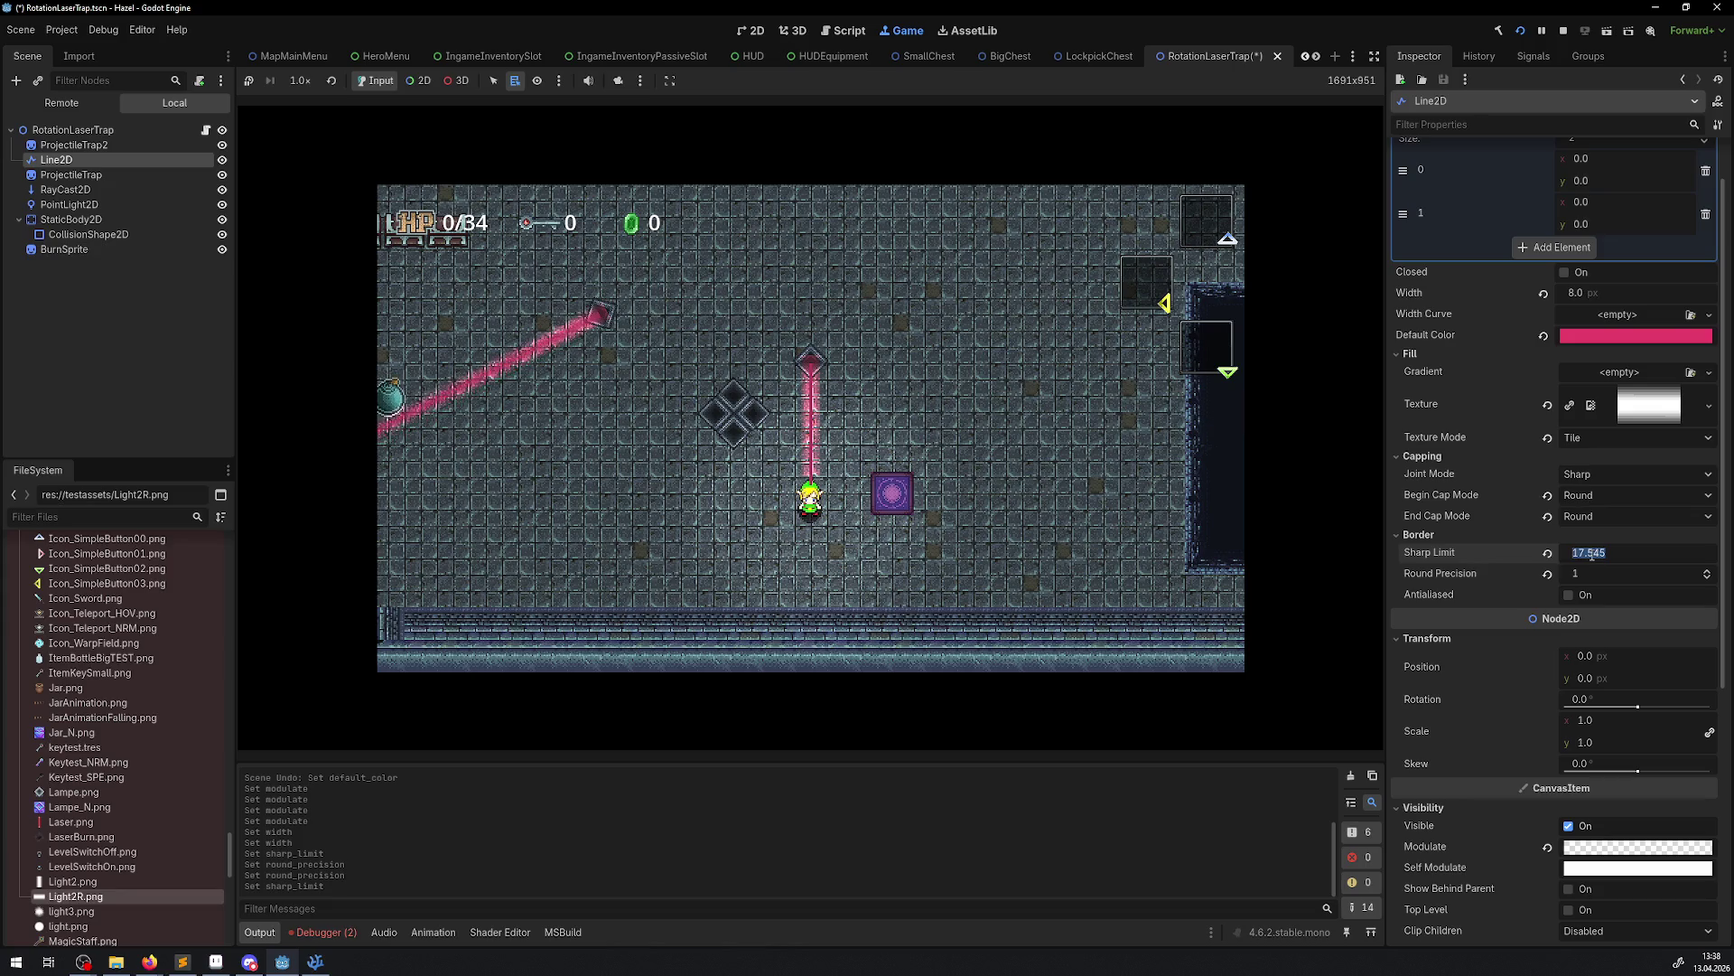
pyautogui.write('0')
pyautogui.press('Return')
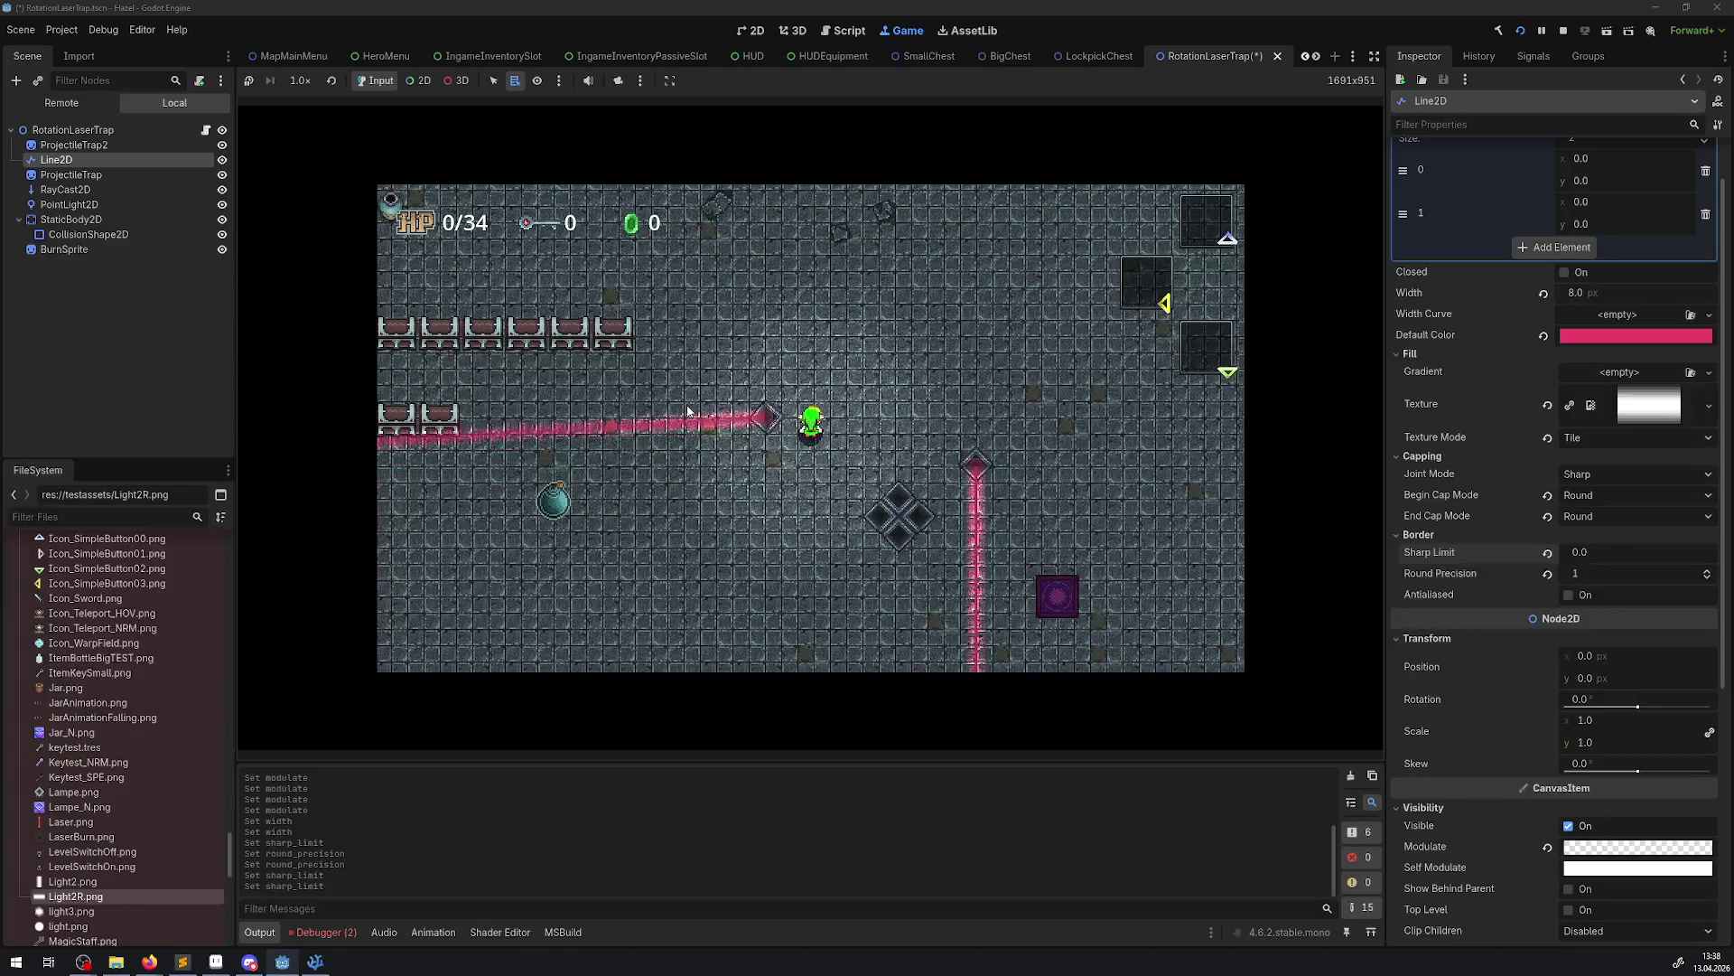
# Playtest the level, walking the player around to pick up the key
pyautogui.press('Up')
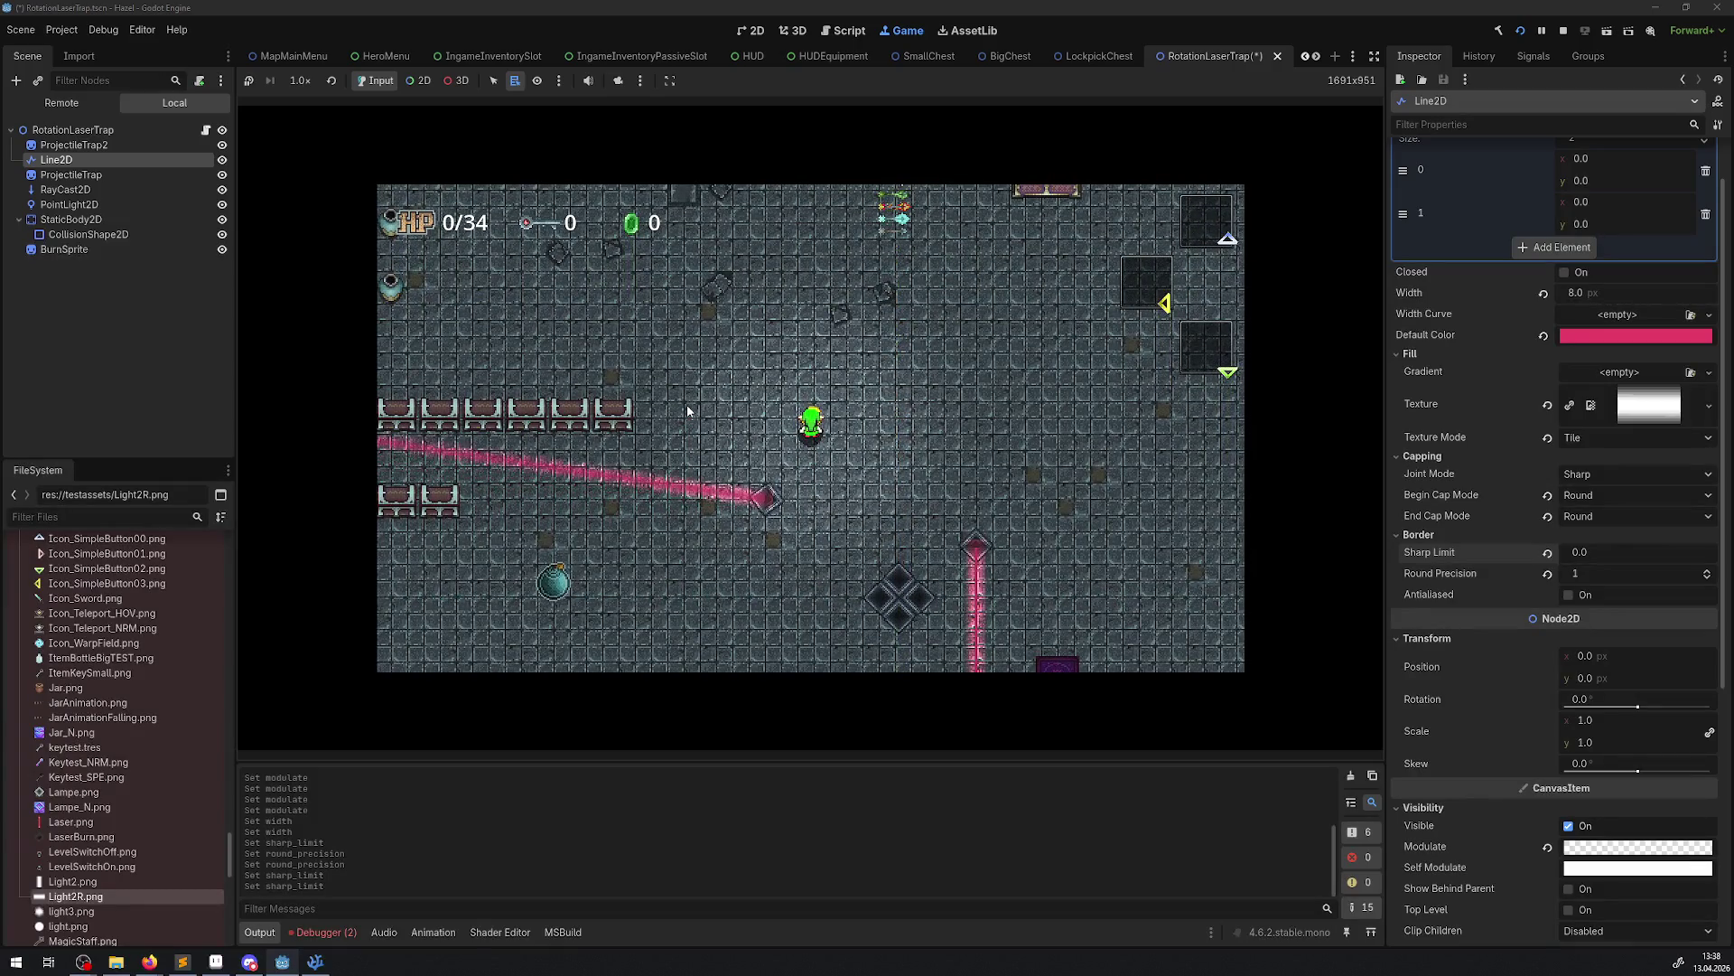
pyautogui.press('Up')
pyautogui.press('Left')
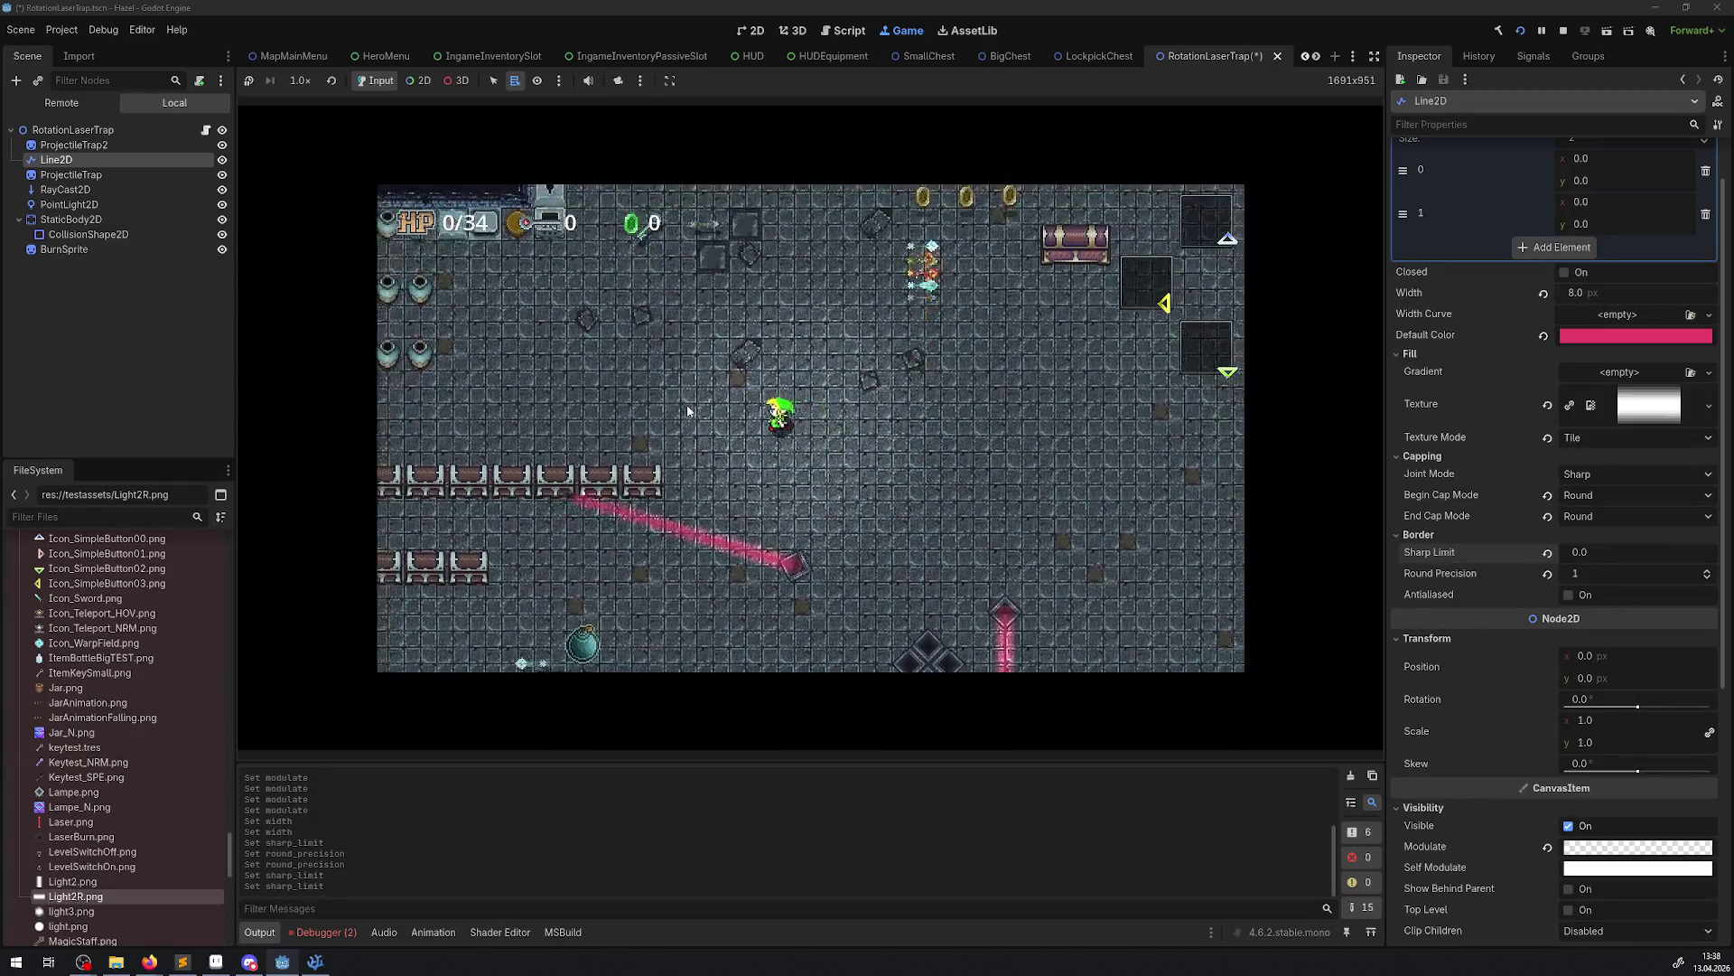
pyautogui.press('Left')
pyautogui.press('Up')
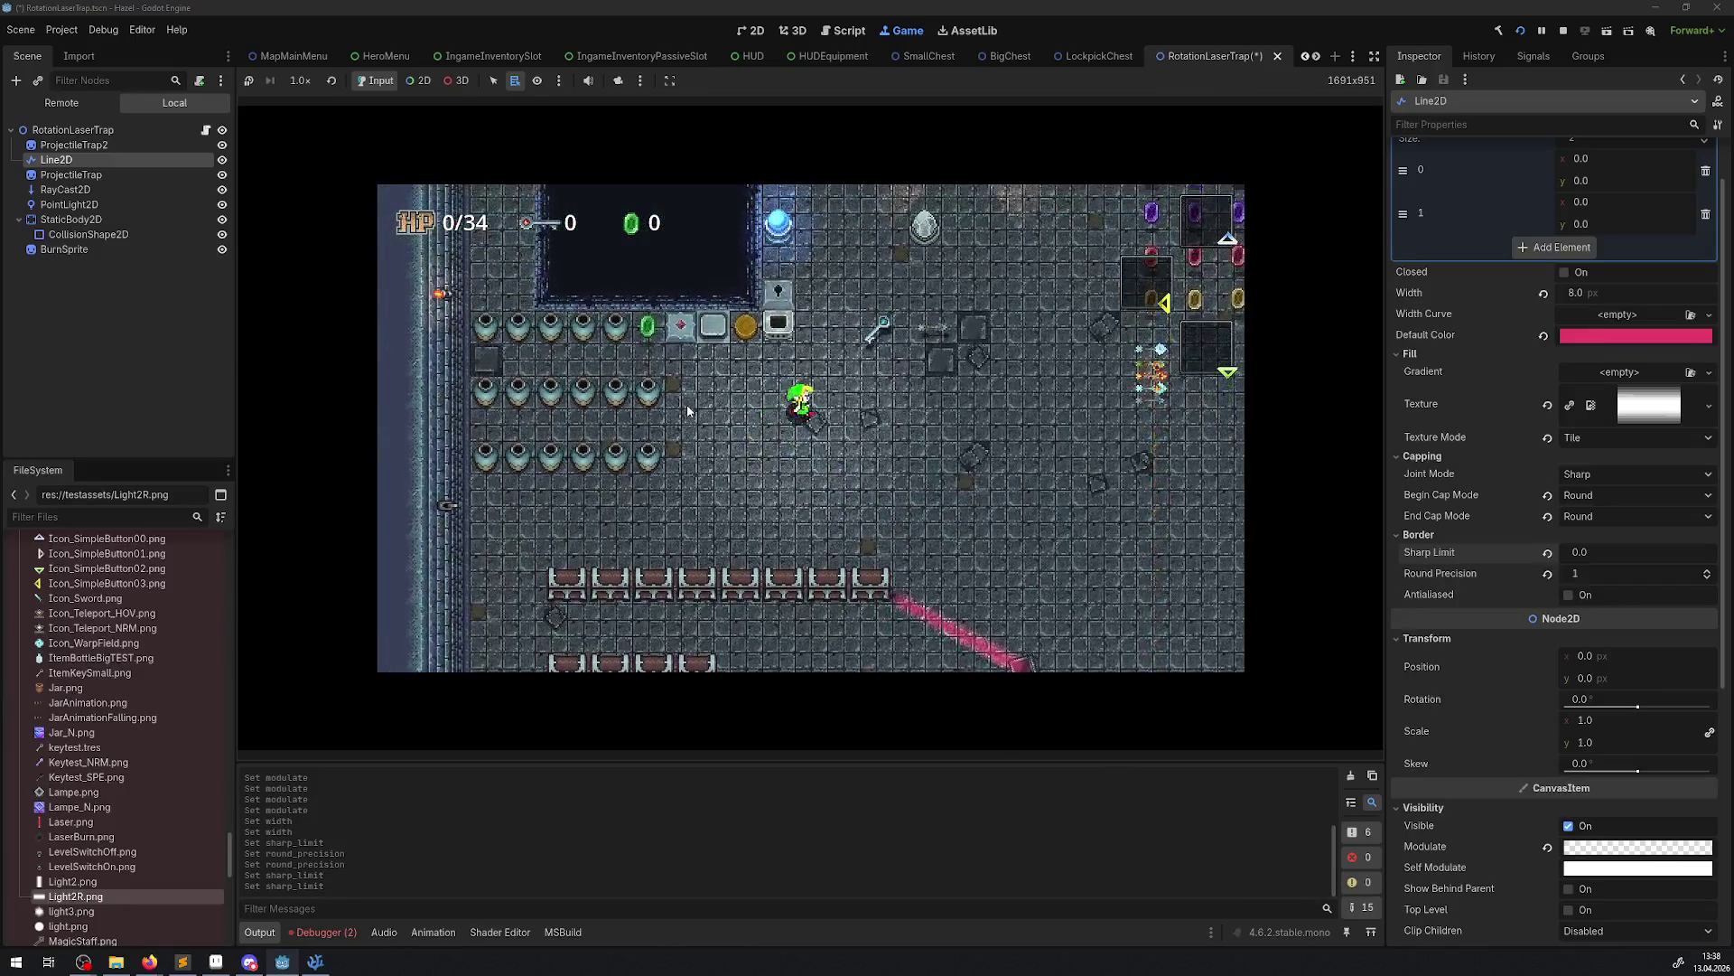
pyautogui.press('Up')
pyautogui.press('Right')
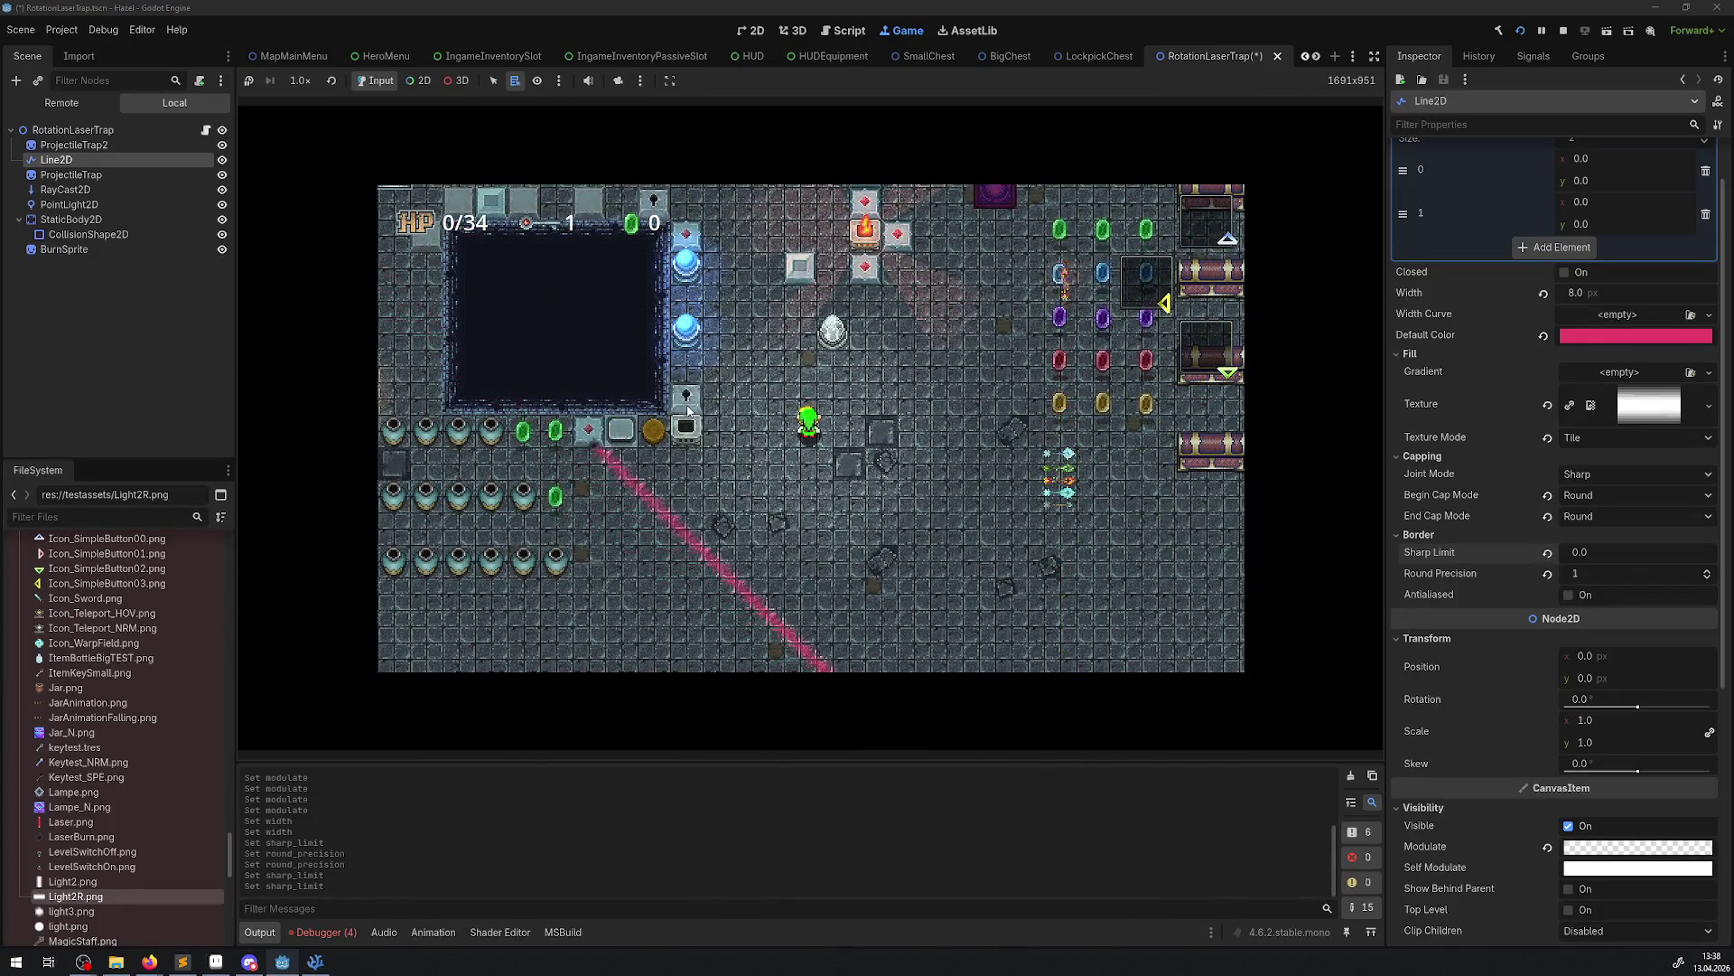
pyautogui.press('Up')
pyautogui.press('Right')
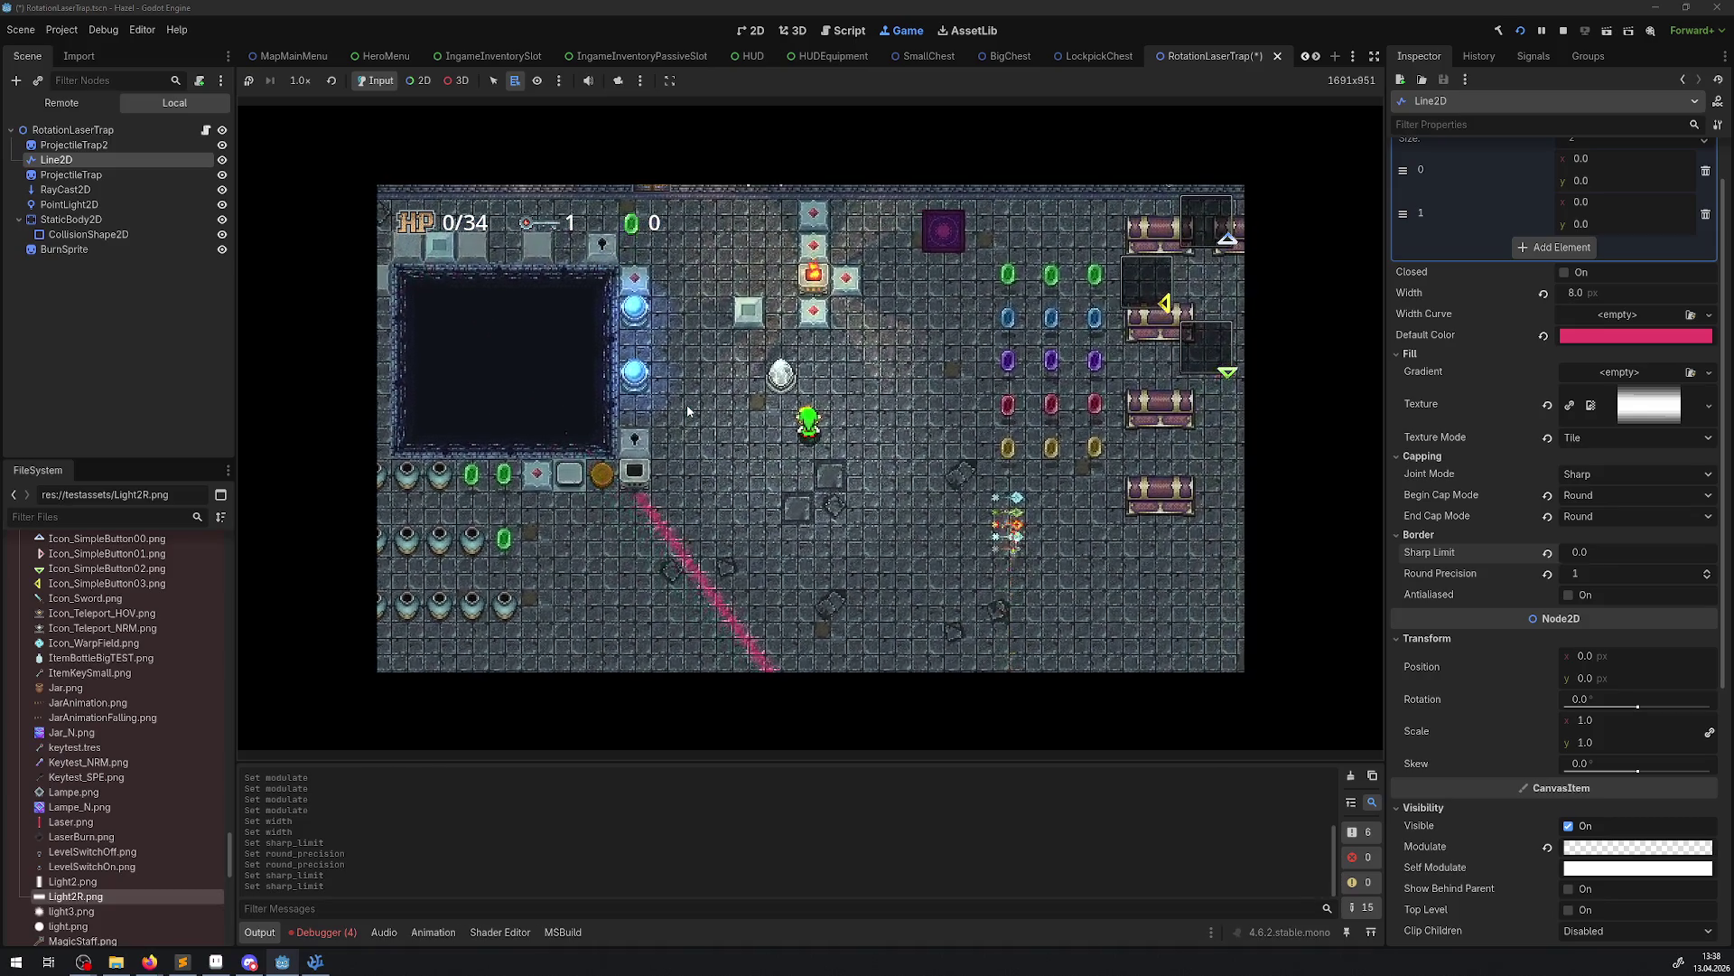
pyautogui.press('Right')
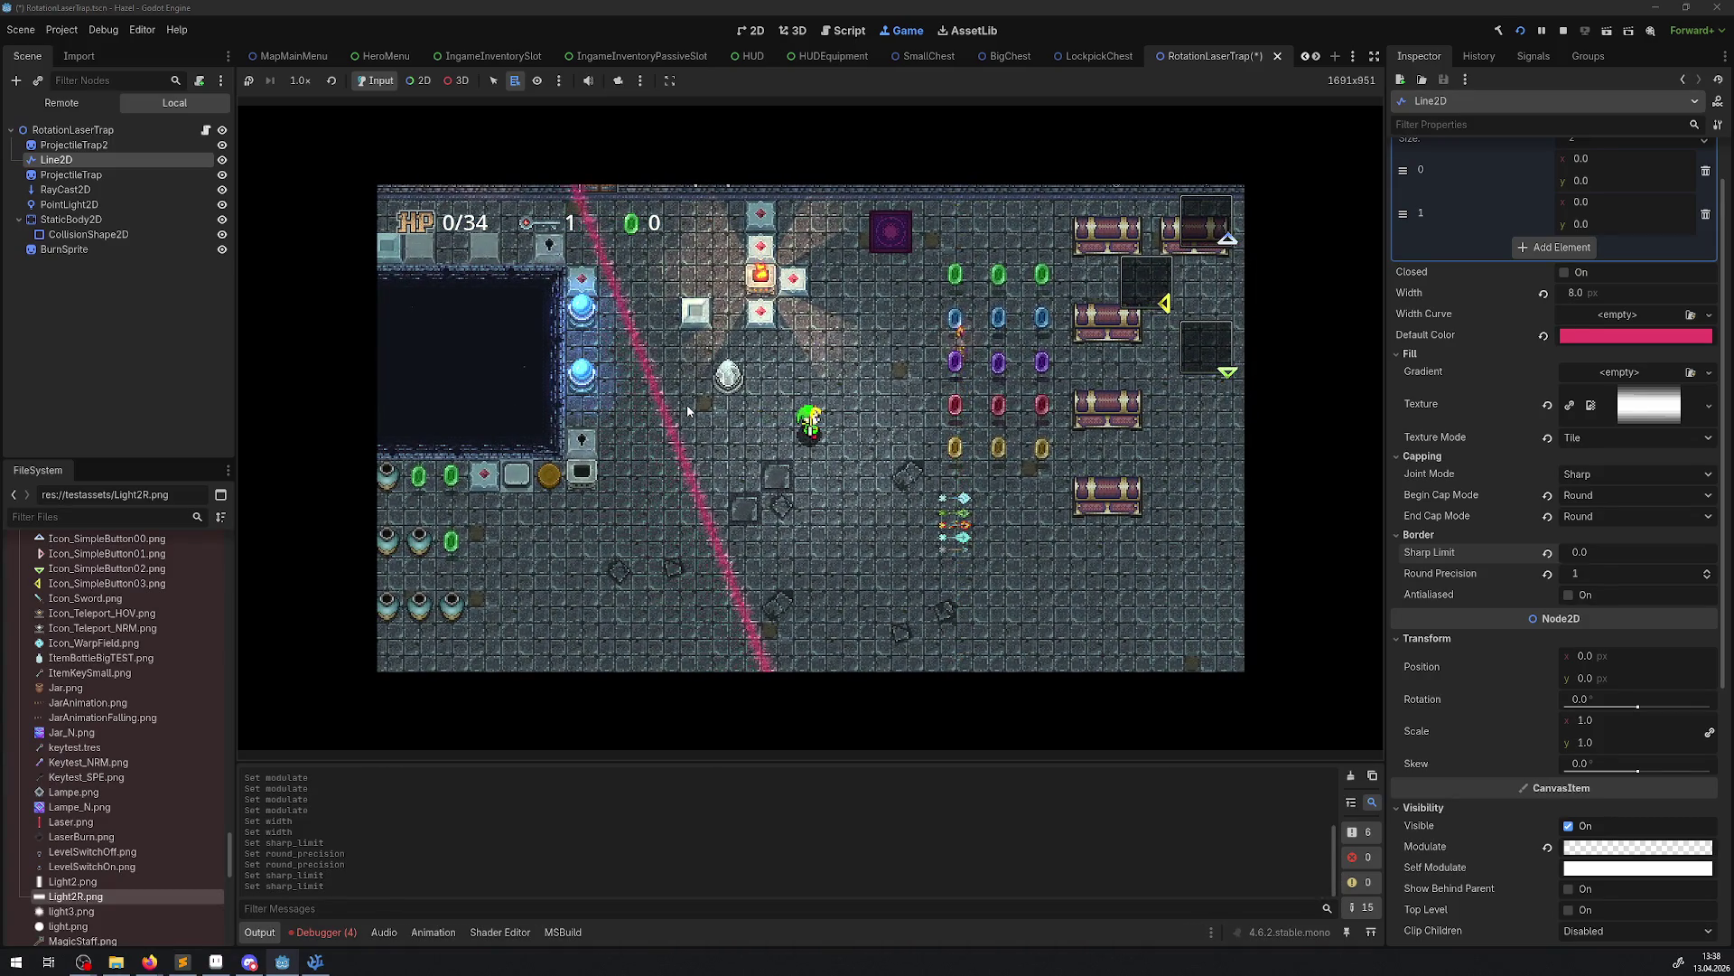
pyautogui.press('Left')
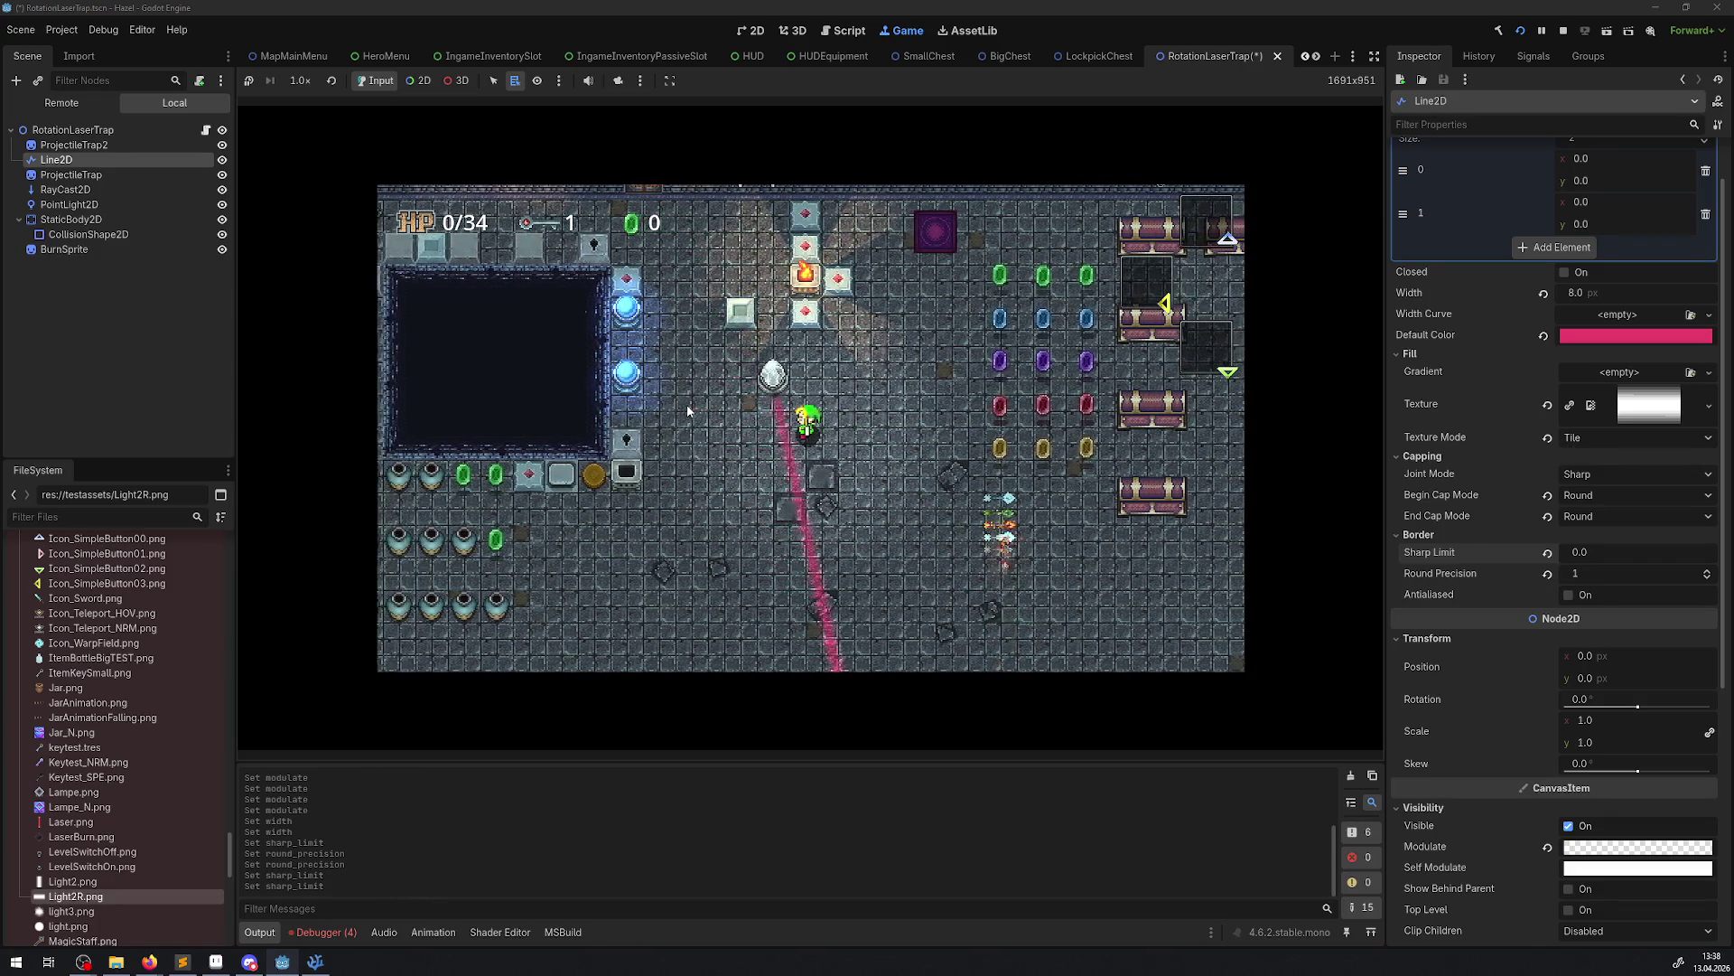
pyautogui.press('Left')
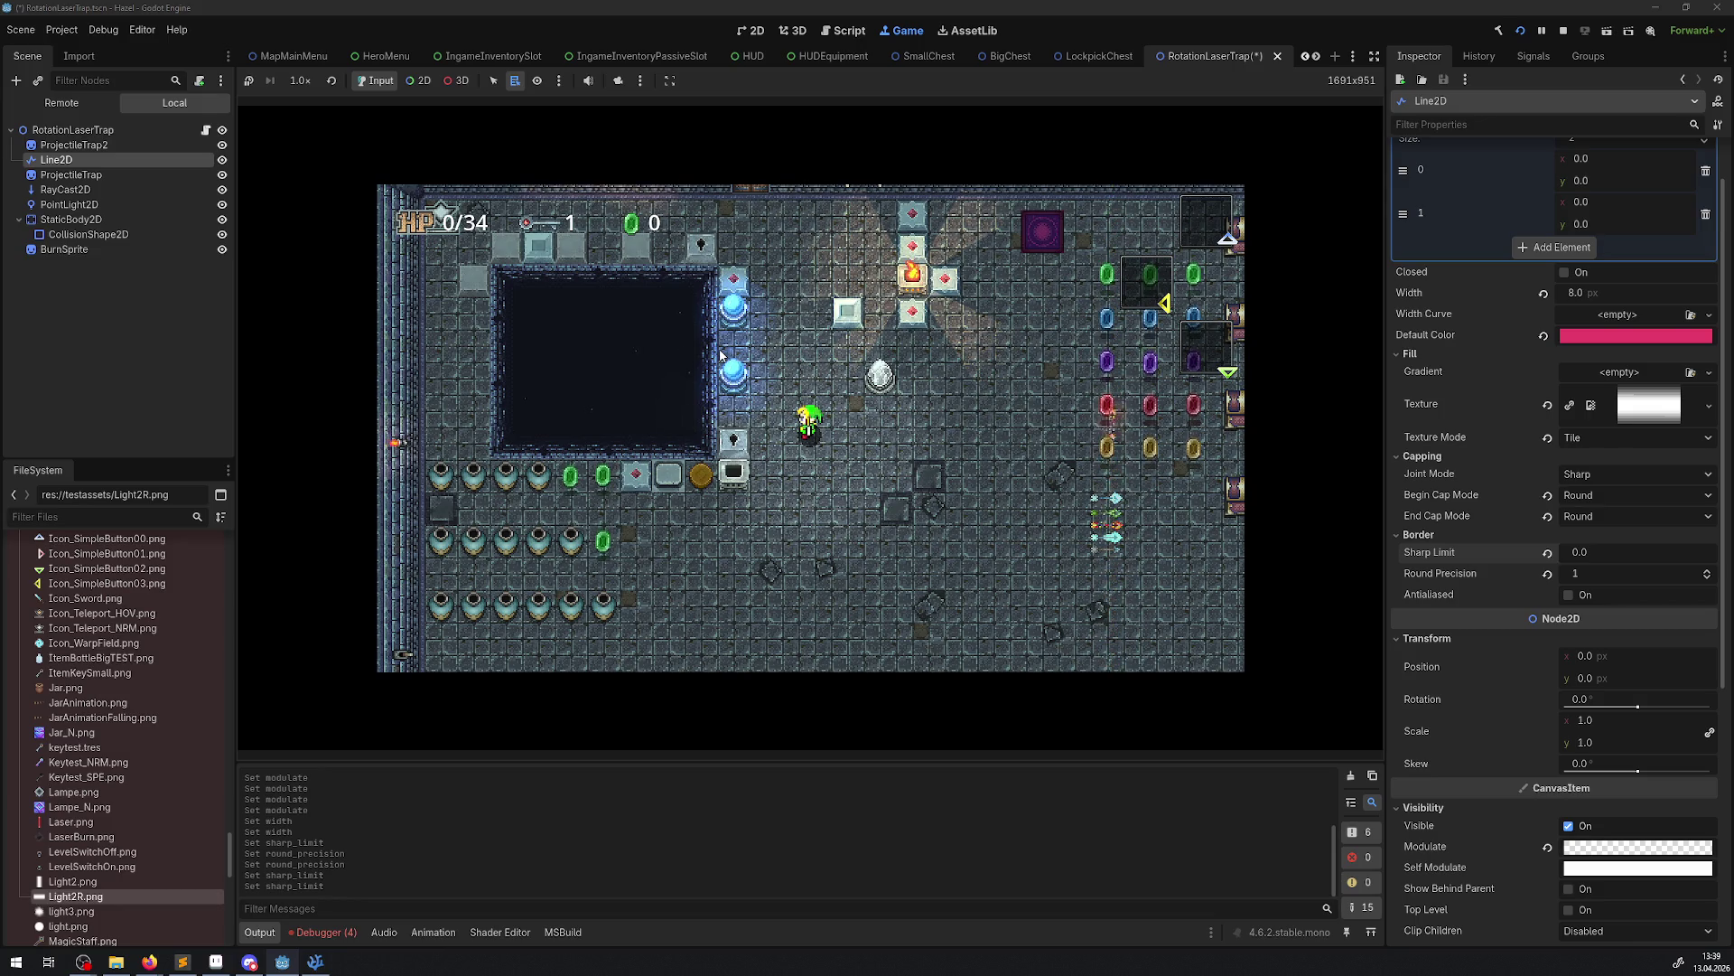
pyautogui.press('Down')
pyautogui.press('Down')
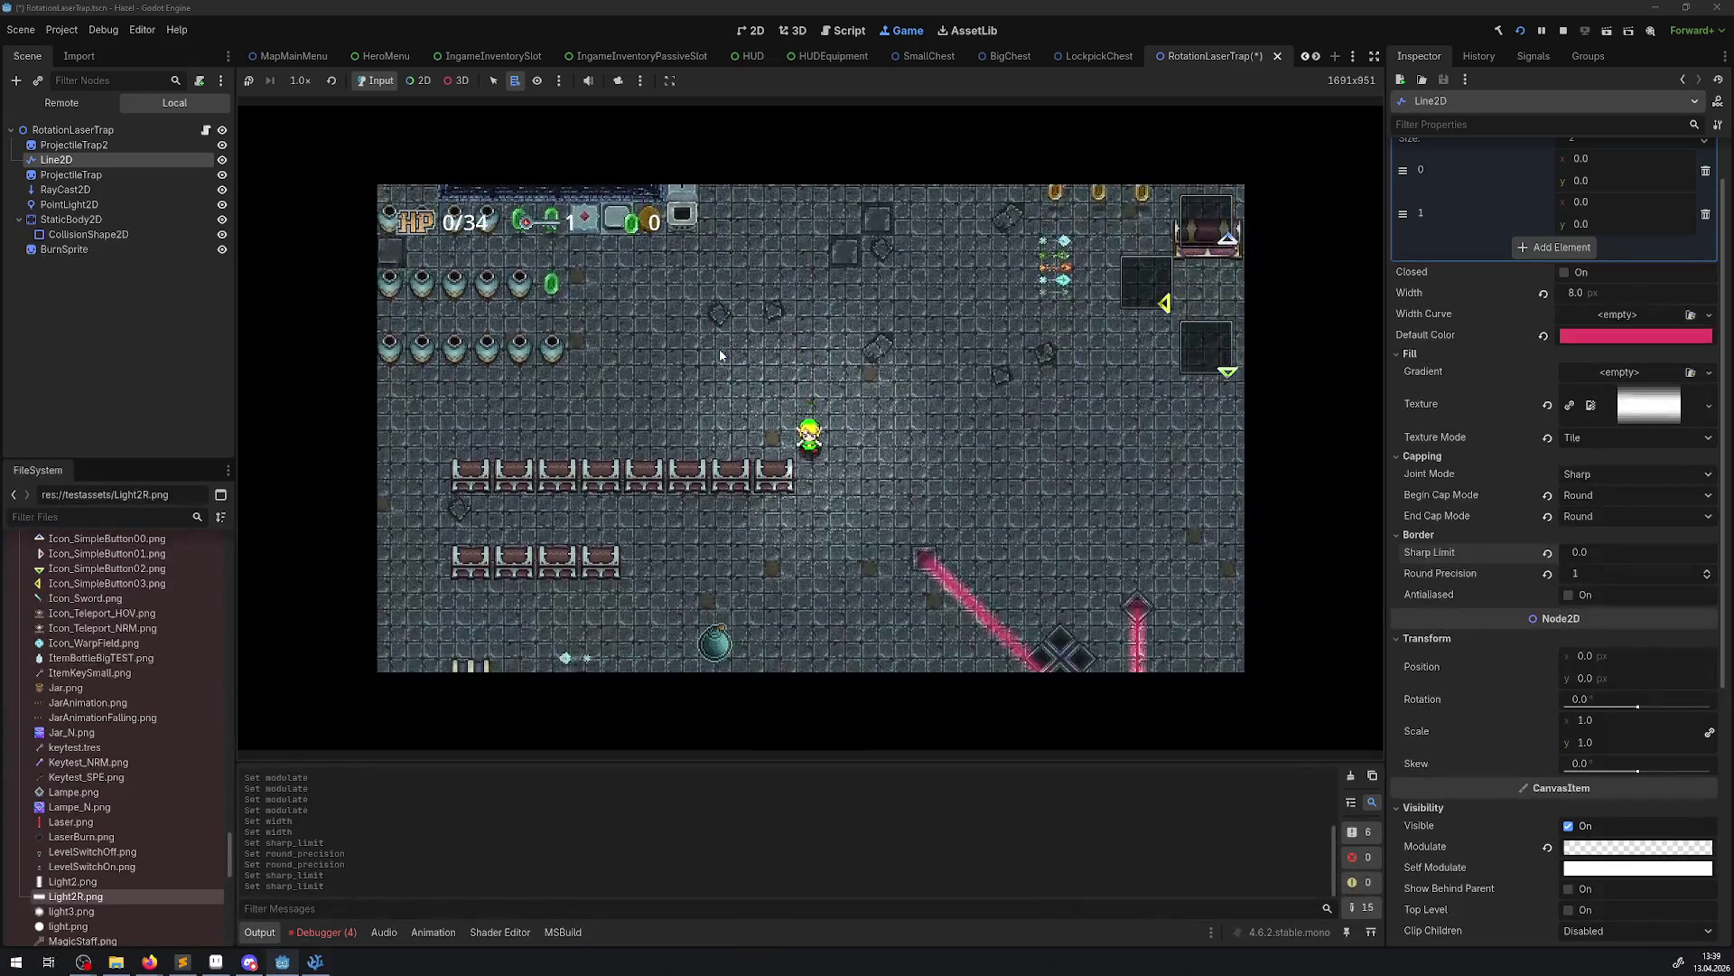
pyautogui.press('Down')
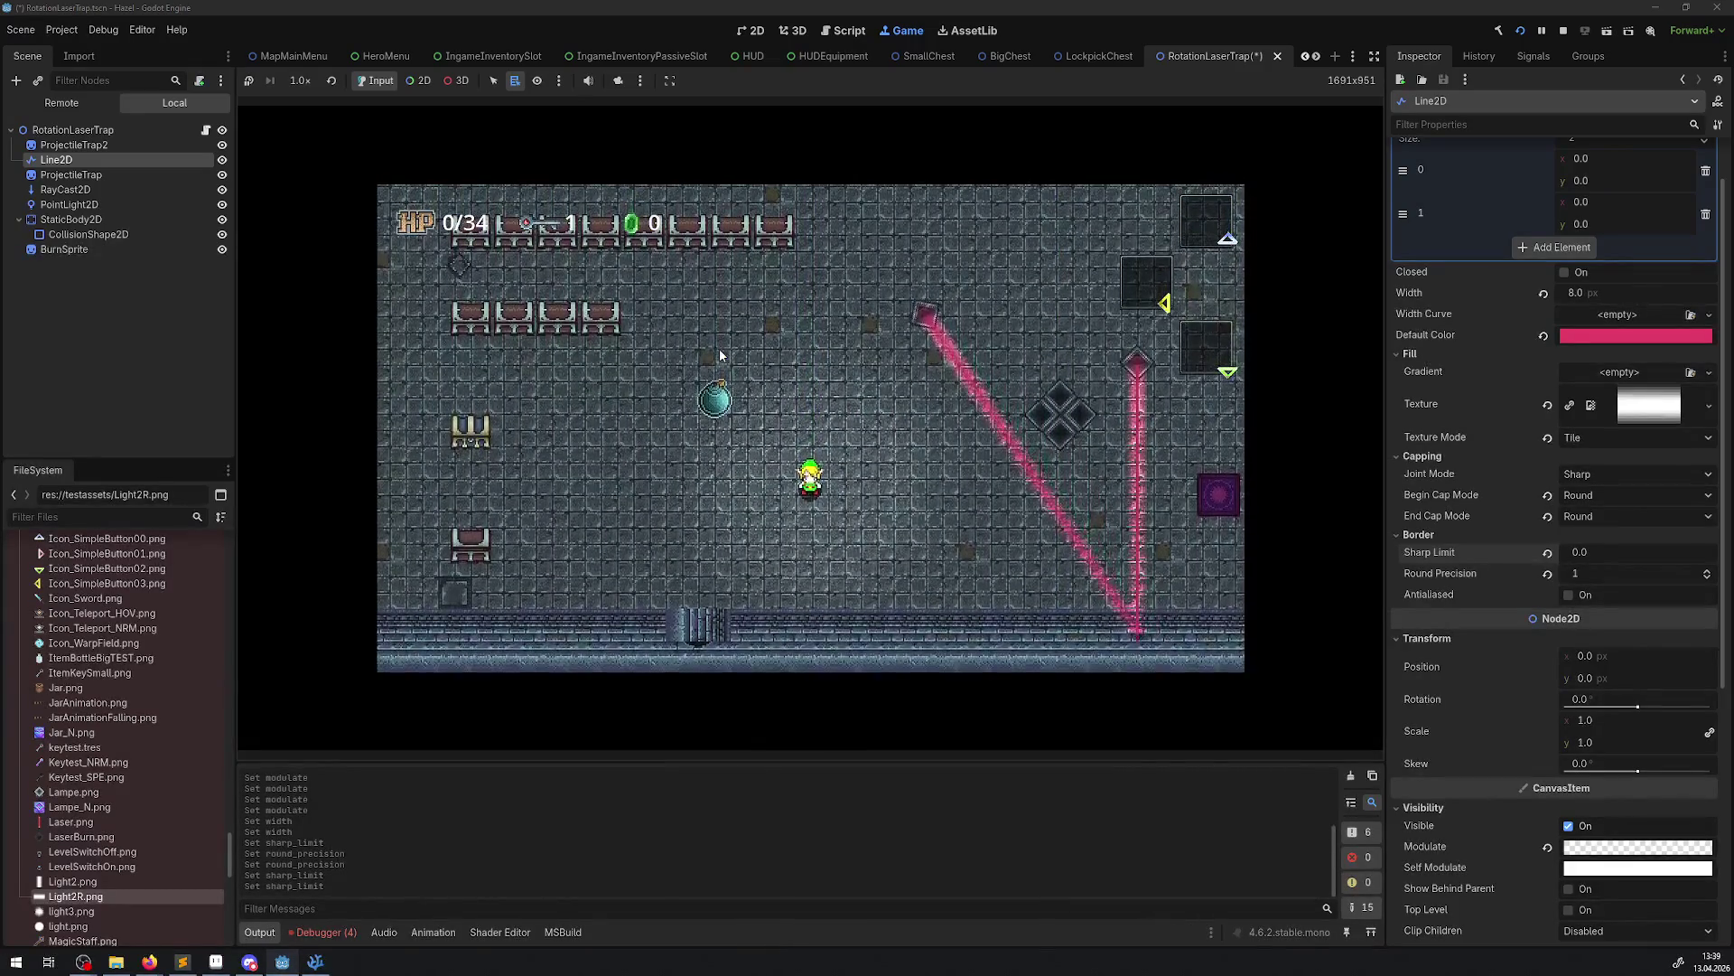
pyautogui.press('Up')
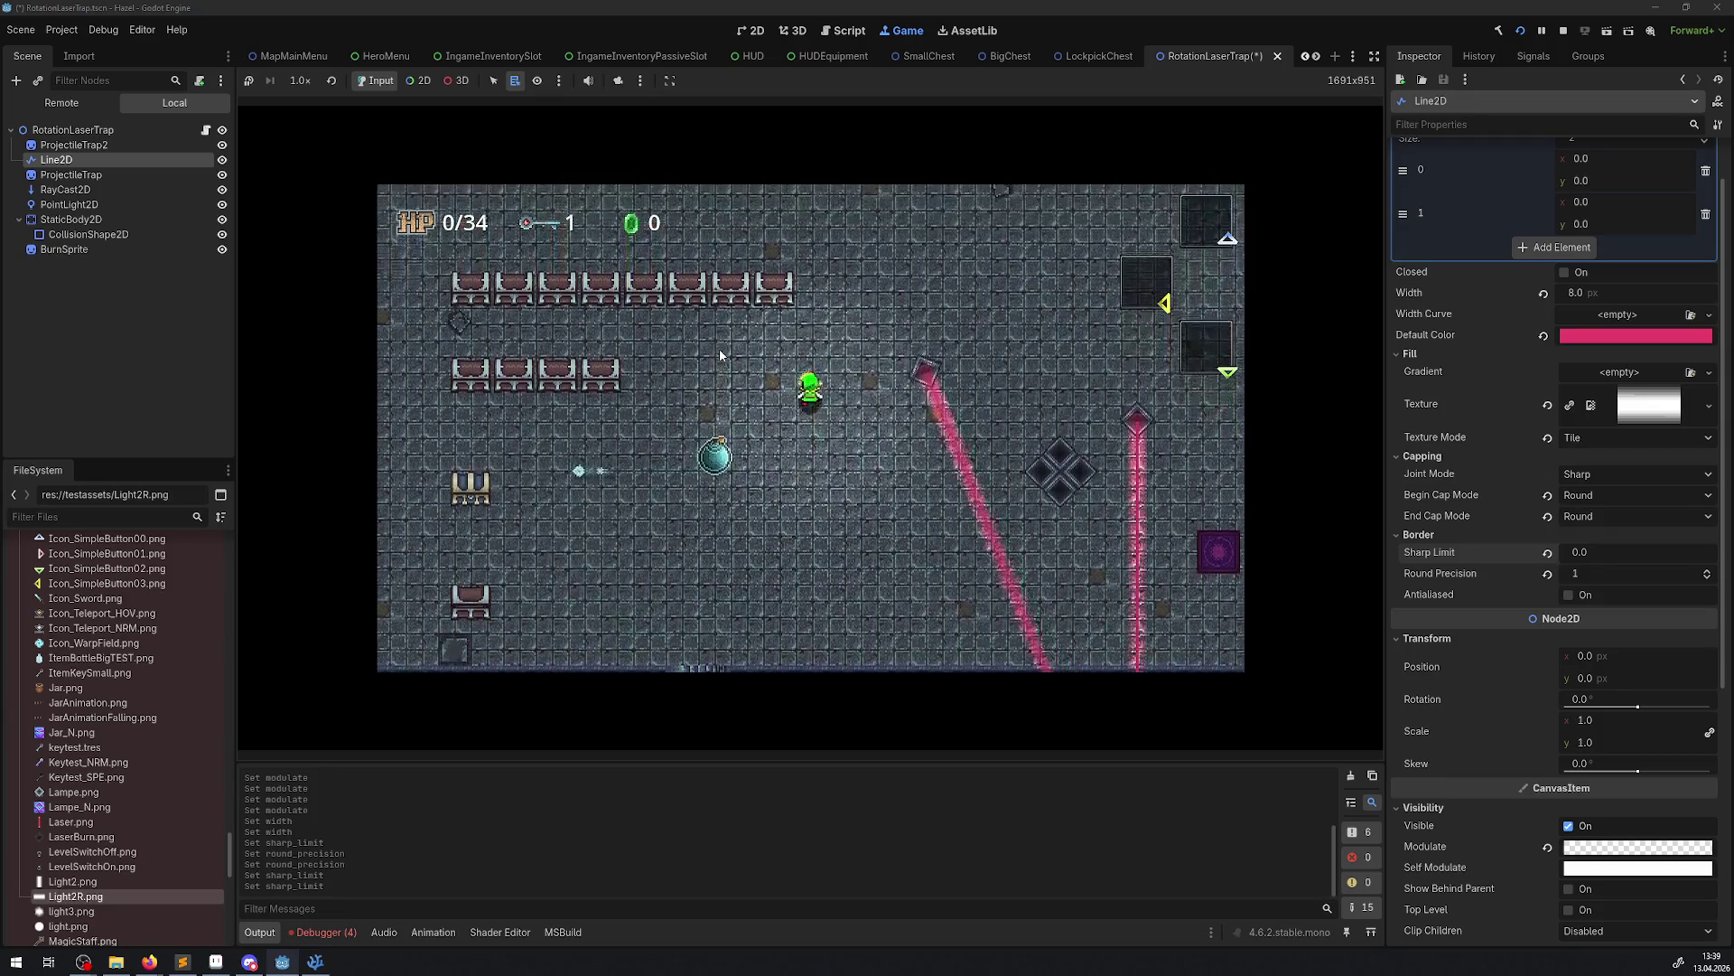
pyautogui.press('Up')
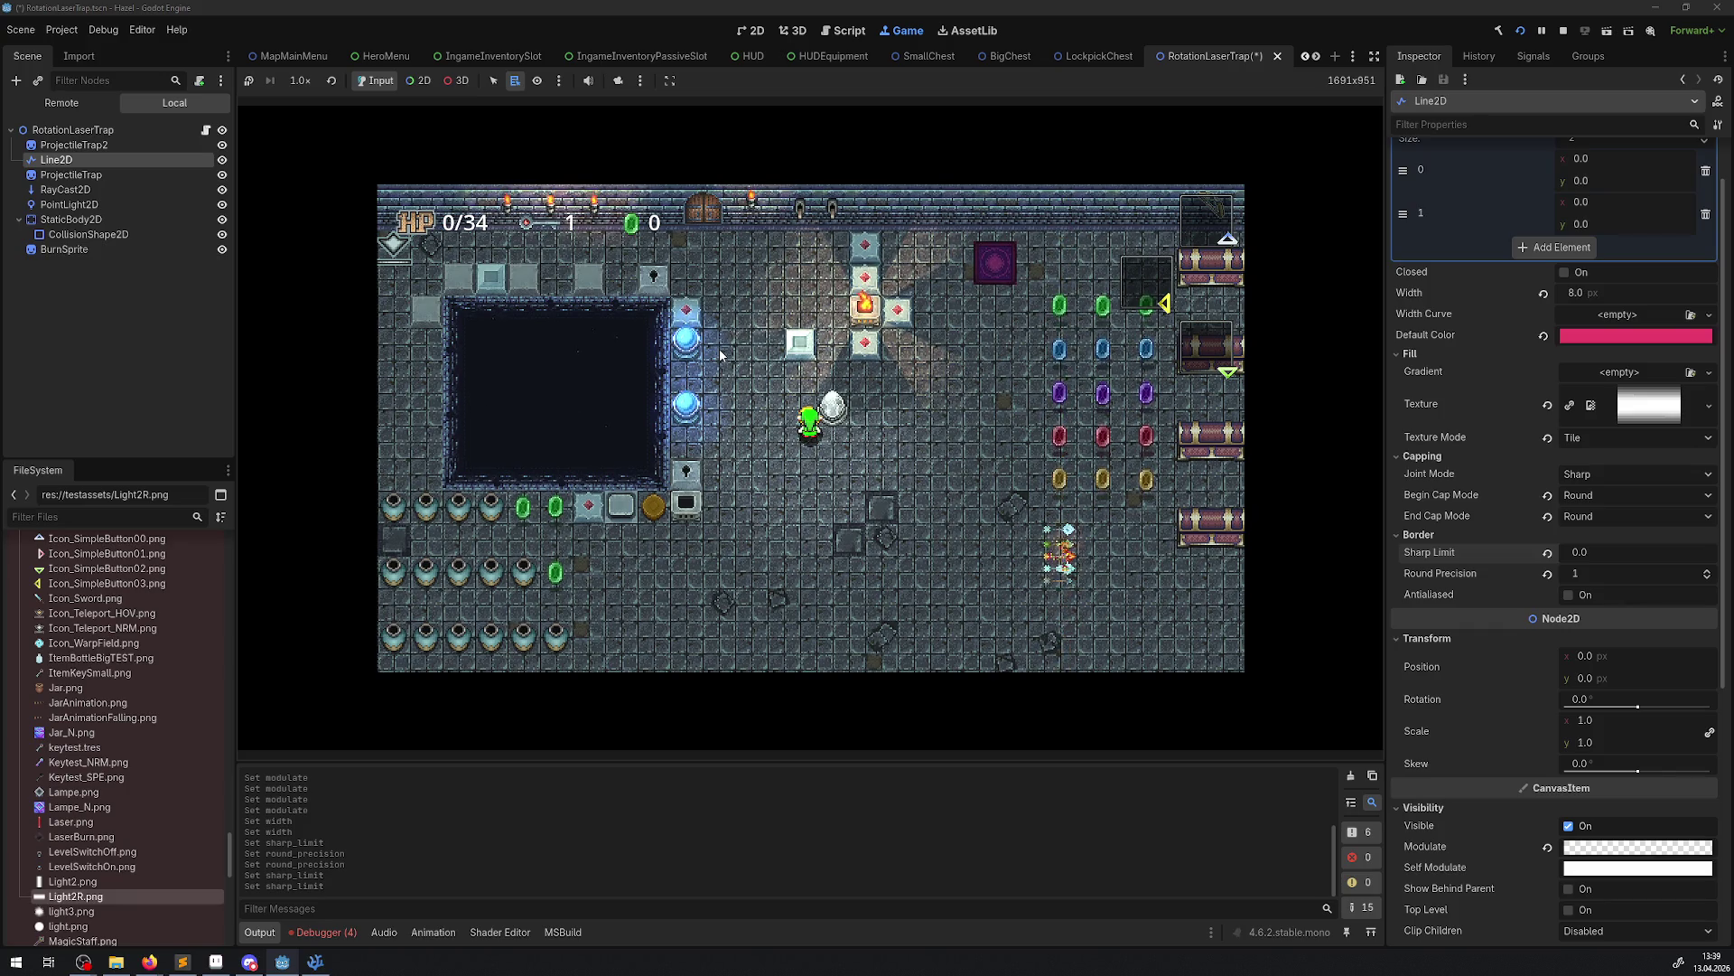
pyautogui.press('Down')
pyautogui.press('Up')
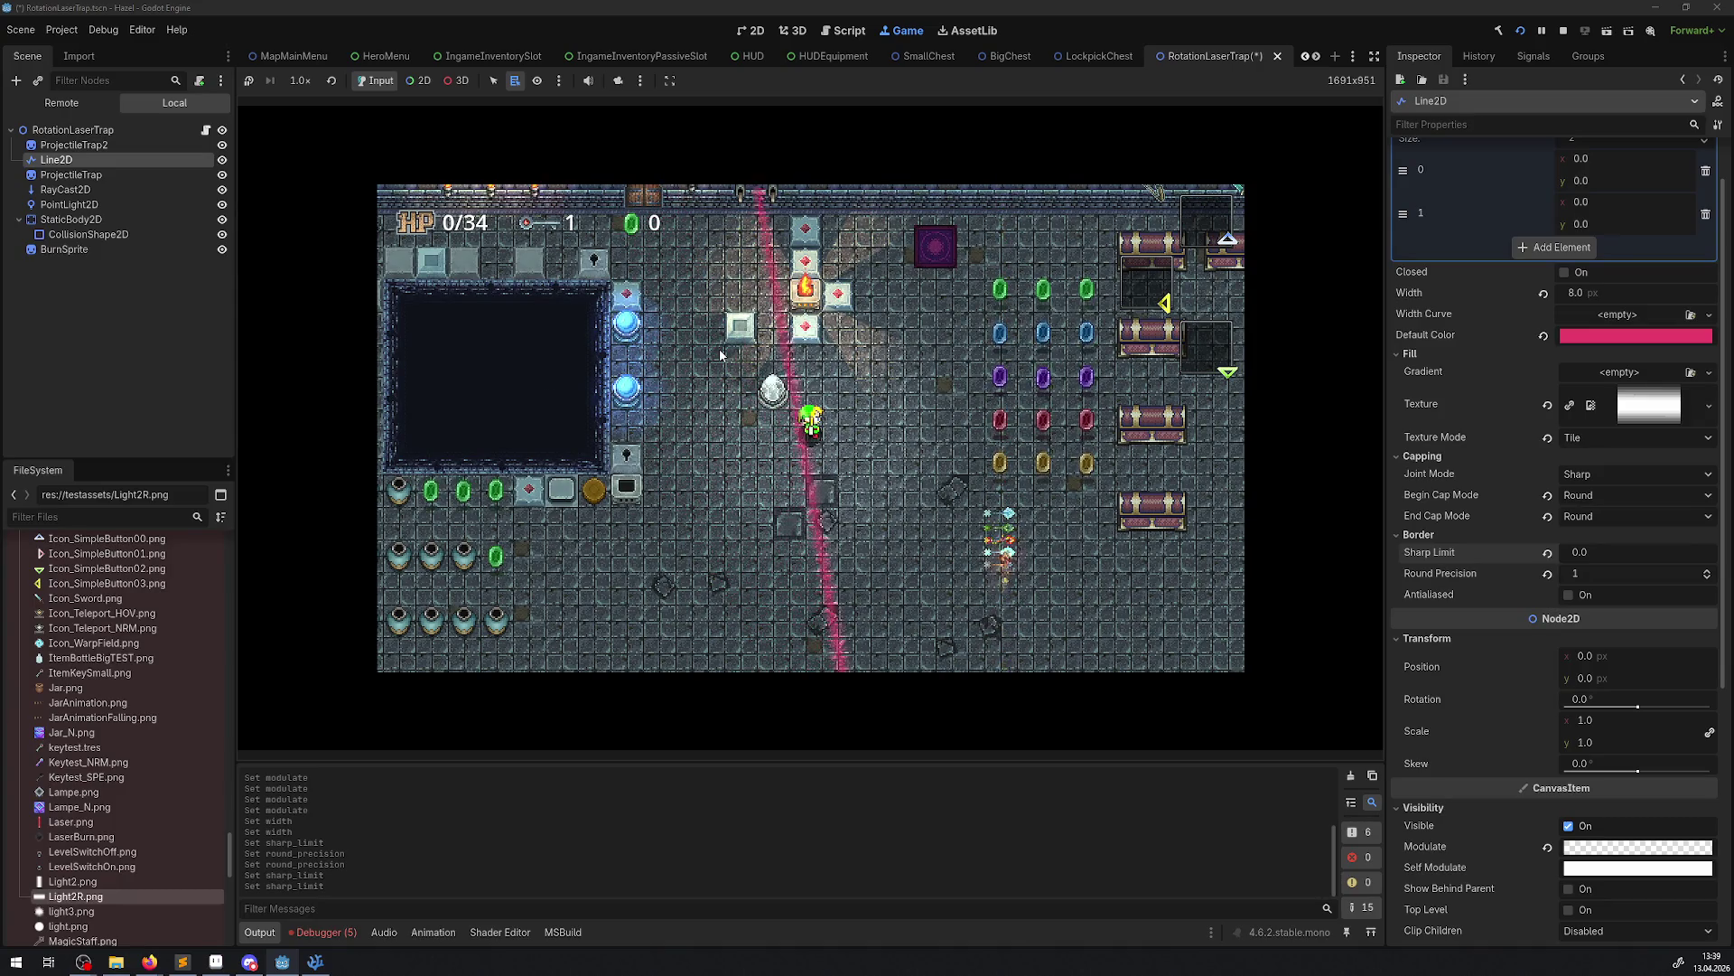
# Stop the game and open the NullReferenceException's source in FunctionLib.cs from the Errors list
pyautogui.click(1565, 34)
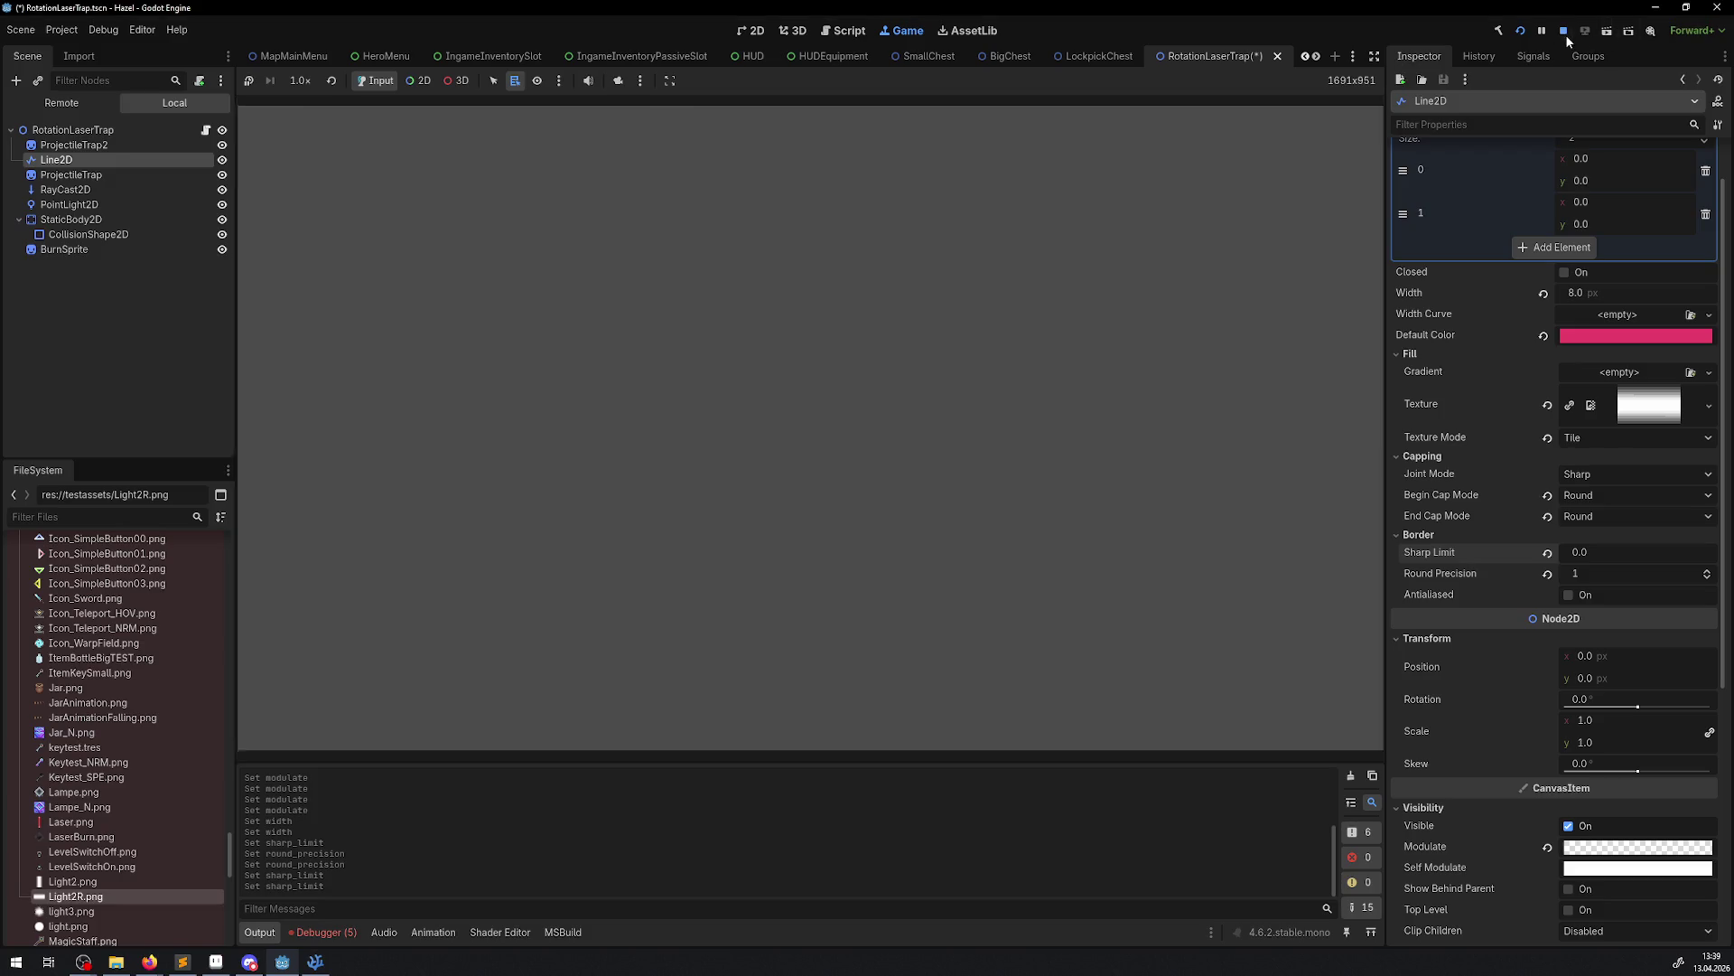
pyautogui.click(355, 937)
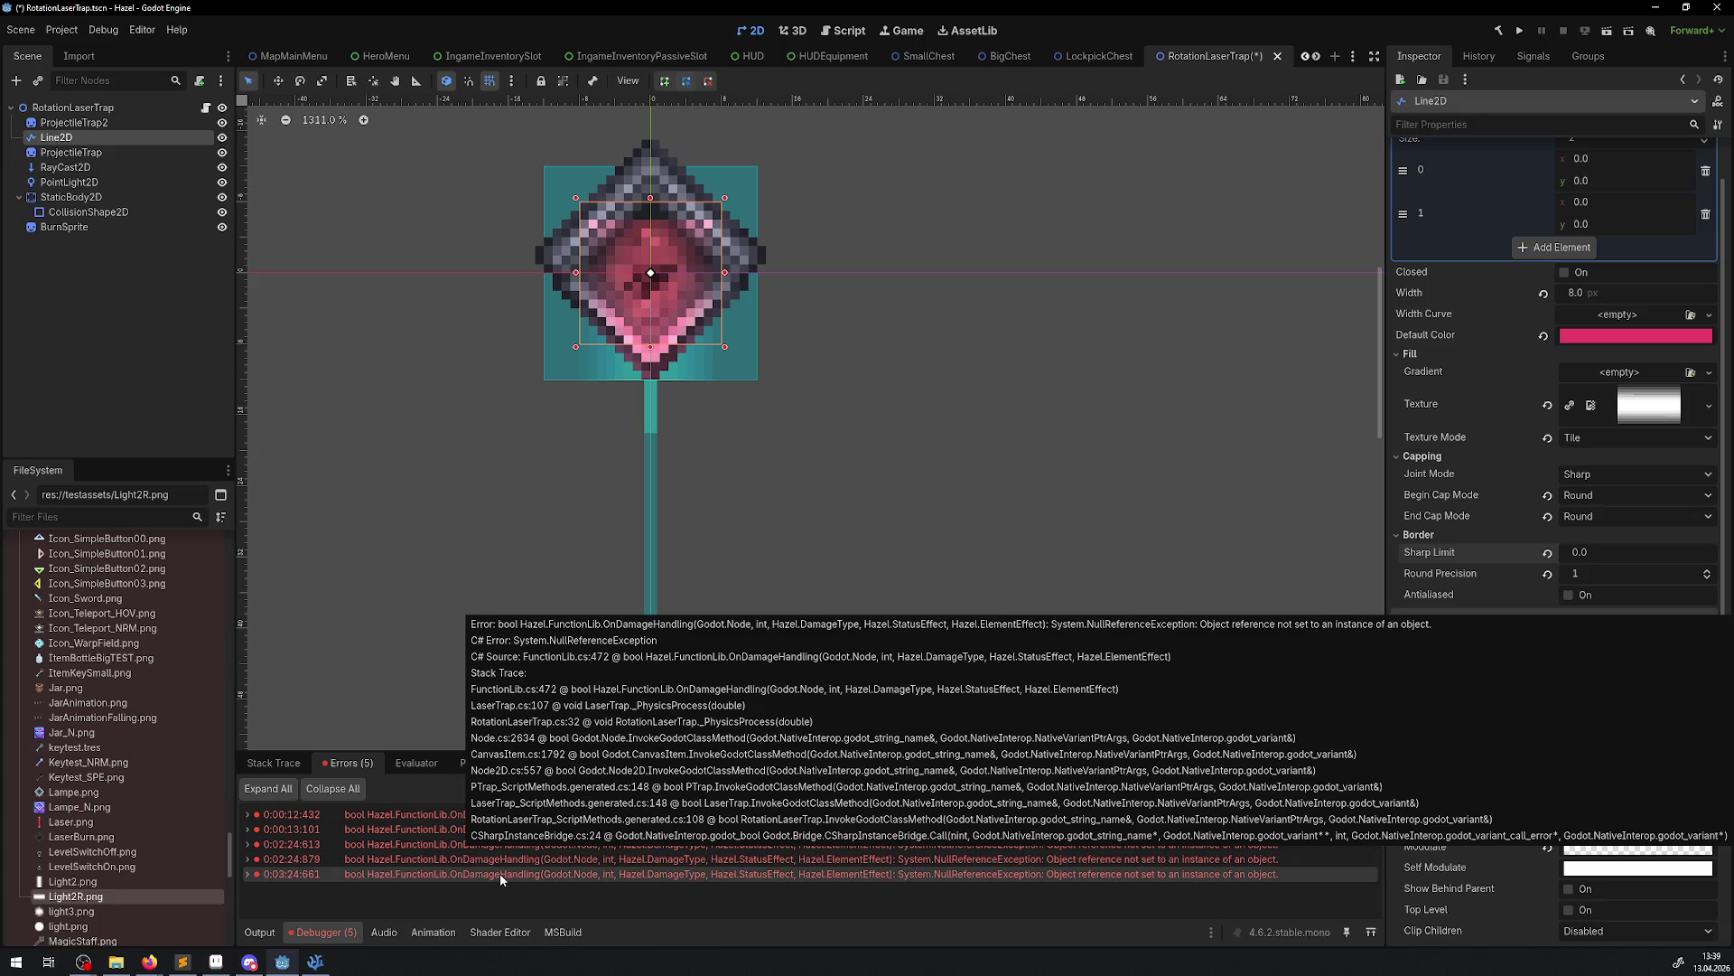
pyautogui.doubleClick(501, 873)
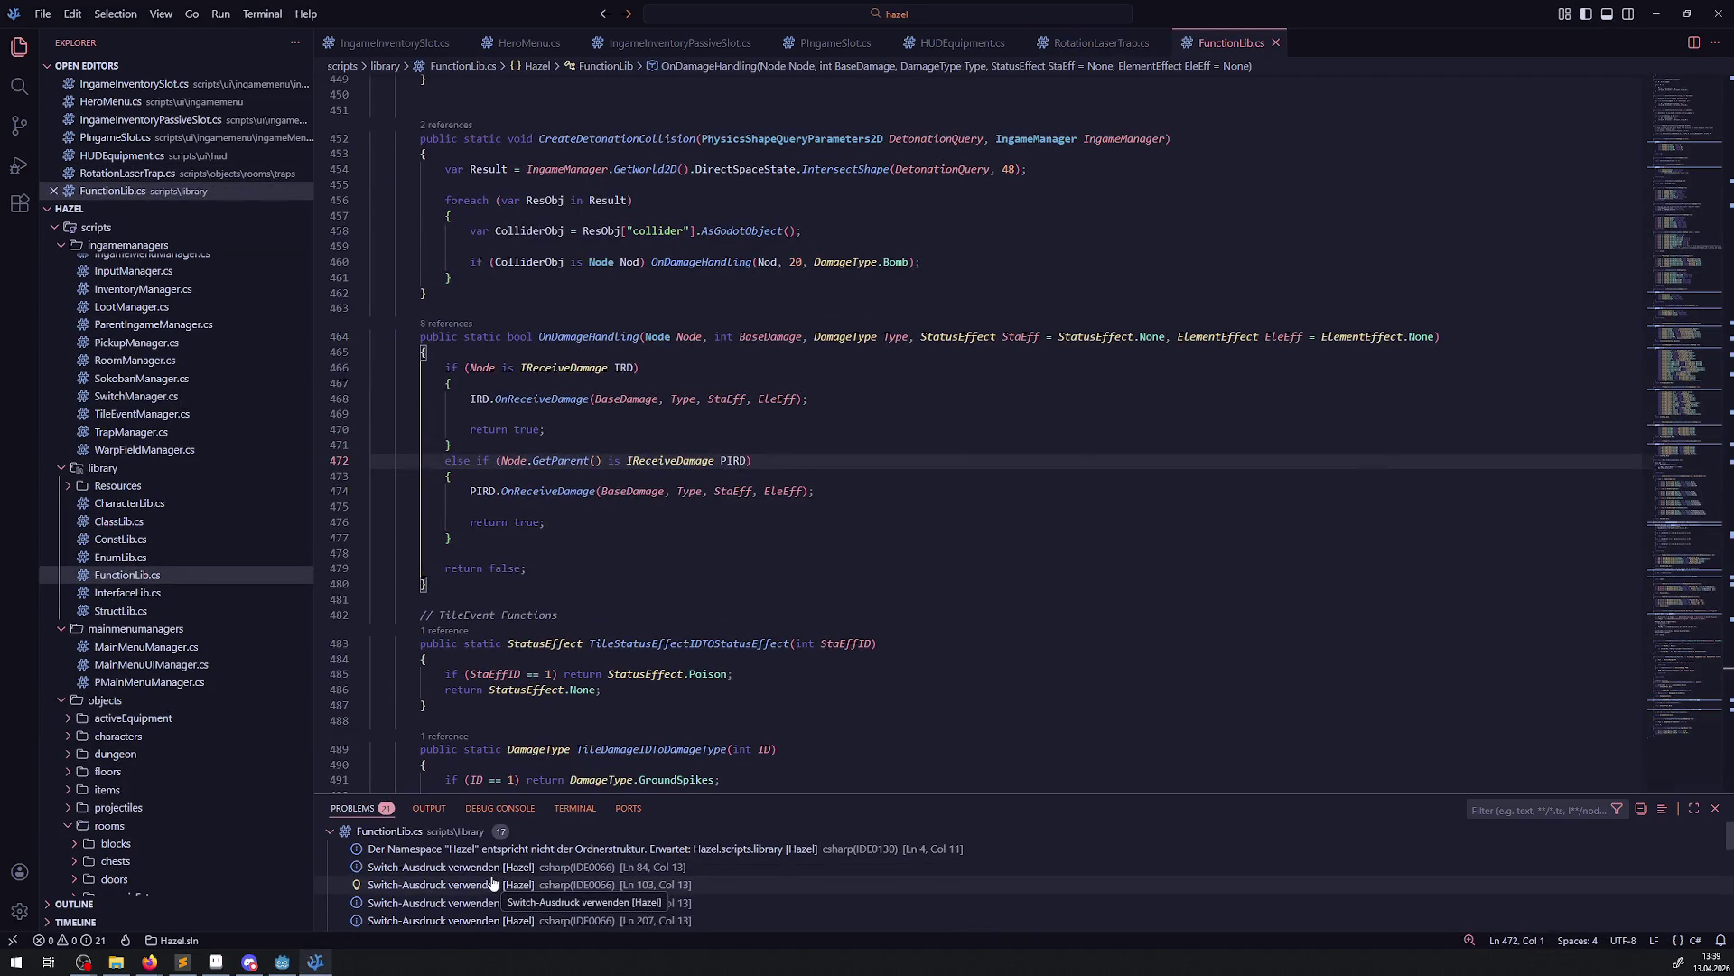
pyautogui.click(770, 571)
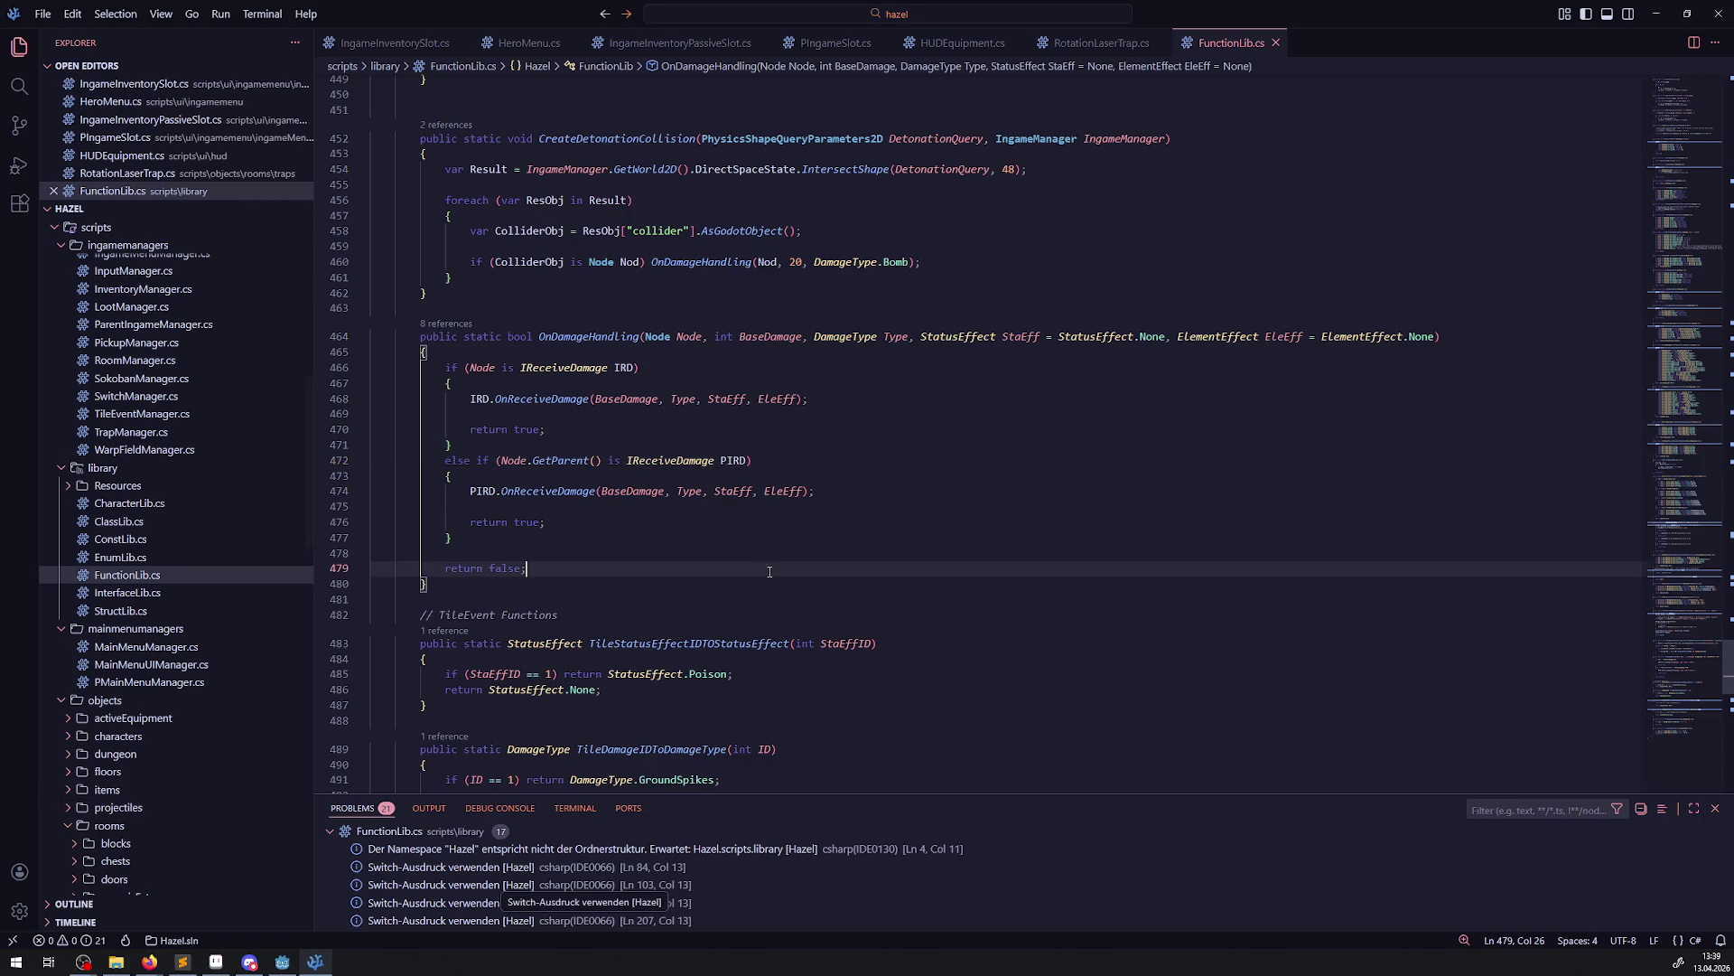